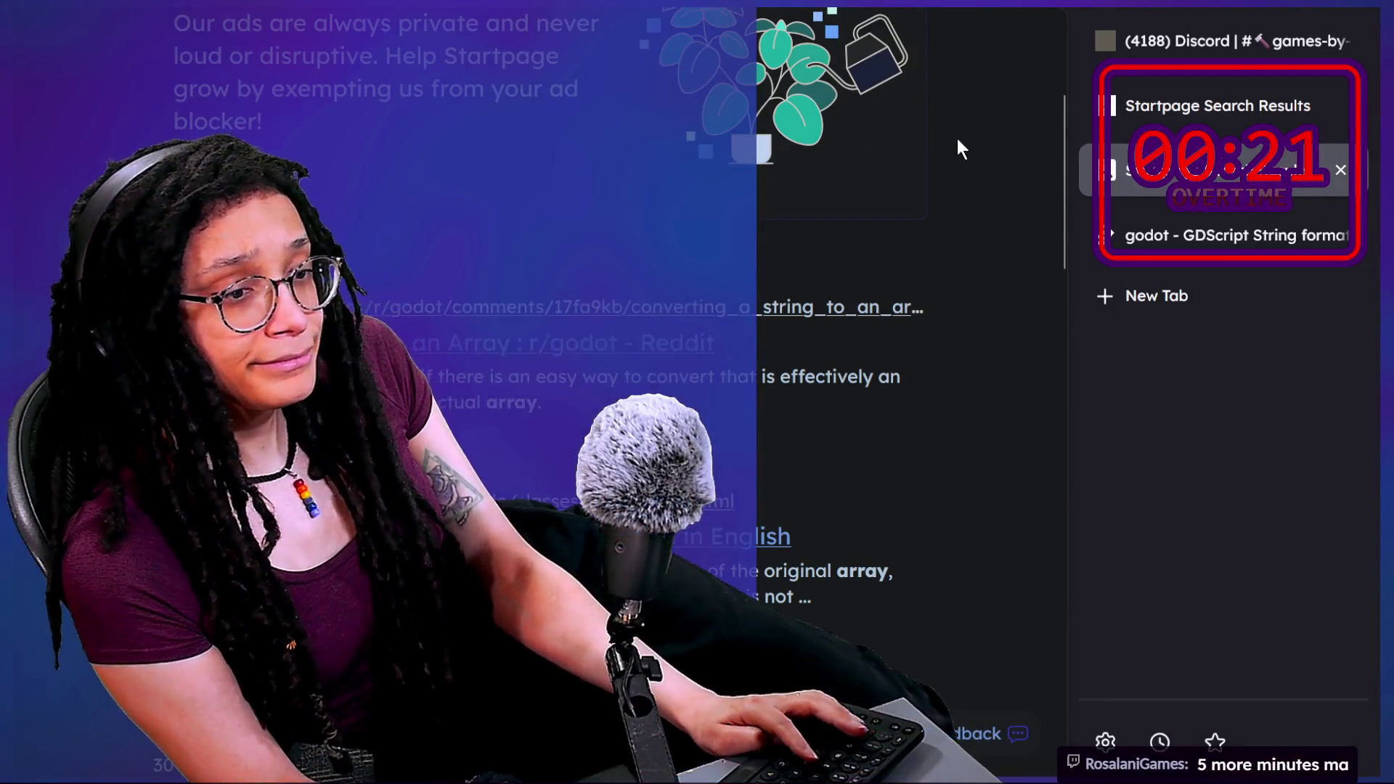
# Switch from the browser to the Godot editor, then on to the chat window.
pyautogui.hotkey('alt', 'Tab')
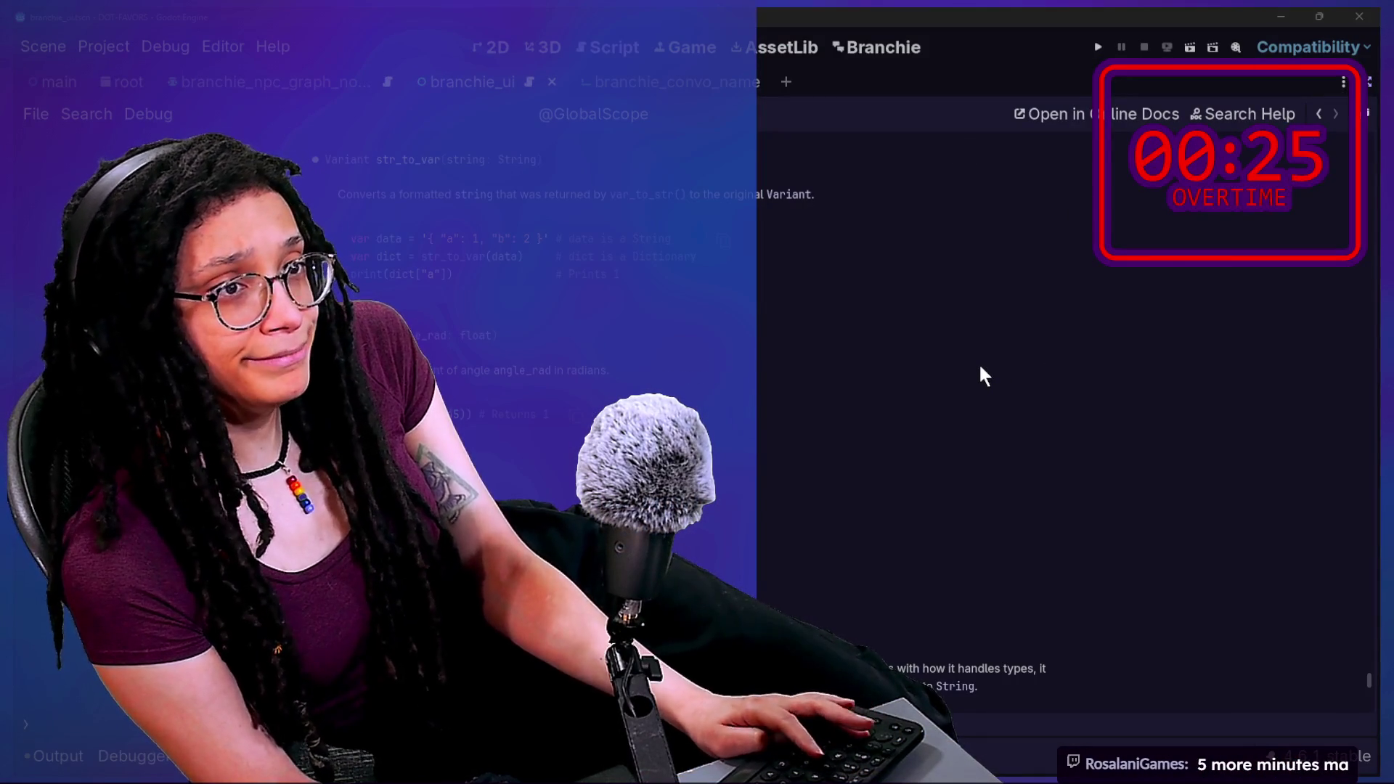
pyautogui.hotkey('alt', 'Tab')
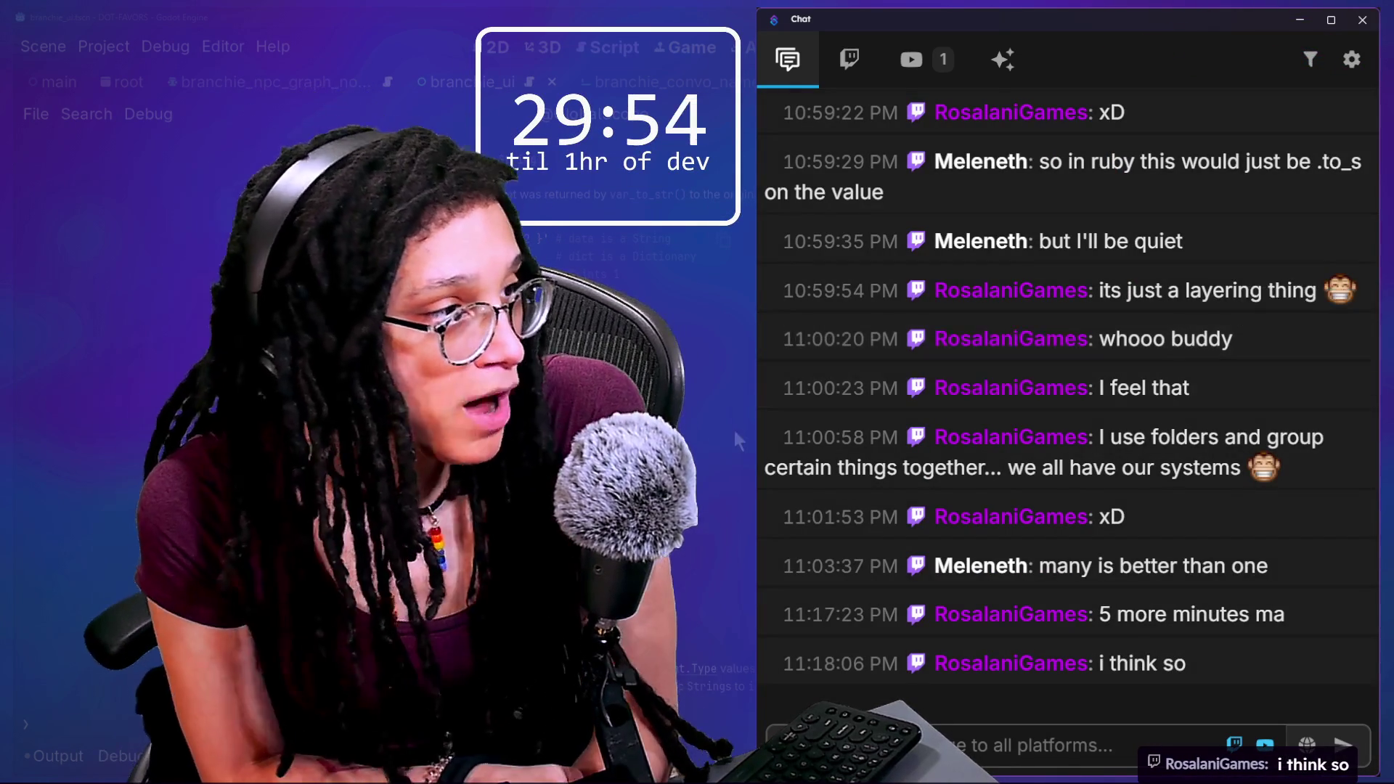
# Scroll back up the chat and select the whirred.io fairlanes-staging link.
pyautogui.scroll(3, 970, 395)
pyautogui.scroll(15, 969, 394)
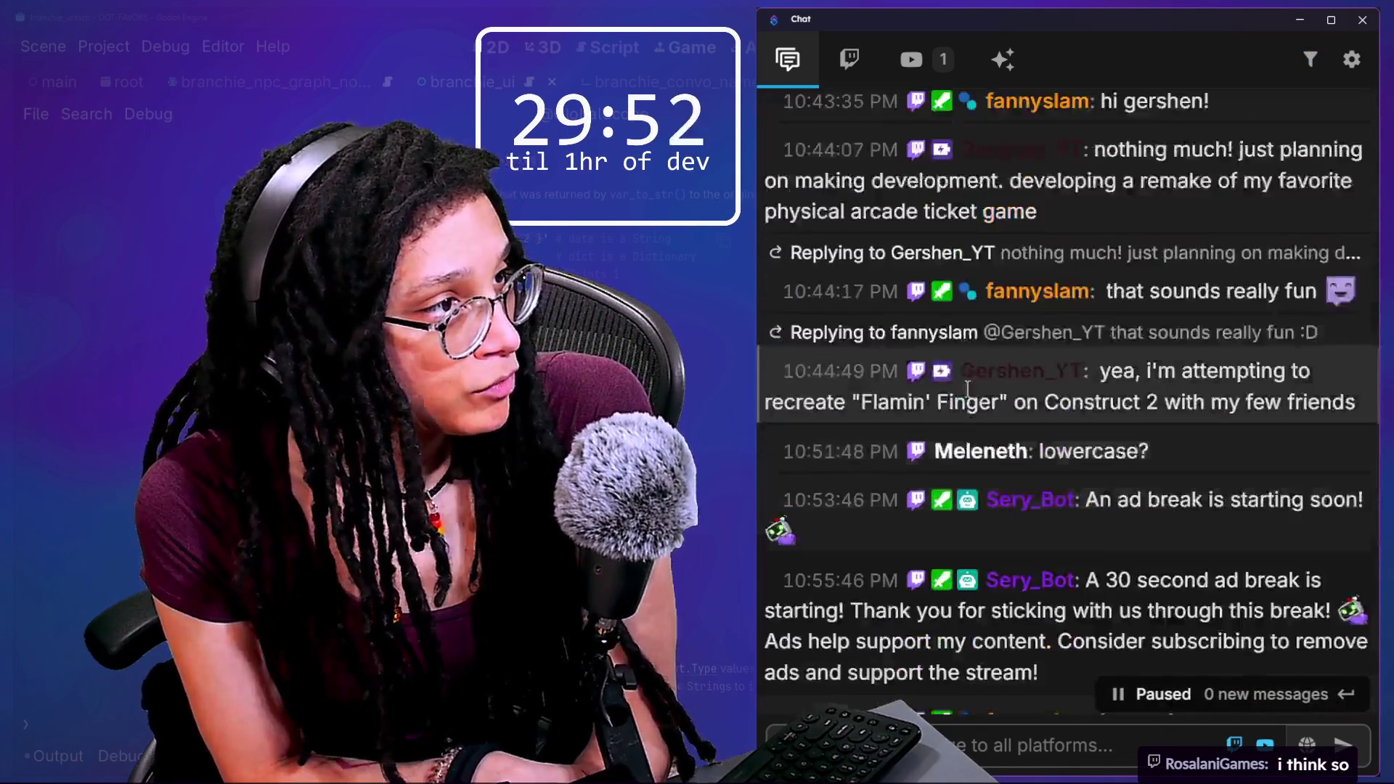
pyautogui.scroll(15, 969, 394)
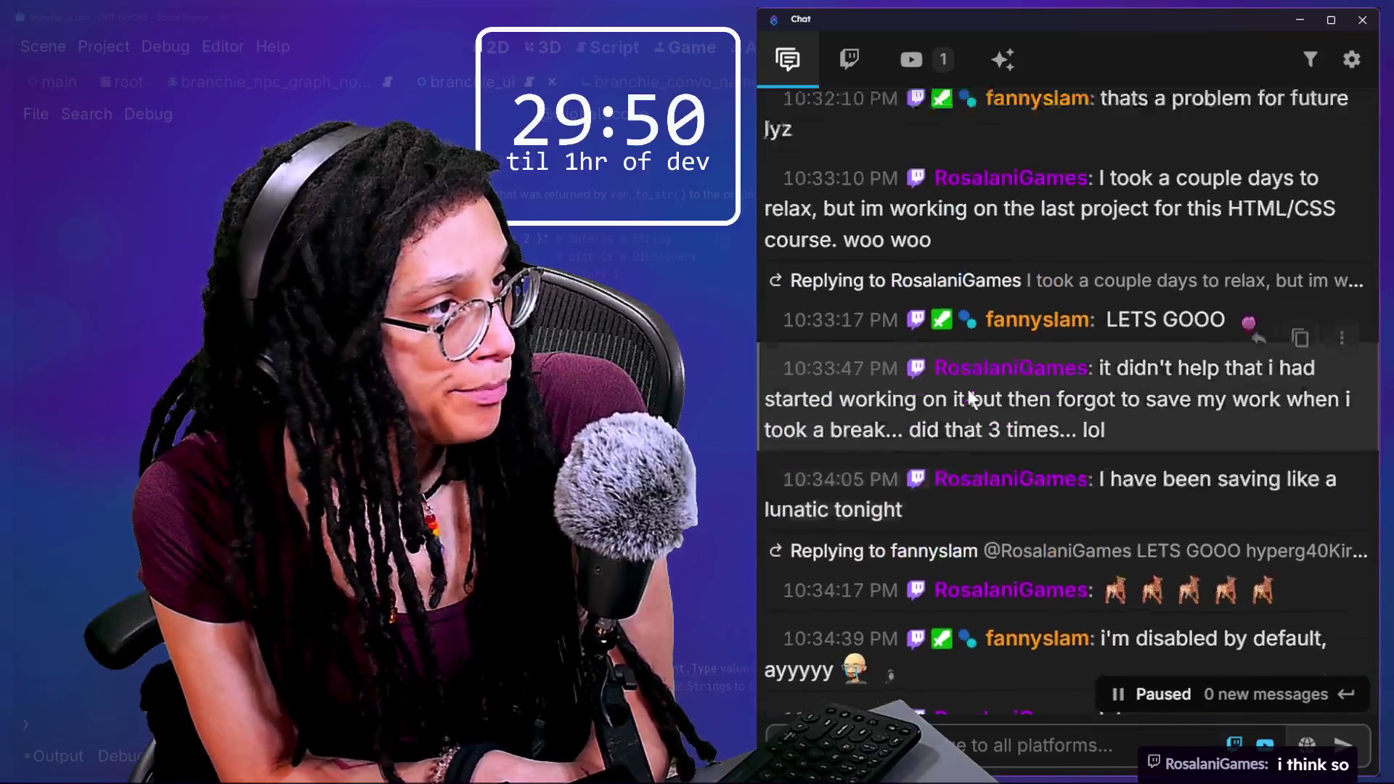
pyautogui.scroll(10, 969, 395)
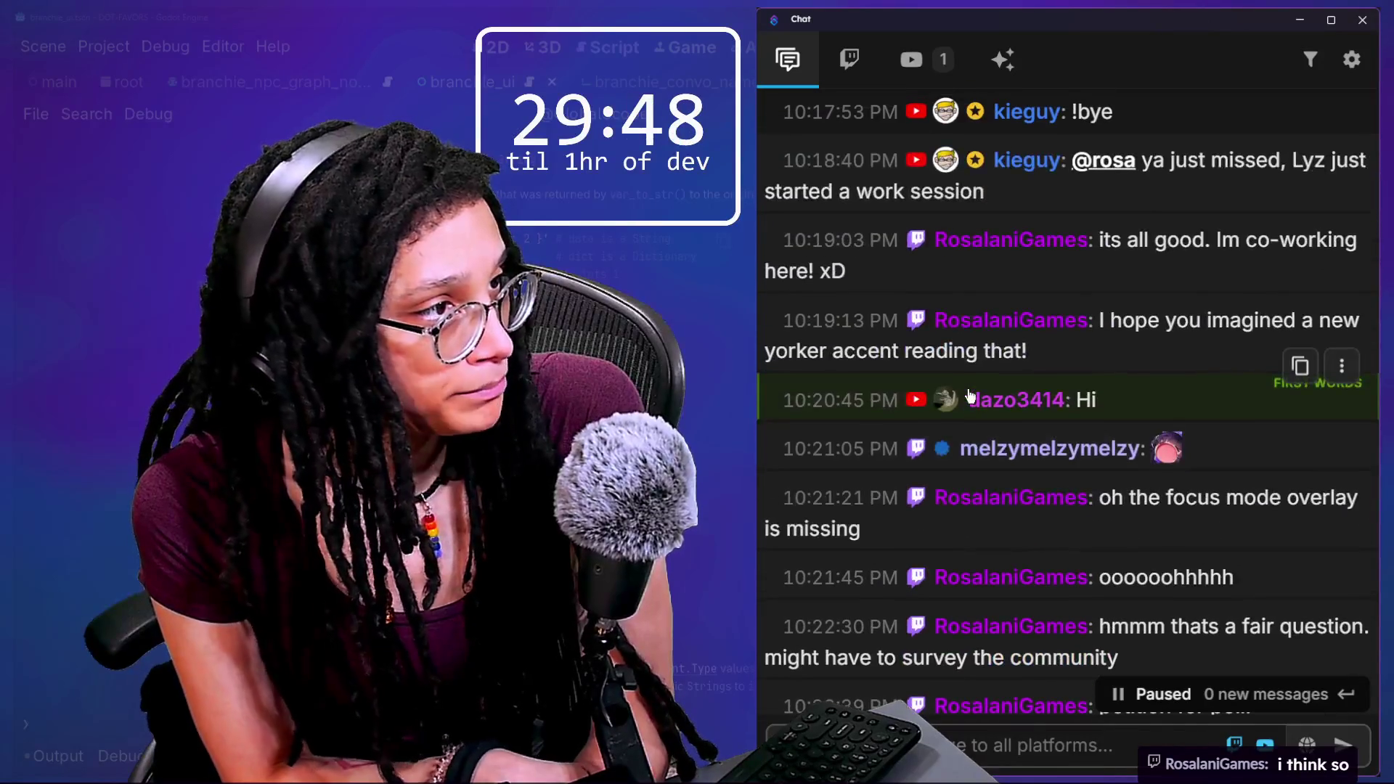
pyautogui.scroll(5, 968, 389)
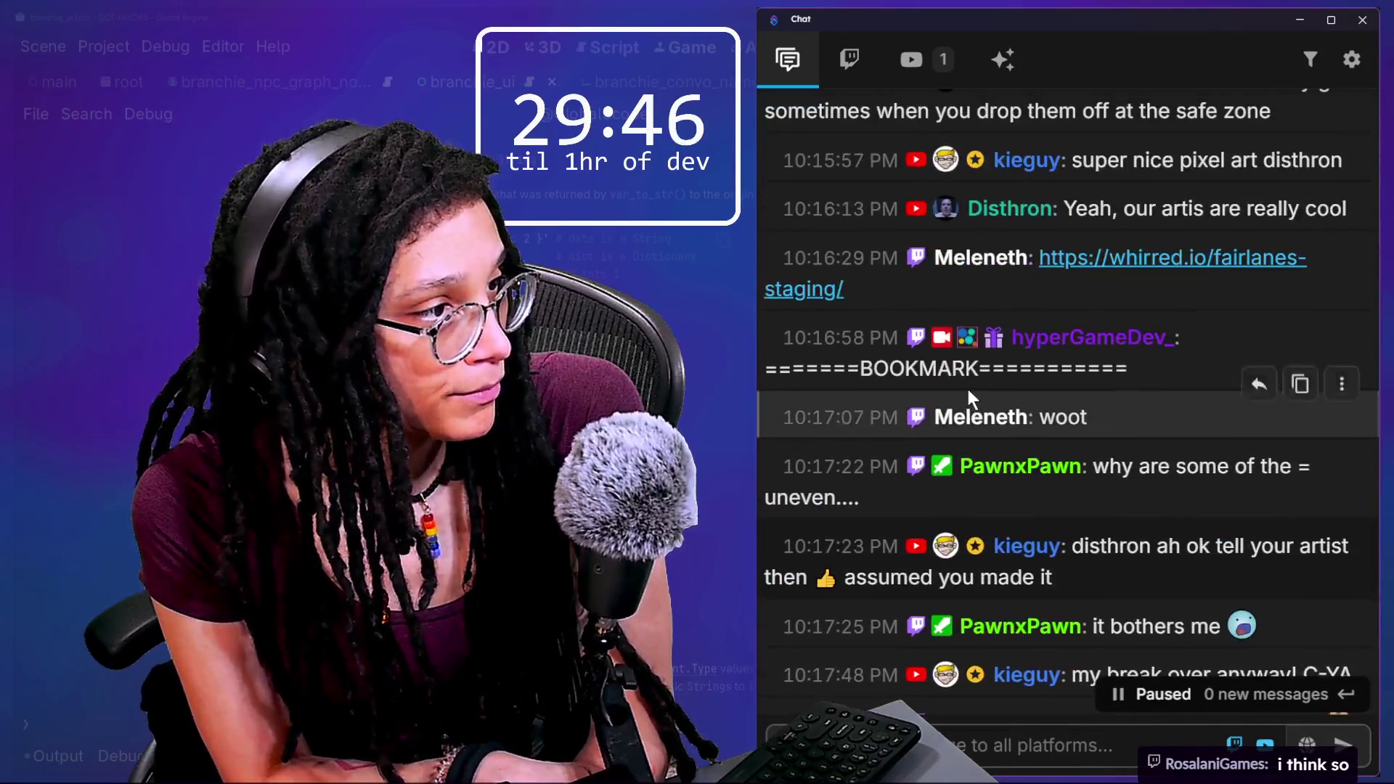
pyautogui.scroll(2, 968, 389)
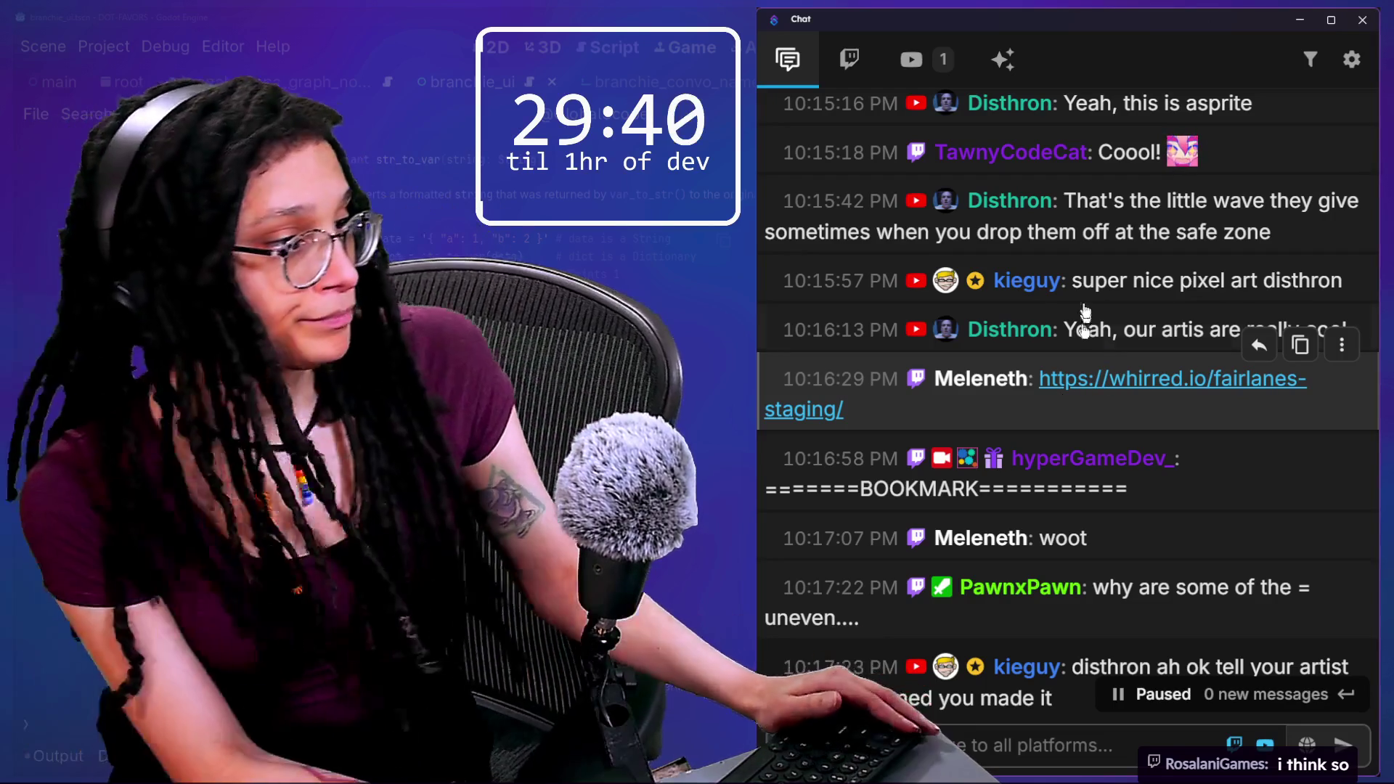
pyautogui.tripleClick(1037, 382)
pyautogui.hotkey('ctrl', 'c')
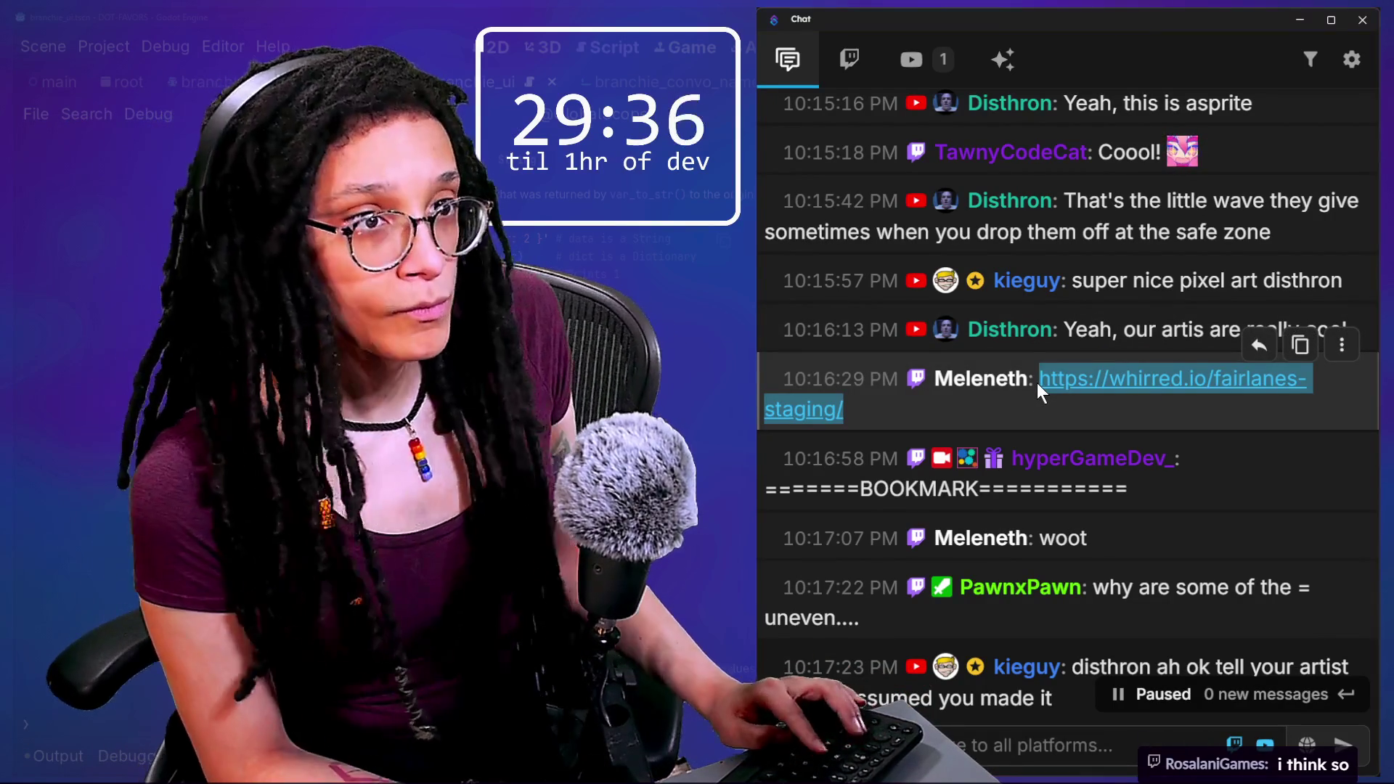
# Paste the fairlanes-staging link into the browser's address bar and load it.
pyautogui.hotkey('alt', 'Tab')
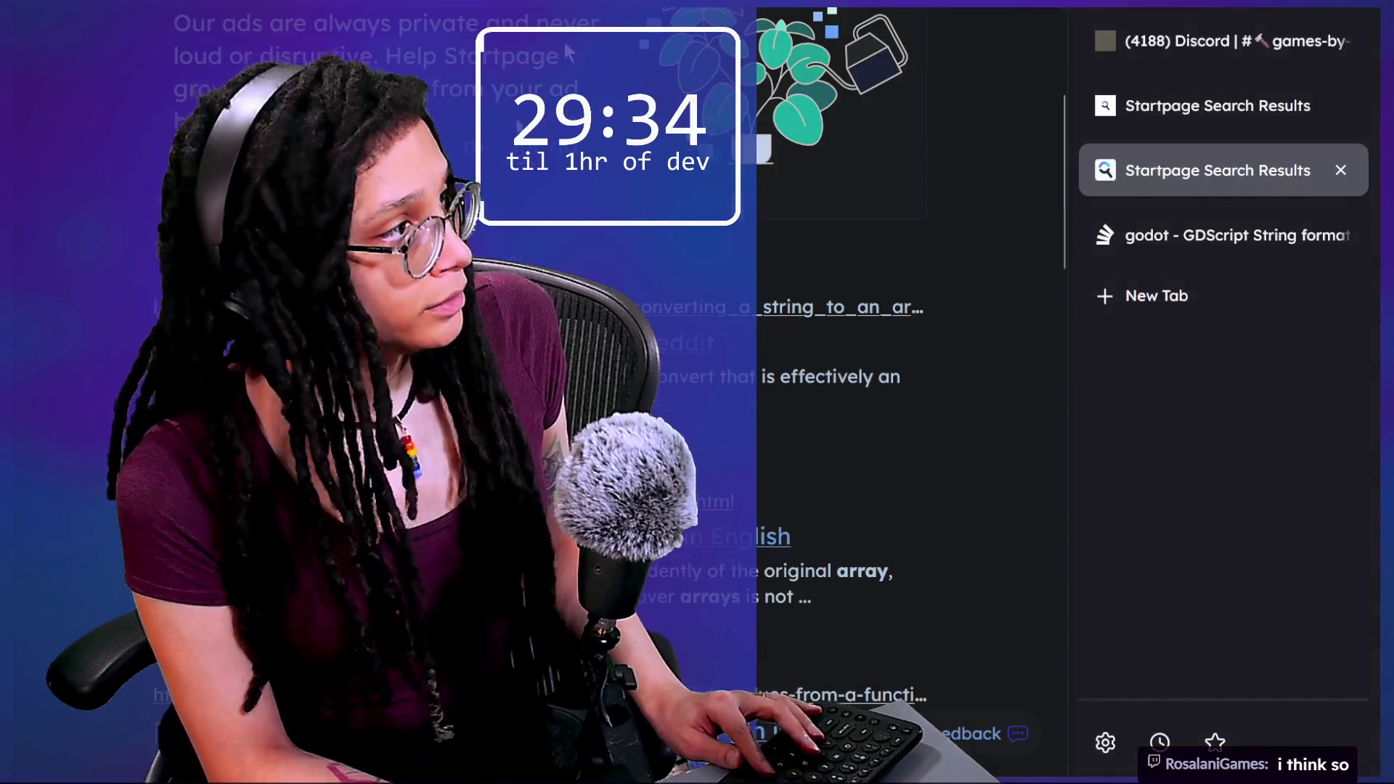
pyautogui.hotkey('ctrl', 'l')
pyautogui.hotkey('ctrl', 'v')
pyautogui.press('Return')
# Return to the chat and scroll down through messages up to 10:34 PM.
pyautogui.hotkey('alt', 'Tab')
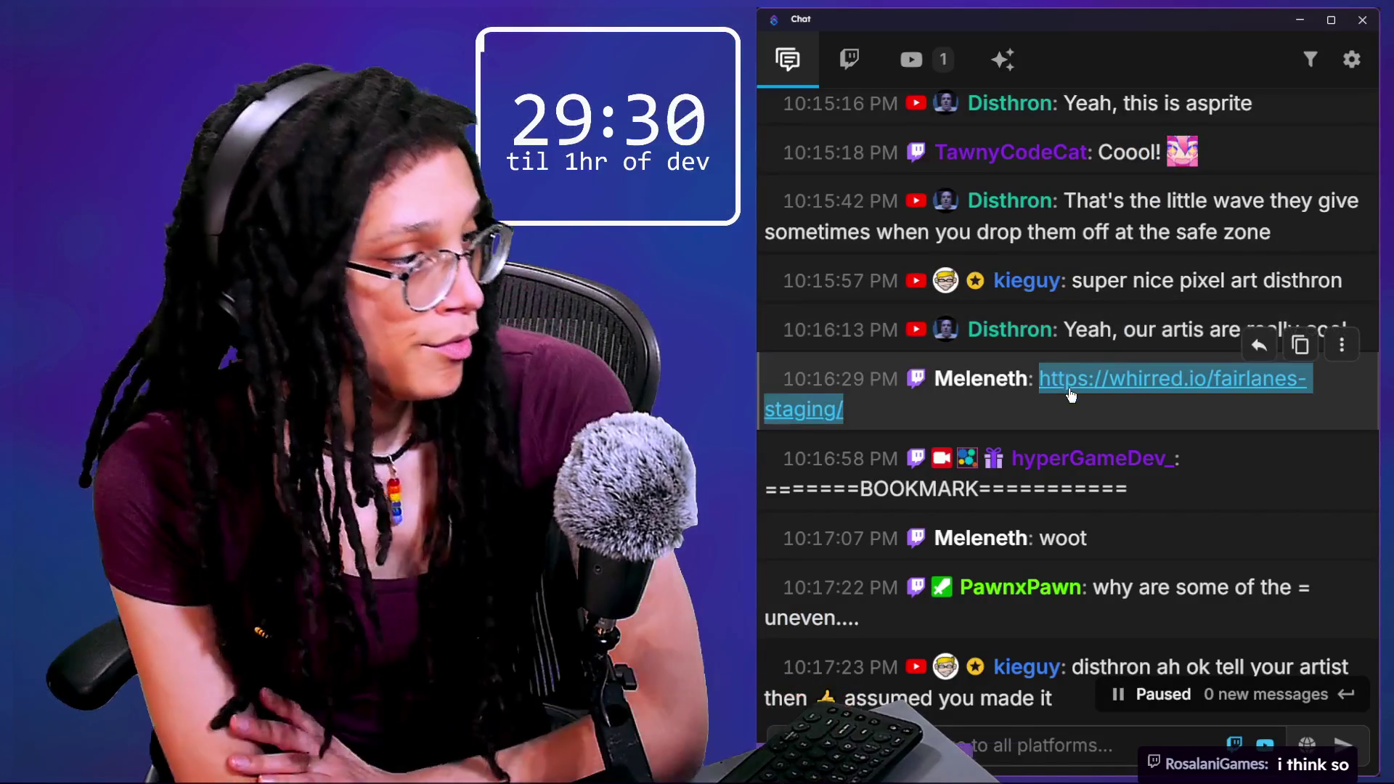
pyautogui.scroll(-3, 1118, 464)
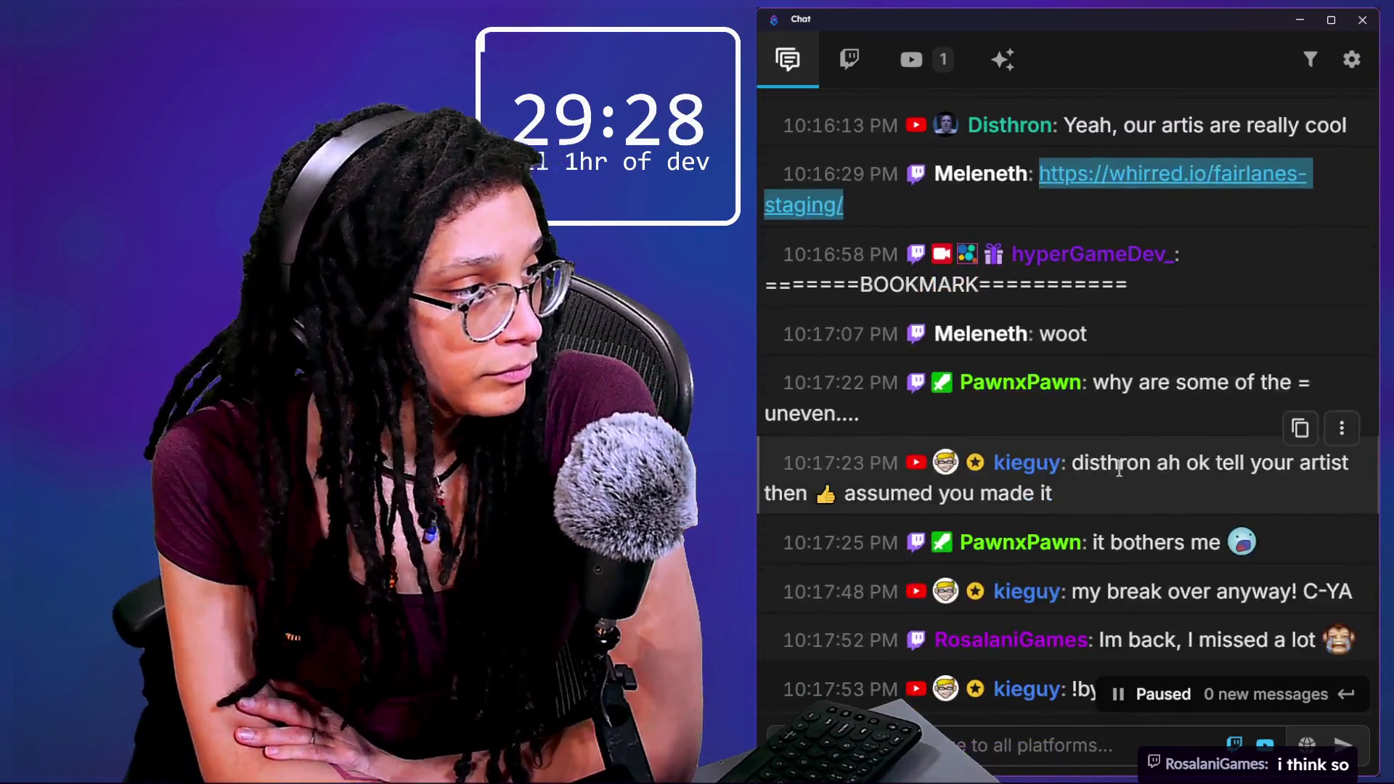
pyautogui.scroll(-1, 1119, 465)
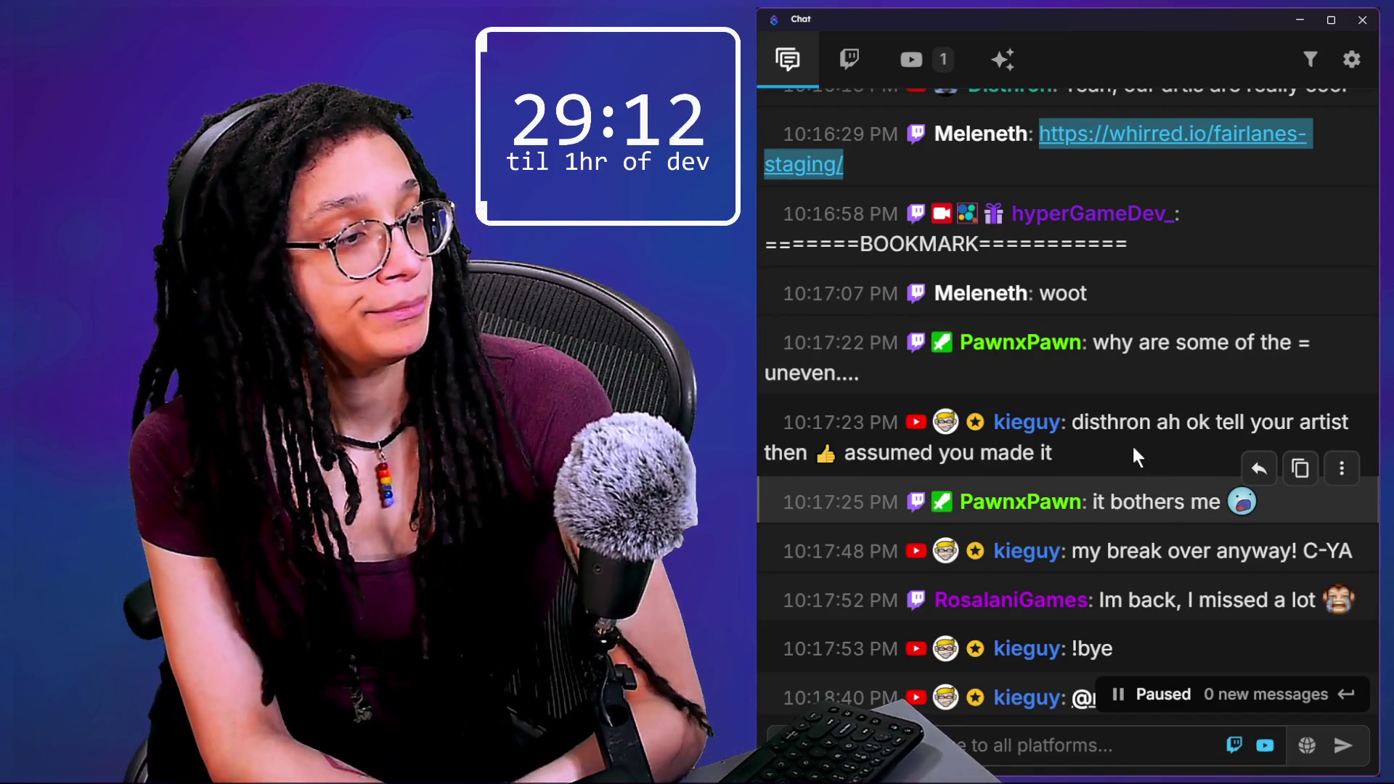
pyautogui.scroll(-1, 1134, 446)
pyautogui.scroll(-2, 1133, 450)
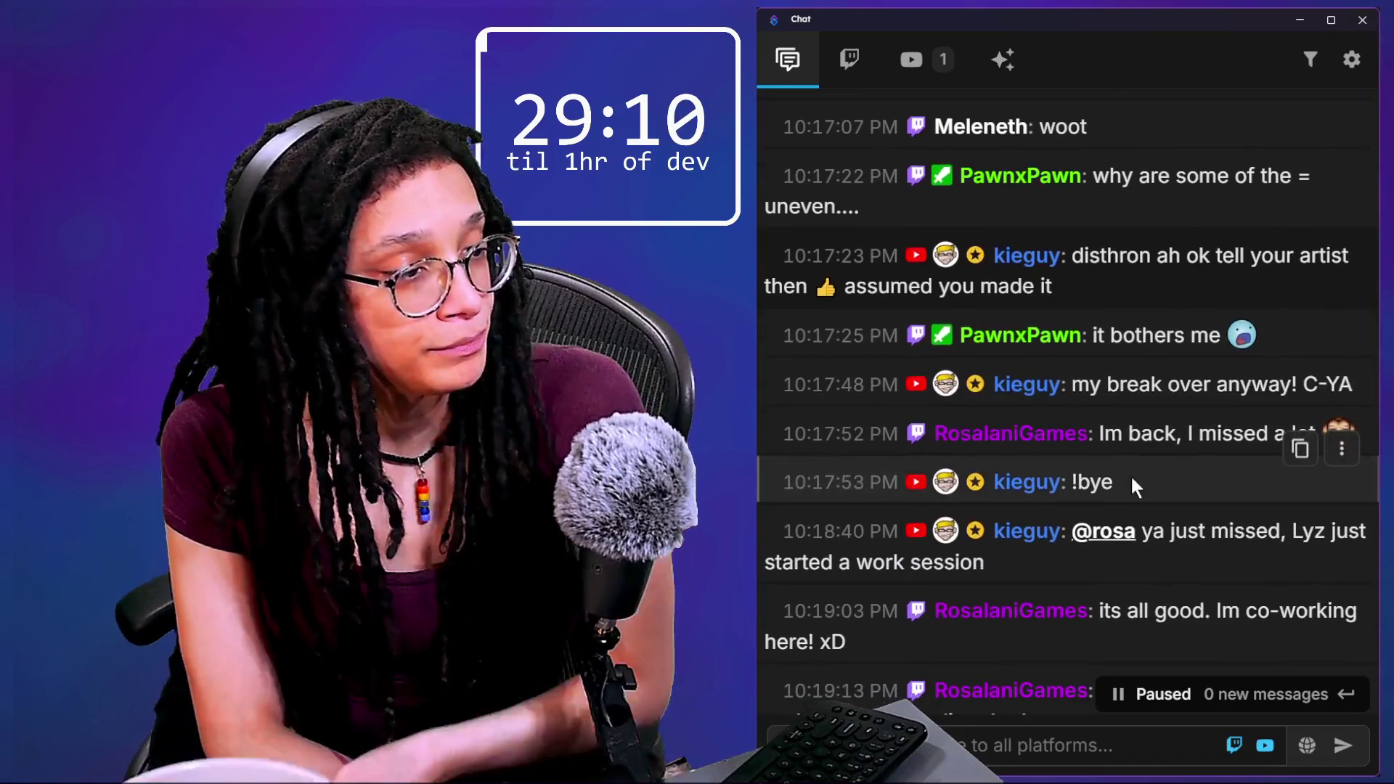
pyautogui.scroll(-3, 1131, 481)
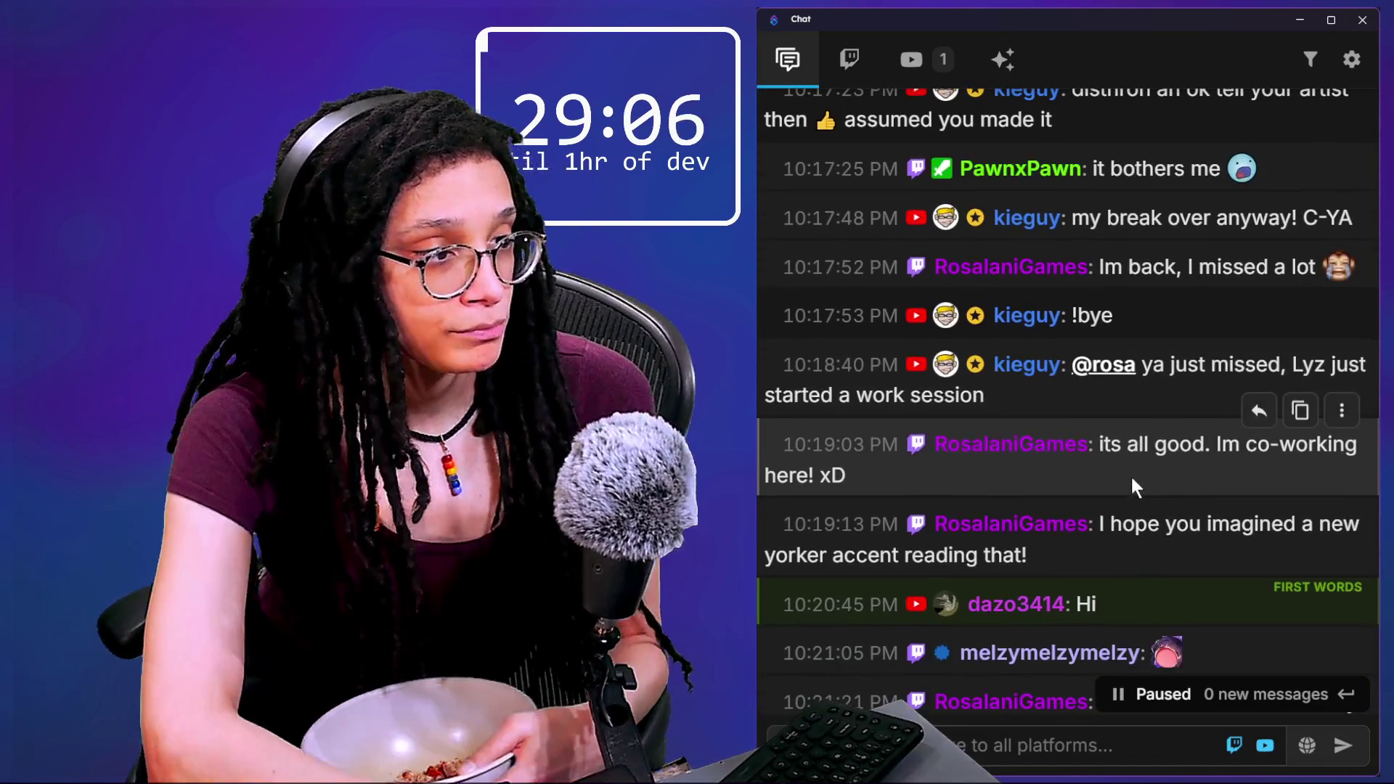
pyautogui.scroll(-1, 1130, 473)
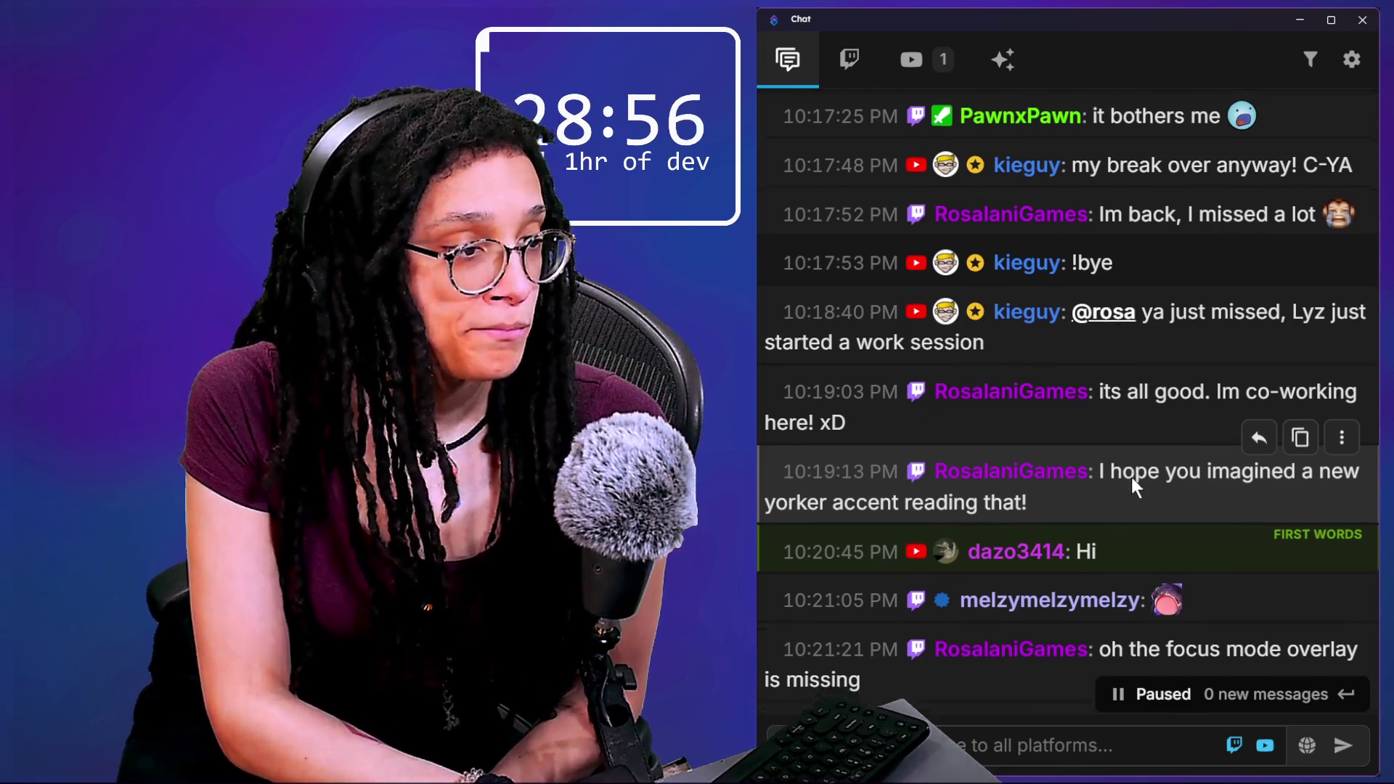
pyautogui.scroll(-2, 1132, 477)
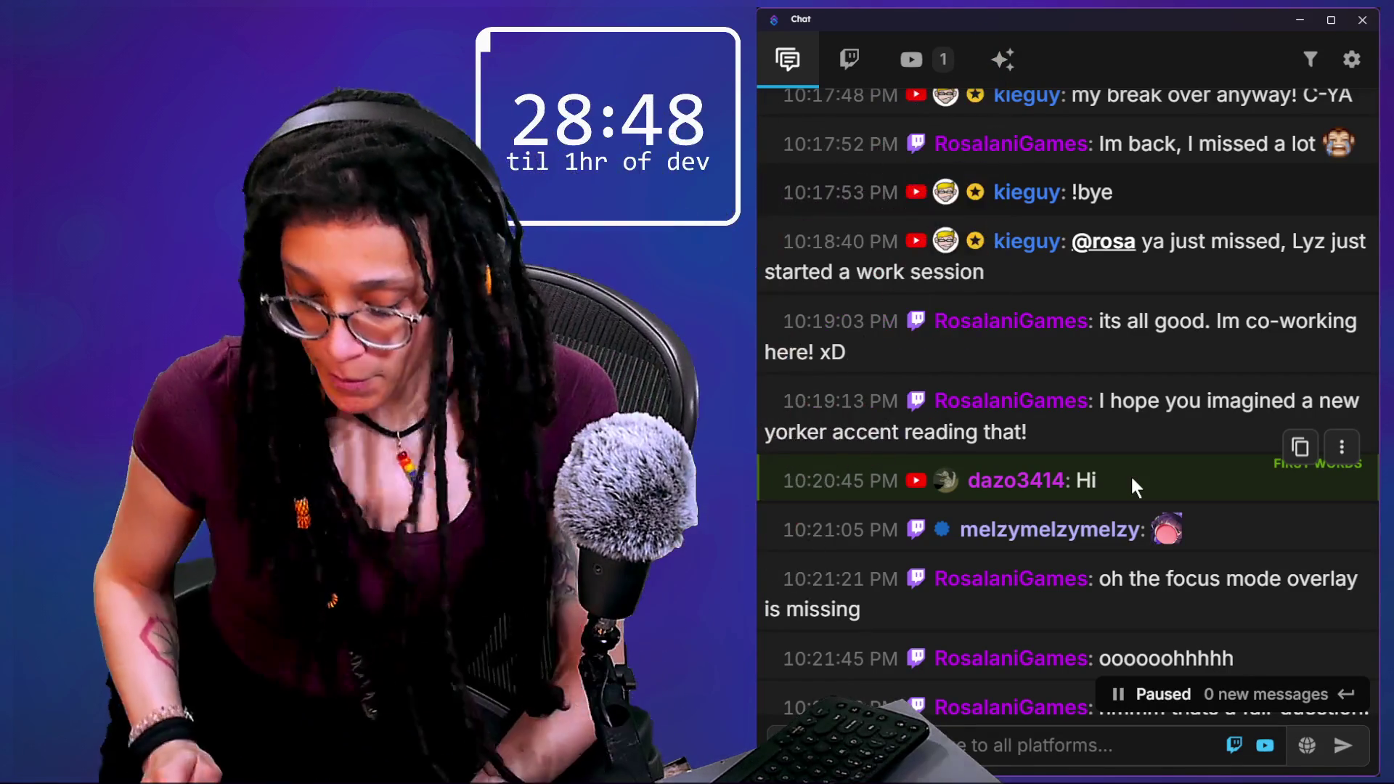
pyautogui.scroll(-2, 1134, 590)
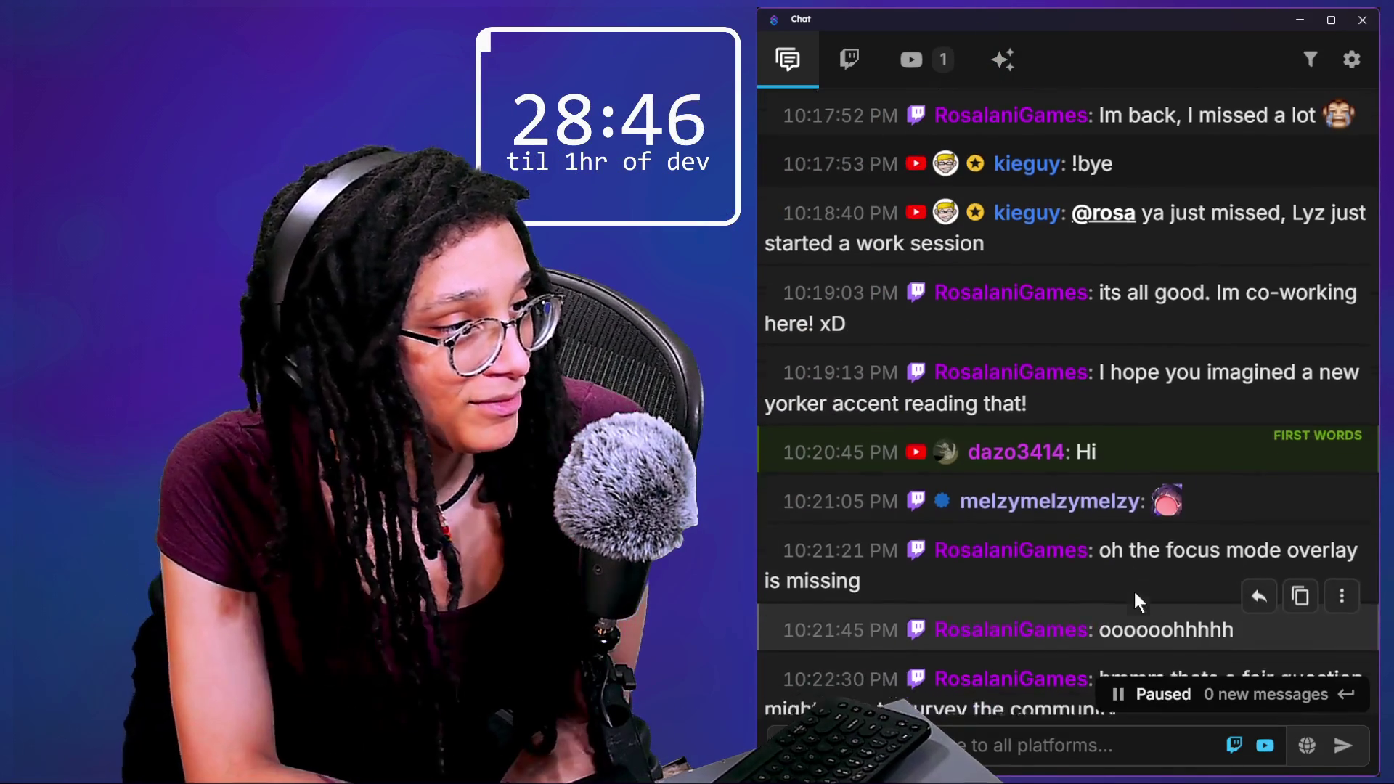
pyautogui.scroll(-3, 1135, 591)
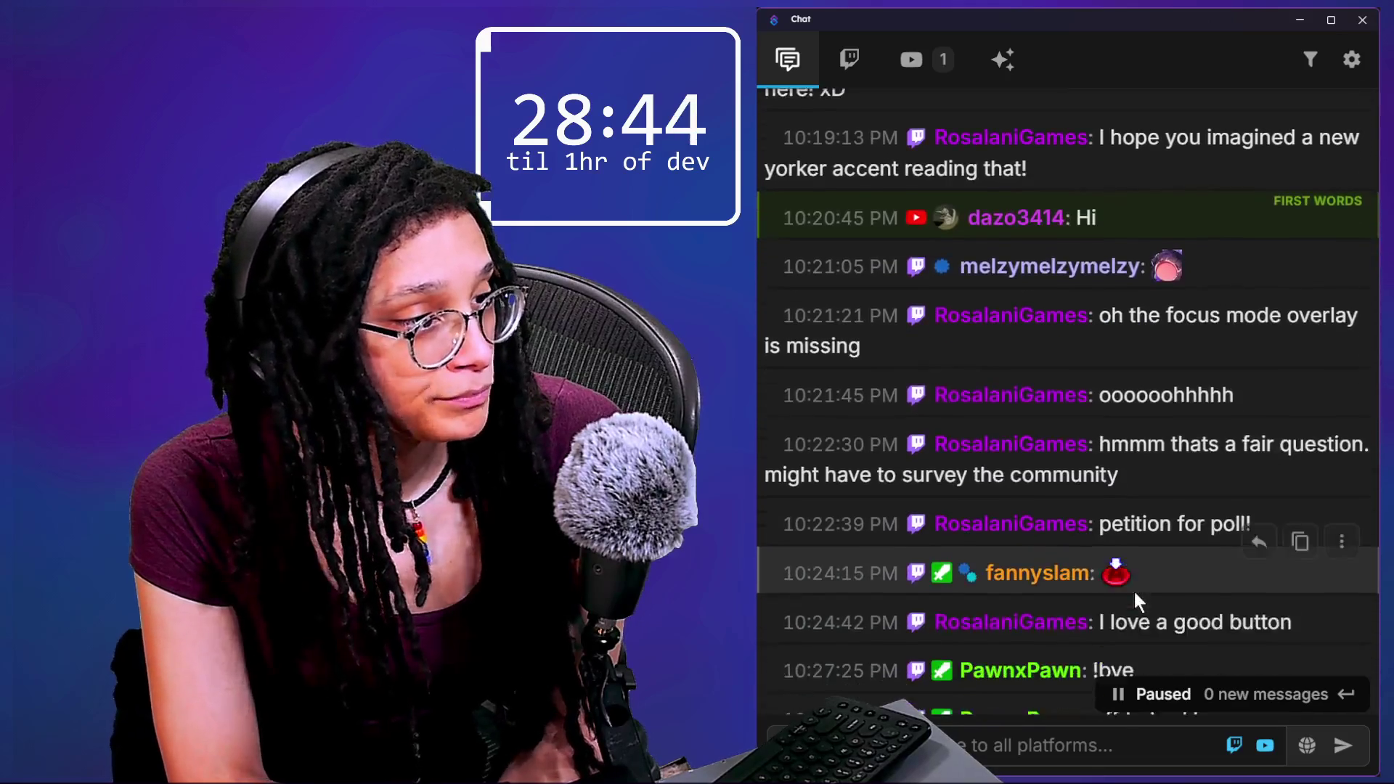
pyautogui.scroll(-14, 1134, 591)
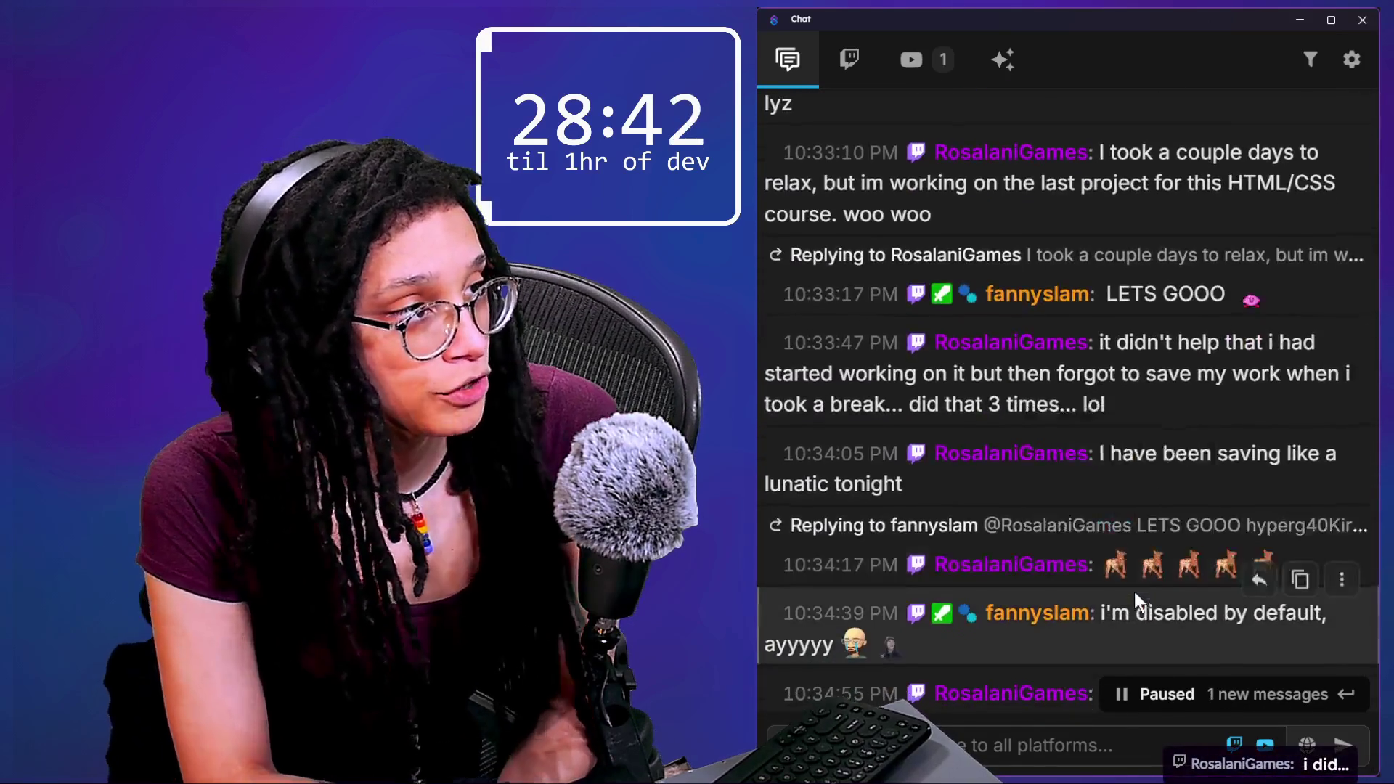
pyautogui.scroll(11, 1134, 591)
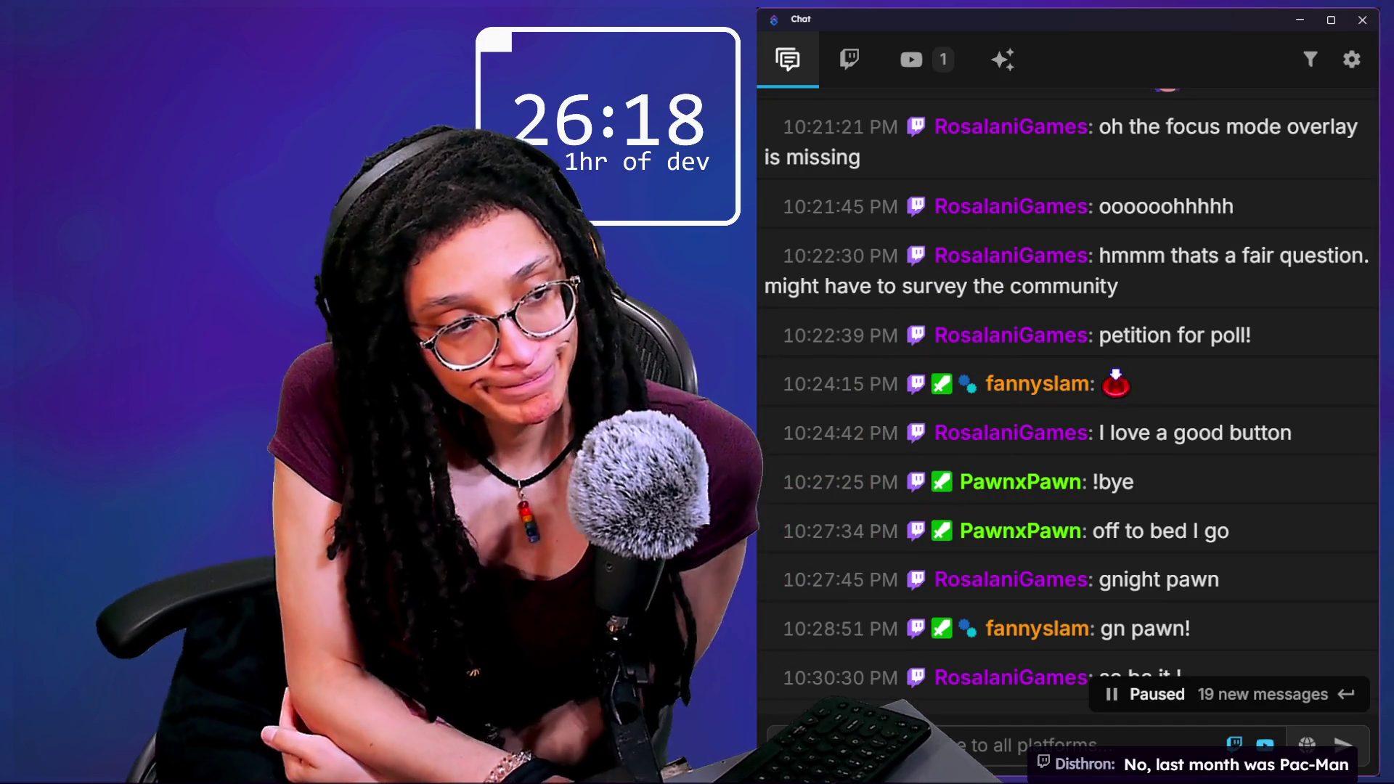
pyautogui.moveTo(993, 573)
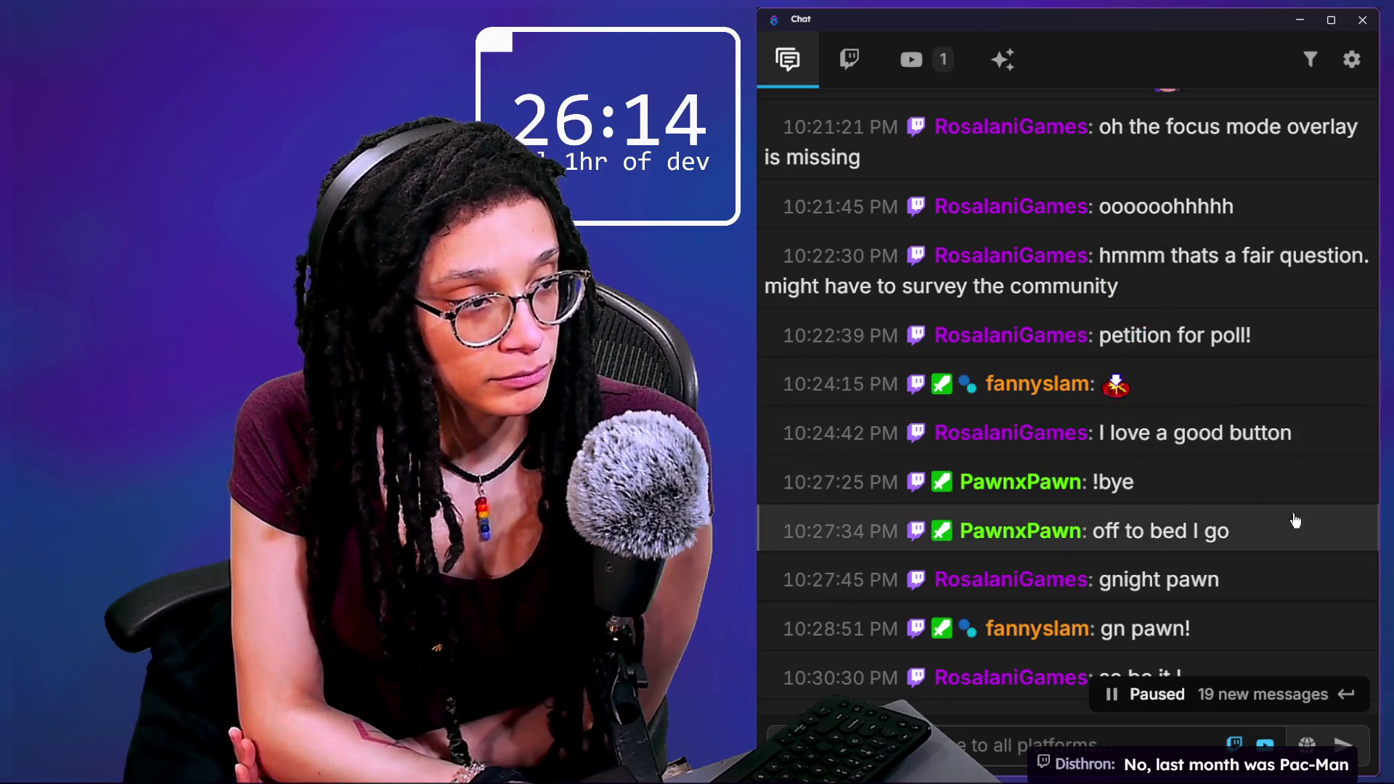
pyautogui.scroll(-2, 1183, 424)
pyautogui.scroll(-2, 1184, 424)
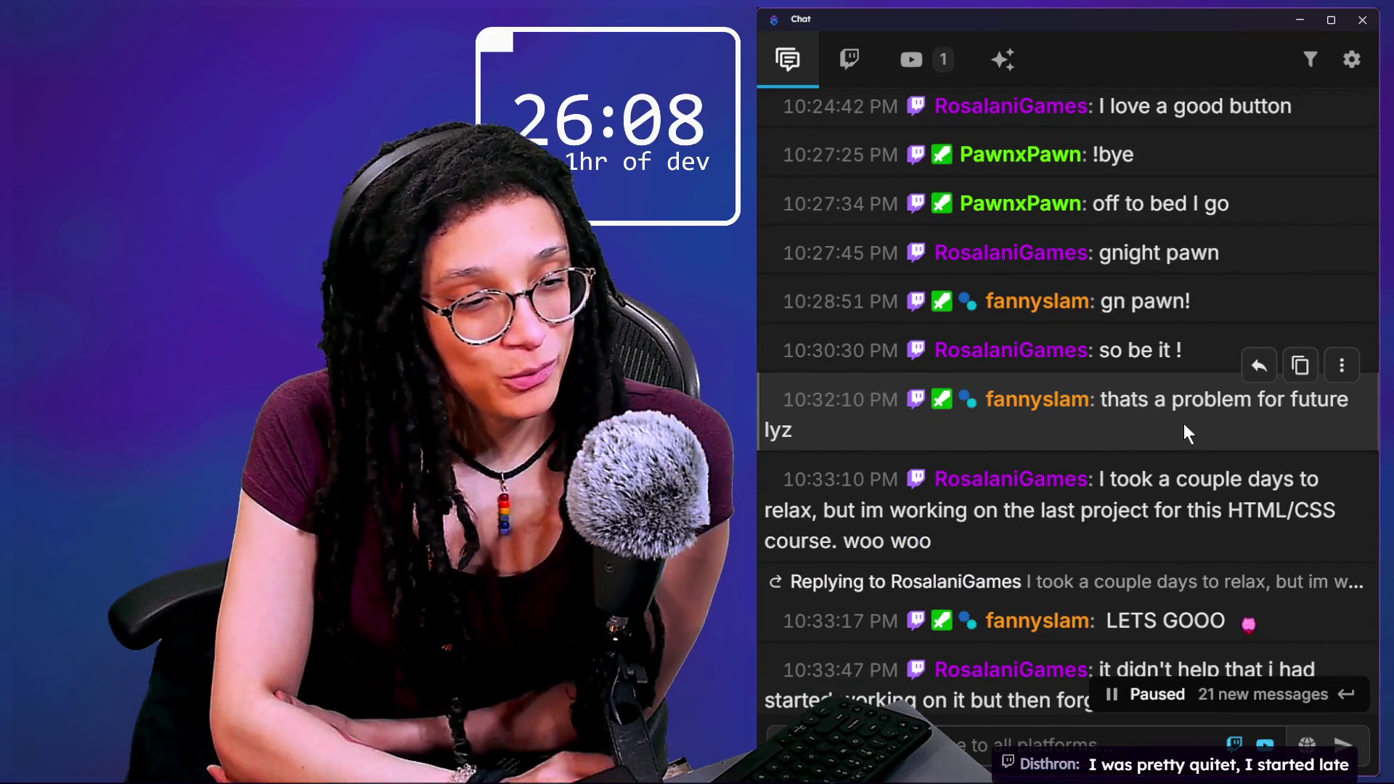
pyautogui.moveTo(1108, 234)
pyautogui.mouseDown()
pyautogui.moveTo(1118, 301)
pyautogui.moveTo(1166, 307)
pyautogui.moveTo(1231, 485)
pyautogui.mouseUp()
pyautogui.click(1140, 376)
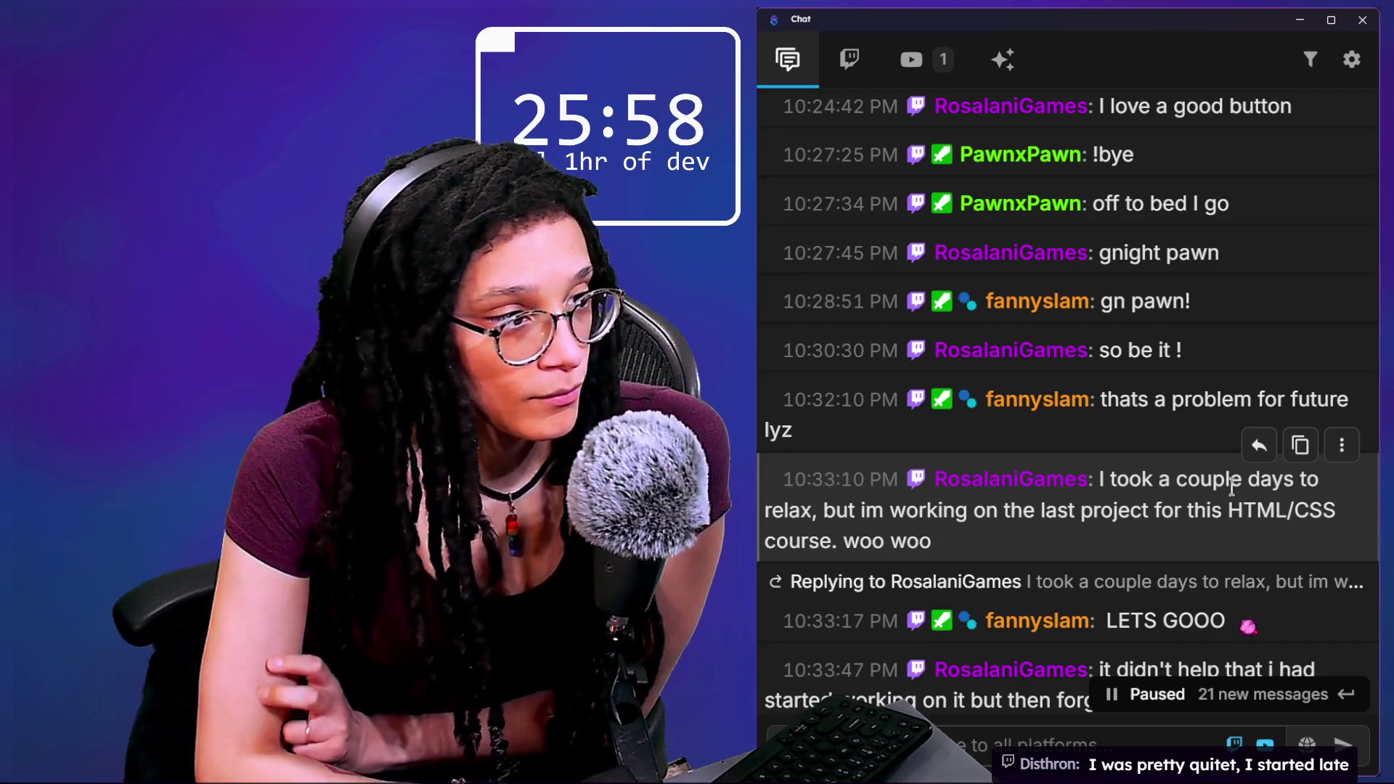
pyautogui.scroll(-1, 1176, 488)
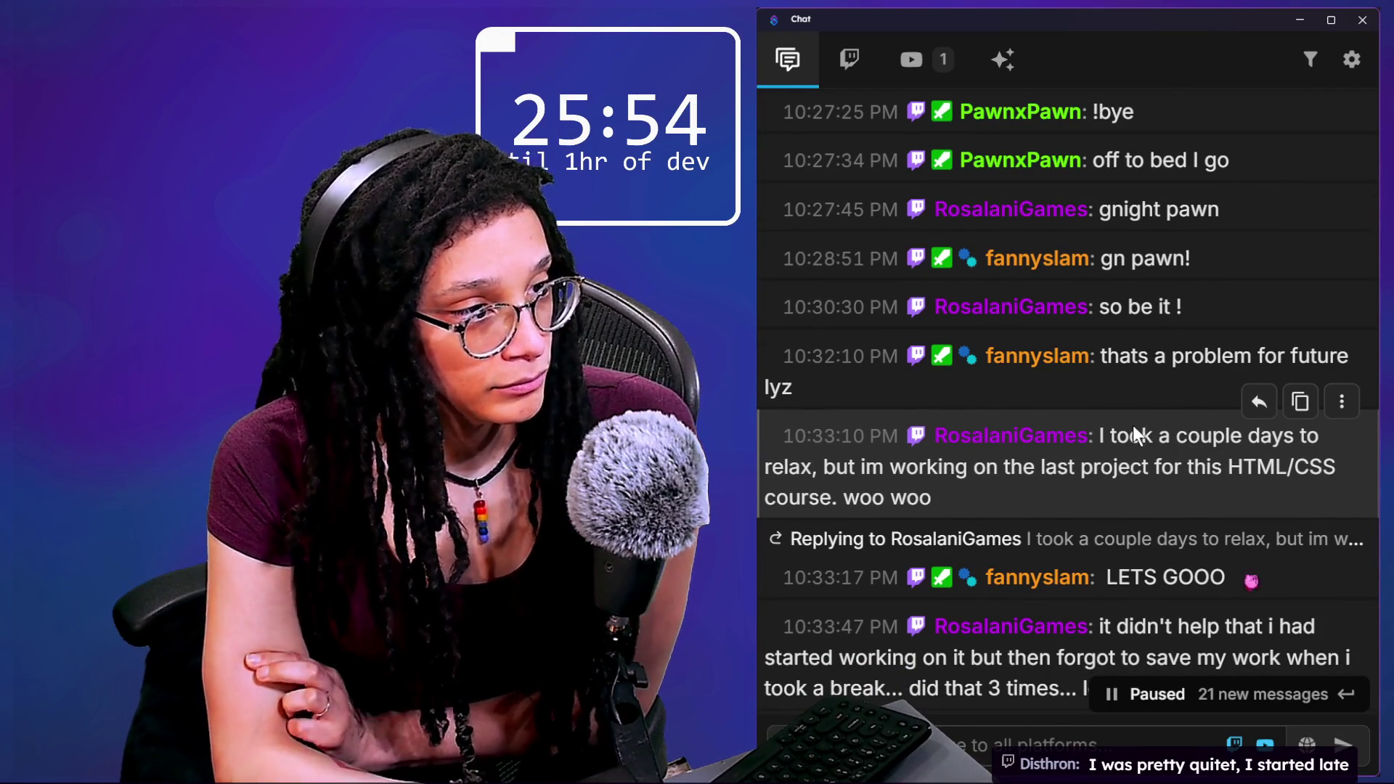
pyautogui.moveTo(1107, 437); pyautogui.dragTo(1144, 498)
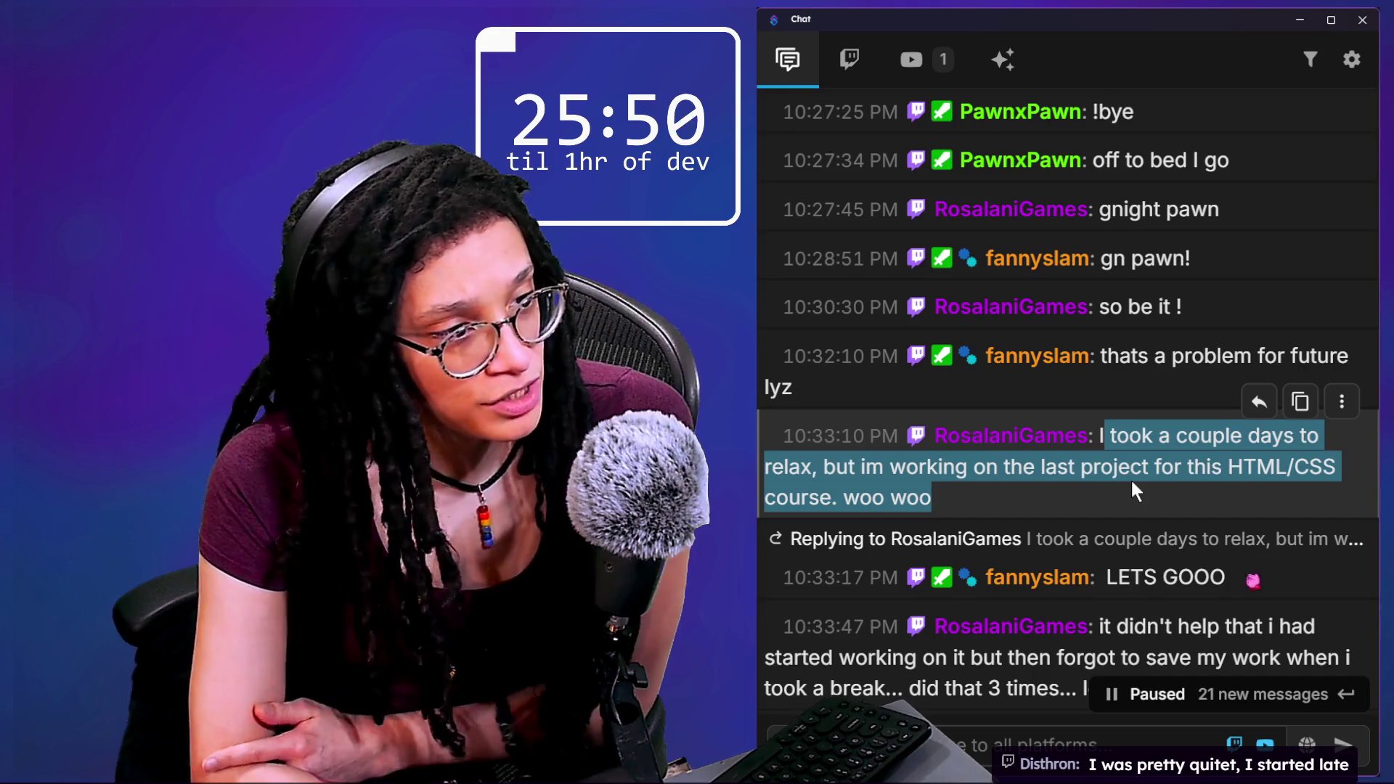
pyautogui.scroll(-2, 1131, 479)
pyautogui.moveTo(1133, 491)
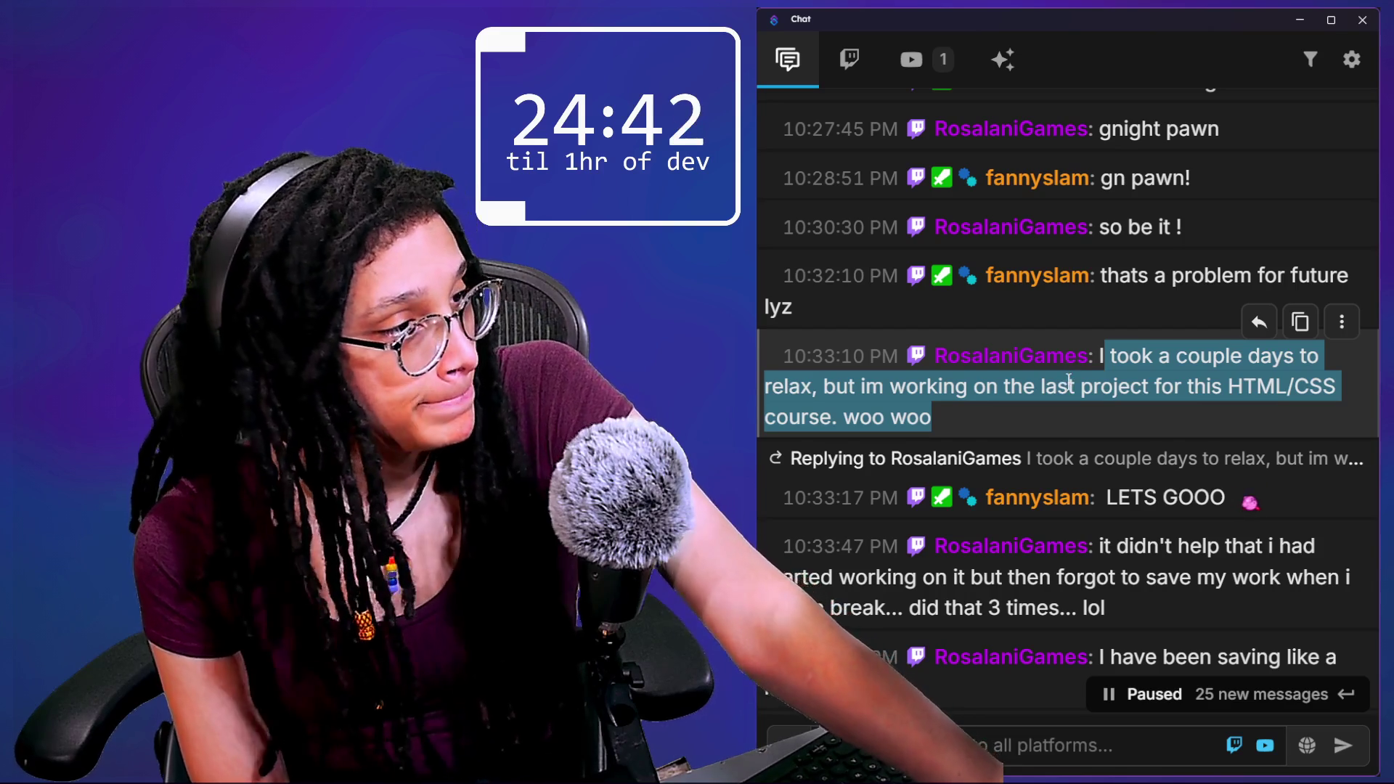
pyautogui.scroll(-3, 1103, 425)
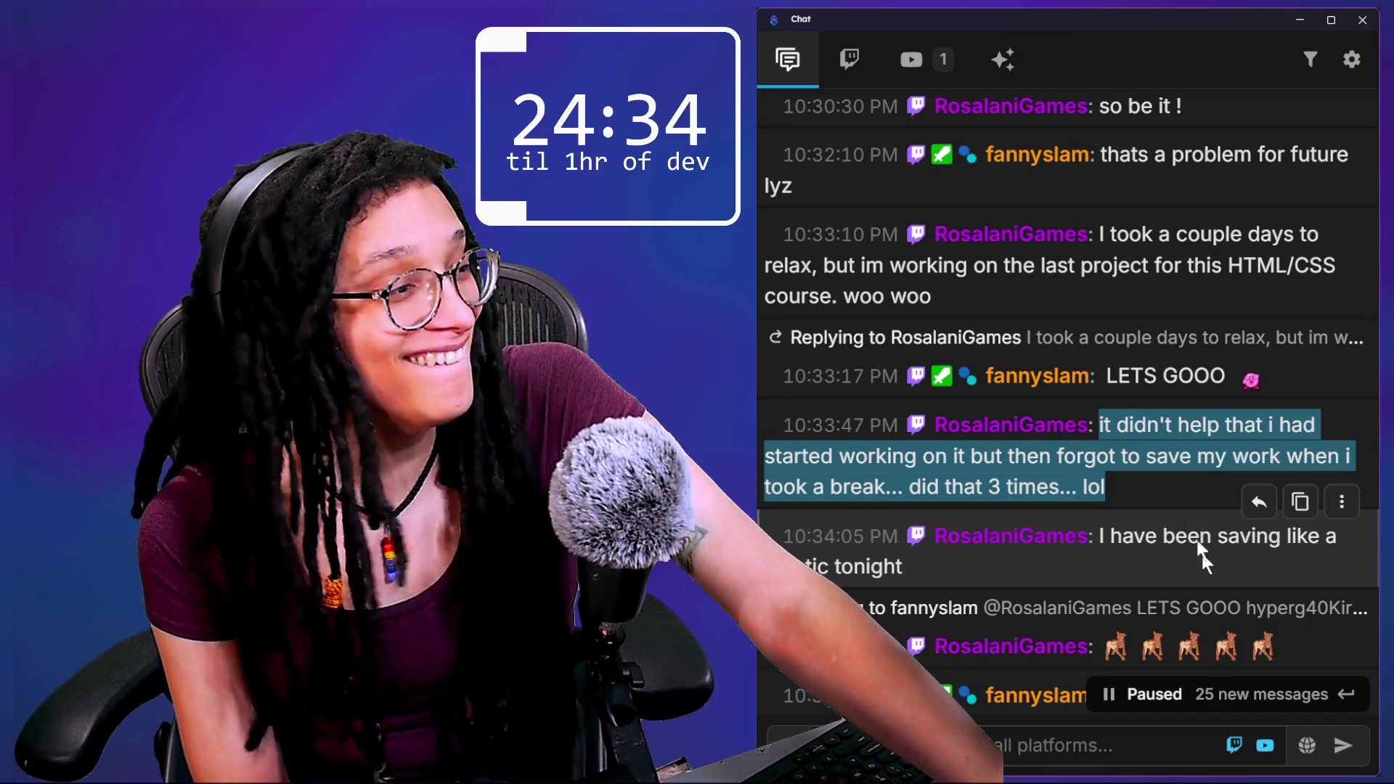
pyautogui.click(1163, 487)
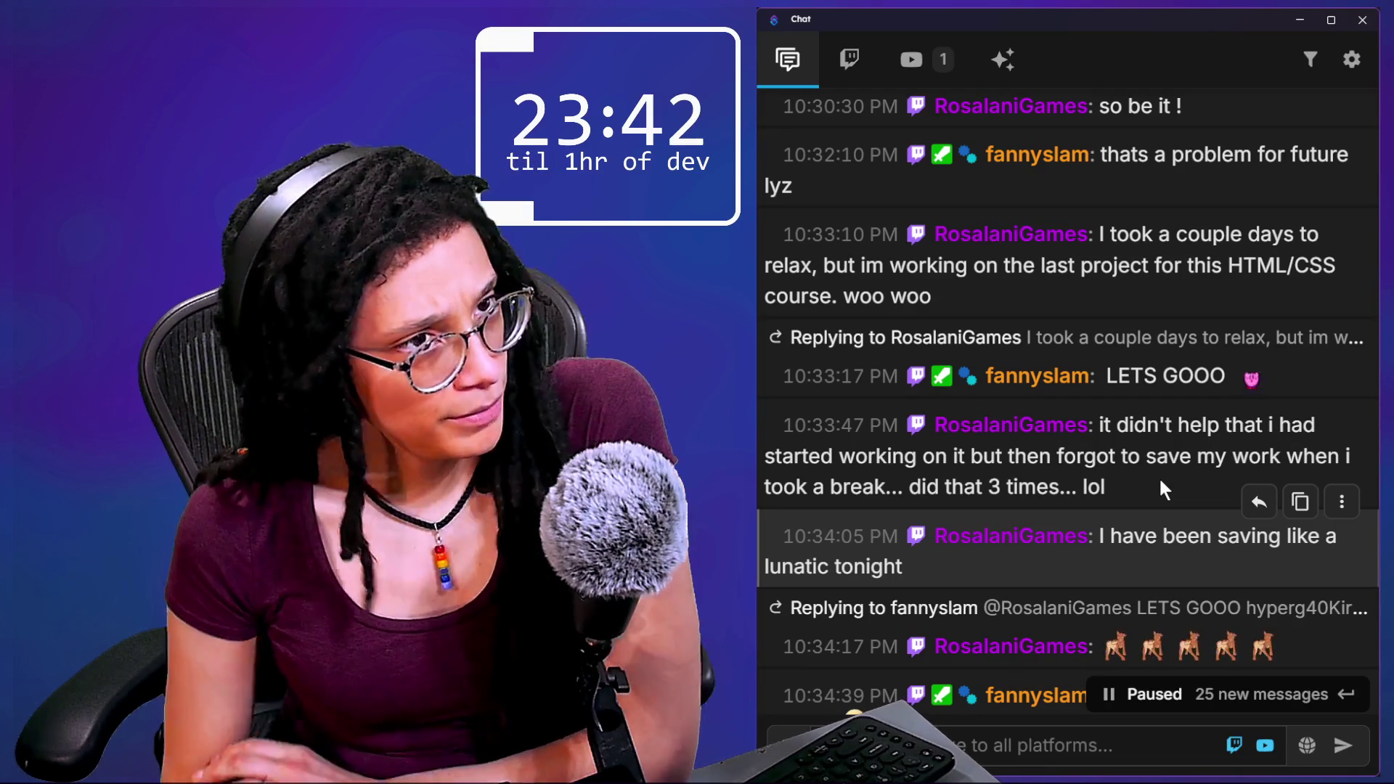
pyautogui.scroll(-1, 1029, 482)
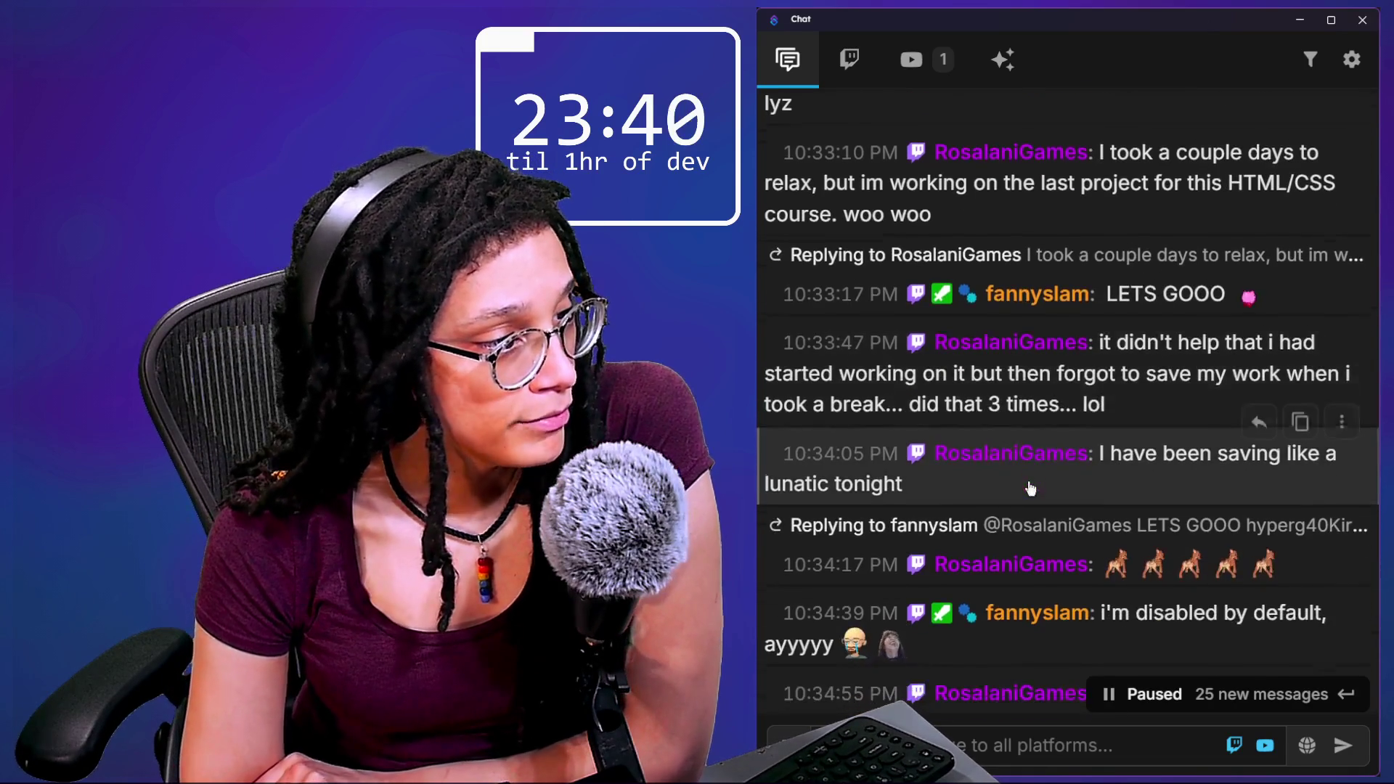
# Read down the chat, highlighting the 'i'm disabled by default' message along the way.
pyautogui.moveTo(1112, 474); pyautogui.dragTo(1116, 466)
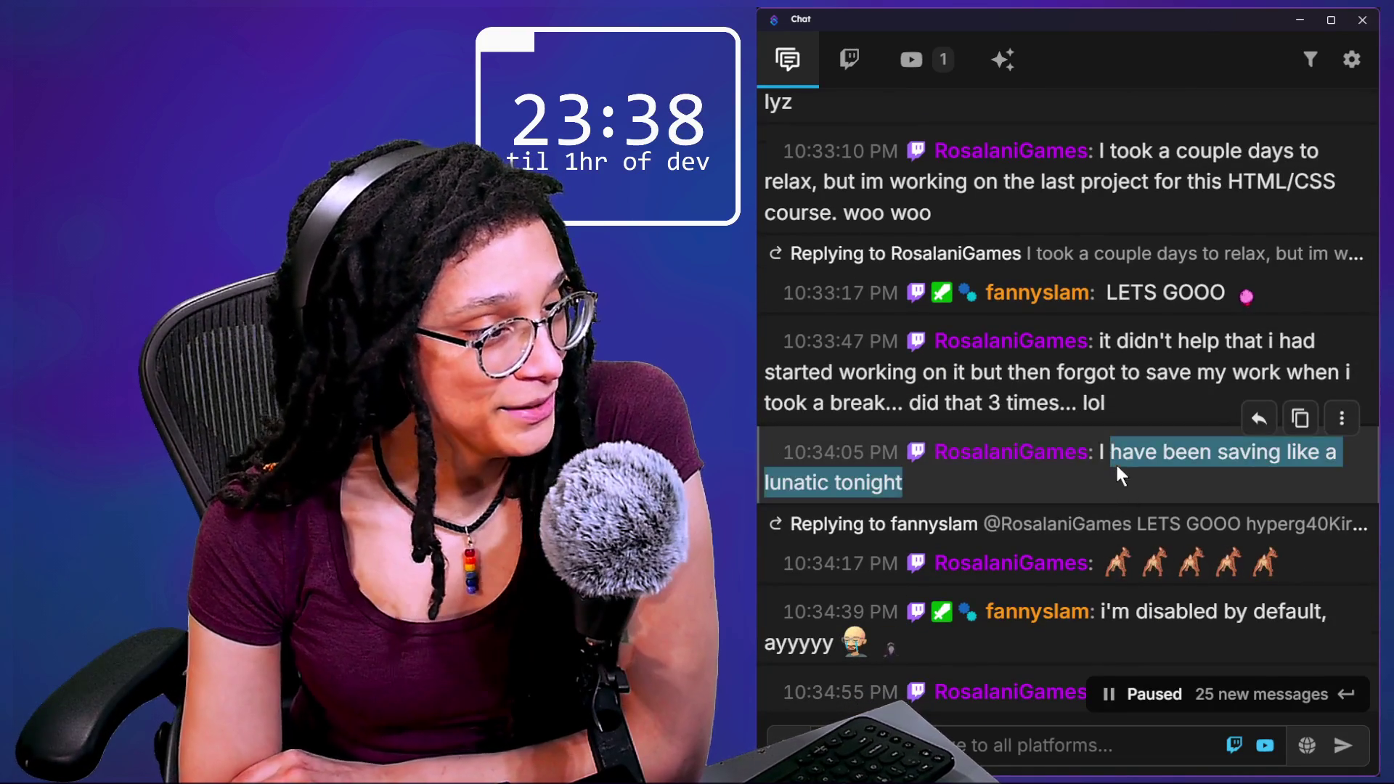
pyautogui.scroll(-1, 1115, 462)
pyautogui.scroll(-1, 1117, 465)
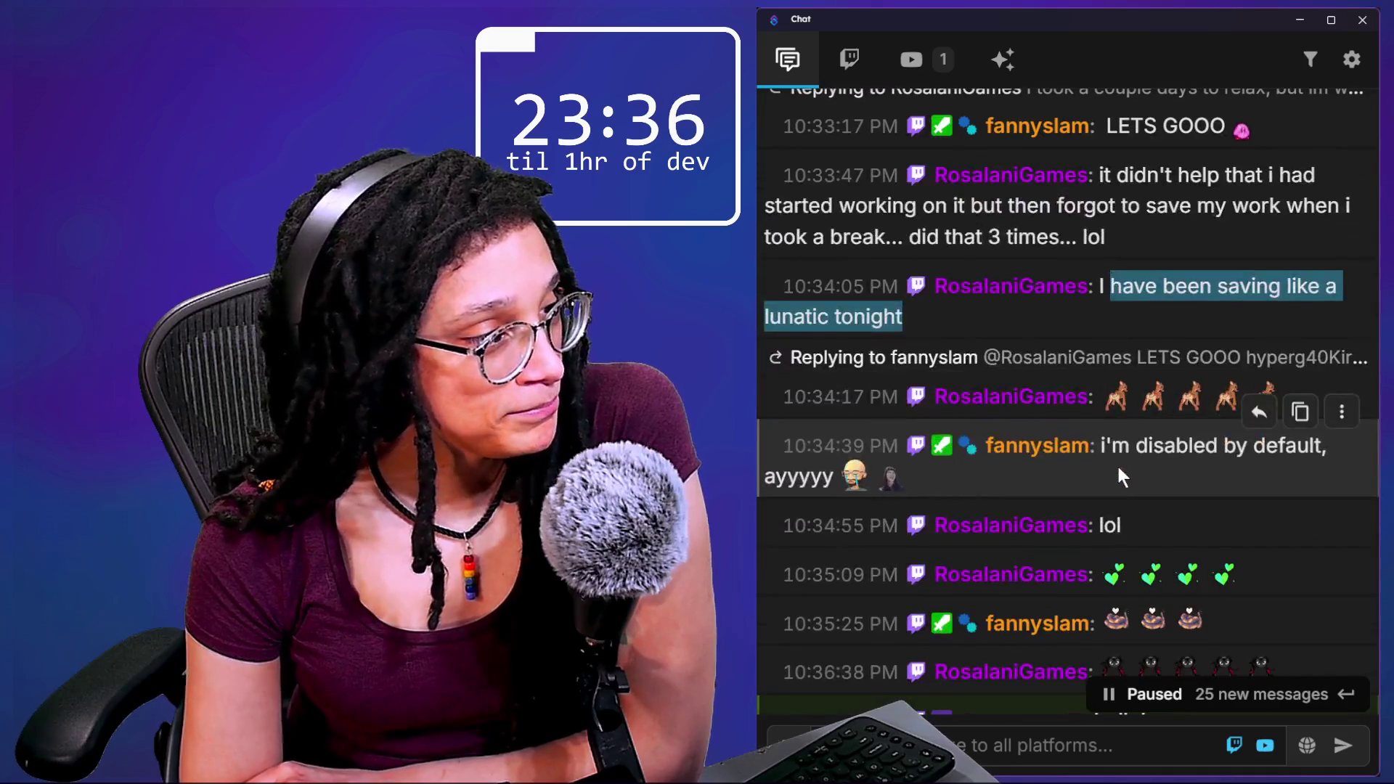
pyautogui.scroll(-1, 1118, 468)
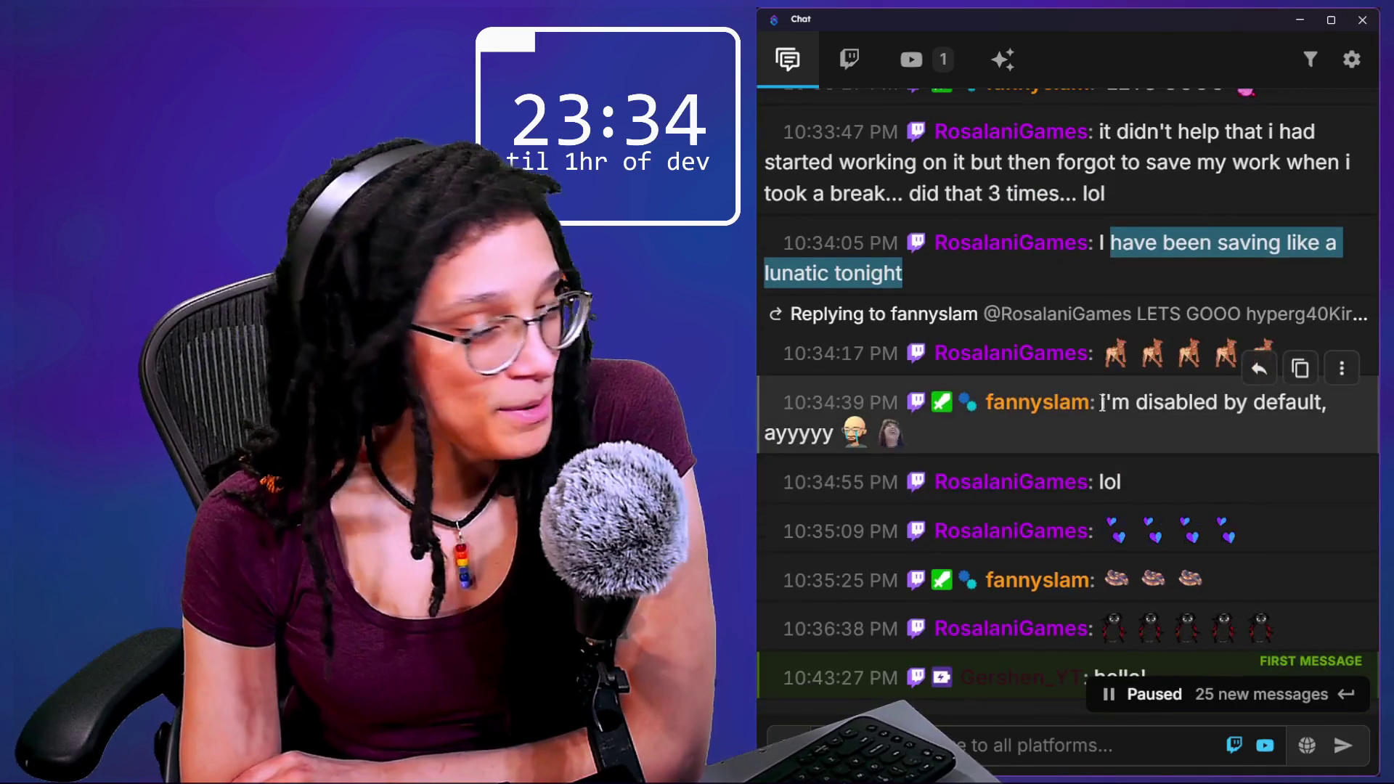
pyautogui.moveTo(1103, 403); pyautogui.dragTo(1176, 452)
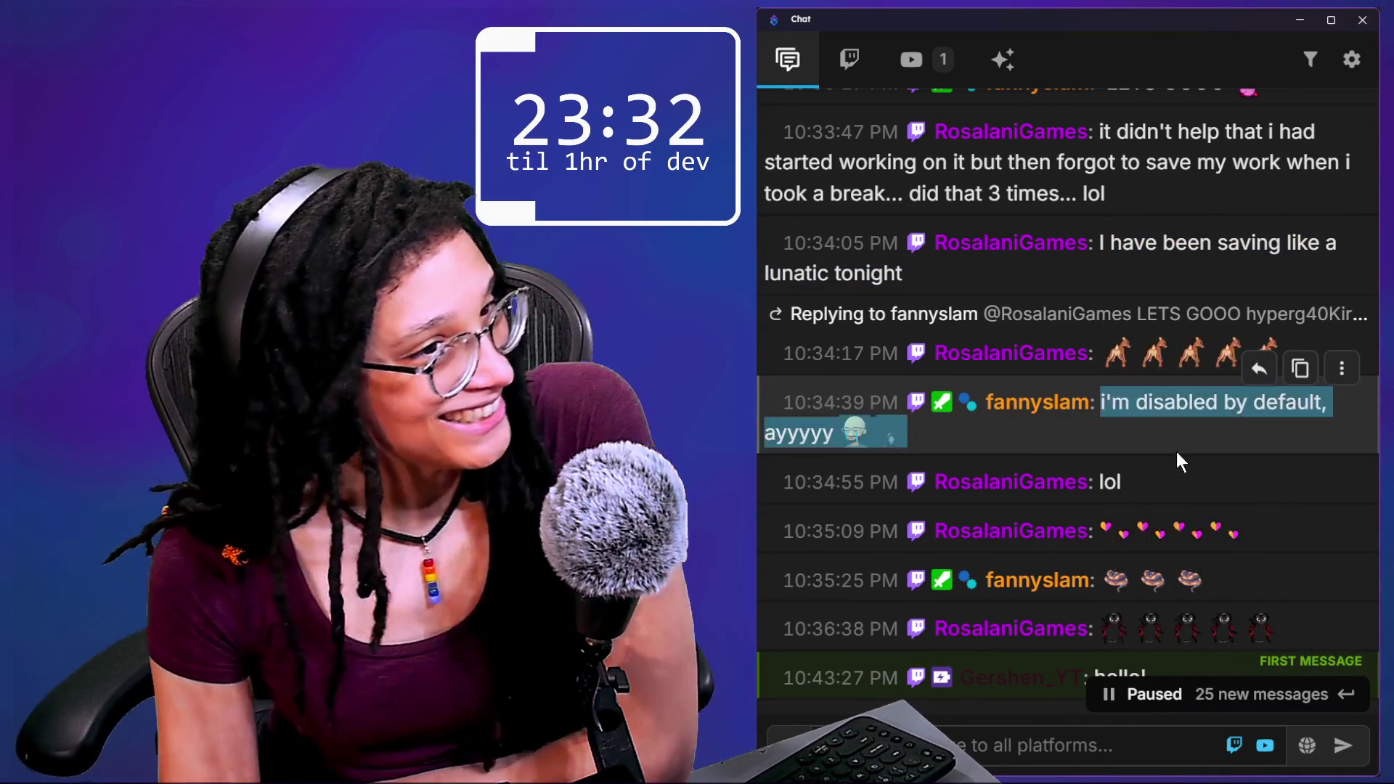
pyautogui.scroll(-4, 1176, 452)
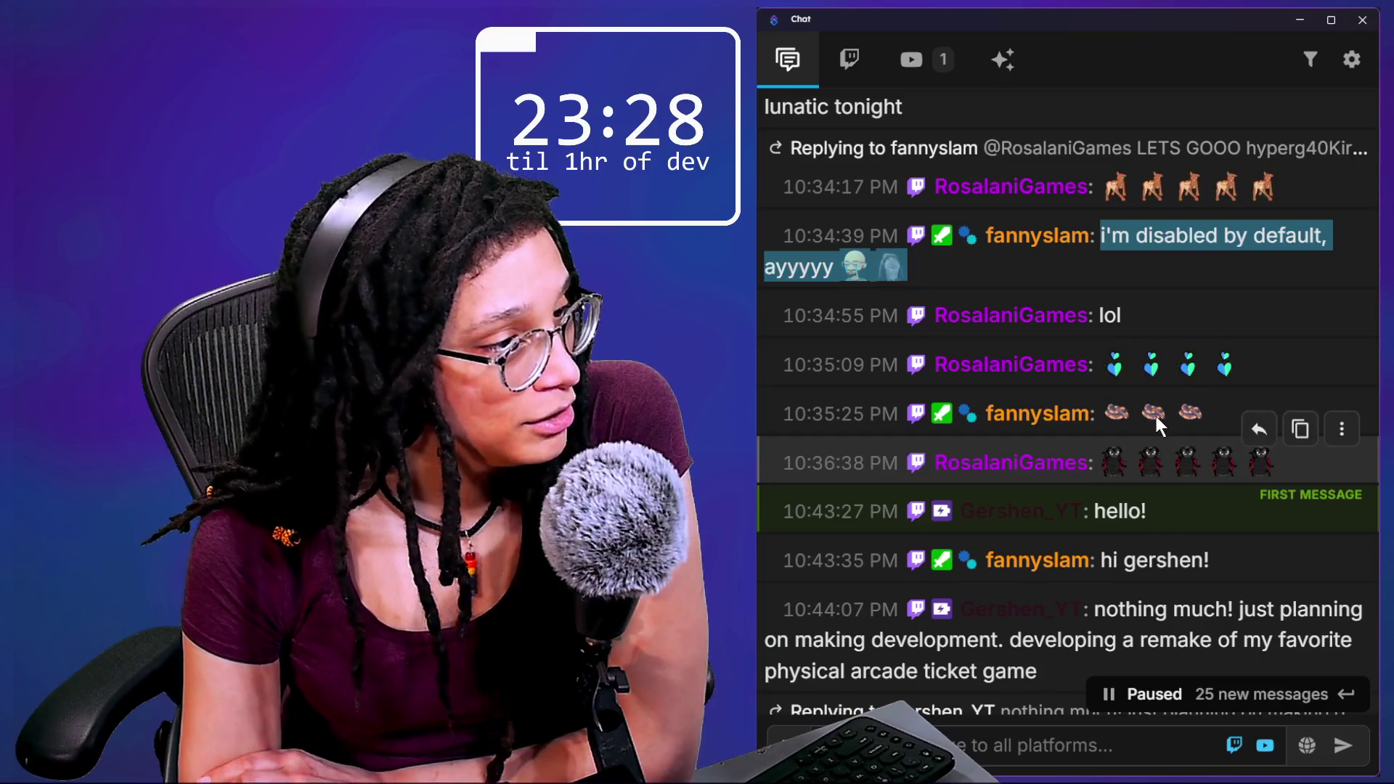
pyautogui.click(1103, 404)
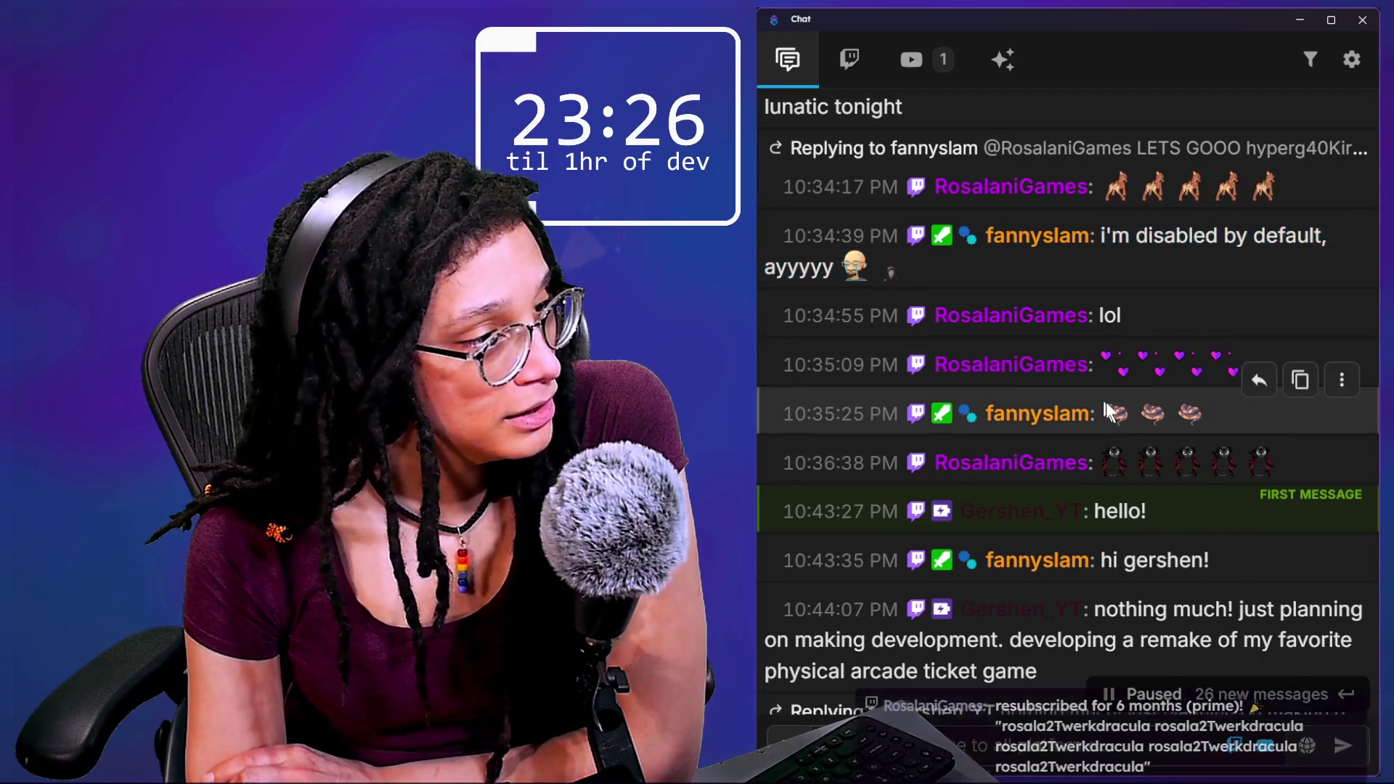
pyautogui.scroll(-2, 1139, 428)
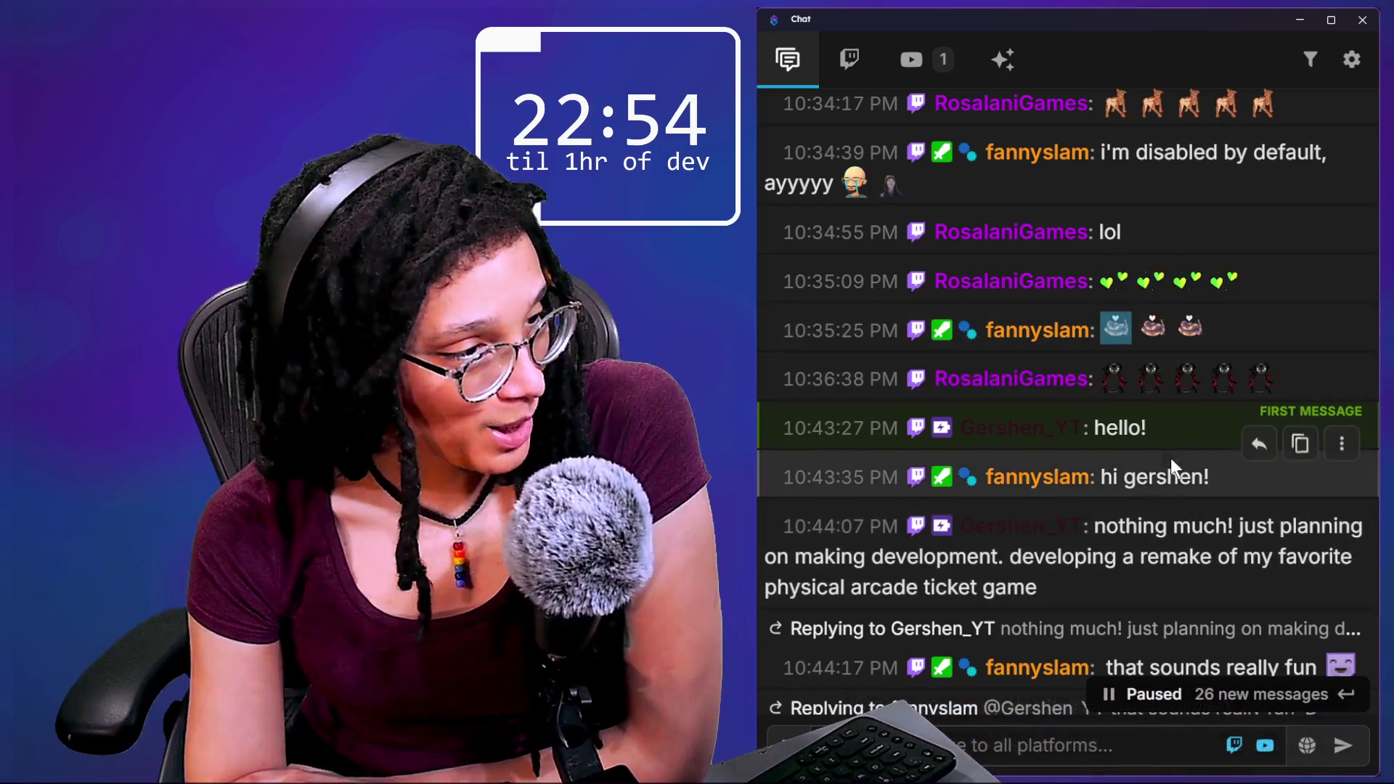
pyautogui.scroll(-1, 1127, 503)
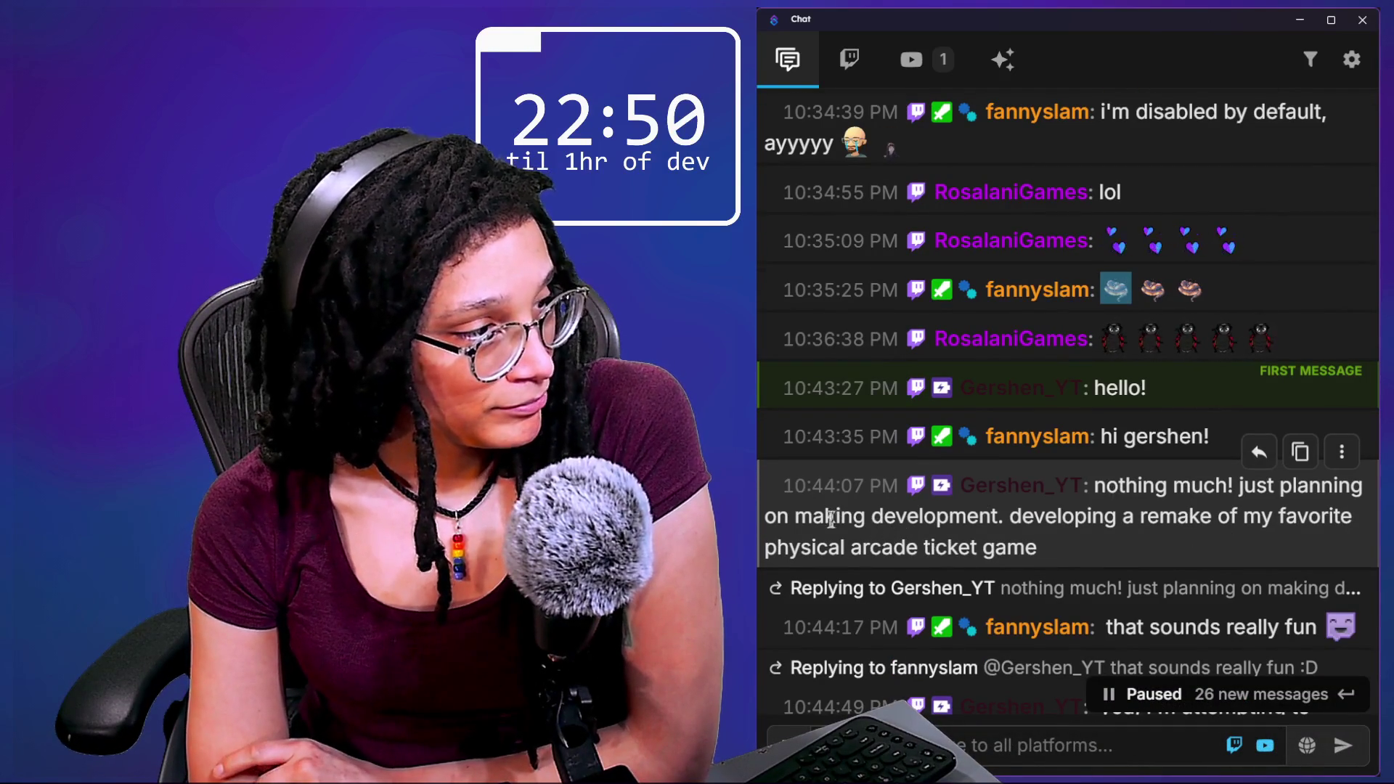
# Select the words Flamin' Finger in a viewer's message and switch to the browser.
pyautogui.moveTo(833, 517); pyautogui.dragTo(1052, 559)
pyautogui.click(1051, 553)
pyautogui.scroll(-2, 1052, 554)
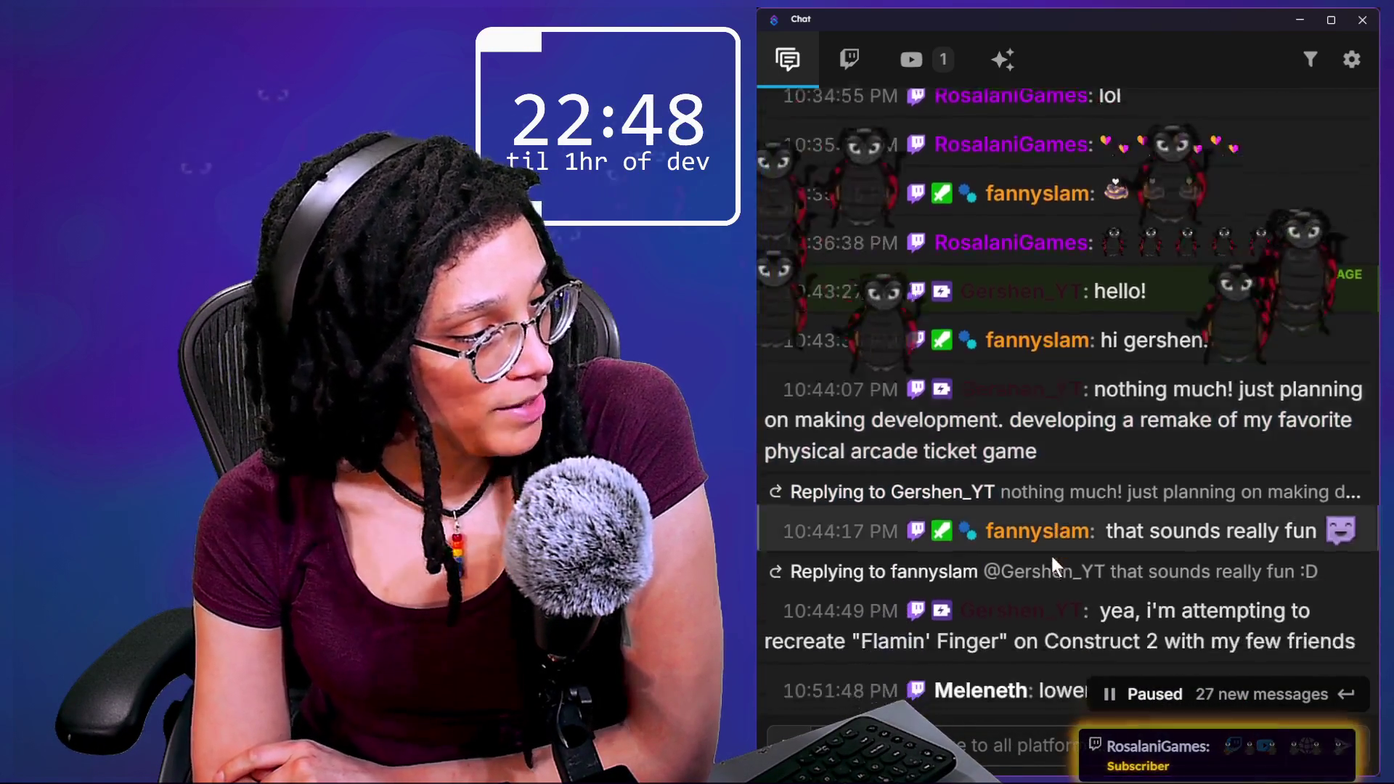
pyautogui.scroll(-3, 1052, 553)
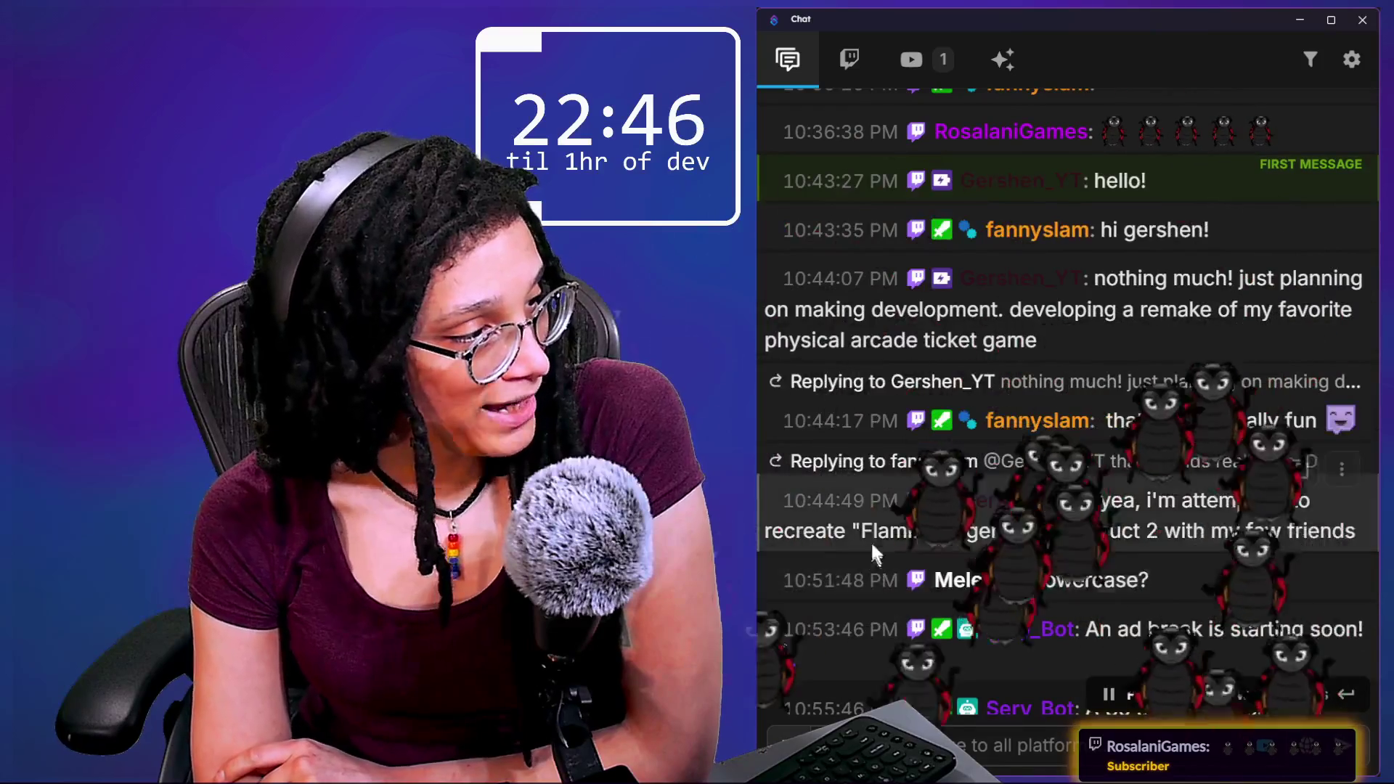
pyautogui.moveTo(851, 531); pyautogui.dragTo(1008, 531)
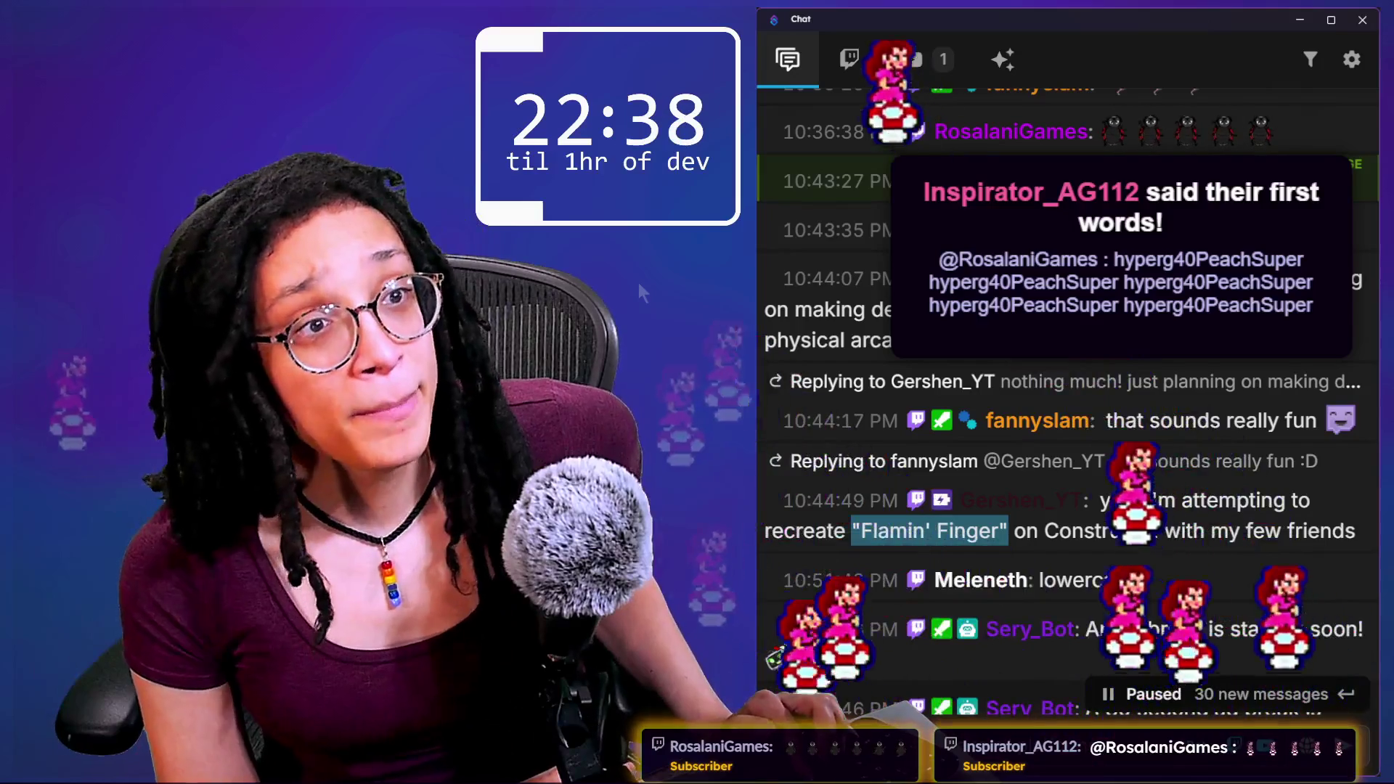
pyautogui.hotkey('alt', 'Tab')
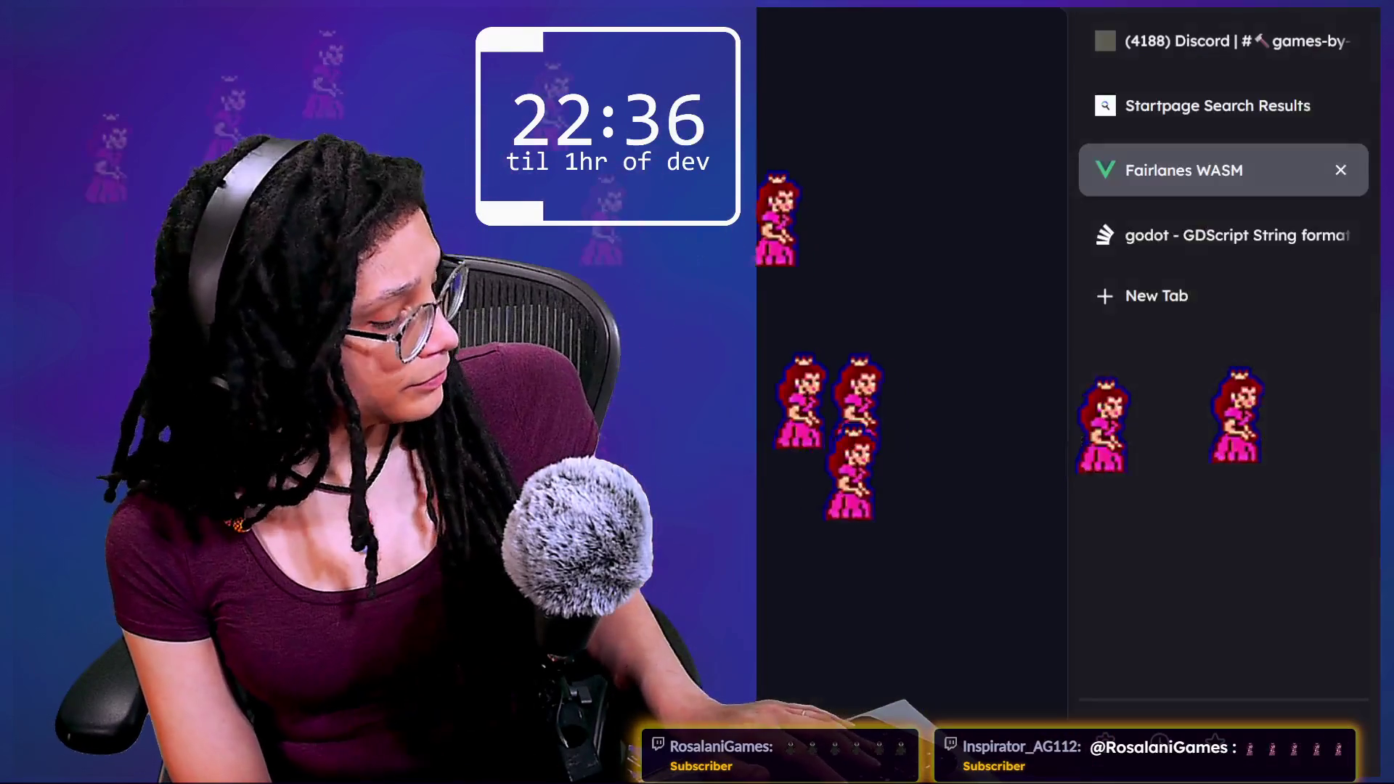
# Search Startpage for "Flamin' Finger" in a new tab and open the YouTube video result.
pyautogui.hotkey('ctrl', 't')
pyautogui.write('"Flamin\' Finger"')
pyautogui.press('Return')
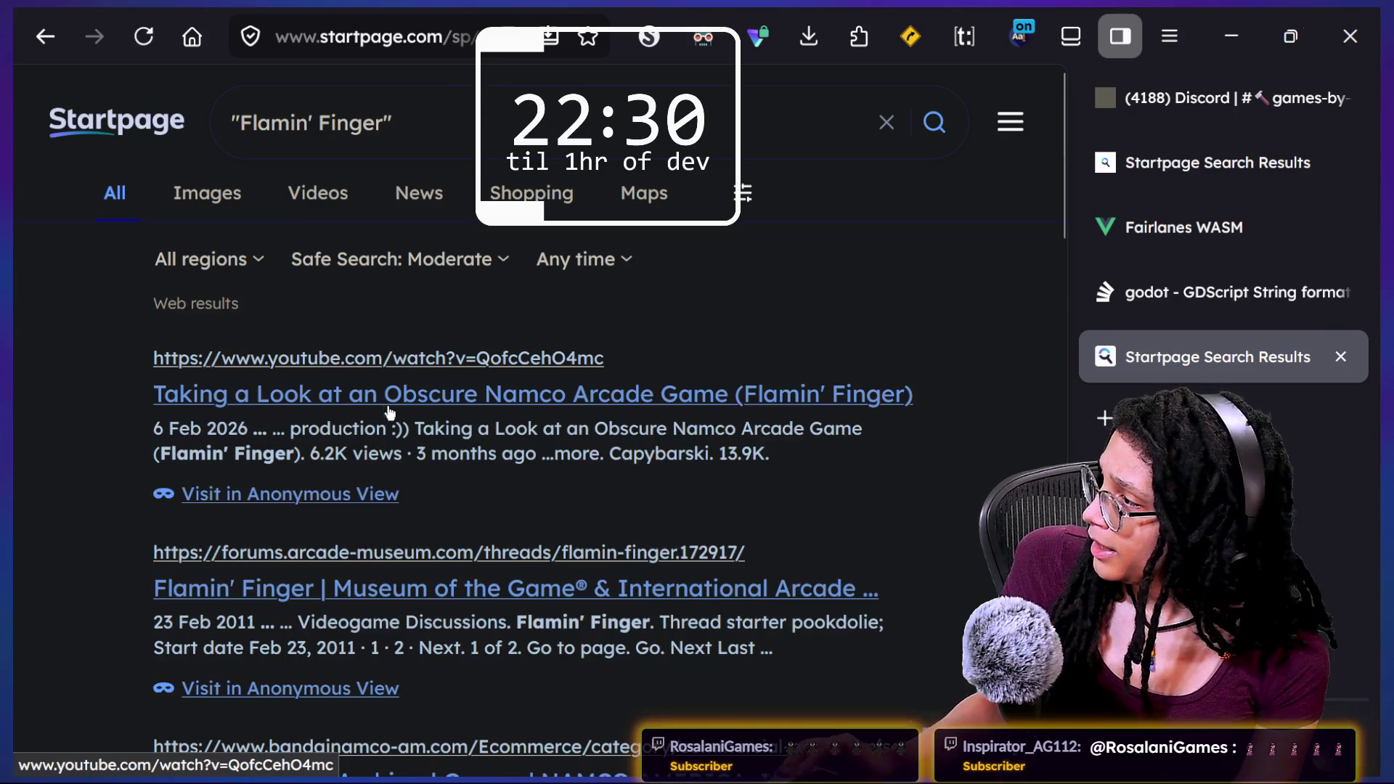
pyautogui.scroll(-2, 512, 457)
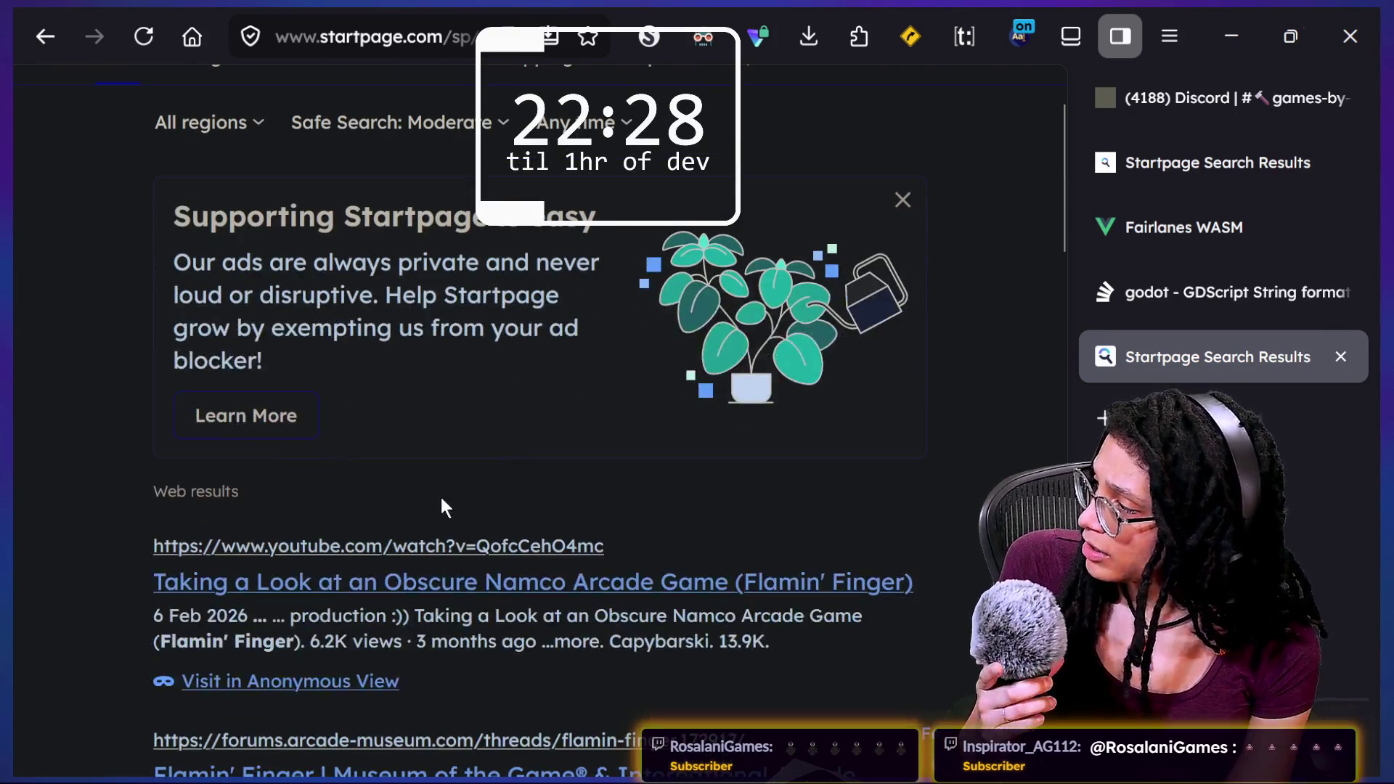
pyautogui.click(326, 582)
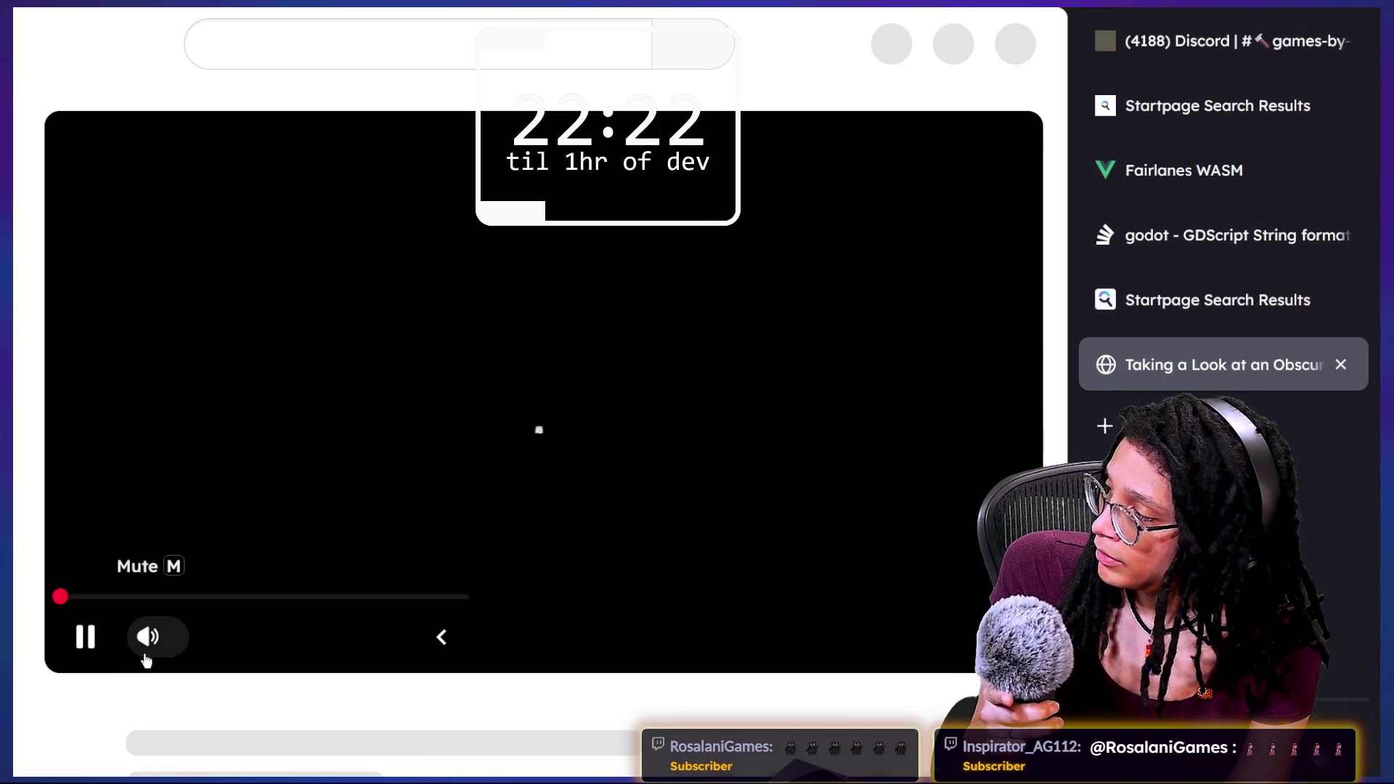
# Mute the Flamin' Finger video and jump ahead to the arcade close-up near 3:13.
pyautogui.click(149, 651)
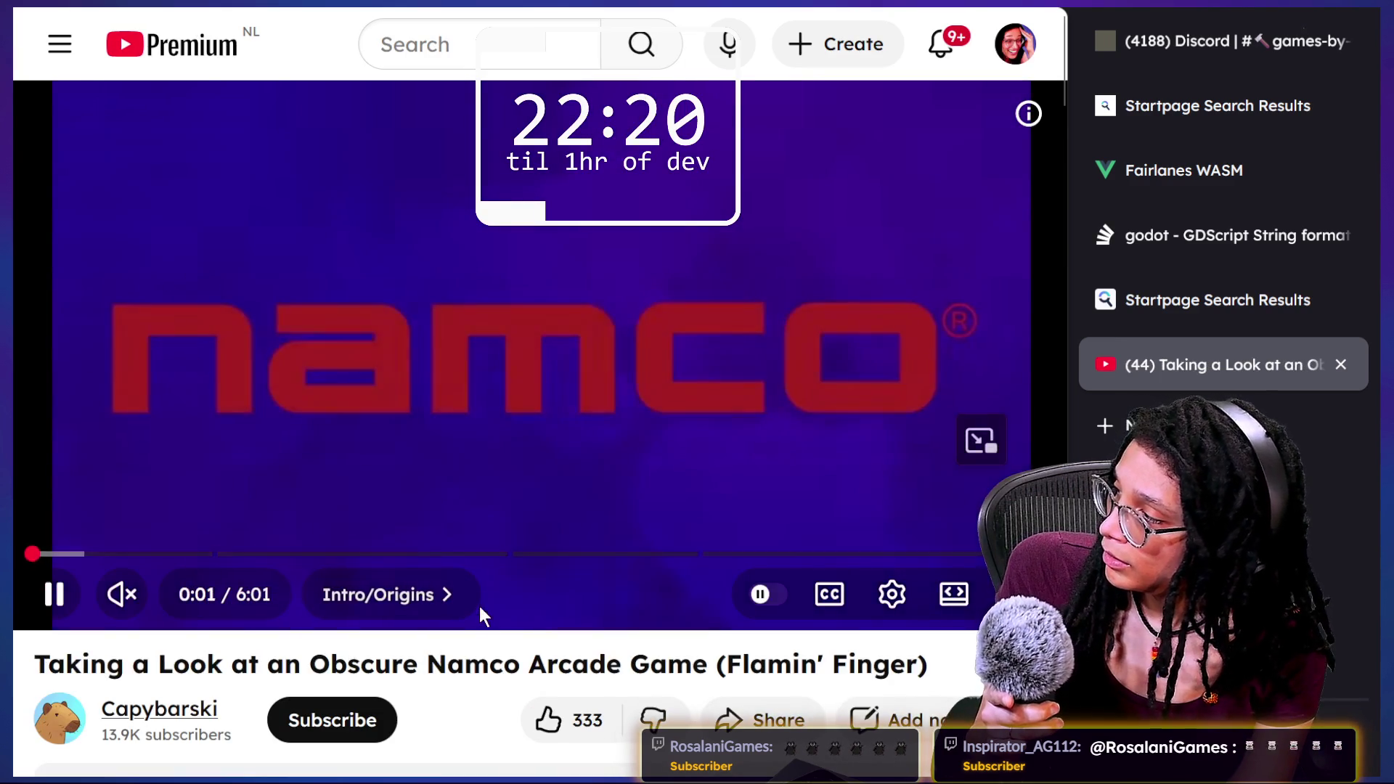
pyautogui.moveTo(217, 565); pyautogui.dragTo(240, 559)
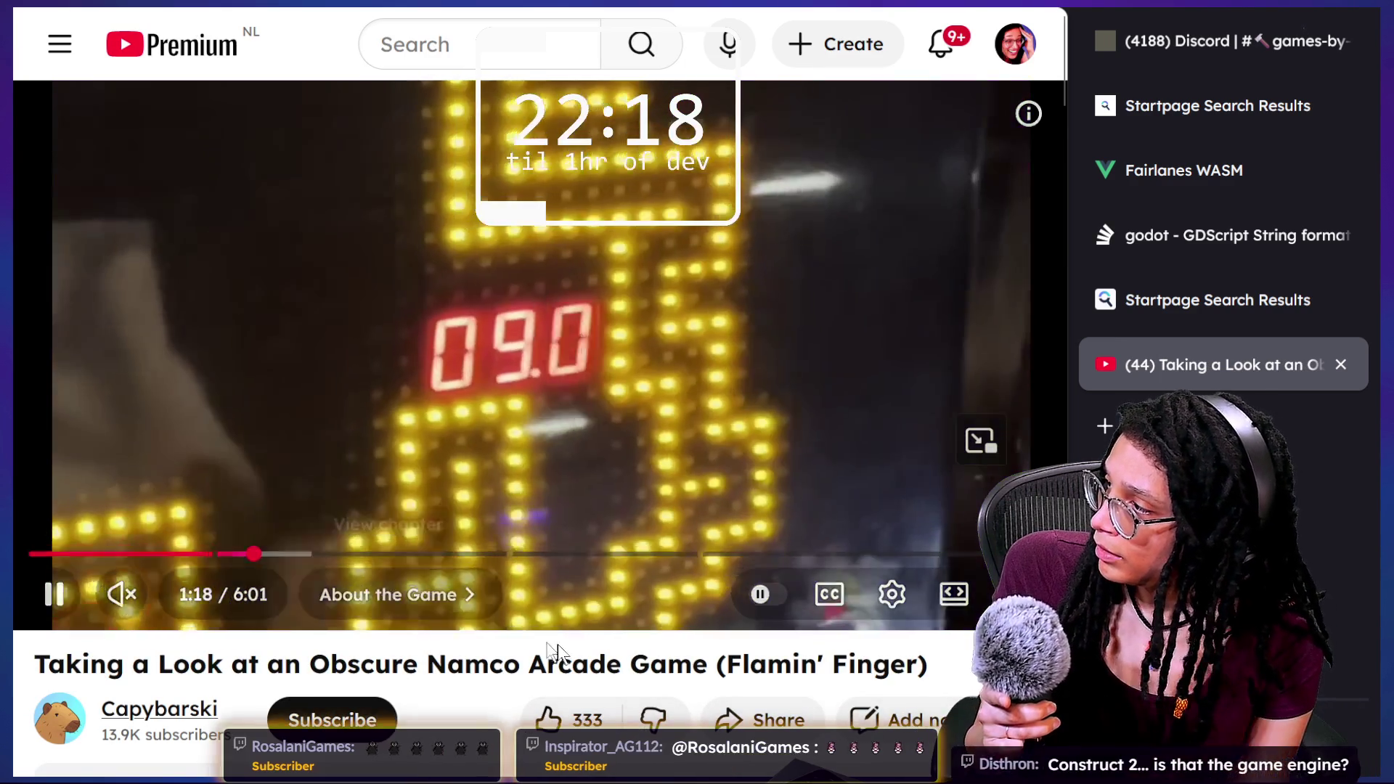
pyautogui.press('Right')
pyautogui.press('Right')
pyautogui.press('Right')
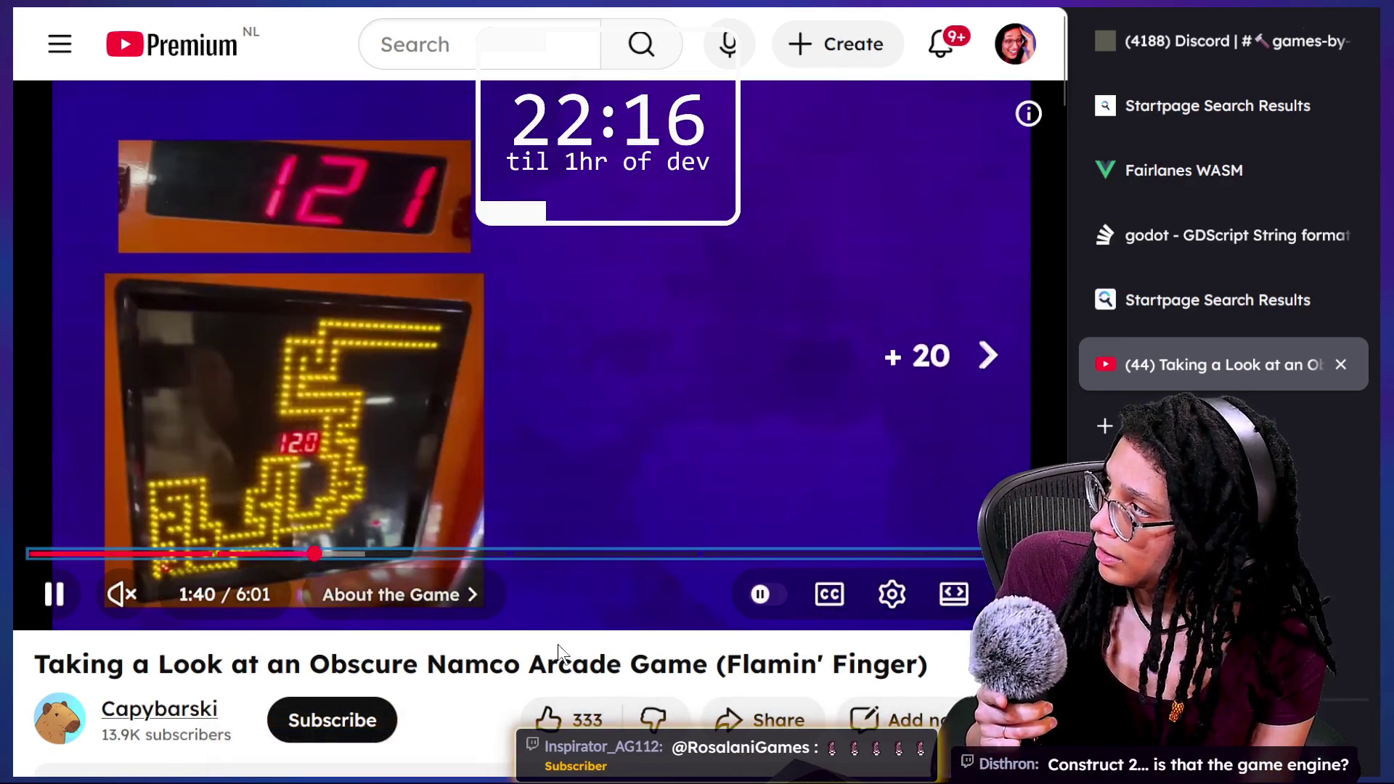
pyautogui.moveTo(573, 554); pyautogui.dragTo(599, 554)
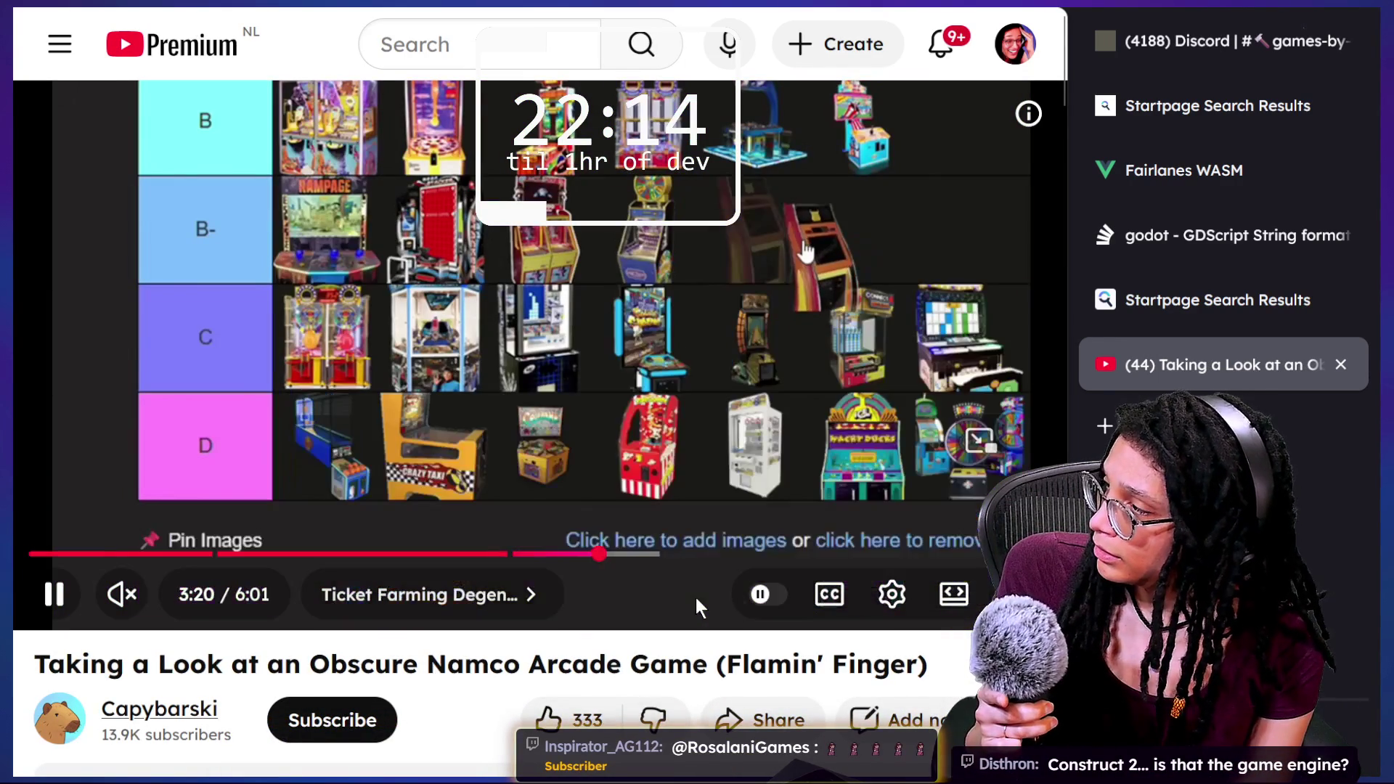
pyautogui.press('Left')
pyautogui.press('Left')
pyautogui.press('Left')
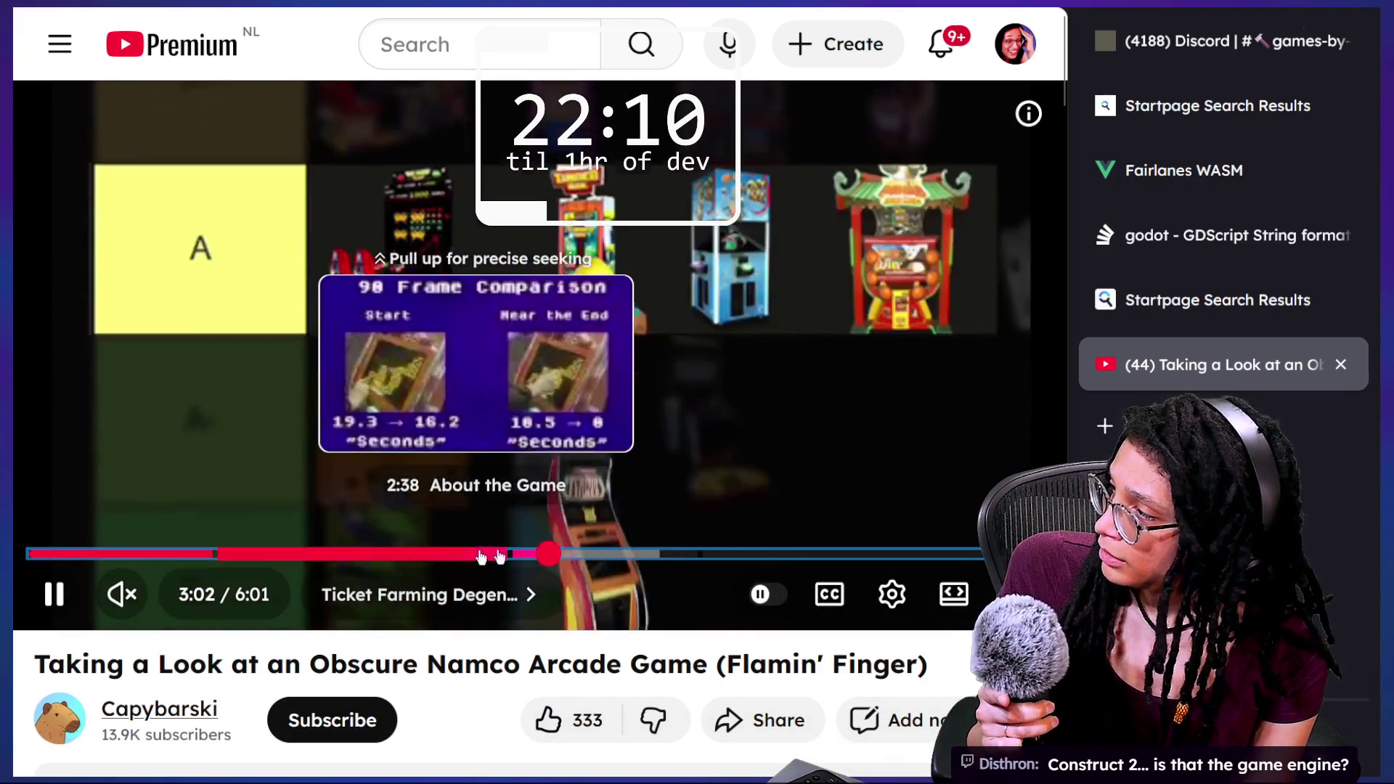
pyautogui.click(581, 558)
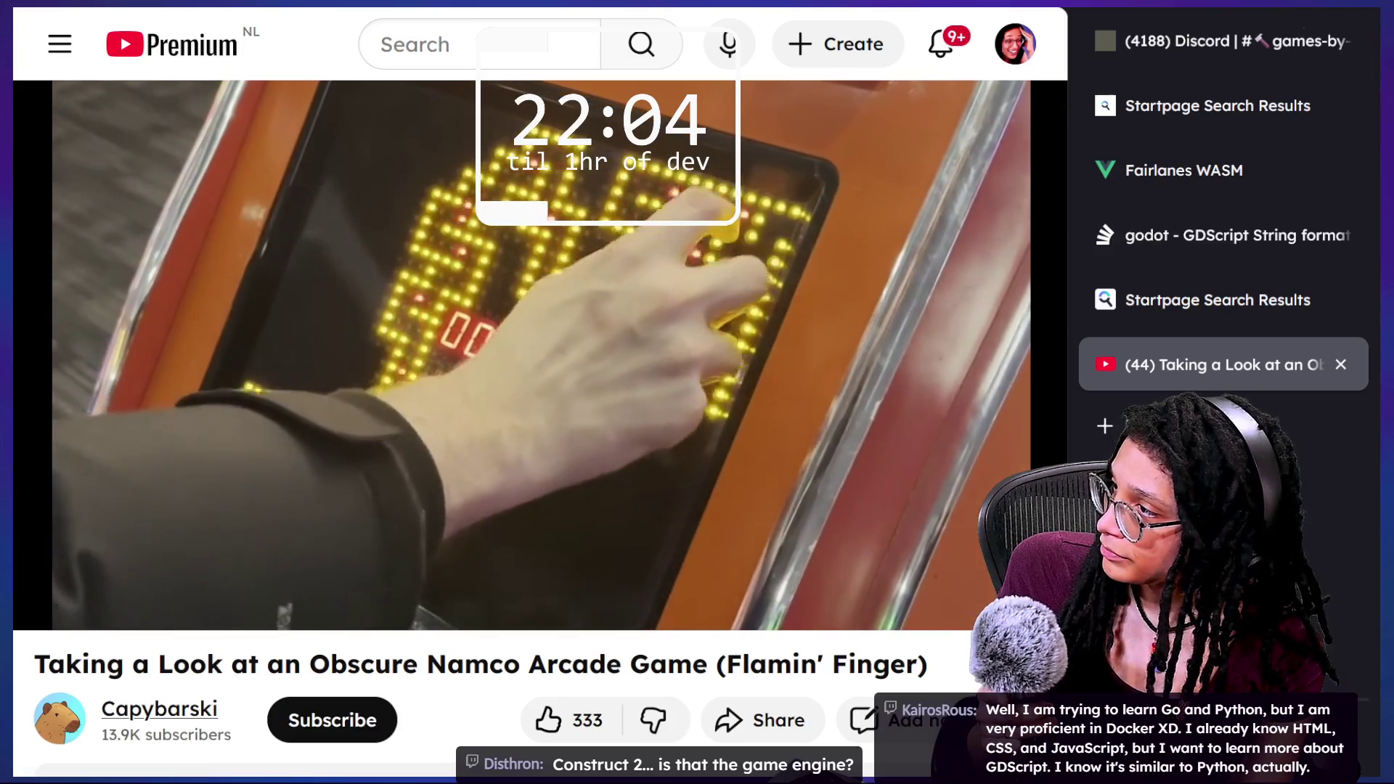
# Step back and forth in five-second skips through the arcade tier list section.
pyautogui.press('Left')
pyautogui.press('Left')
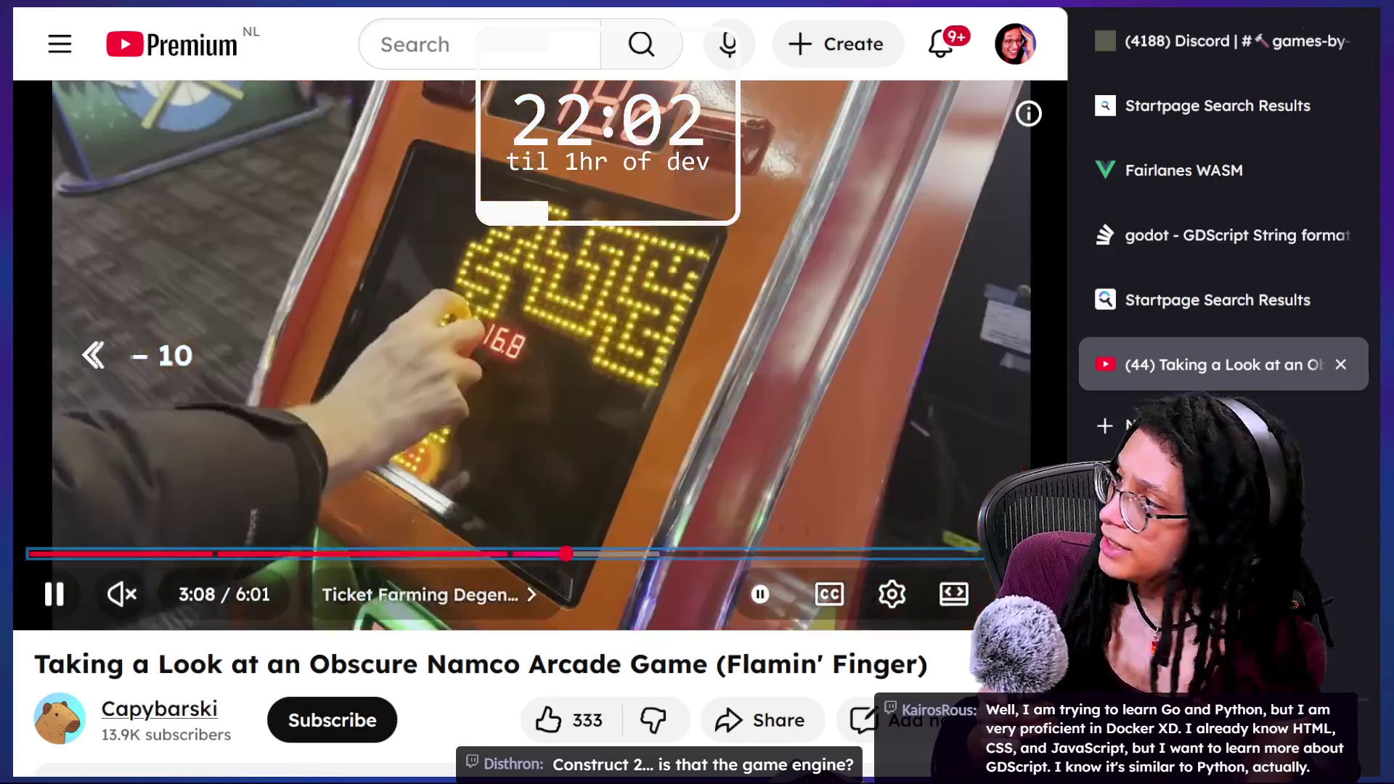
pyautogui.press('Left')
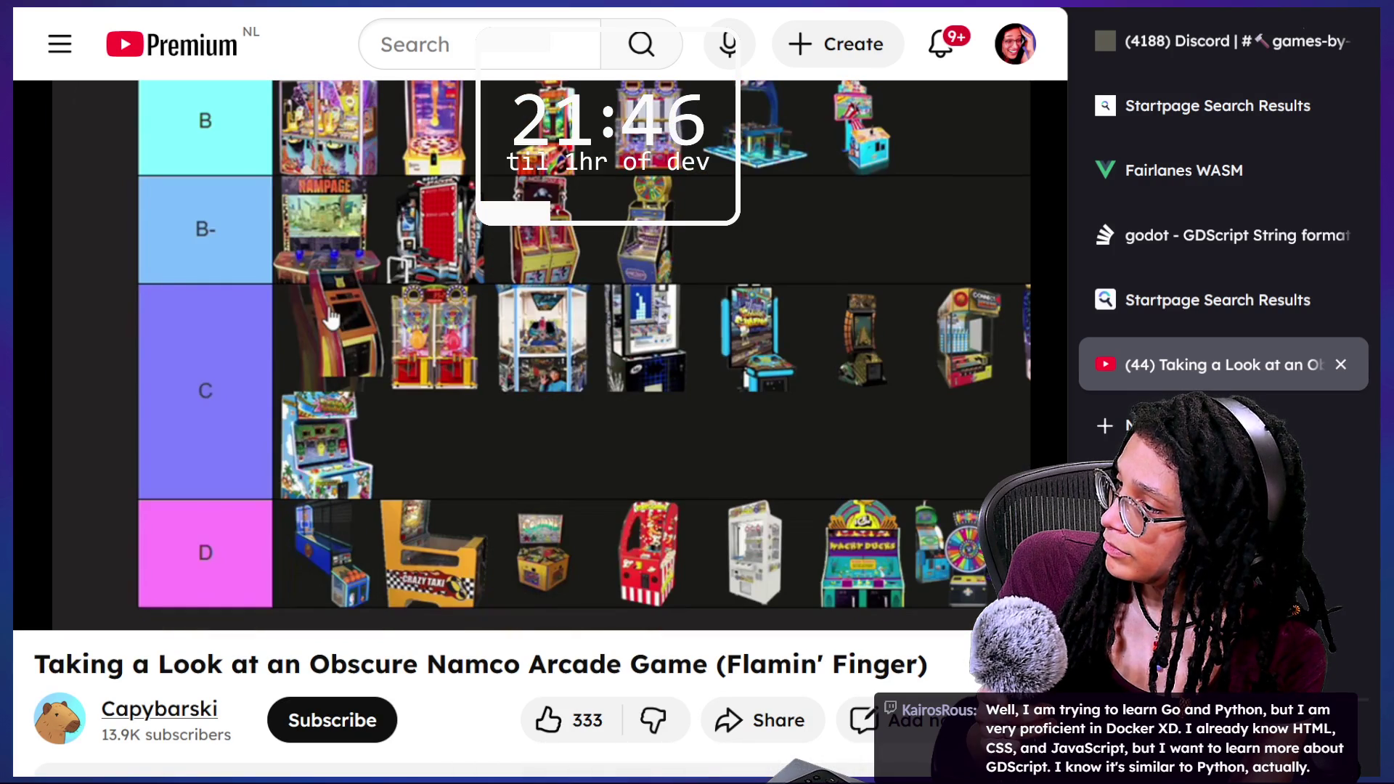
pyautogui.press('Right')
pyautogui.press('Right')
pyautogui.press('Right')
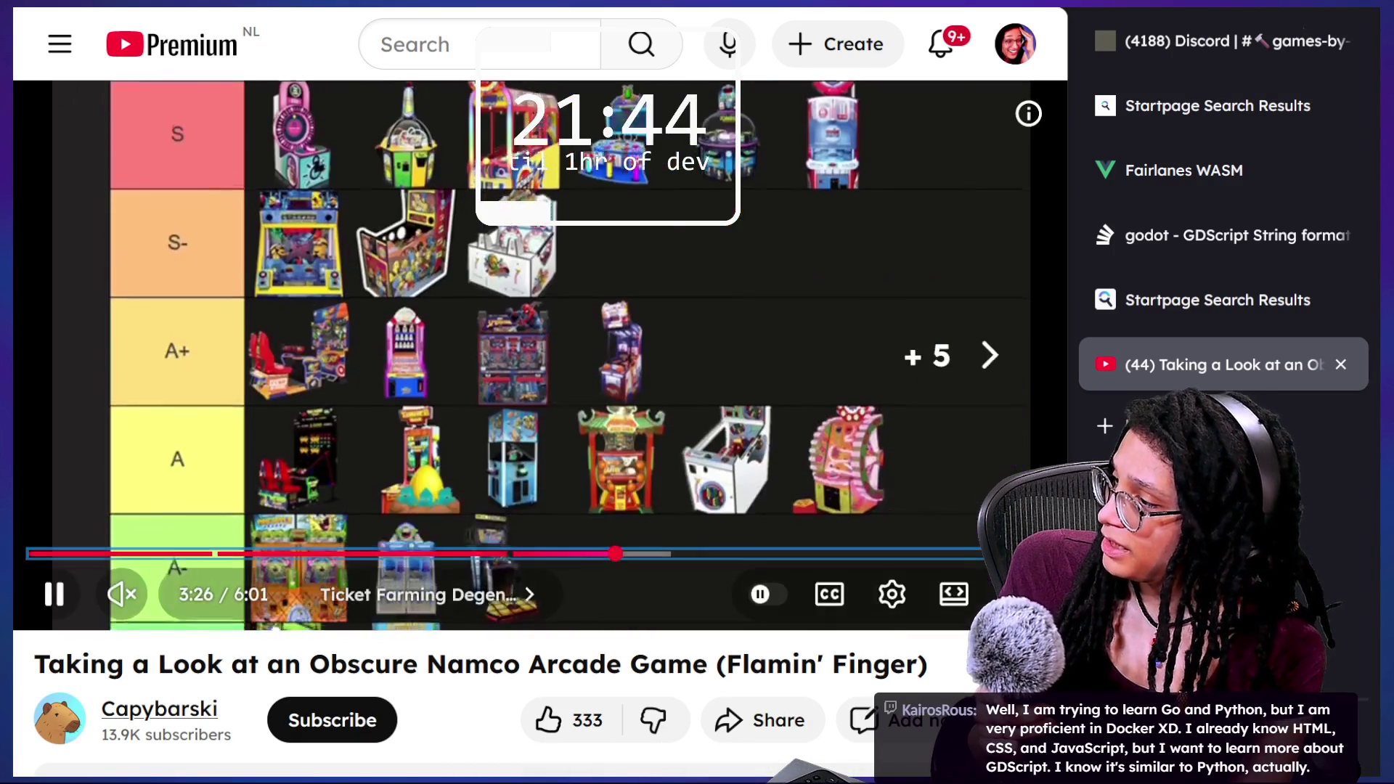
pyautogui.press('Left')
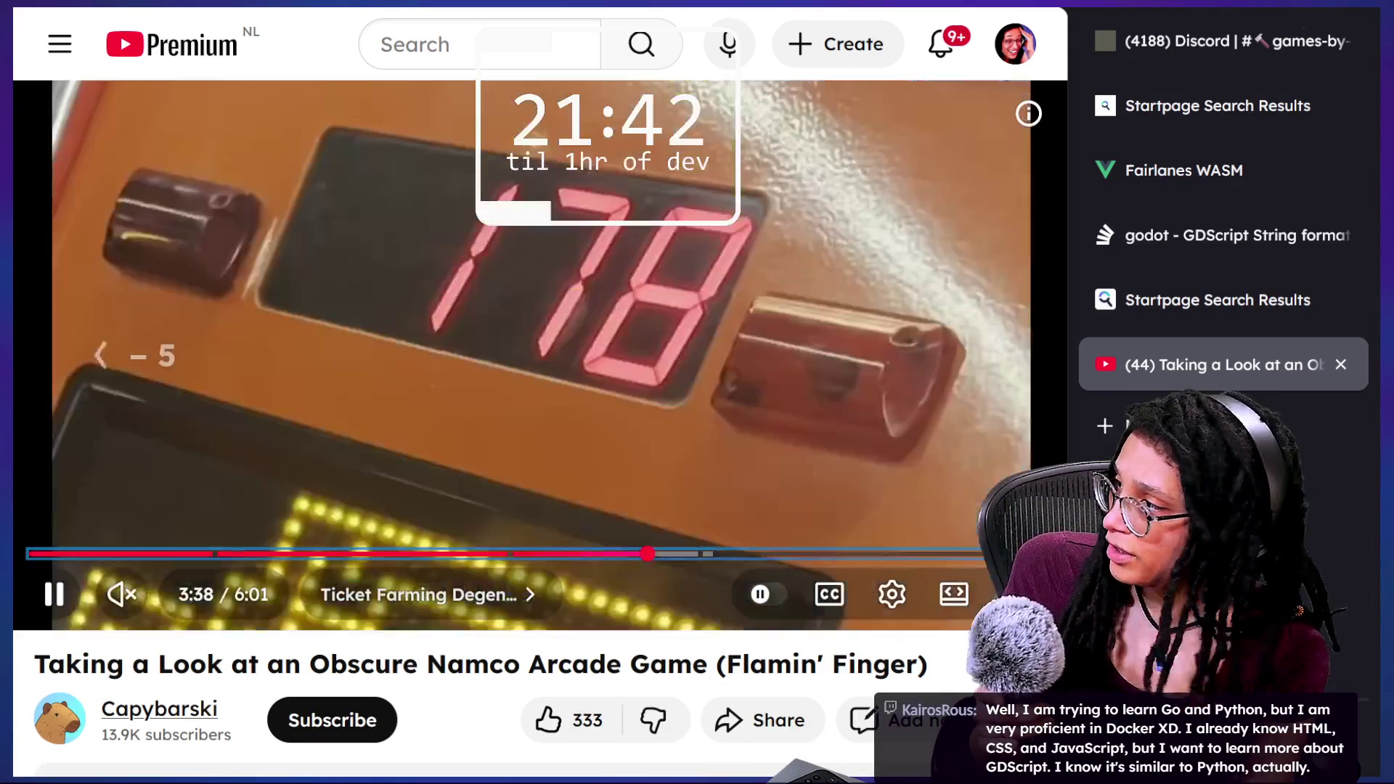
pyautogui.press('Right')
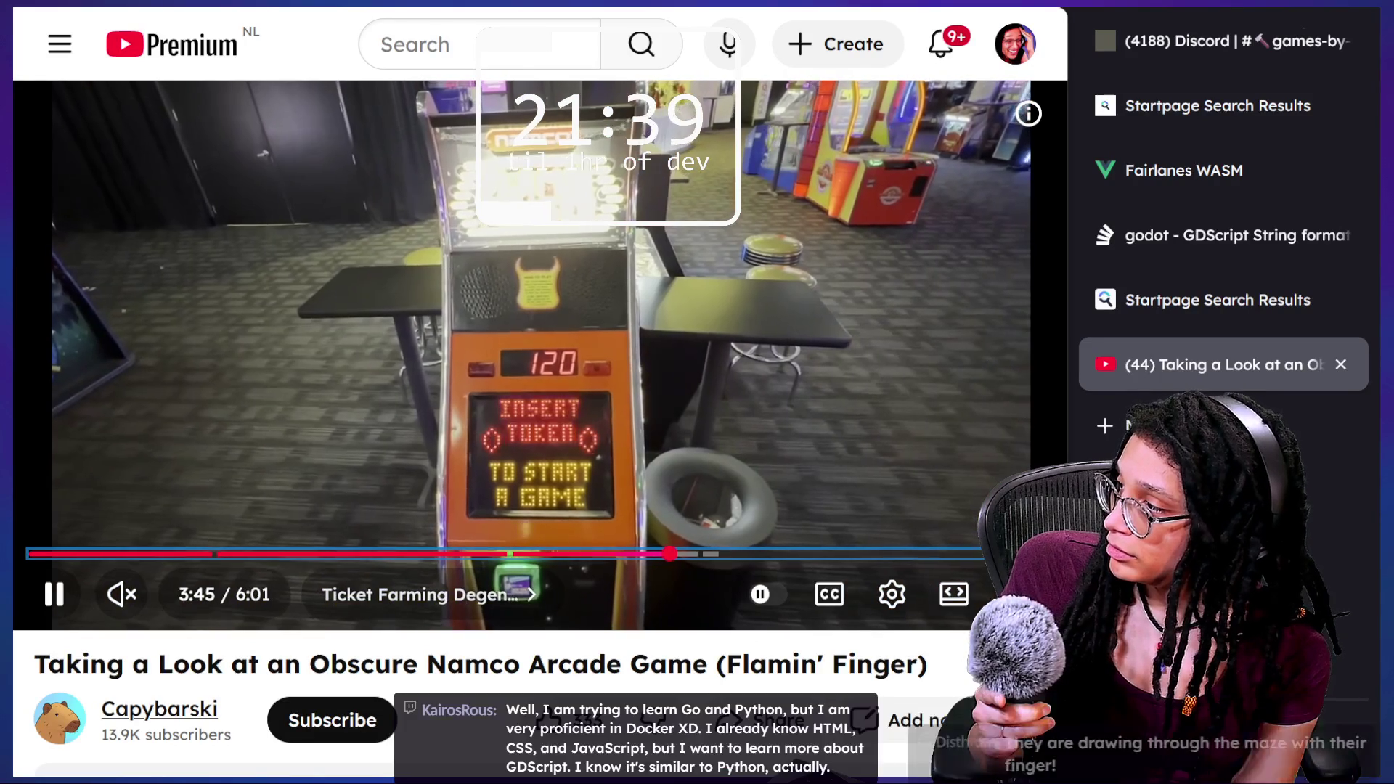
pyautogui.press('Right')
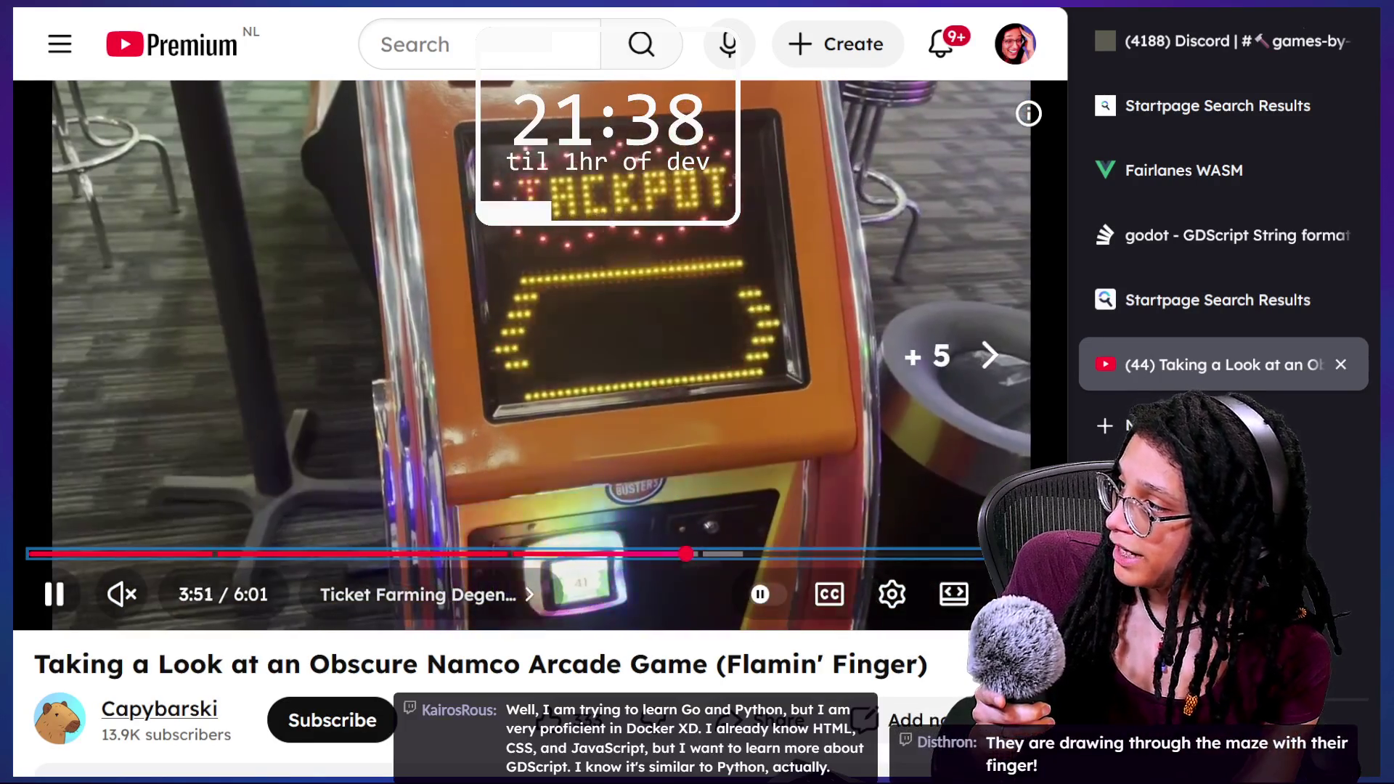
pyautogui.press('Right')
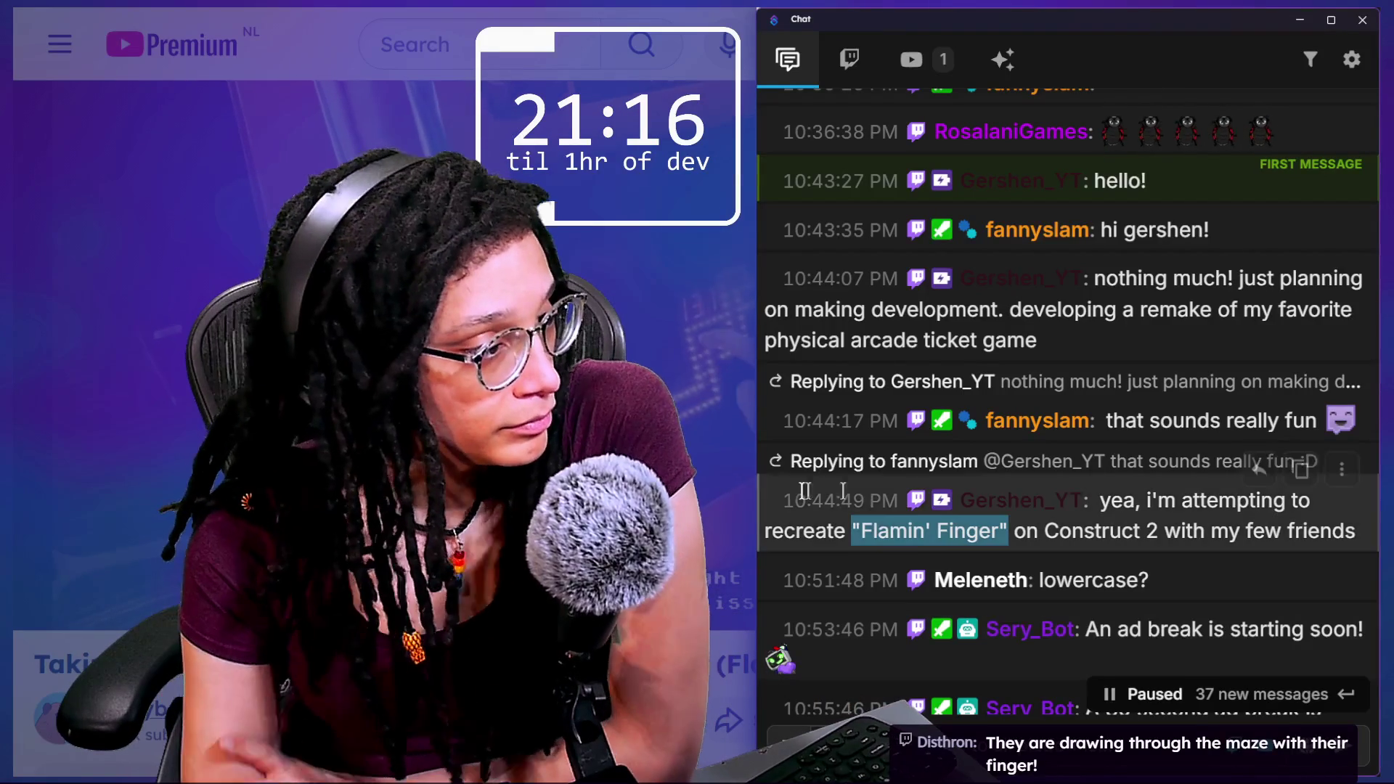
pyautogui.scroll(-3, 1195, 494)
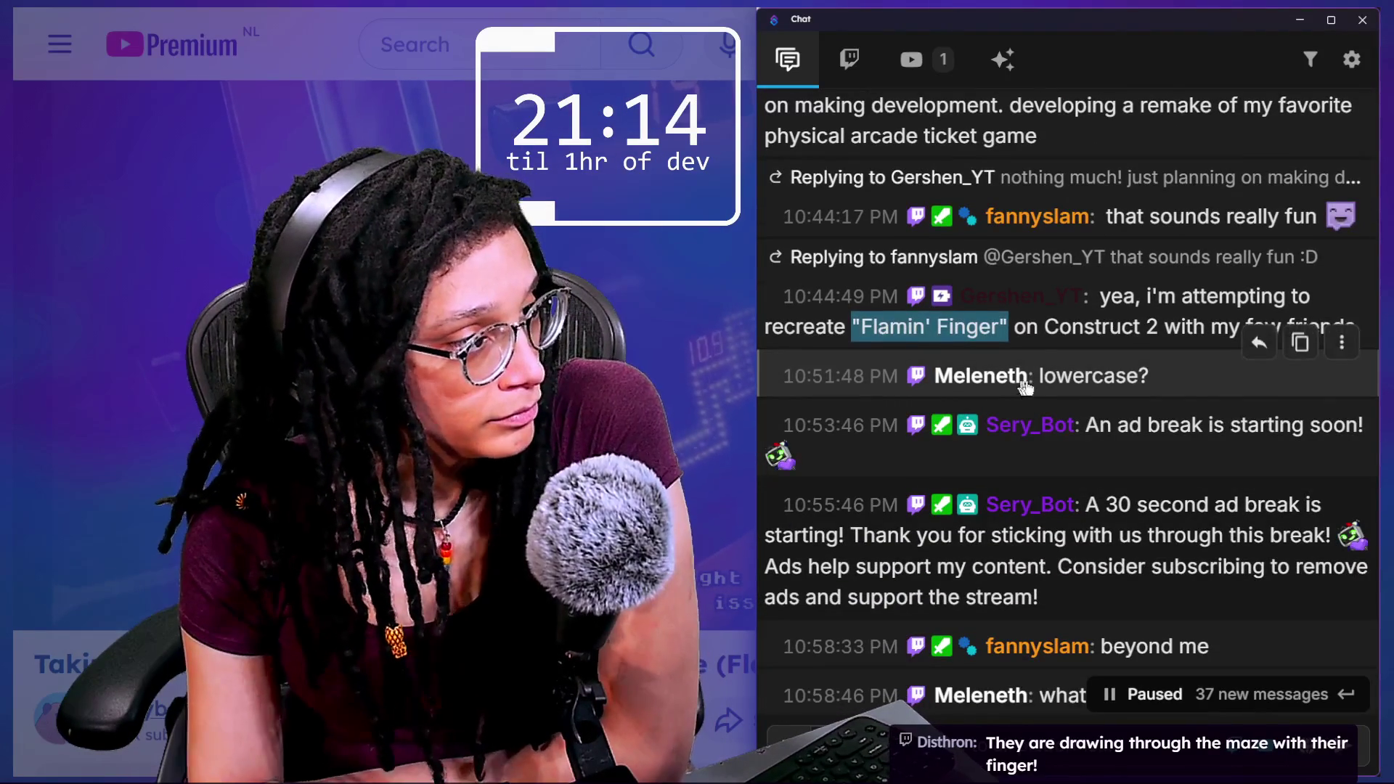
pyautogui.moveTo(1040, 377); pyautogui.dragTo(1103, 377)
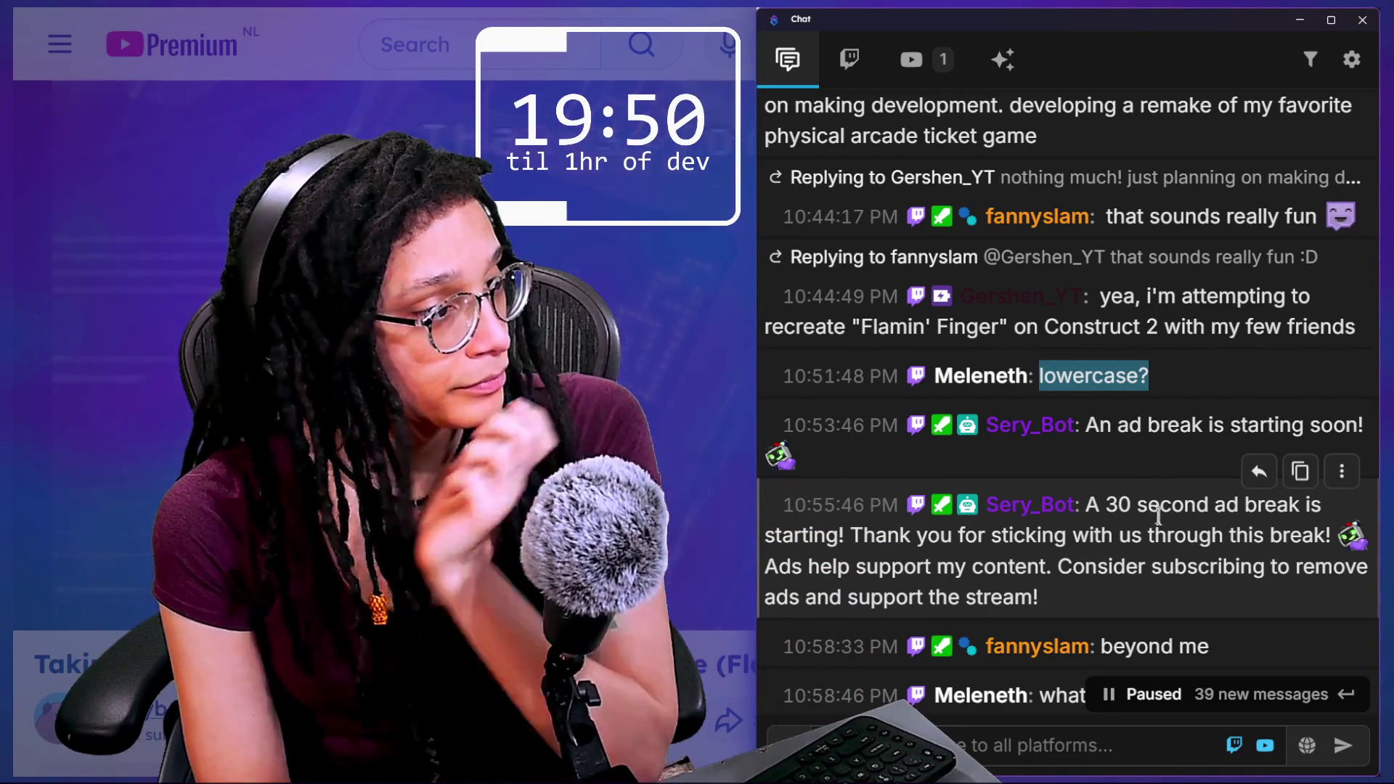
# Scroll down the paused chat and highlight the 'i did...' message.
pyautogui.scroll(-1, 1160, 514)
pyautogui.scroll(-5, 1159, 514)
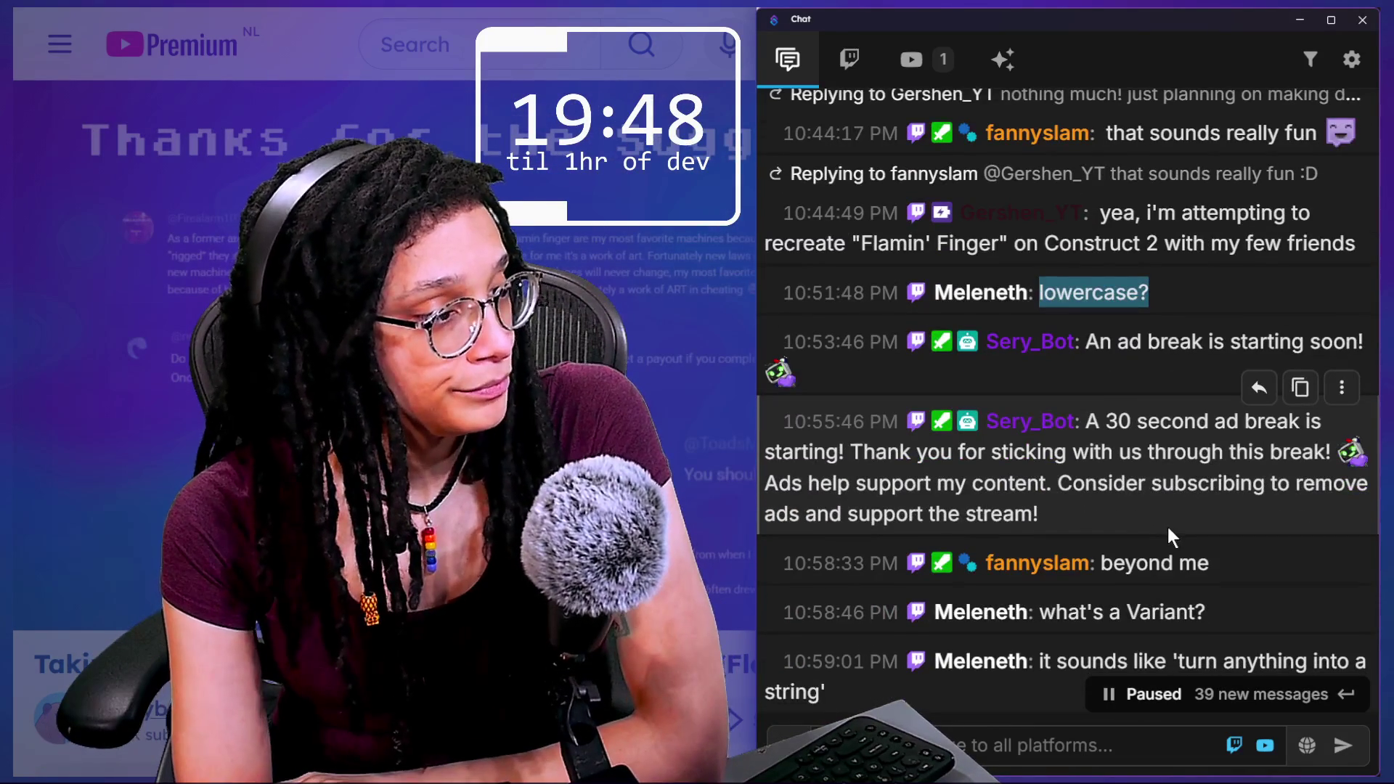
pyautogui.scroll(-3, 1169, 530)
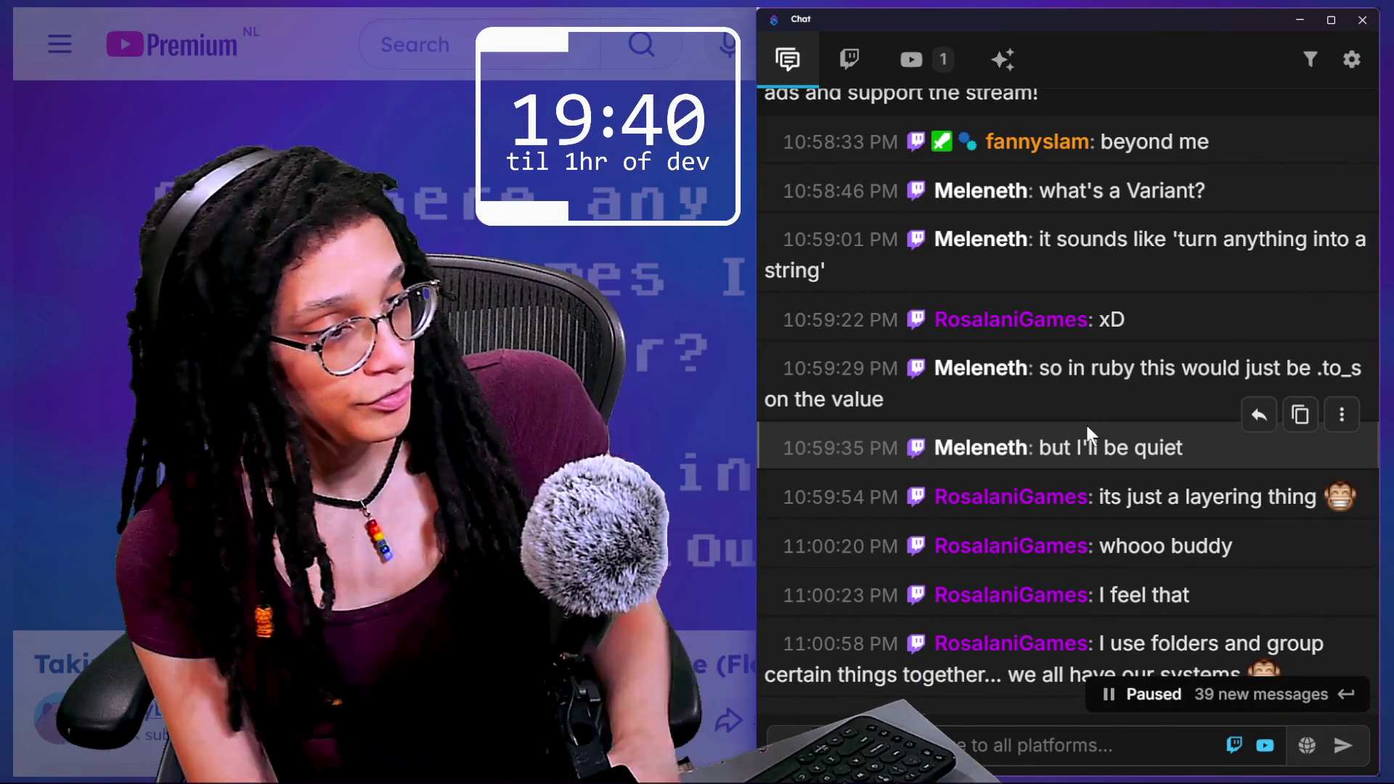
pyautogui.scroll(-2, 1086, 426)
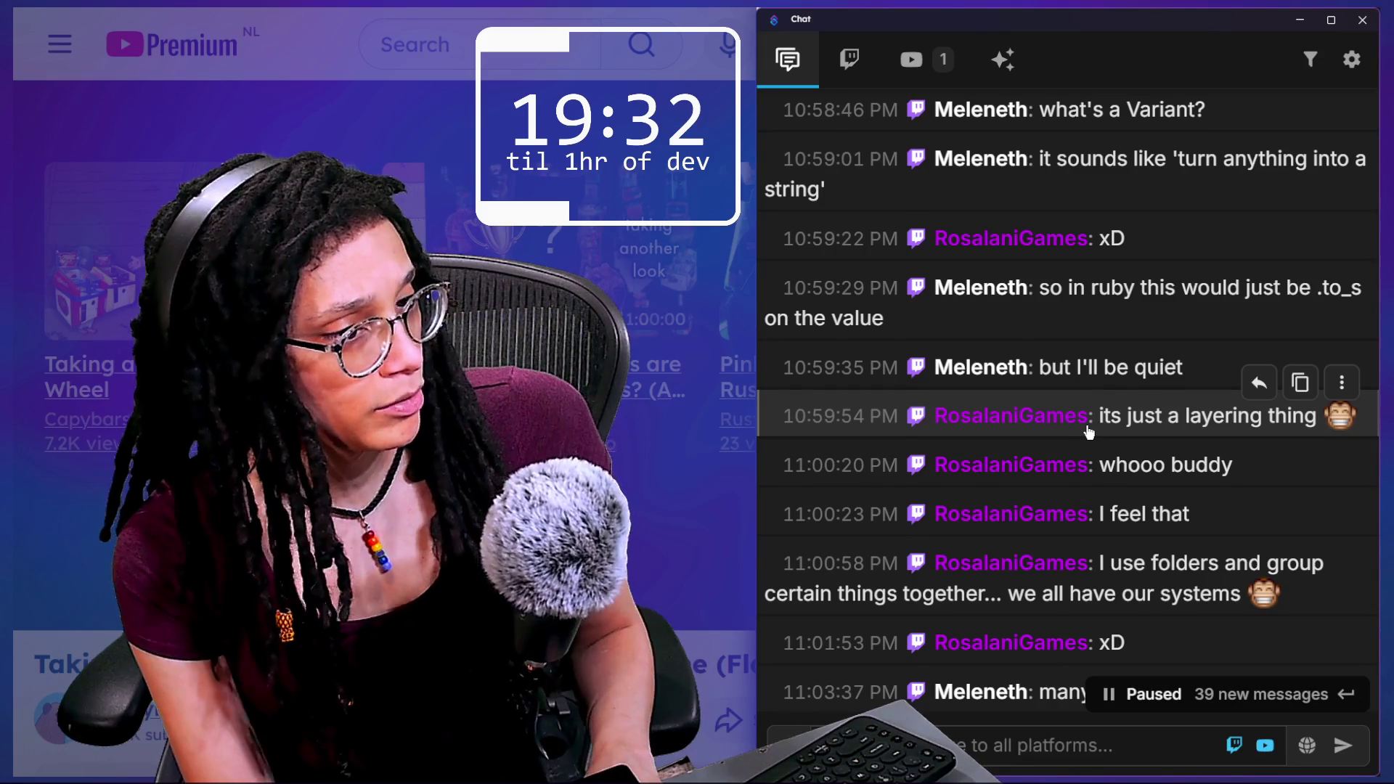
pyautogui.scroll(-1, 1089, 432)
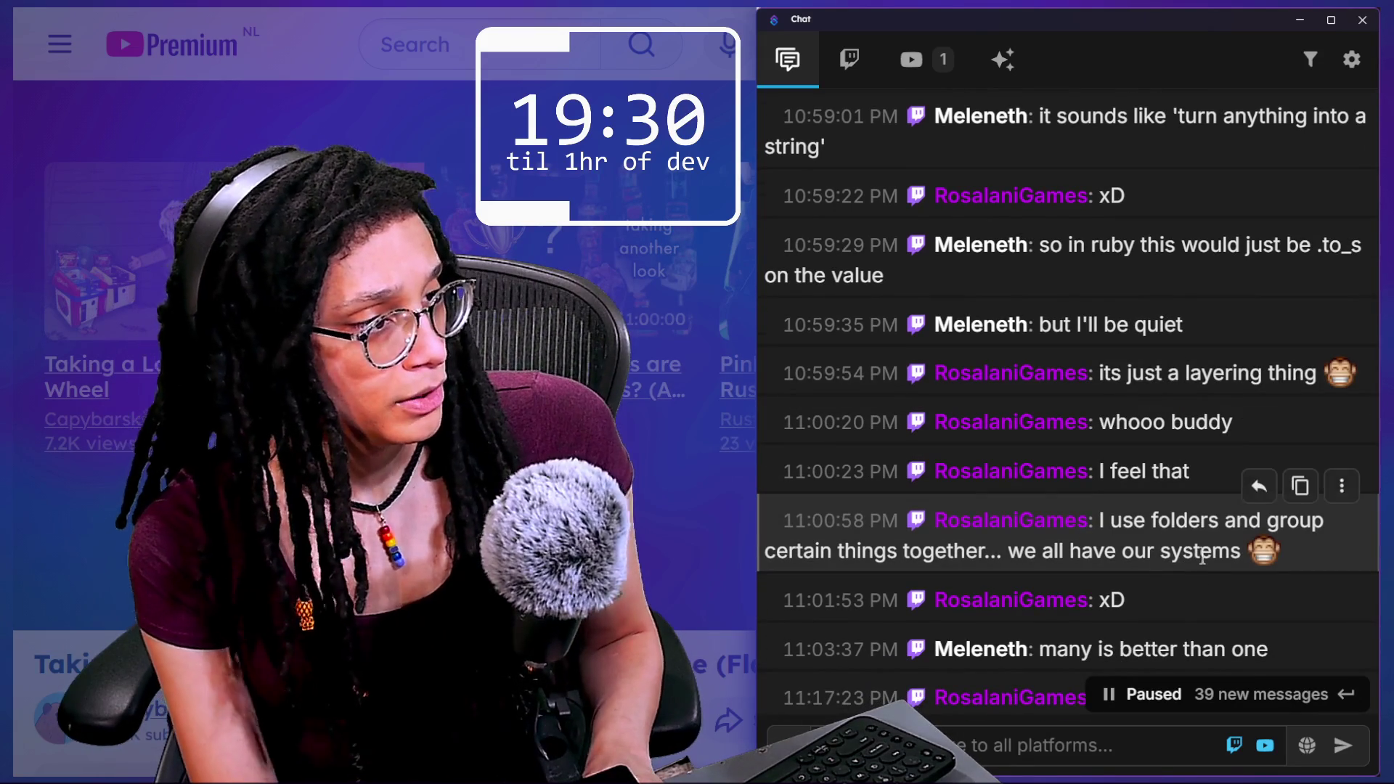
pyautogui.scroll(-10, 1201, 552)
pyautogui.scroll(10, 1206, 512)
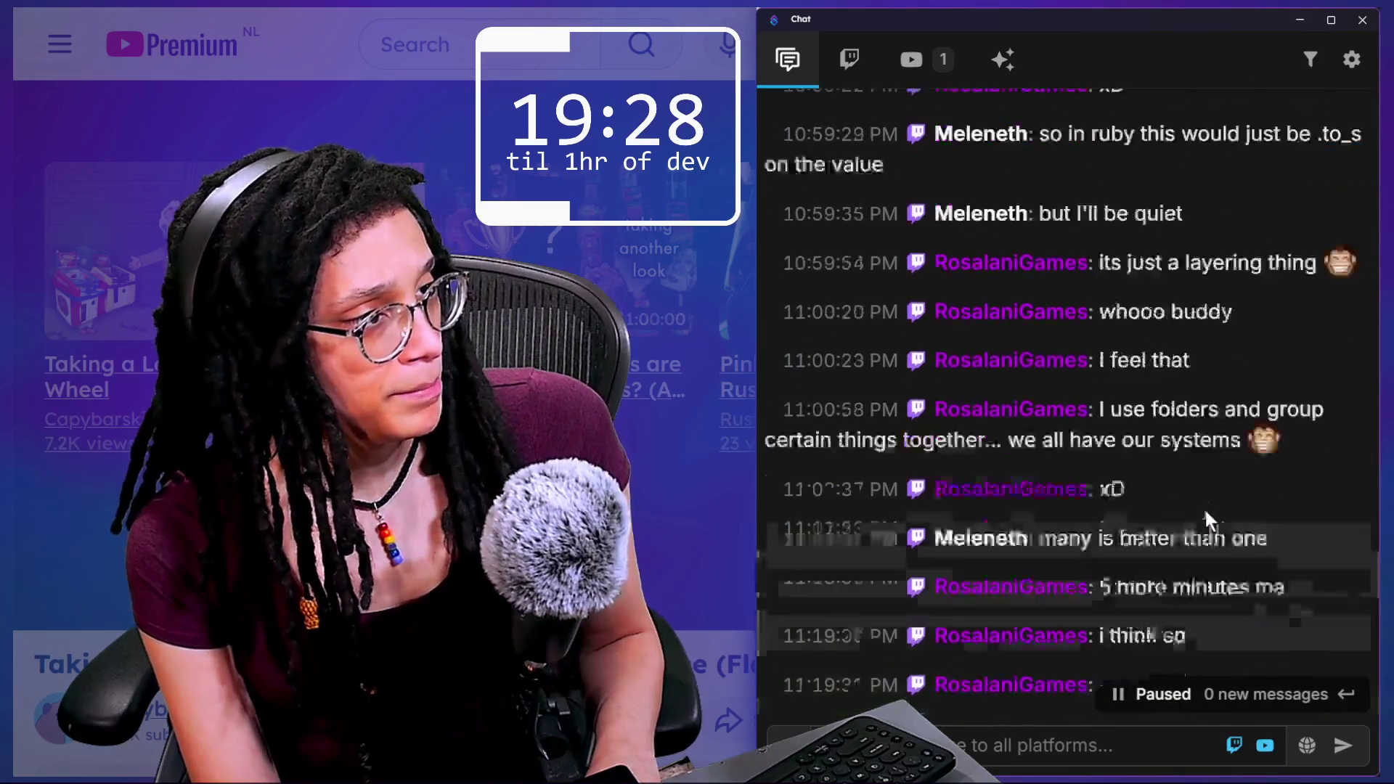
pyautogui.scroll(-5, 1191, 495)
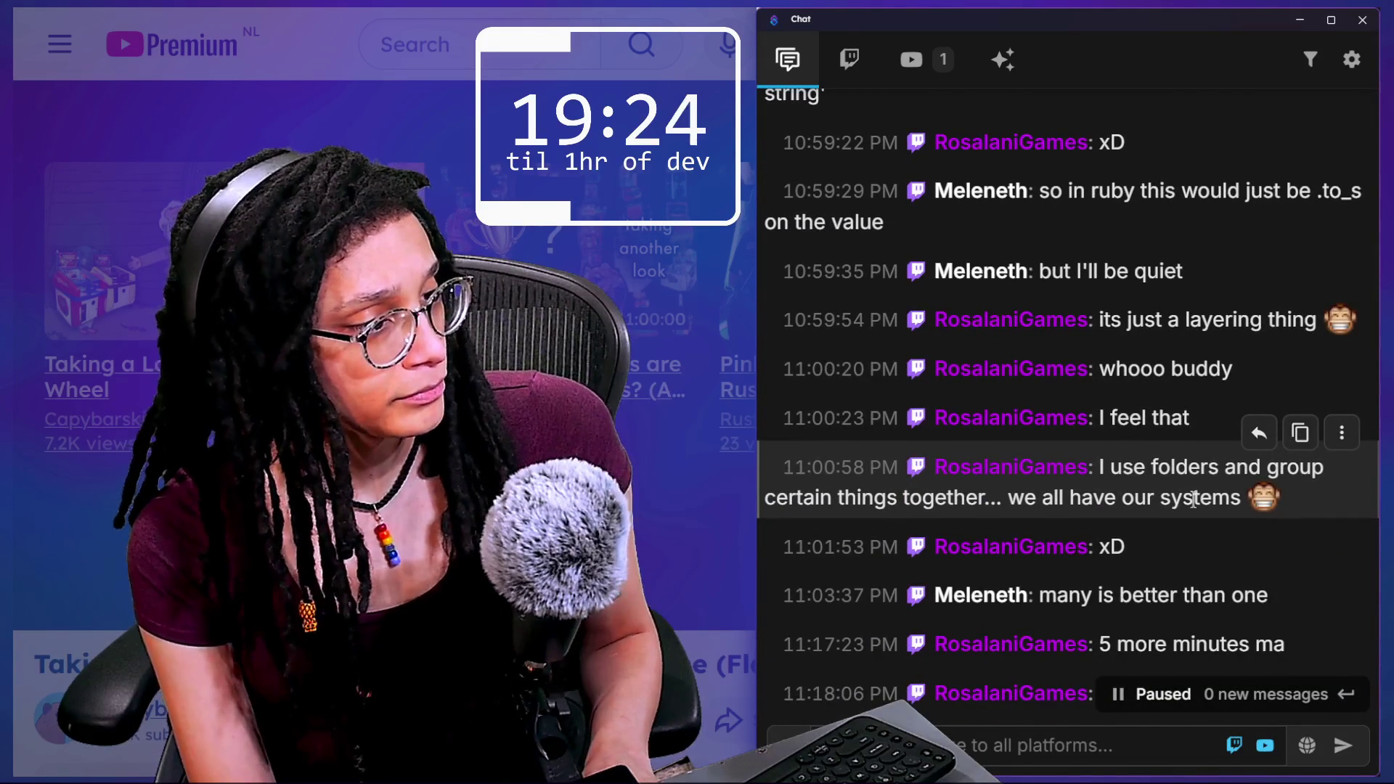
pyautogui.scroll(-3, 1191, 495)
pyautogui.tripleClick(1197, 536)
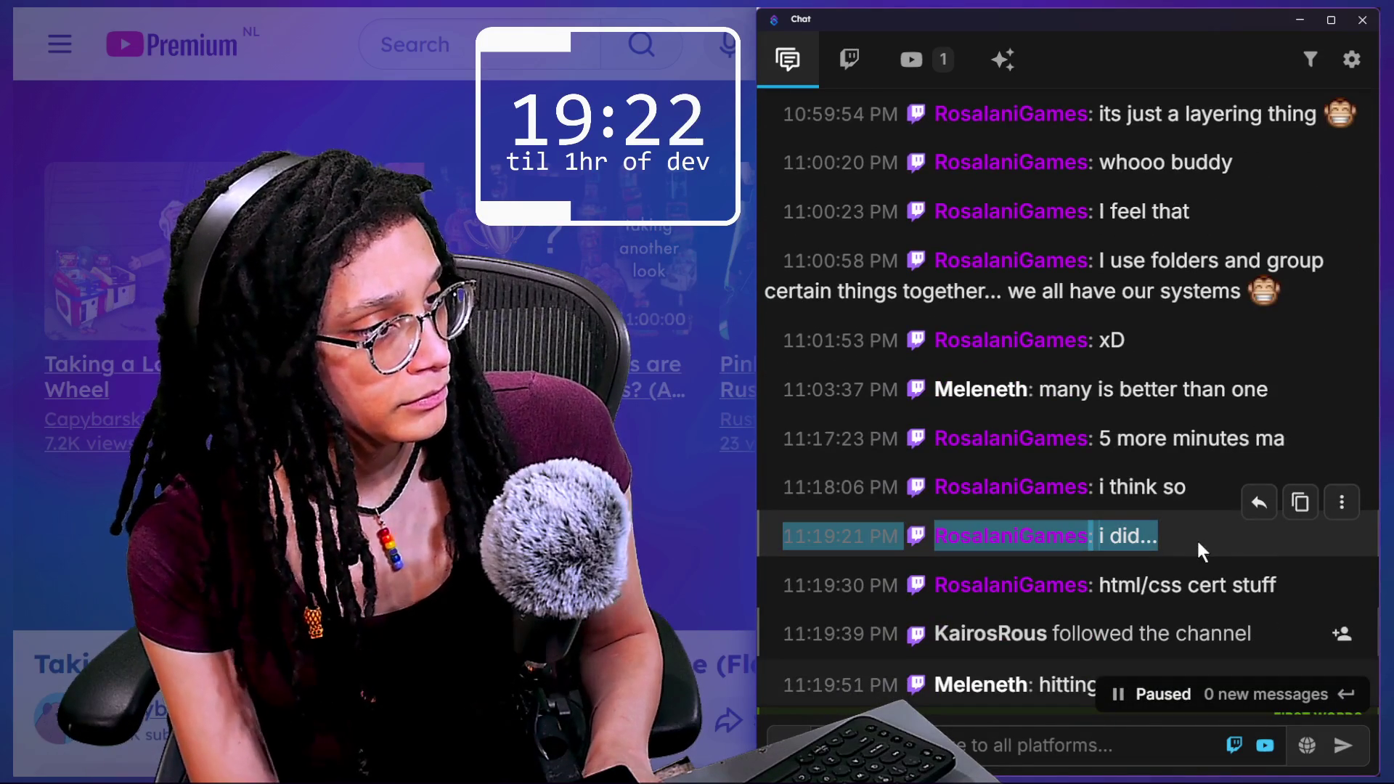
# Keep scrolling and highlight a viewer's message about the 5 parties.
pyautogui.scroll(-3, 1196, 533)
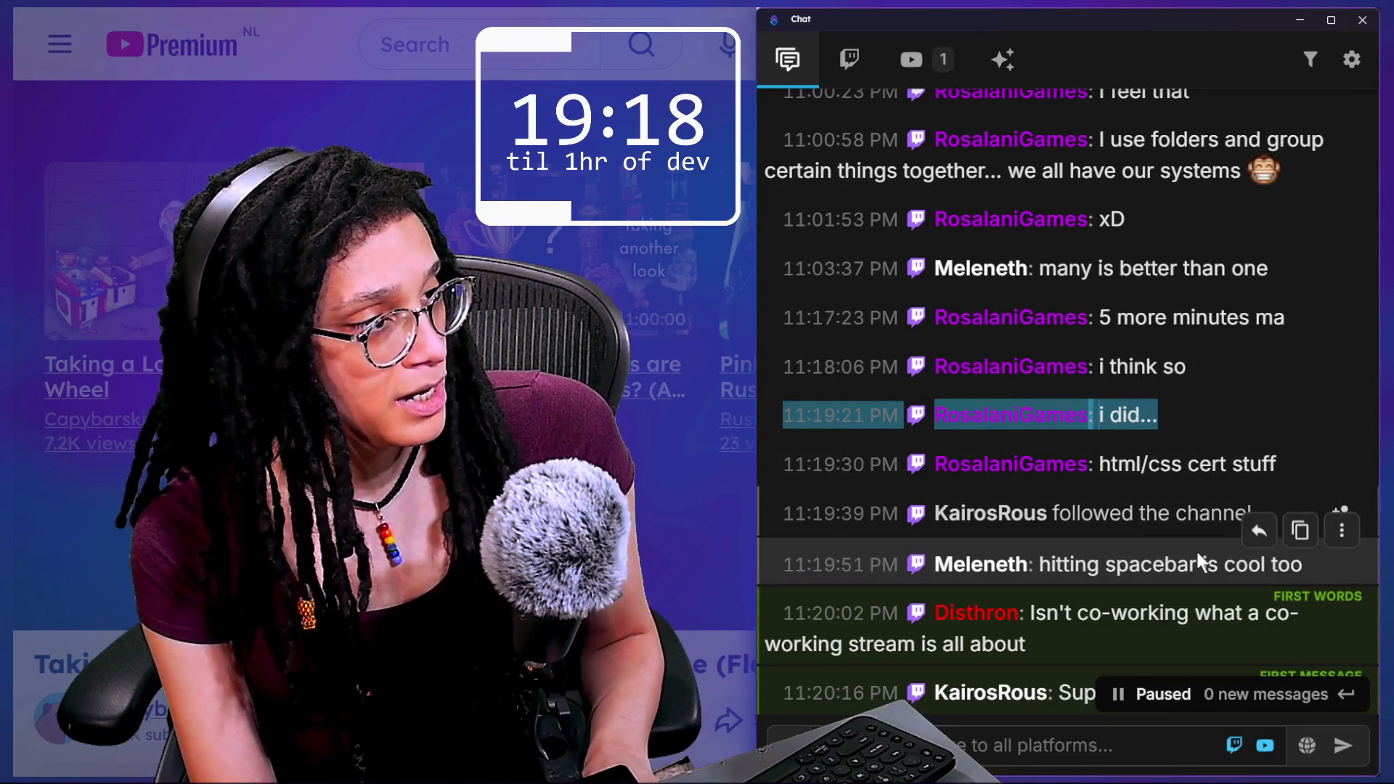
pyautogui.scroll(-1, 1197, 552)
pyautogui.scroll(-2, 1199, 563)
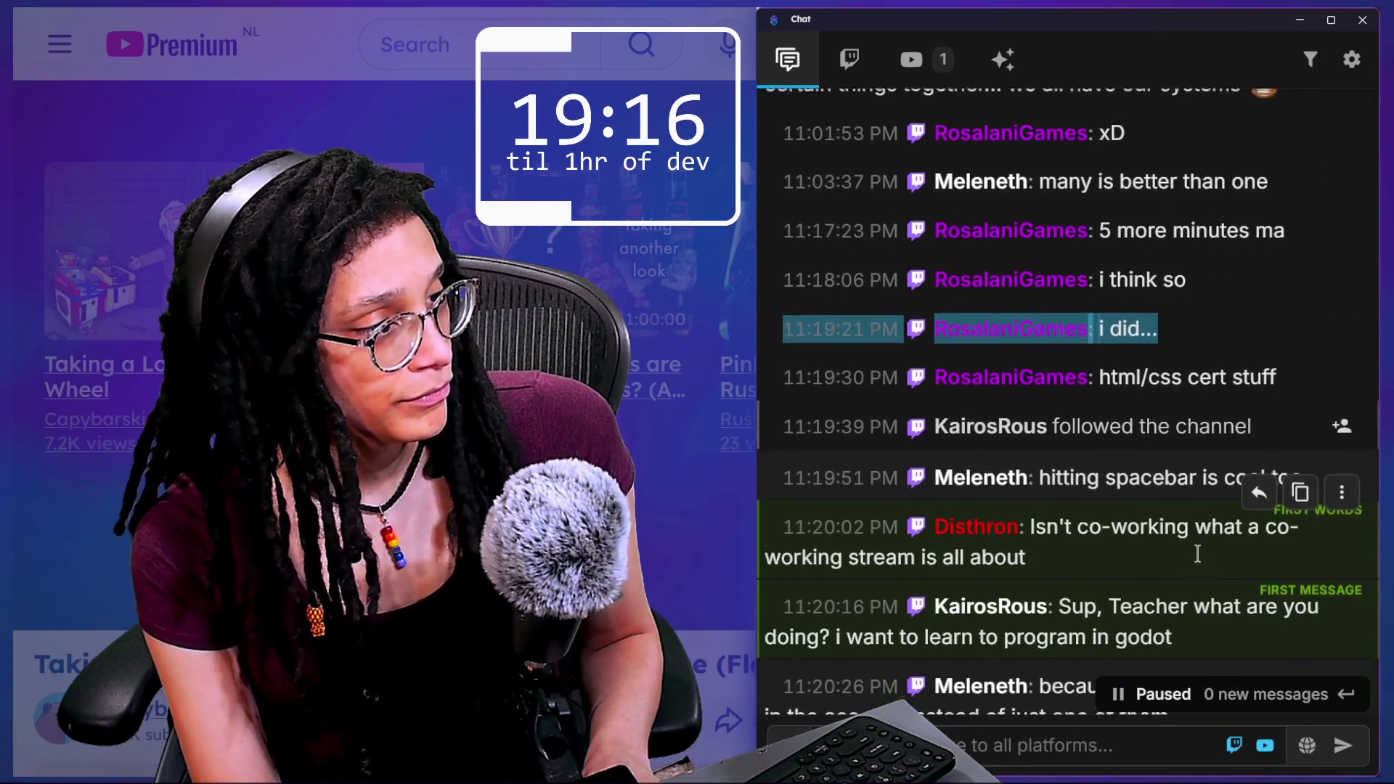
pyautogui.scroll(-1, 1116, 525)
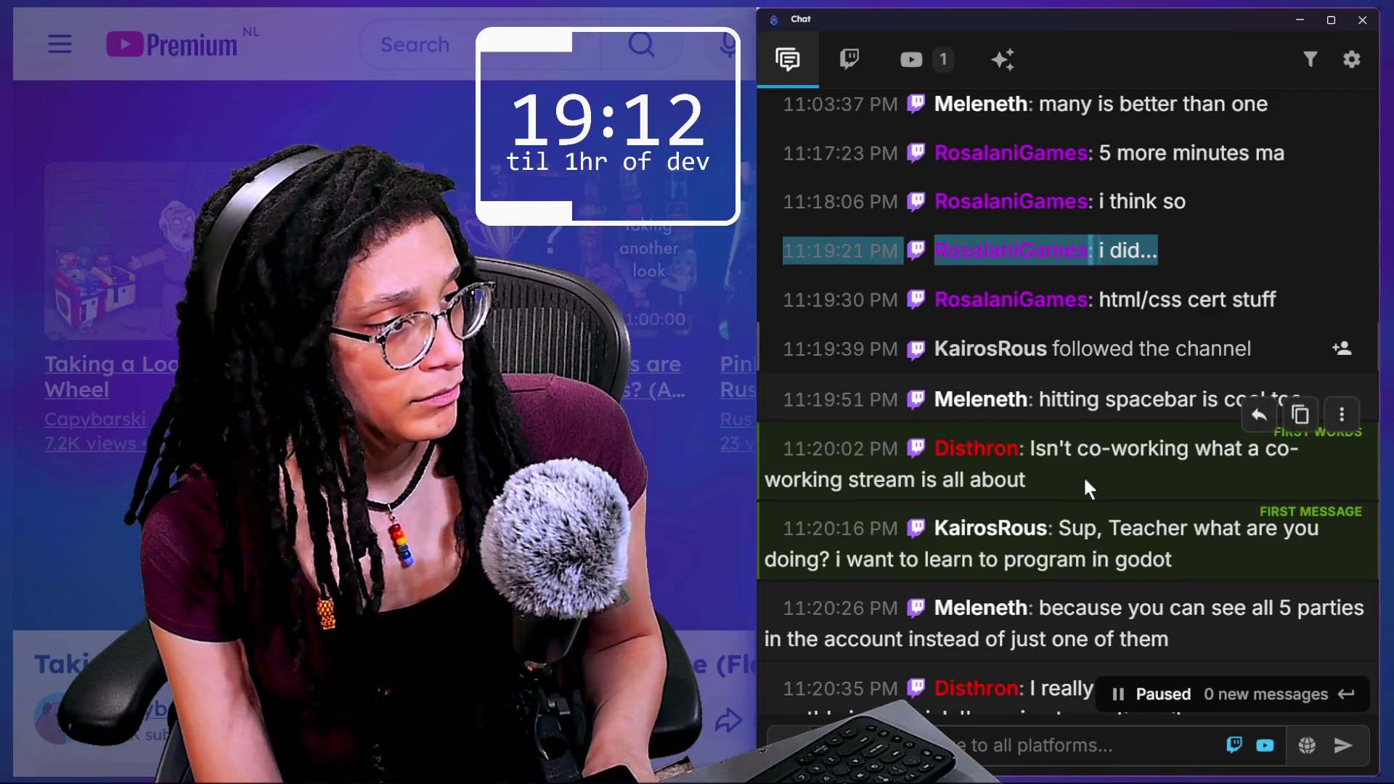
pyautogui.scroll(-2, 1086, 481)
pyautogui.scroll(-3, 1086, 481)
pyautogui.moveTo(1040, 405)
pyautogui.mouseDown()
pyautogui.moveTo(1239, 471)
pyautogui.moveTo(1121, 466)
pyautogui.mouseUp()
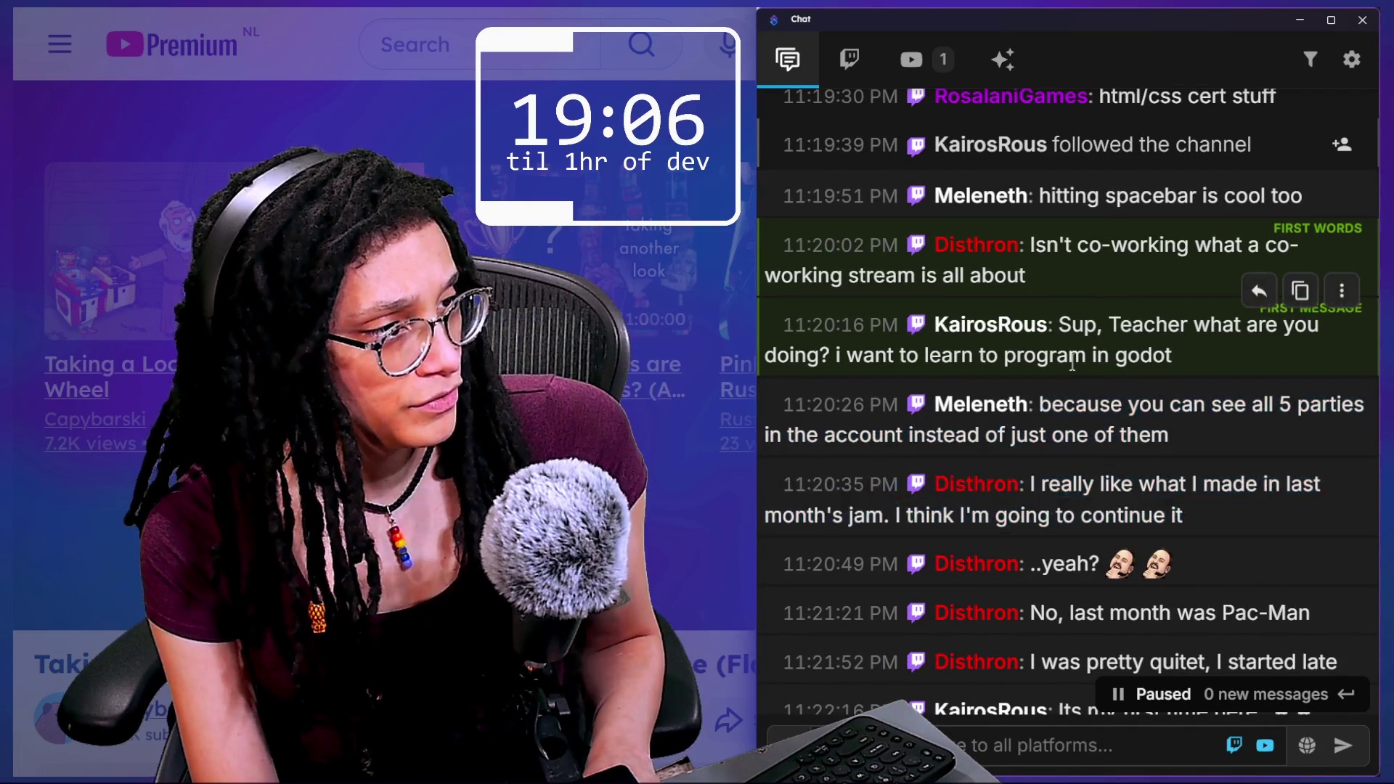
pyautogui.moveTo(1065, 404)
pyautogui.mouseDown()
pyautogui.moveTo(1105, 404)
pyautogui.moveTo(1167, 436)
pyautogui.mouseUp()
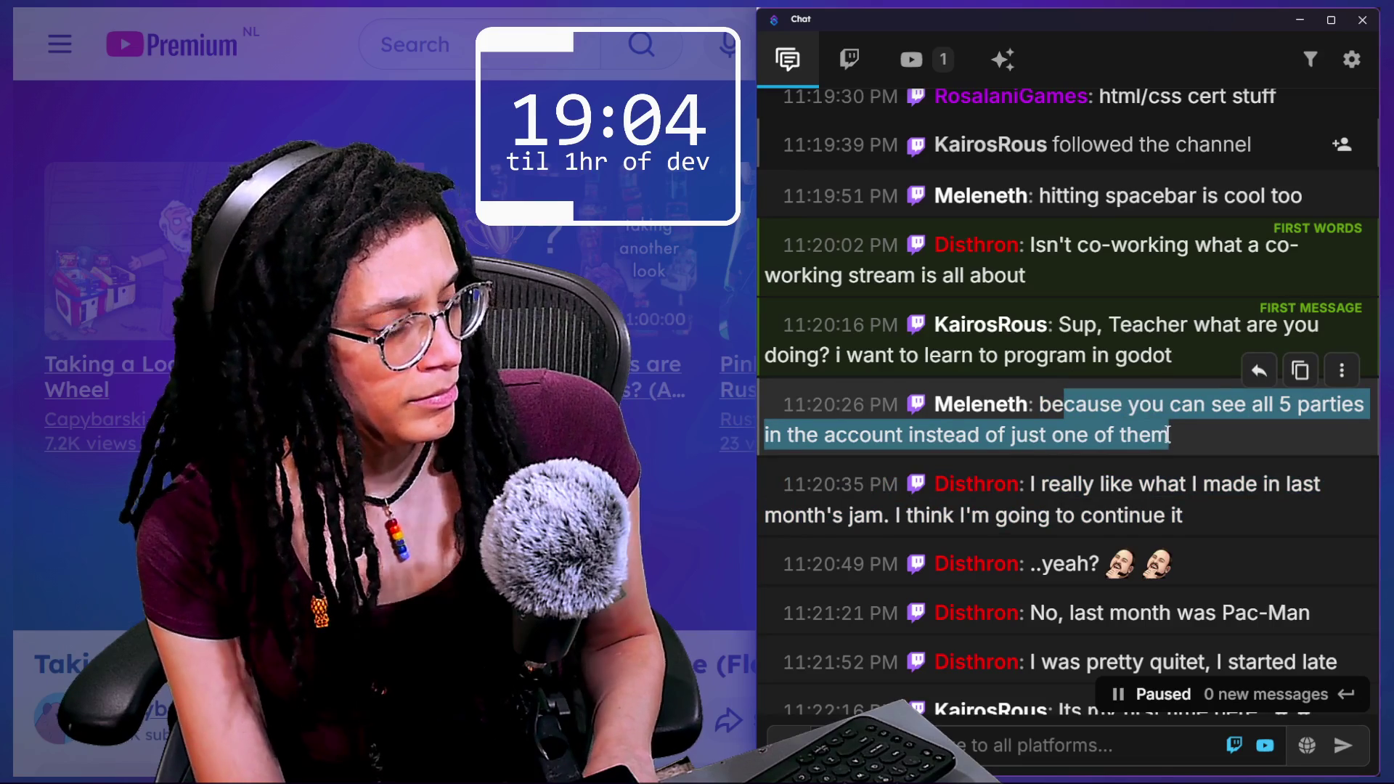
pyautogui.scroll(-1, 1114, 438)
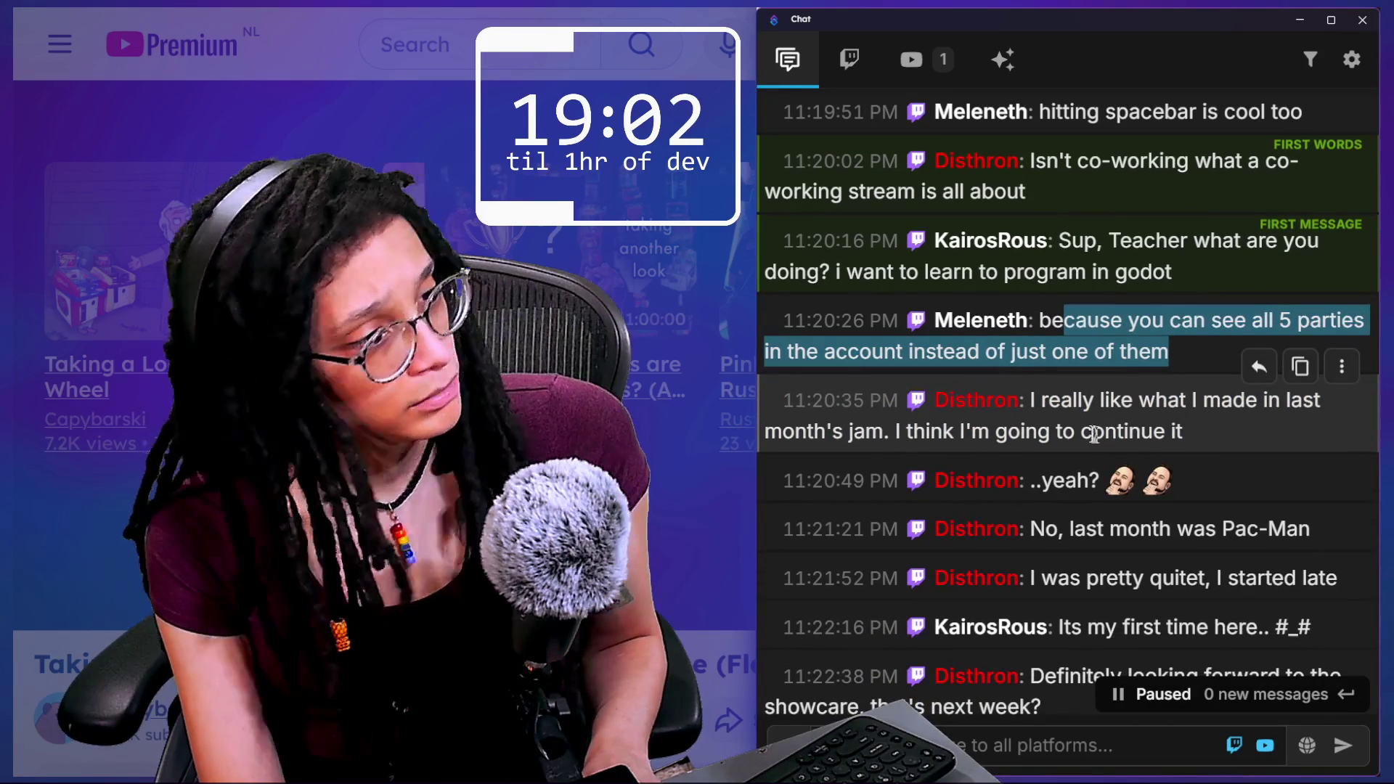
pyautogui.moveTo(1029, 409); pyautogui.dragTo(1227, 445)
# Scroll to the newest messages and highlight a viewer's question about Construct 2.
pyautogui.scroll(-1, 1227, 445)
pyautogui.scroll(-1, 1230, 447)
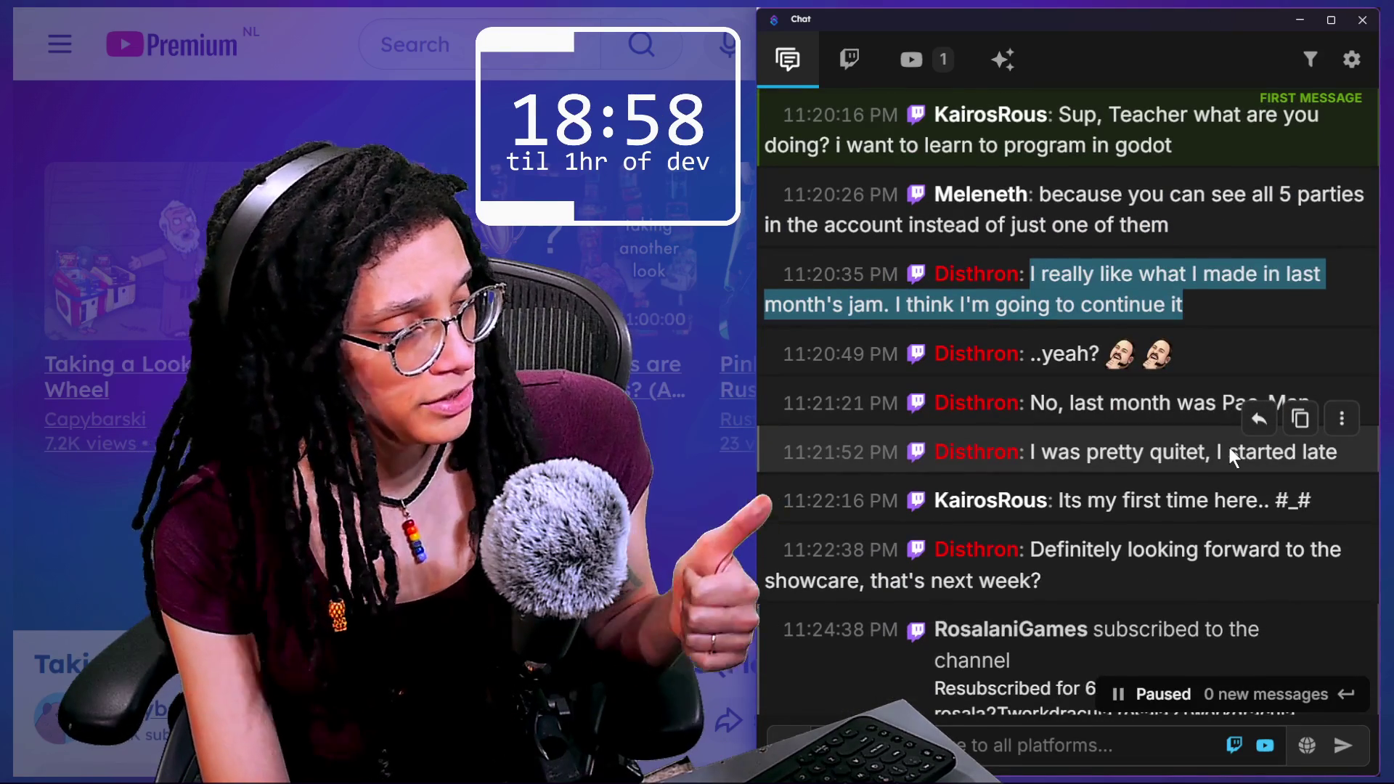
pyautogui.scroll(-1, 1230, 448)
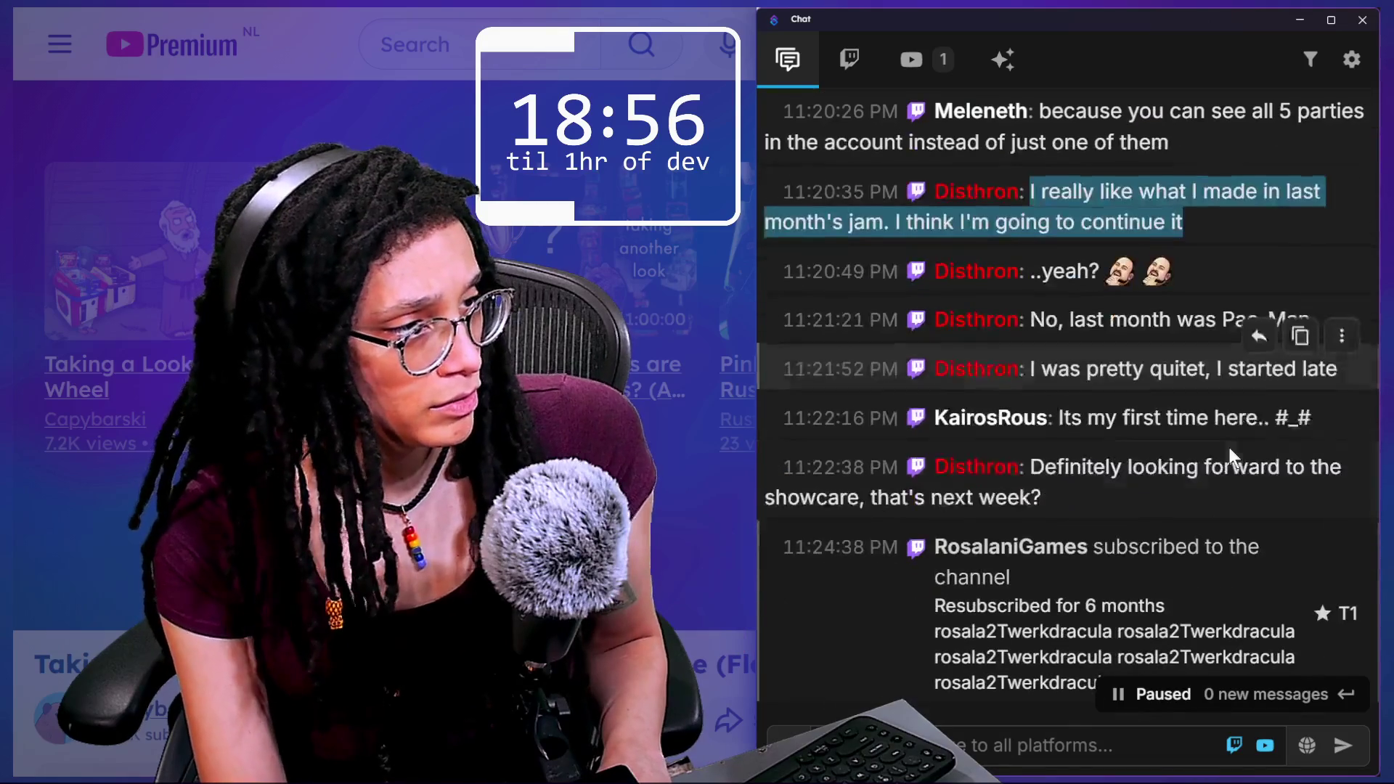
pyautogui.scroll(-2, 1183, 473)
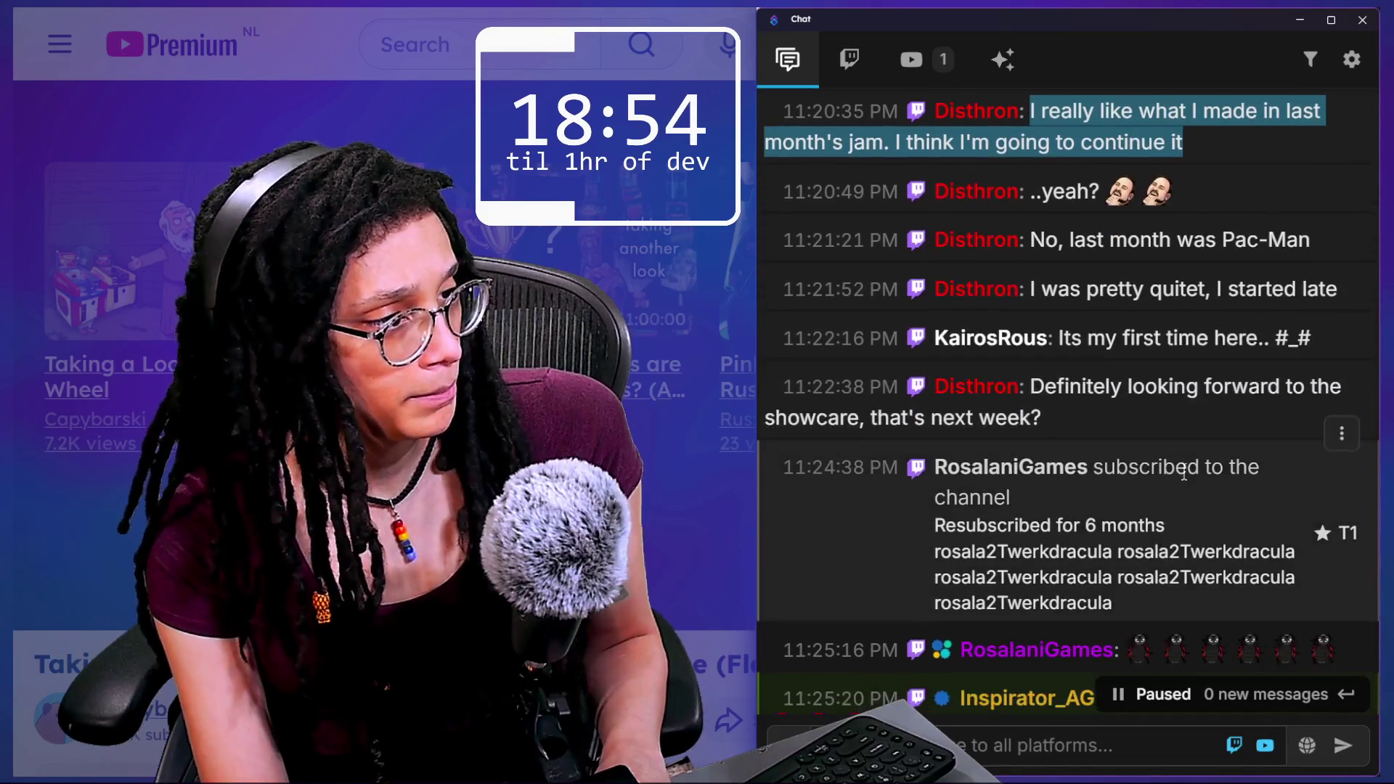
pyautogui.scroll(-5, 1184, 472)
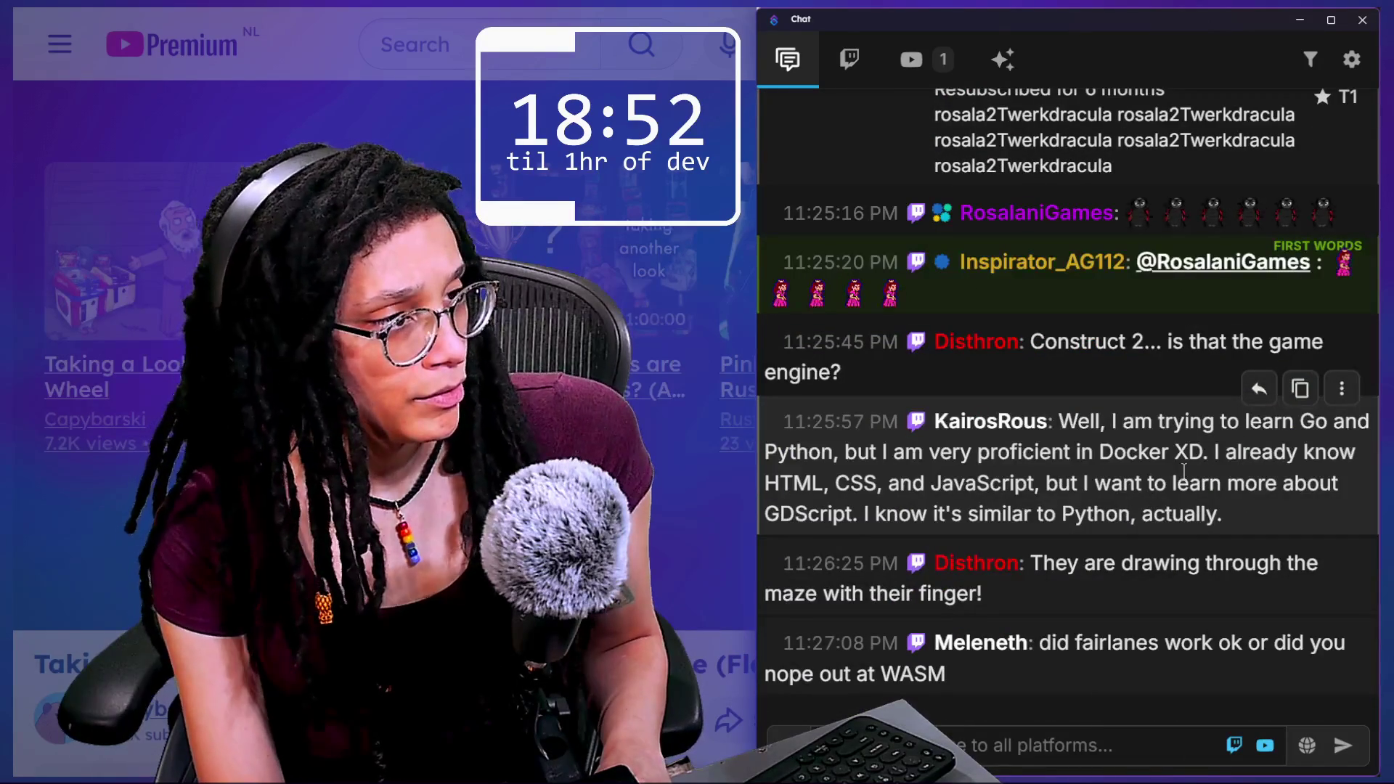
pyautogui.moveTo(1031, 341)
pyautogui.mouseDown()
pyautogui.moveTo(1071, 342)
pyautogui.moveTo(1098, 367)
pyautogui.mouseUp()
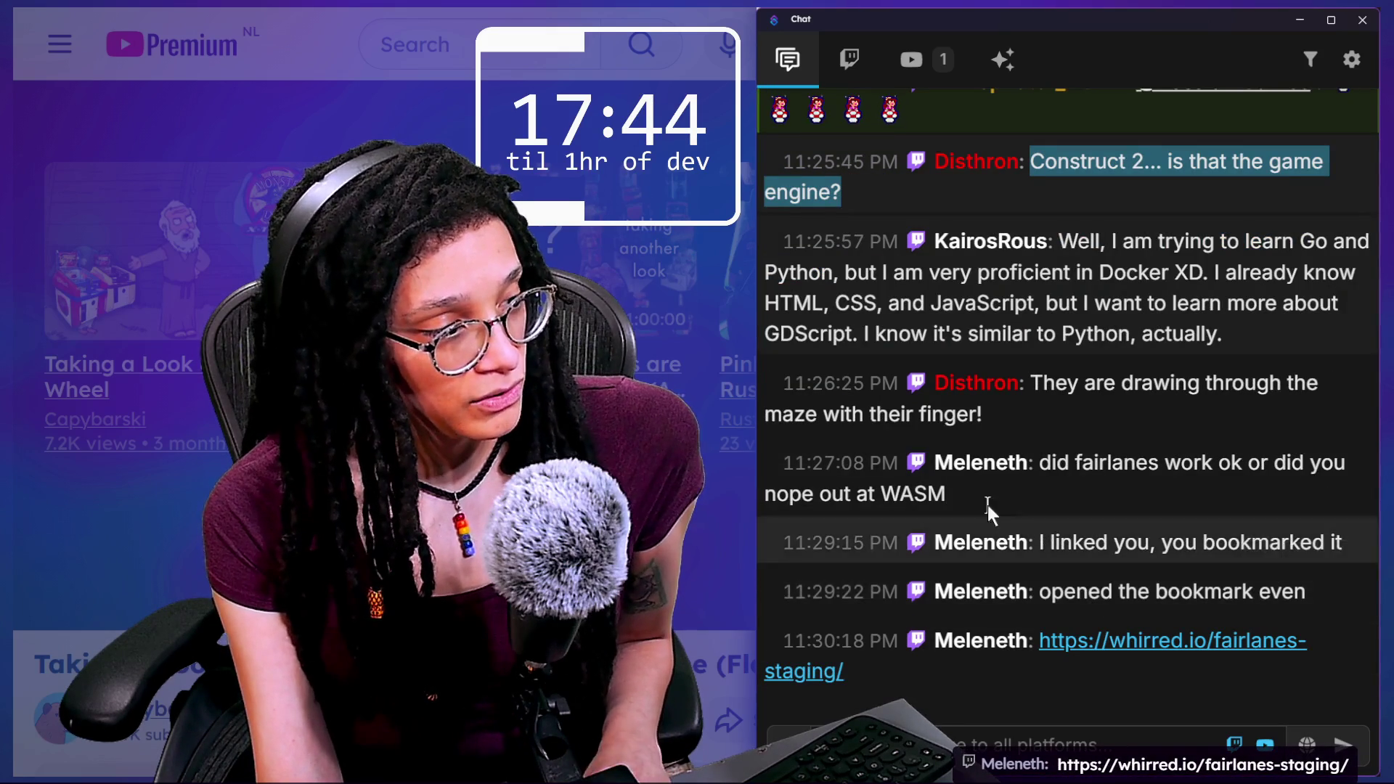
# Hide the chat and flip through the Startpage, Fairlanes WASM and GDScript String format tabs.
pyautogui.moveTo(561, 251)
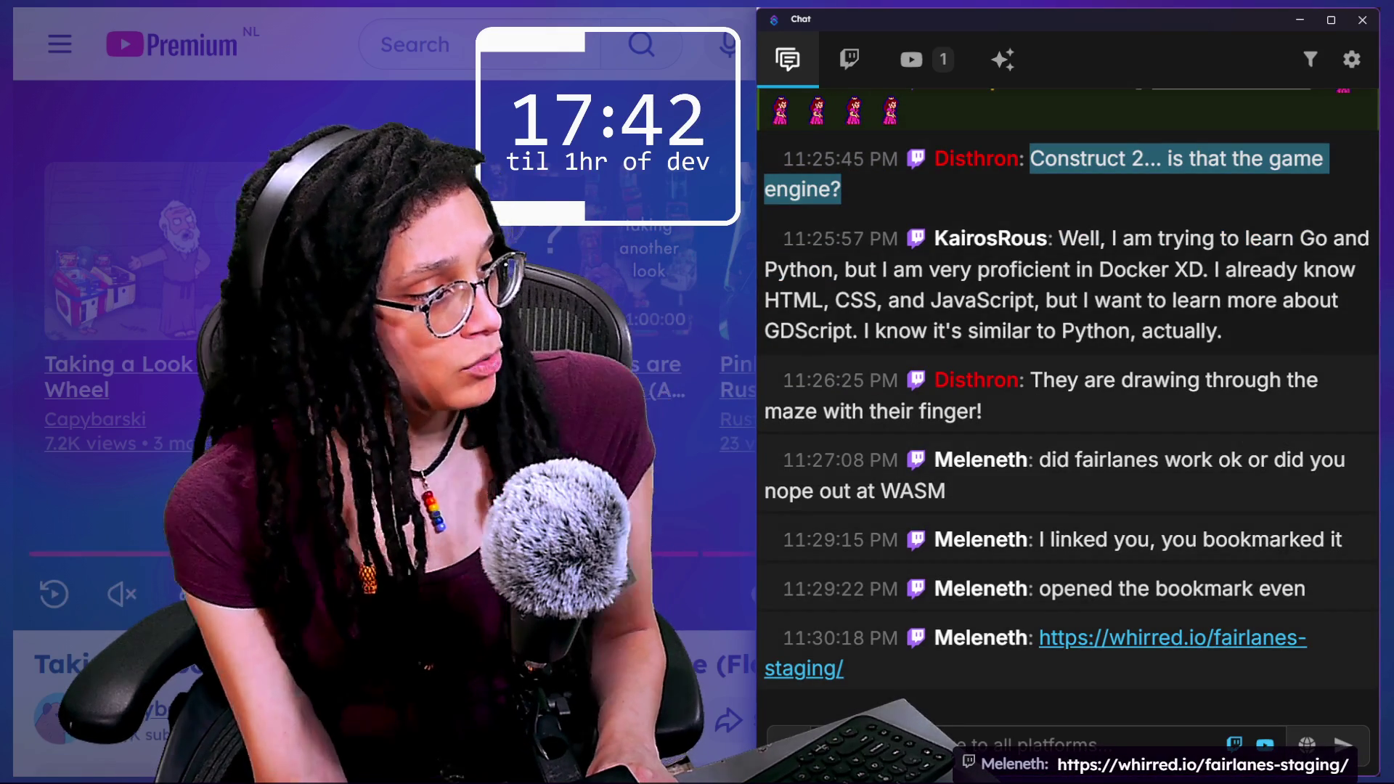
pyautogui.hotkey('alt', 'Tab')
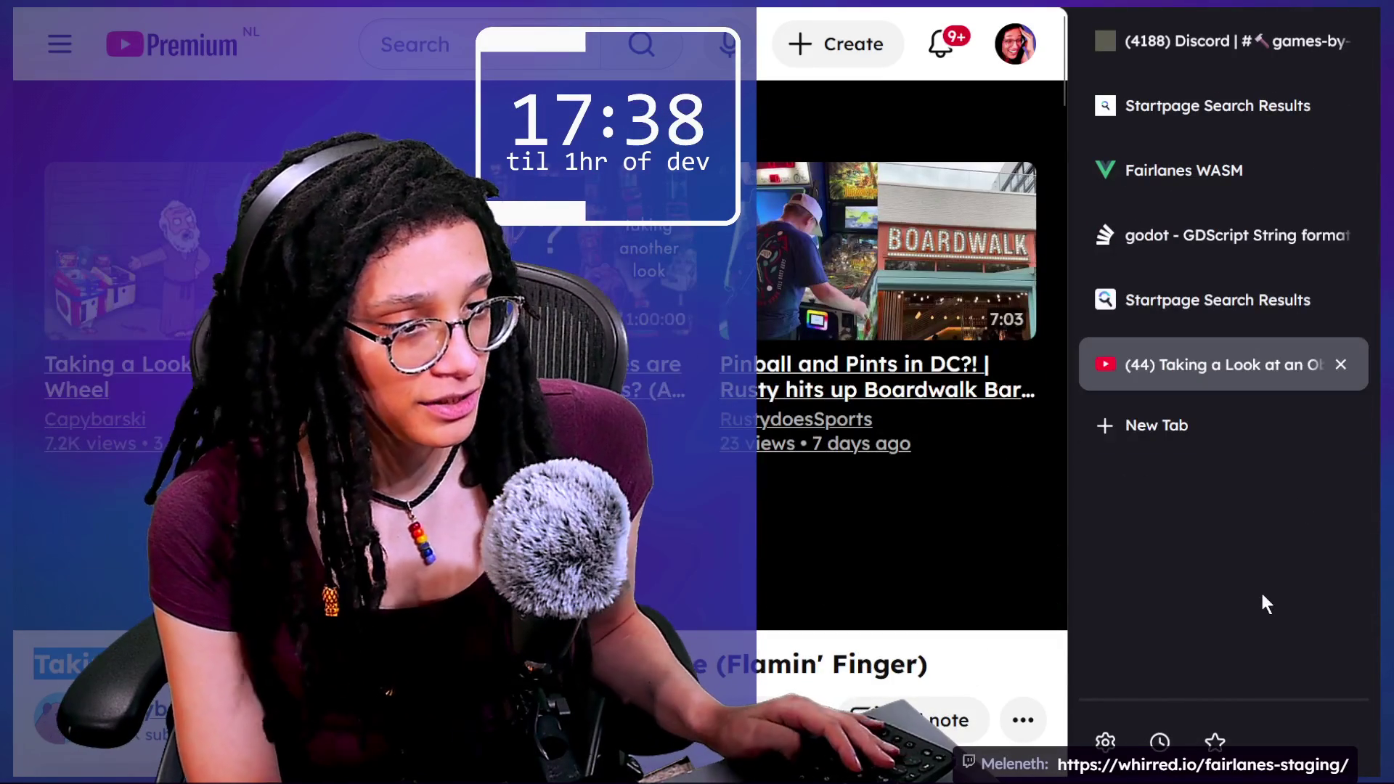
pyautogui.moveTo(1347, 21)
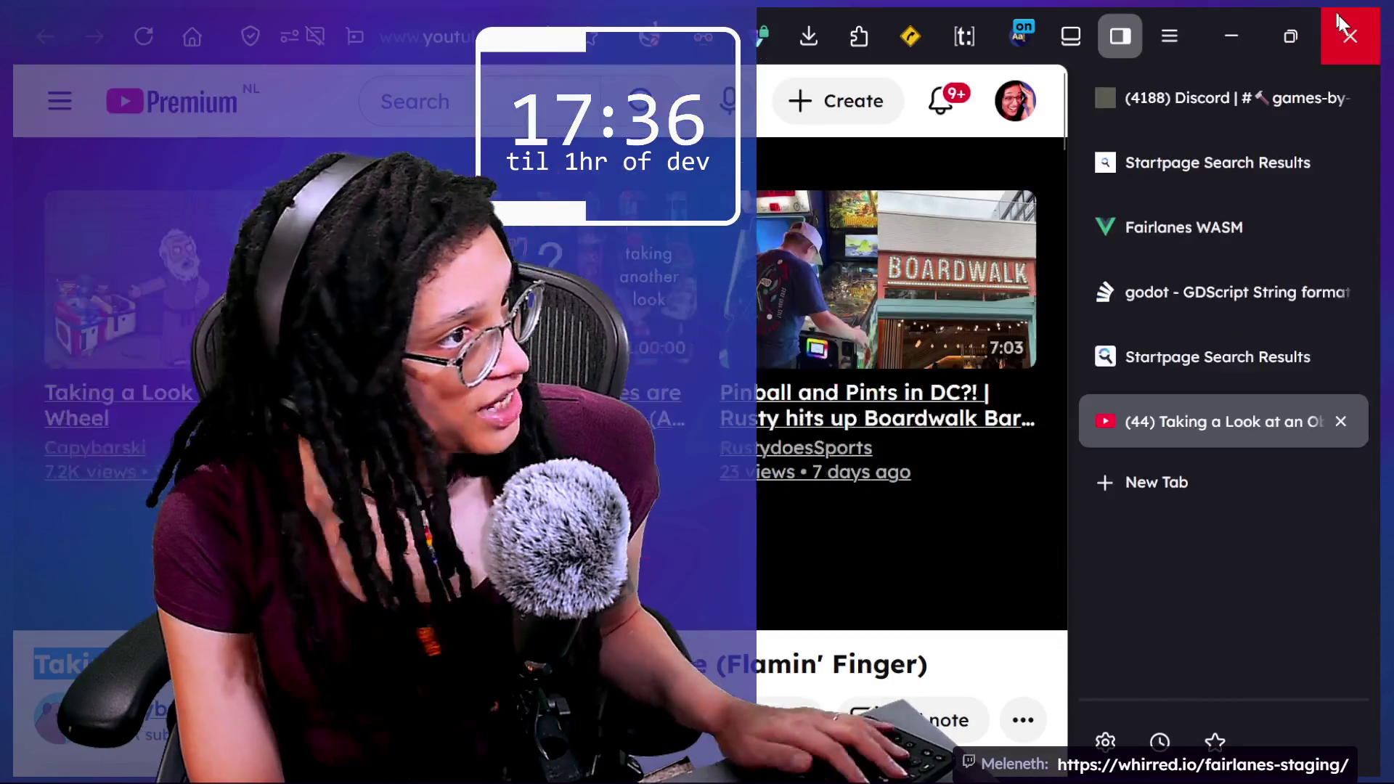
pyautogui.click(1114, 377)
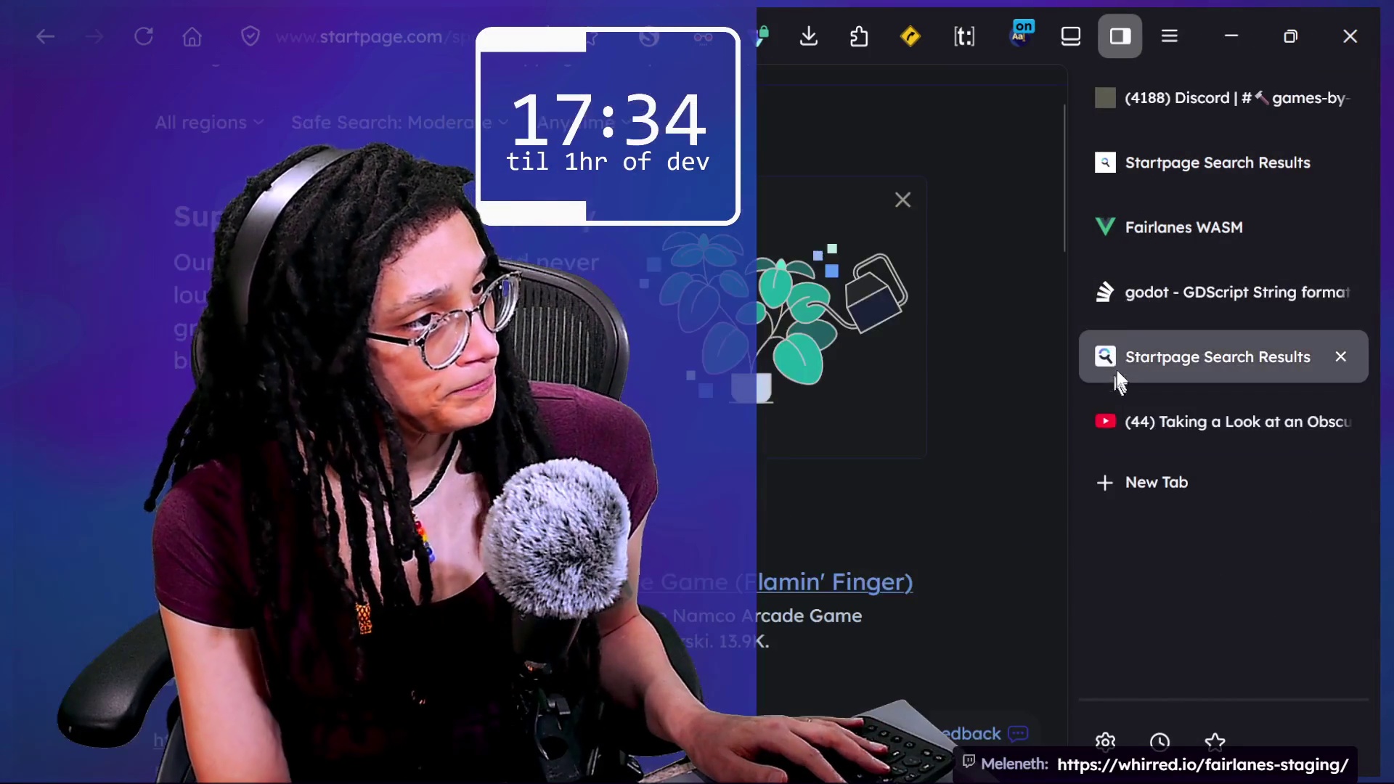
pyautogui.click(1126, 245)
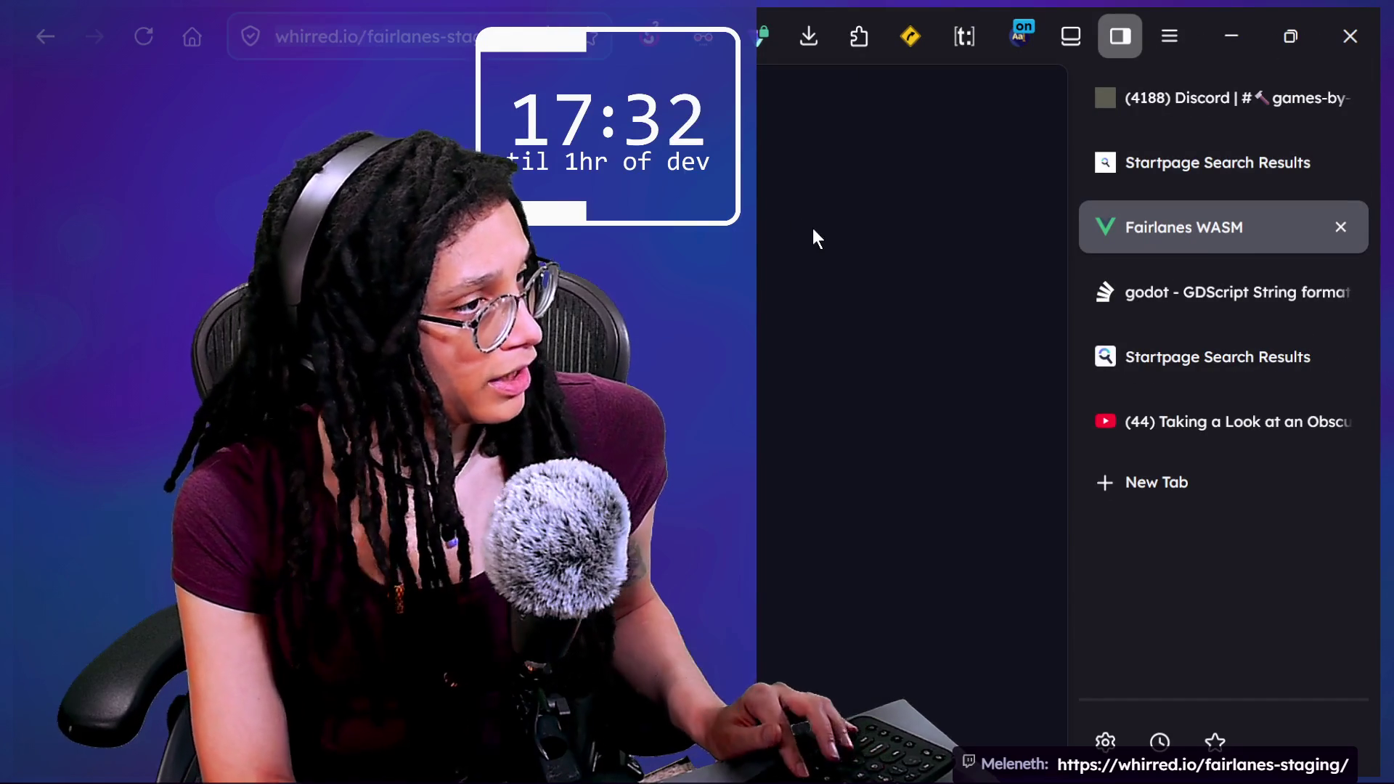
pyautogui.click(1100, 296)
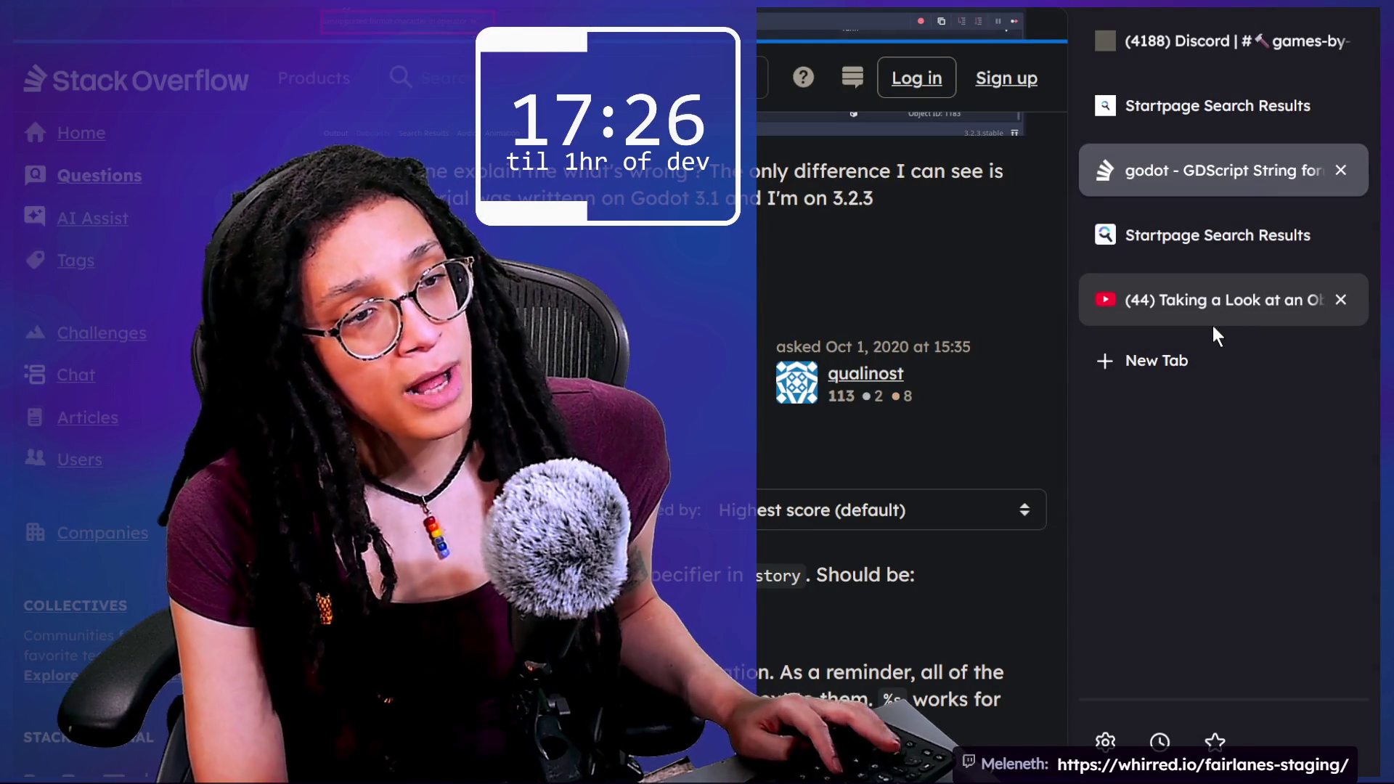
pyautogui.hotkey('alt', 'Tab')
pyautogui.click(653, 41)
pyautogui.write('https://whirred.io/fairlanes-staging/')
pyautogui.press('Return')
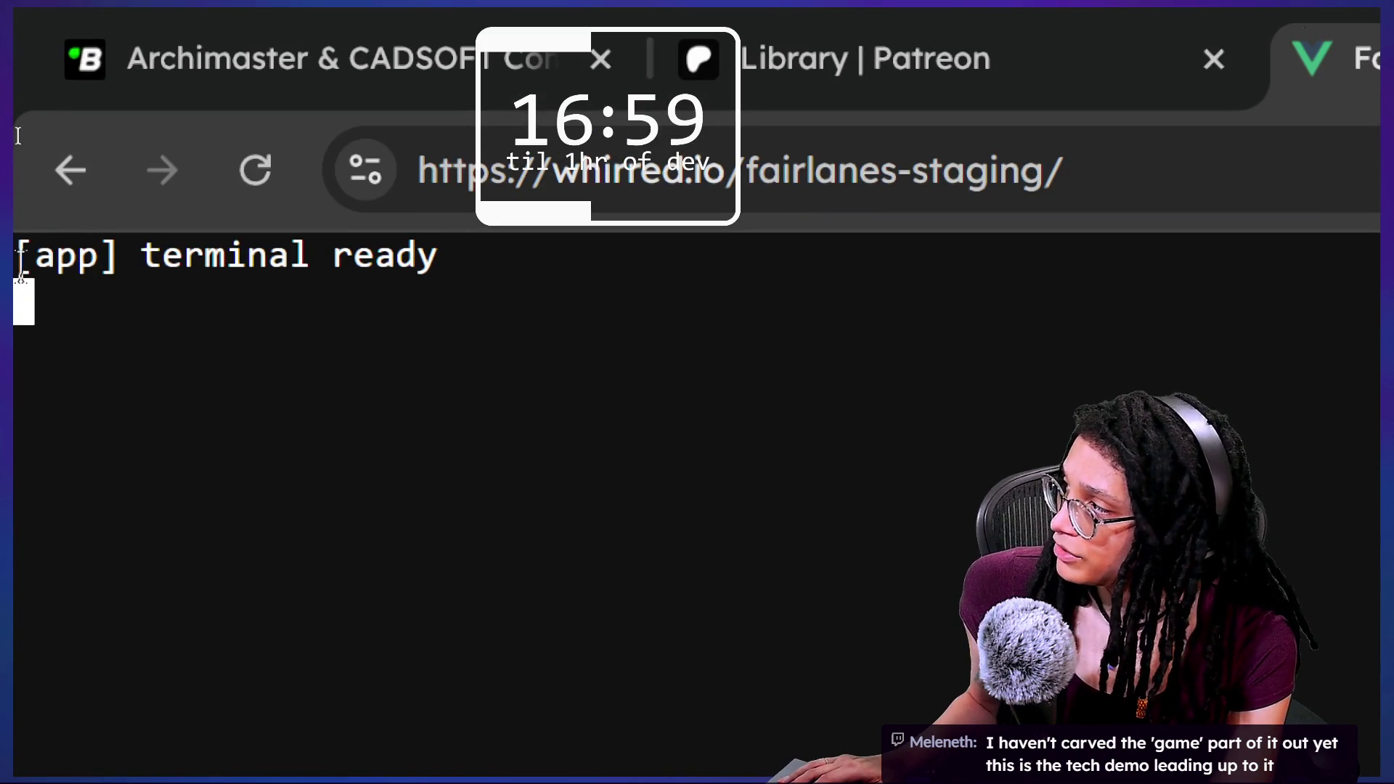
pyautogui.moveTo(21, 270); pyautogui.dragTo(777, 367)
pyautogui.click(829, 333)
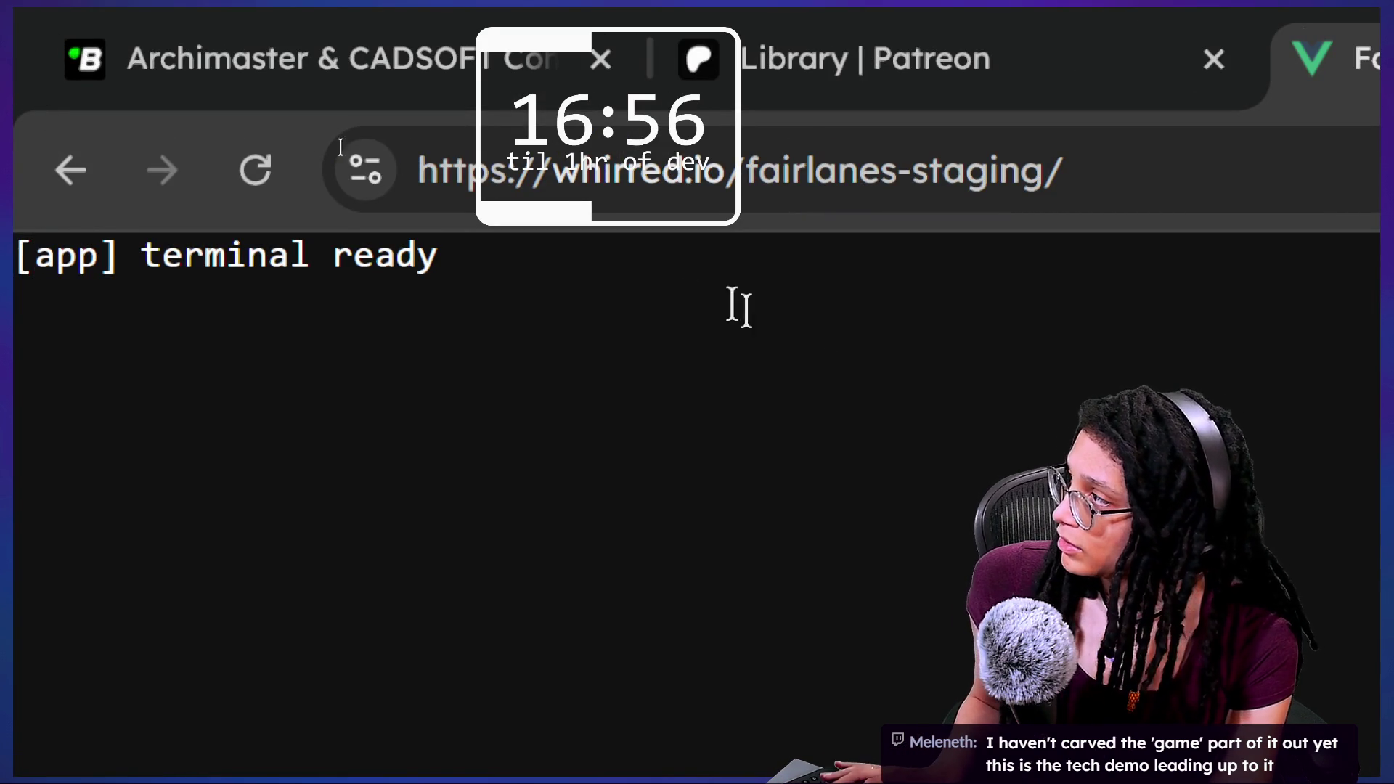
pyautogui.click(265, 170)
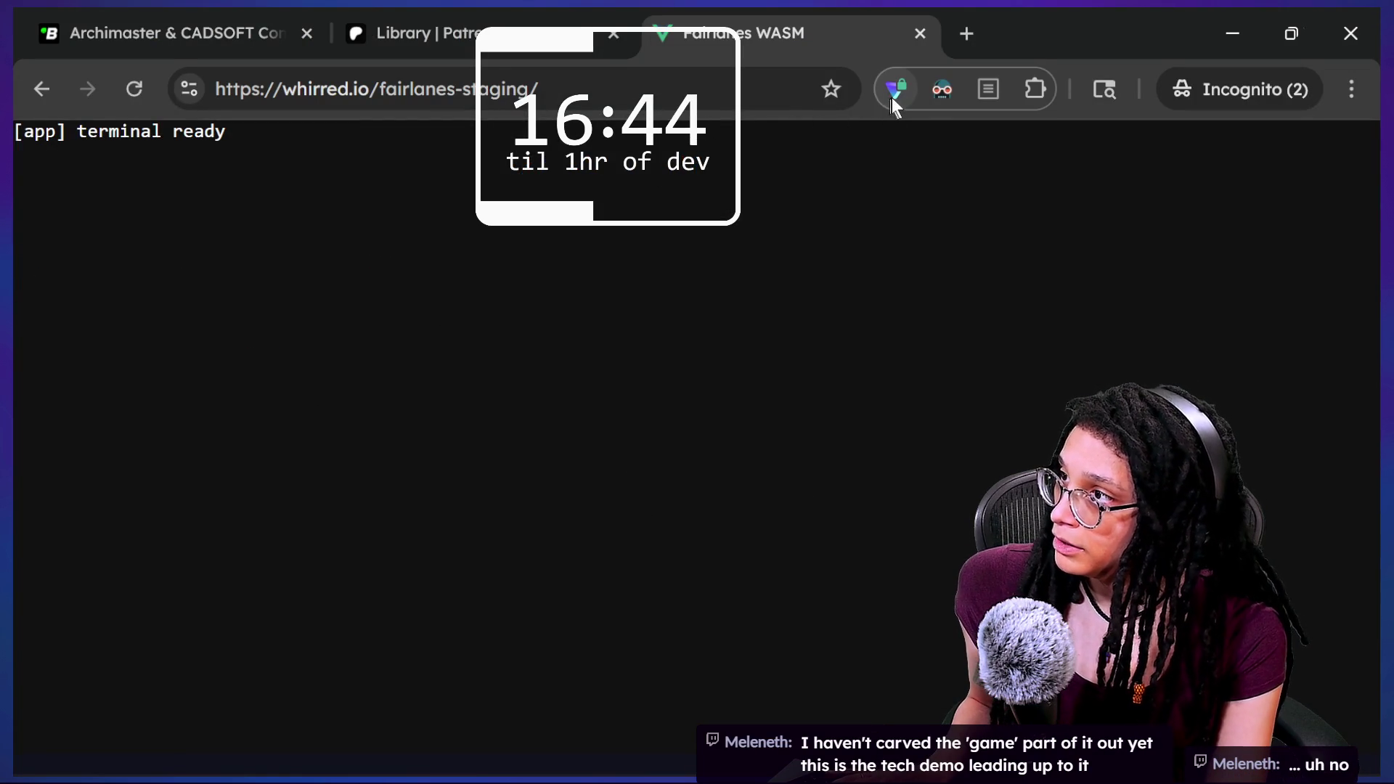
# Disconnect Proton VPN from its extension popup.
pyautogui.click(896, 90)
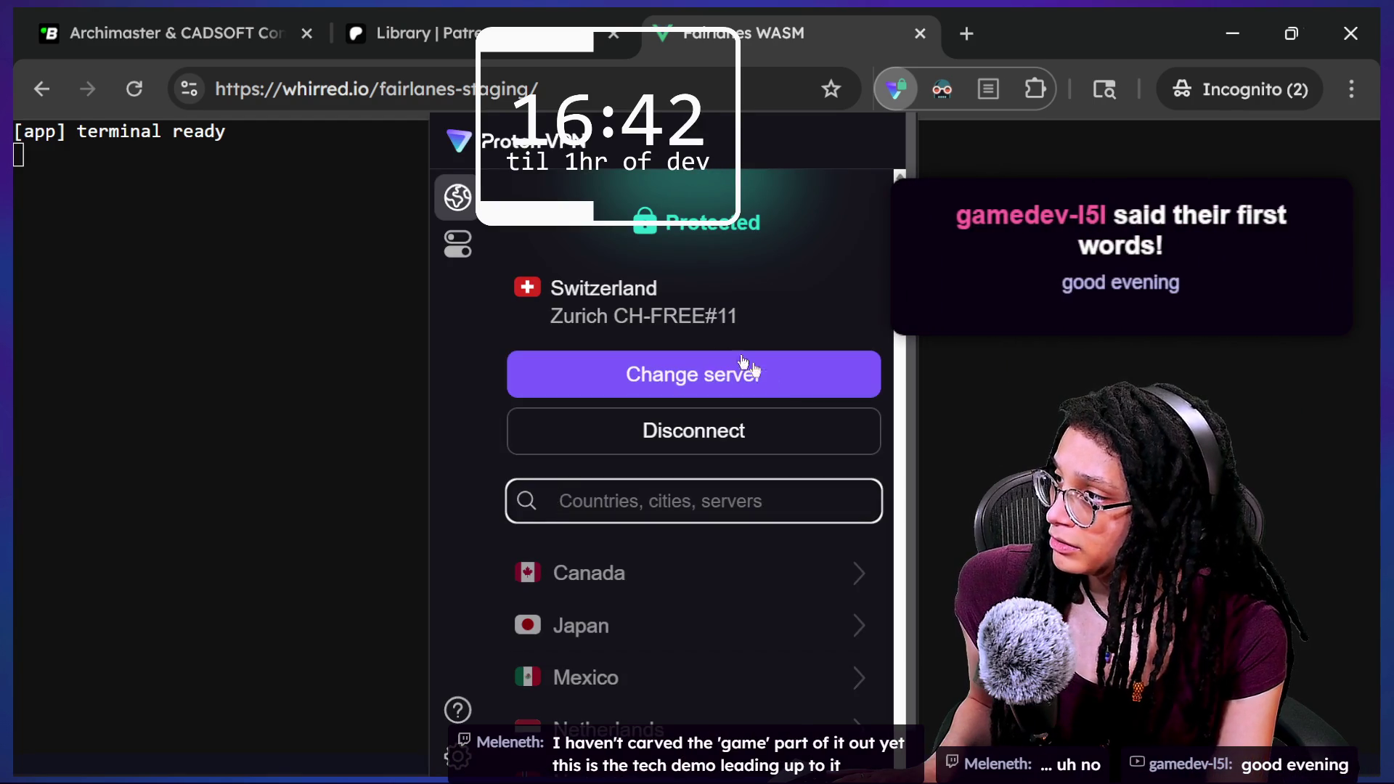
pyautogui.click(784, 432)
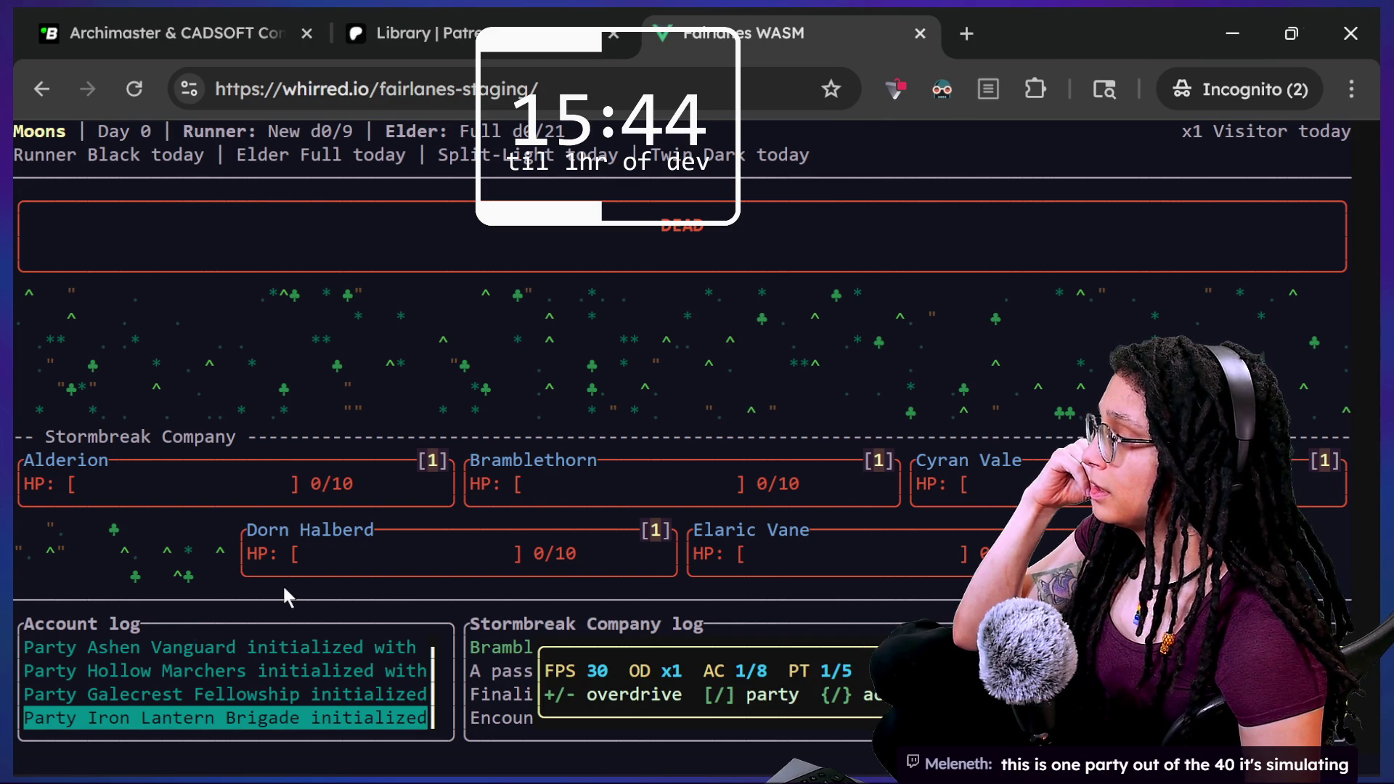
# Reload the Fairlanes WASM page so combat logs for all five parties stream at 30 FPS.
pyautogui.press('Up')
pyautogui.press('Up')
pyautogui.press('Down')
pyautogui.press('Up')
pyautogui.press('Up')
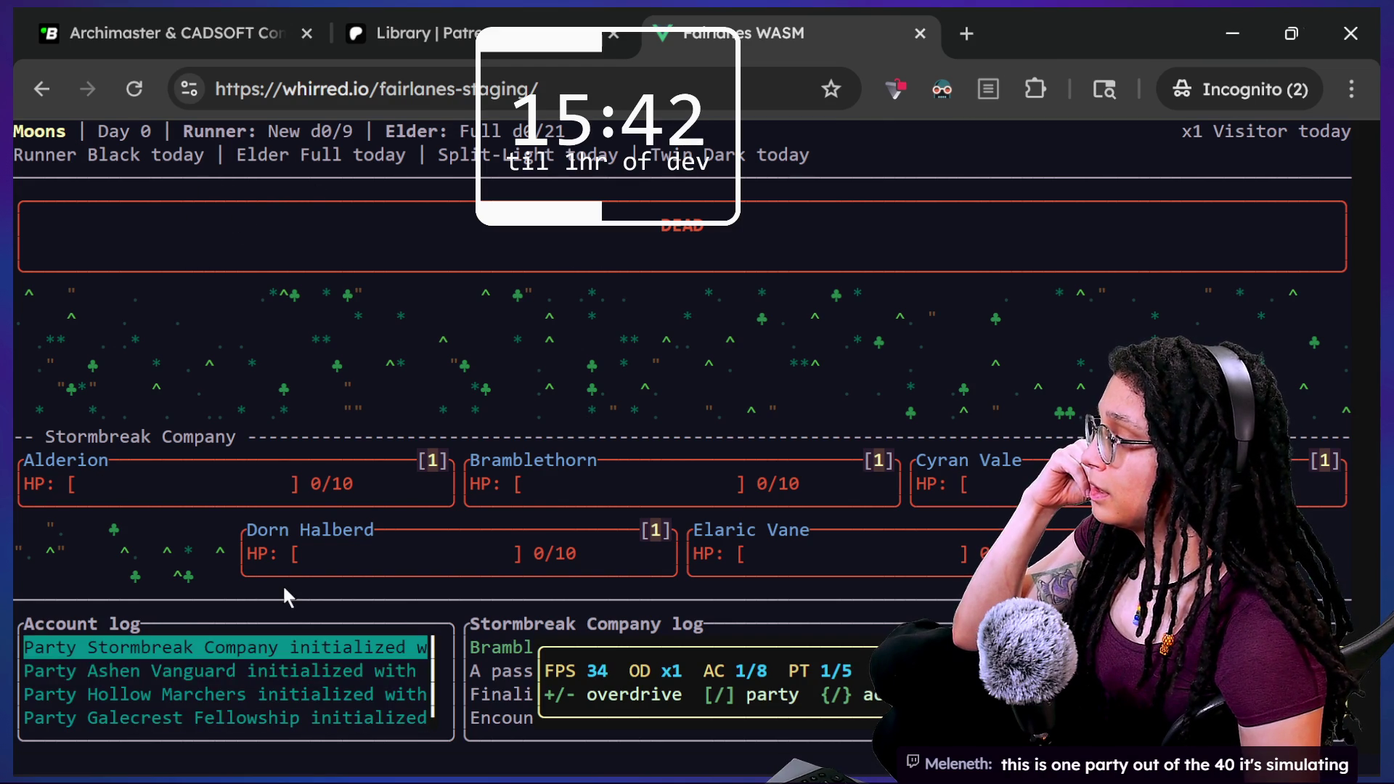
pyautogui.click(134, 89)
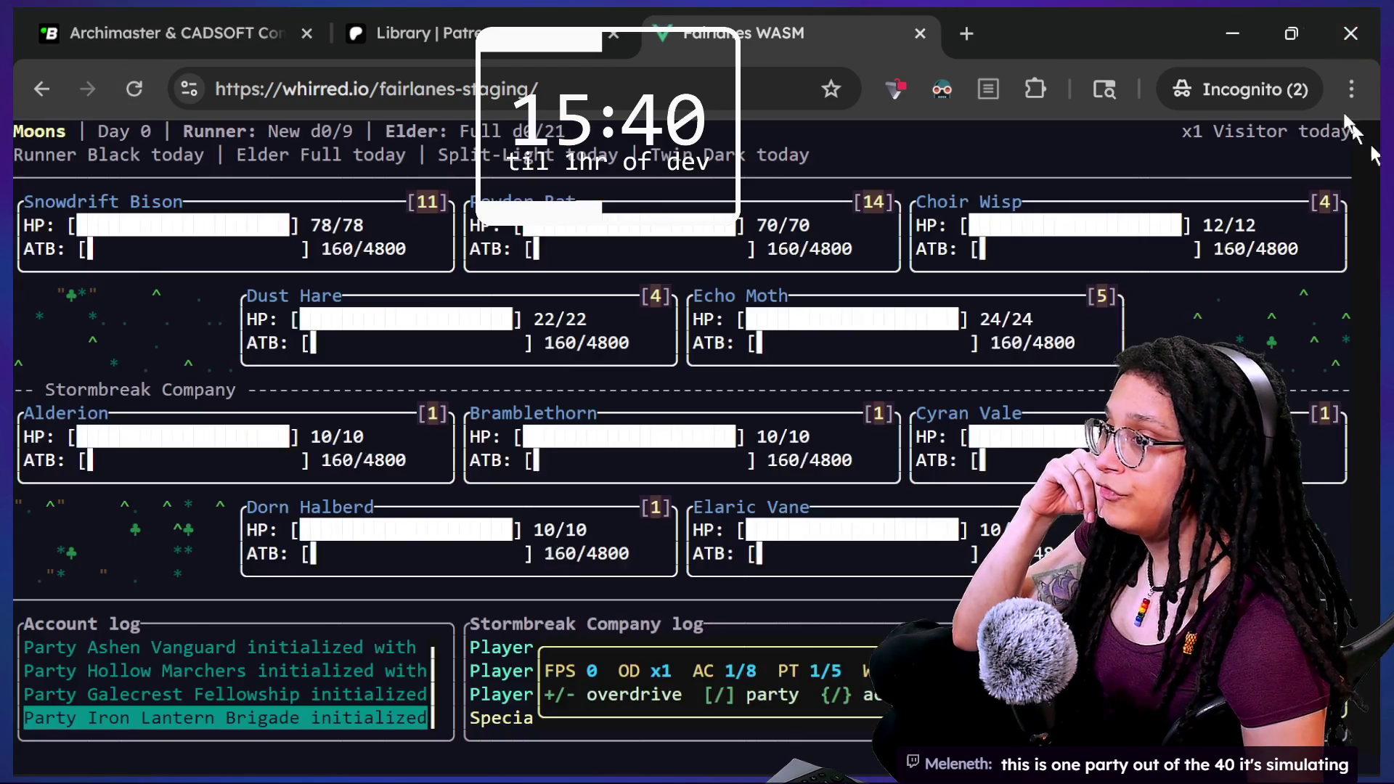
pyautogui.click(1351, 88)
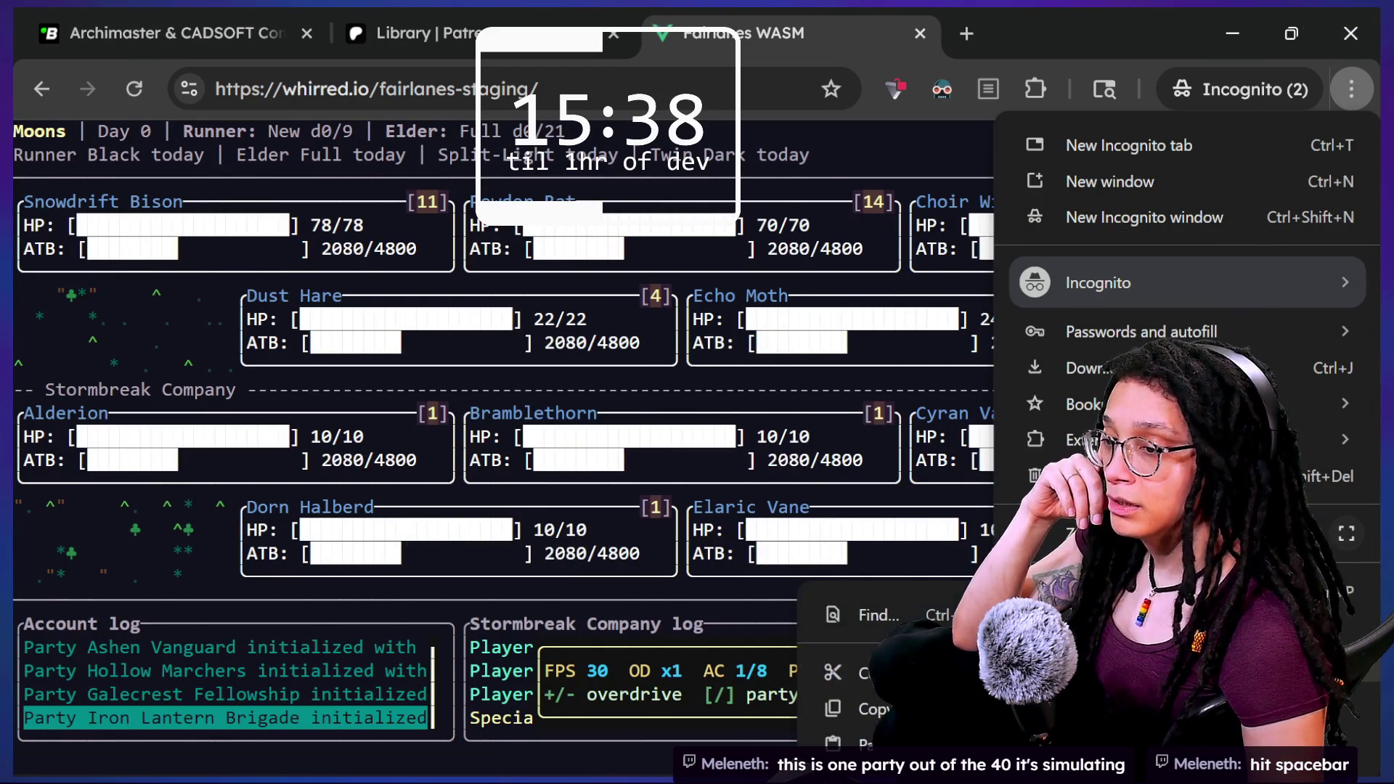
pyautogui.click(792, 473)
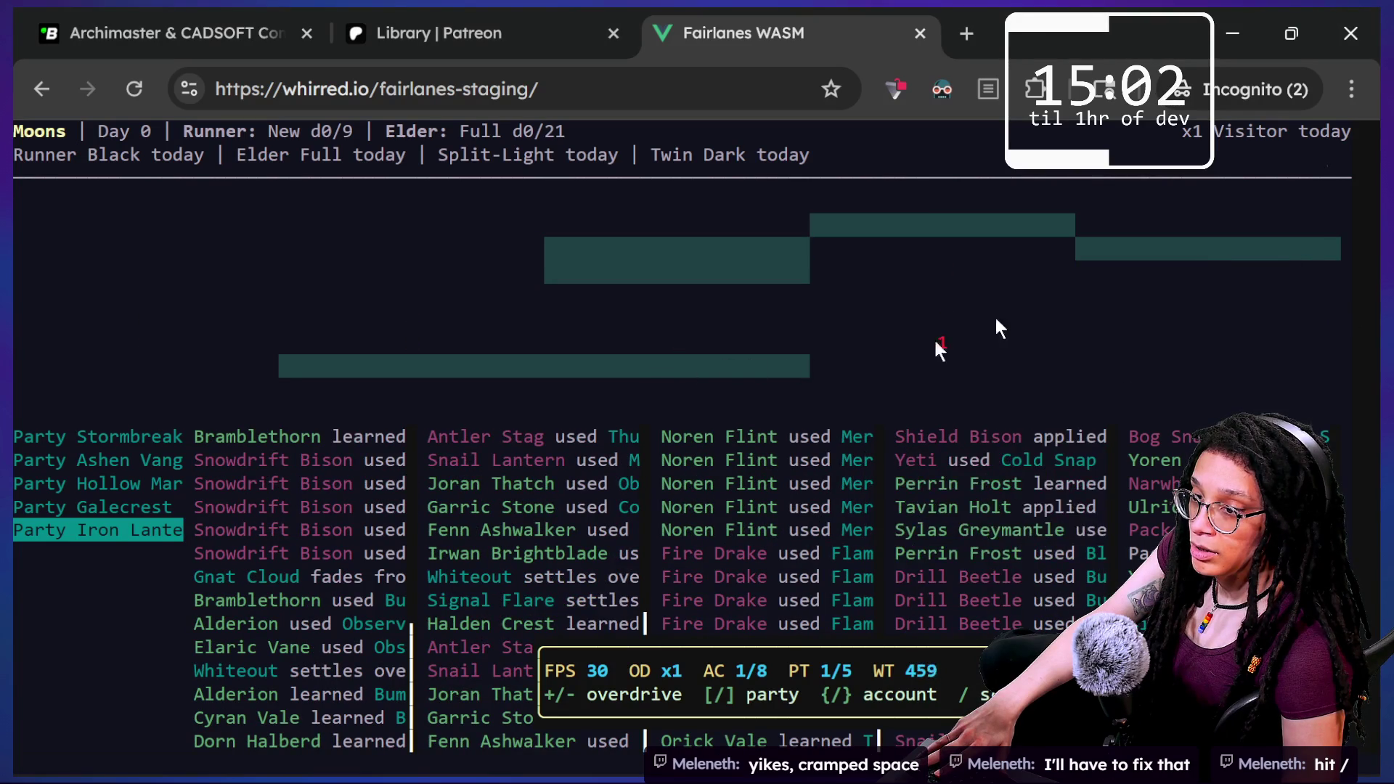
# Switch Fairlanes to the single-party view of Stormbreak Company #1.
pyautogui.press('/')
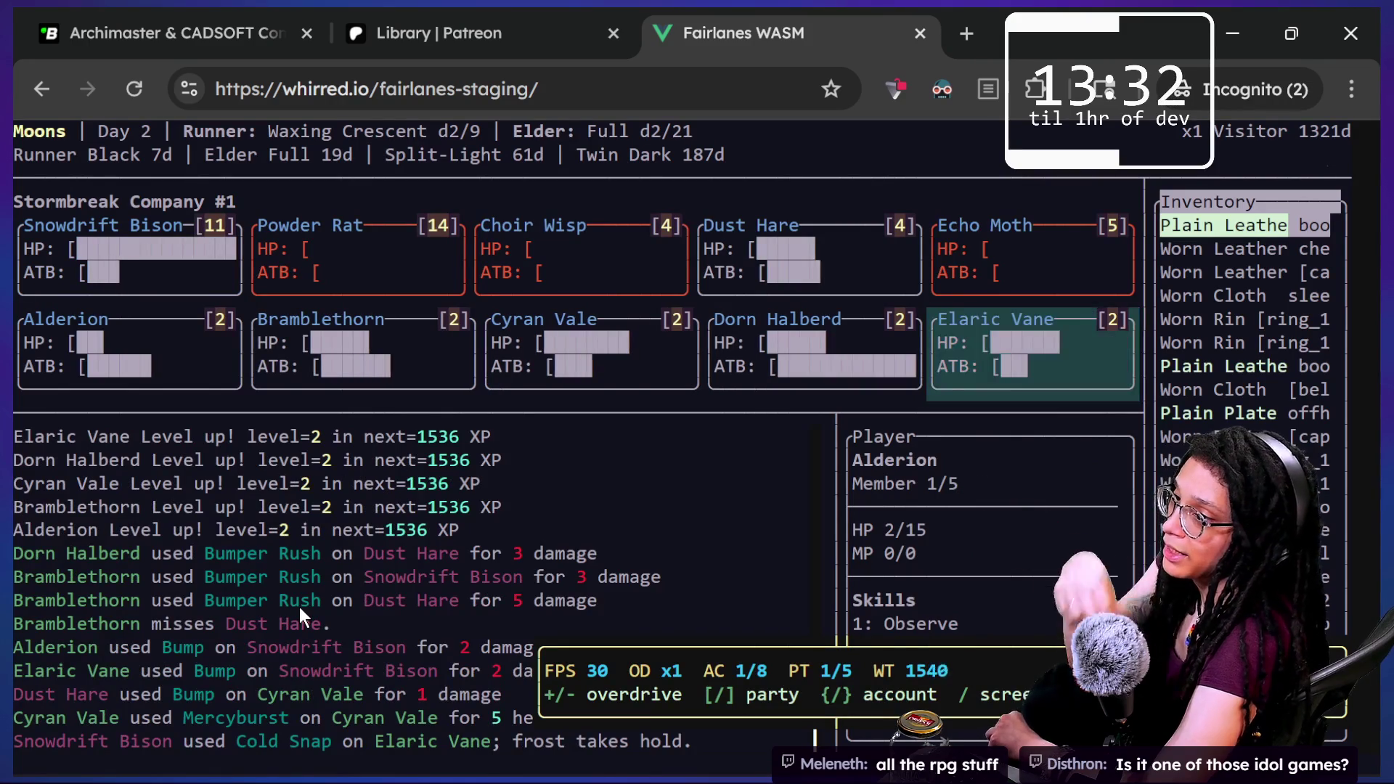
# Move three items down the party inventory, then return to the all-parties log view.
pyautogui.press('Down')
pyautogui.press('Down')
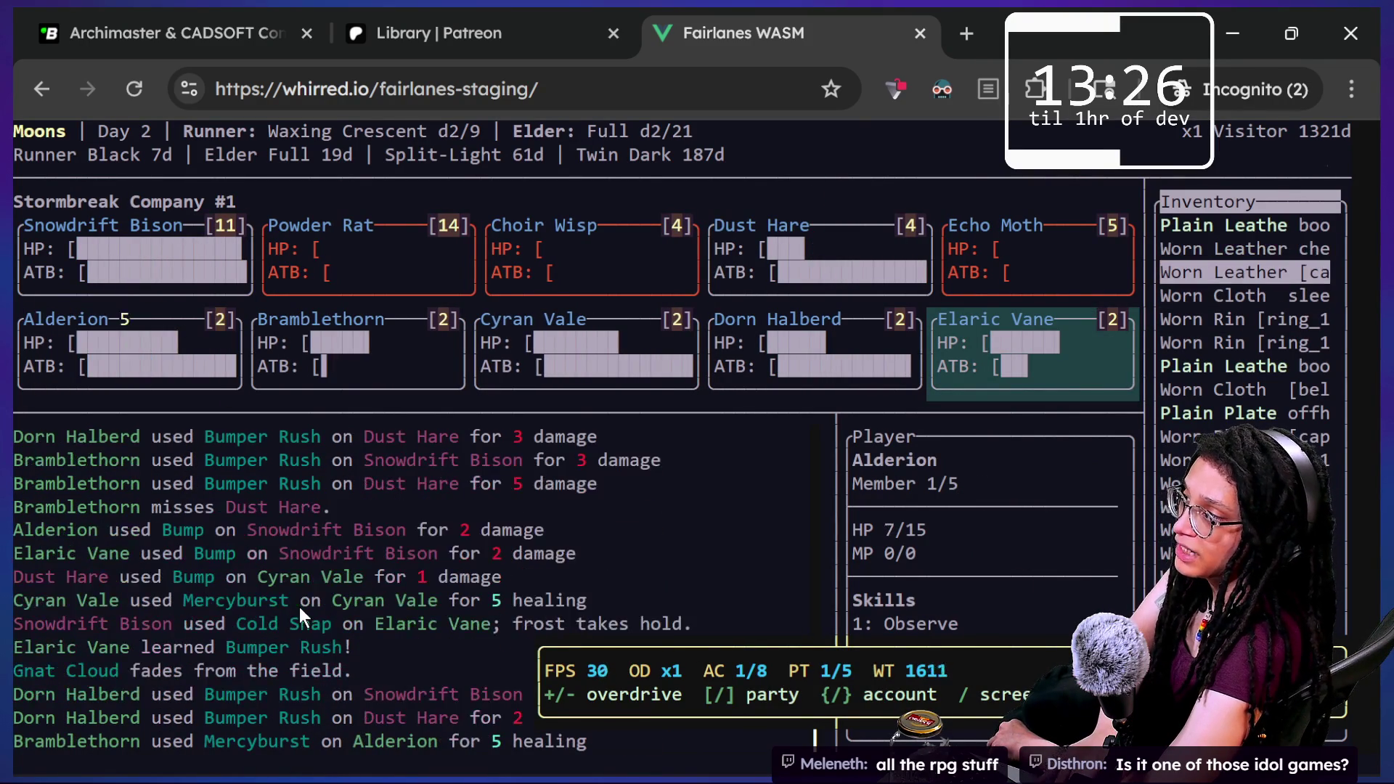
pyautogui.press('Down')
pyautogui.press('Down')
pyautogui.press('Down')
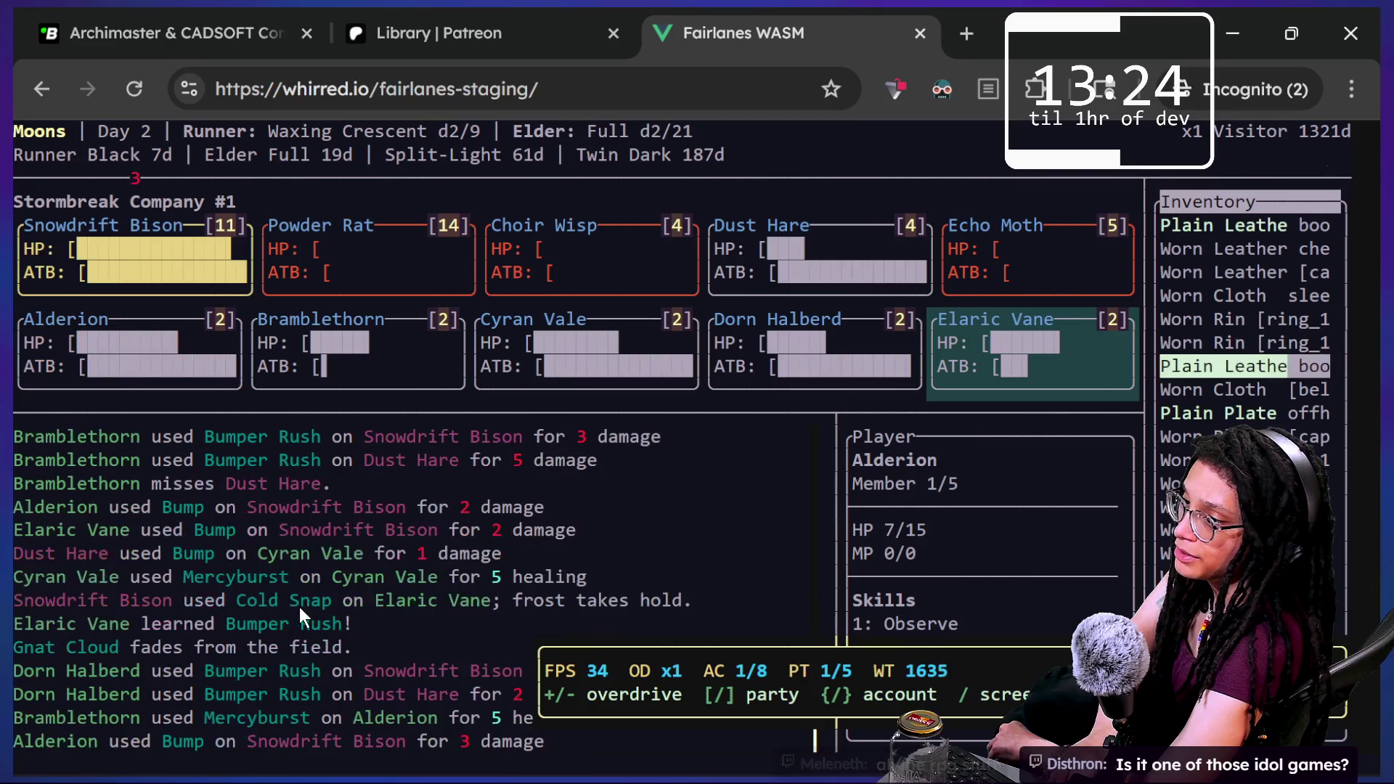
pyautogui.press('Down')
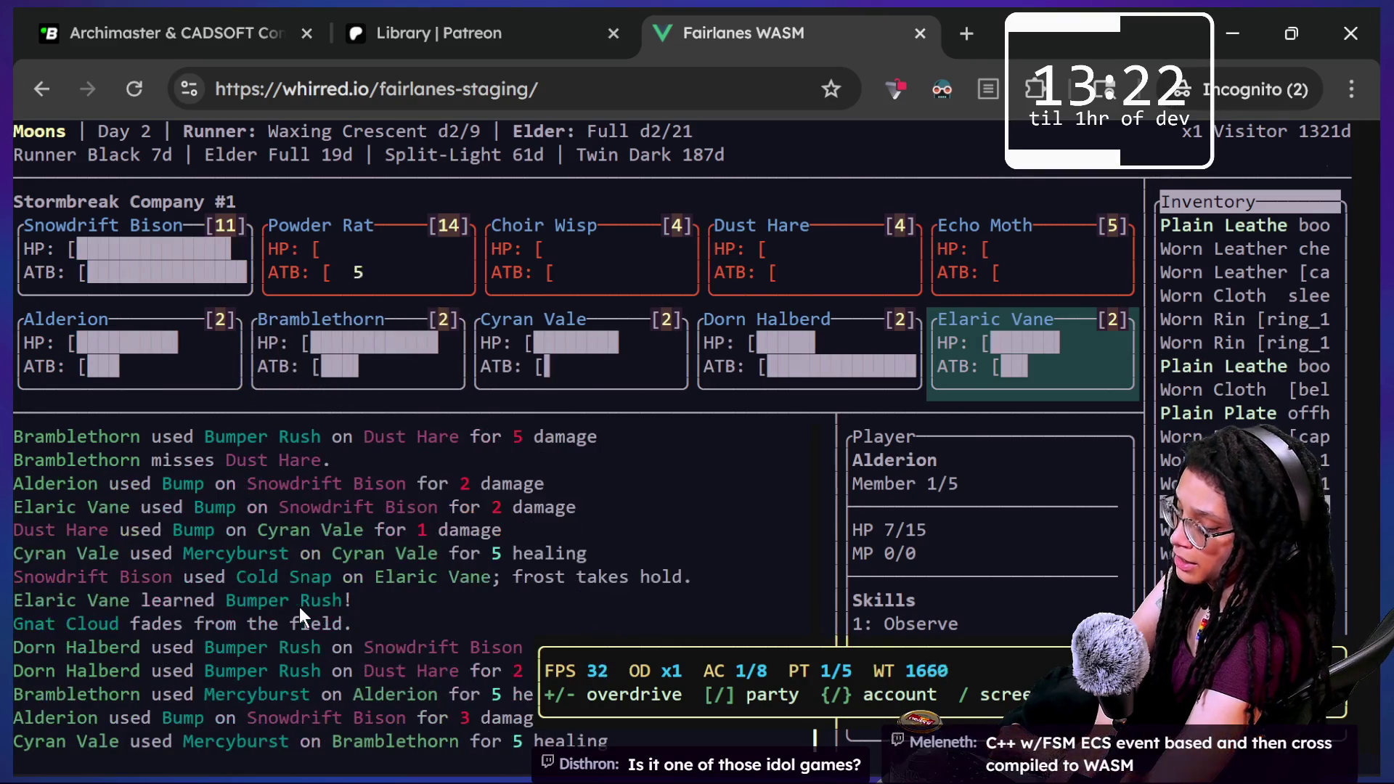
pyautogui.press('/')
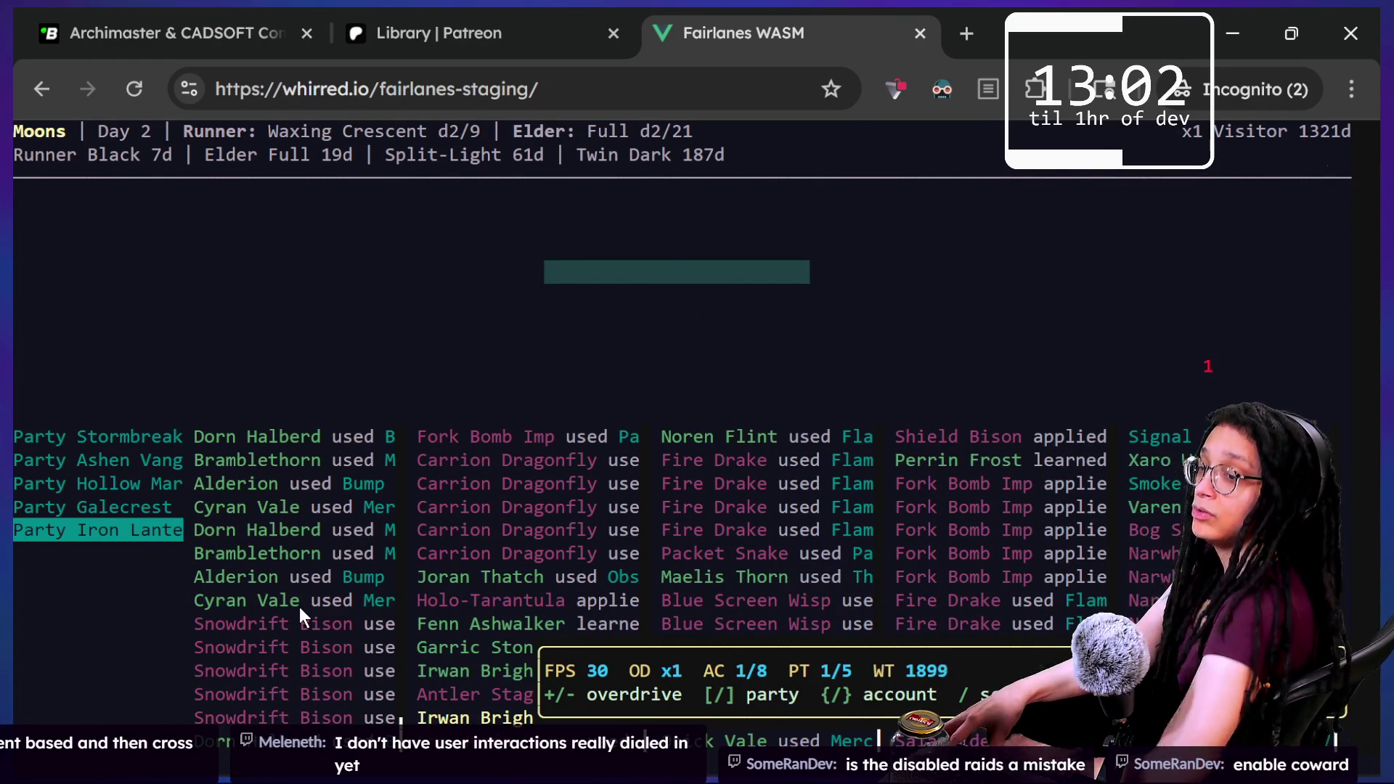
# Open and close an incognito tab, then bring the Stack Overflow window forward.
pyautogui.click(973, 29)
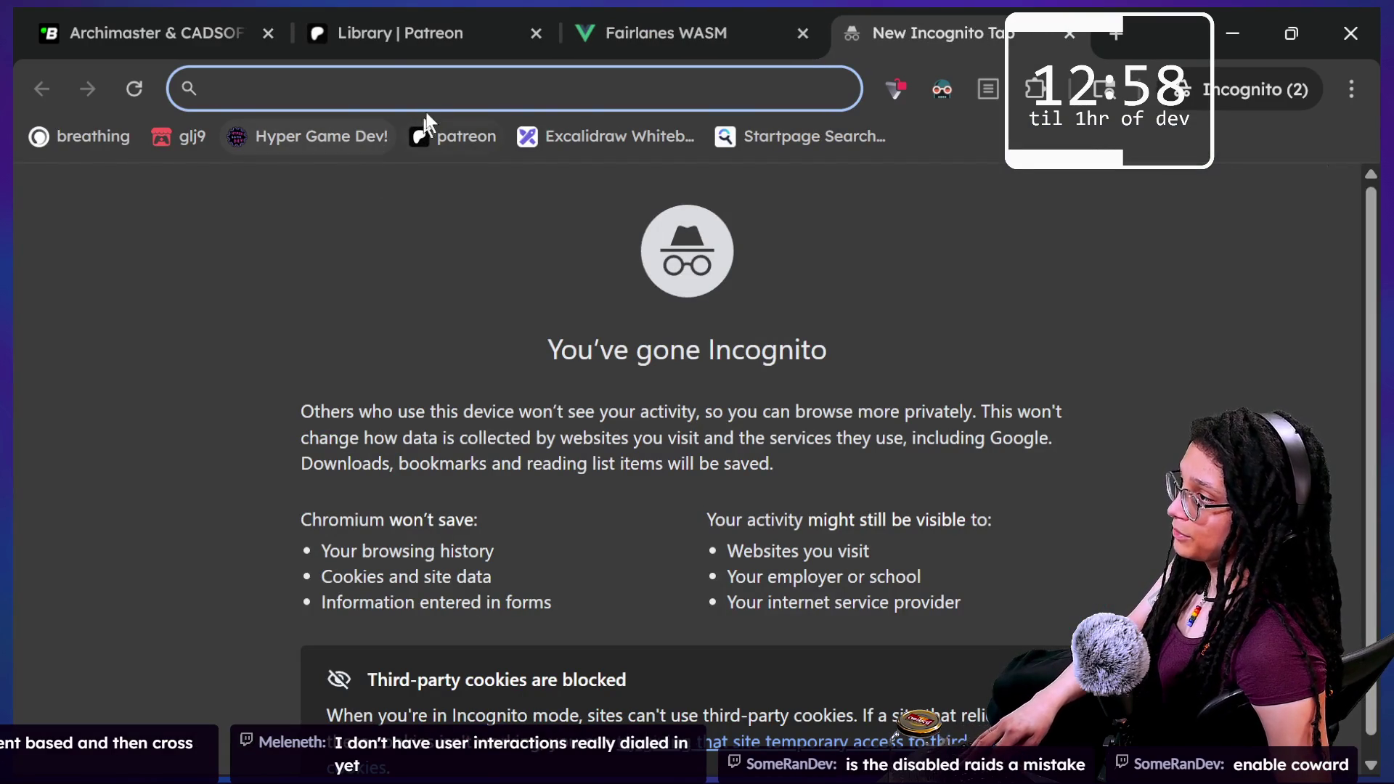
pyautogui.click(1070, 33)
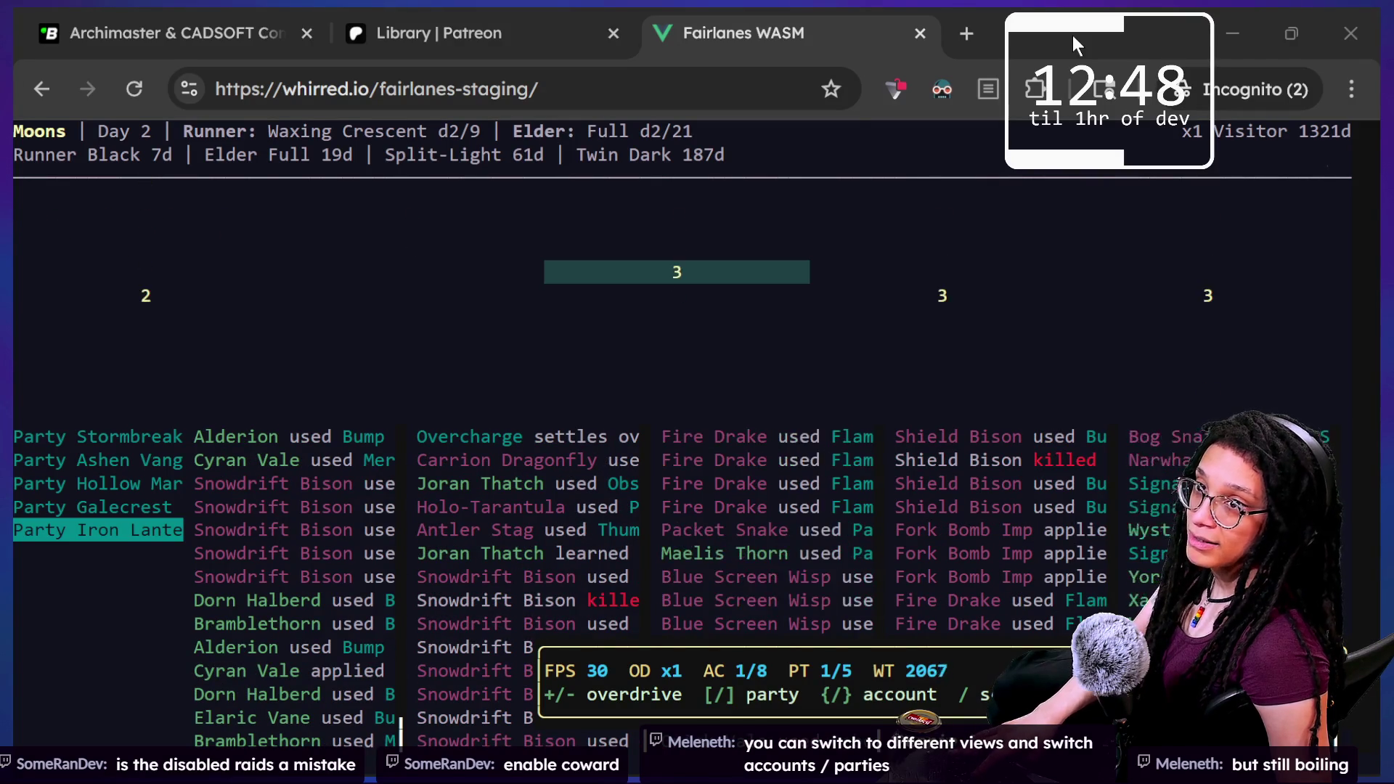
pyautogui.click(1232, 34)
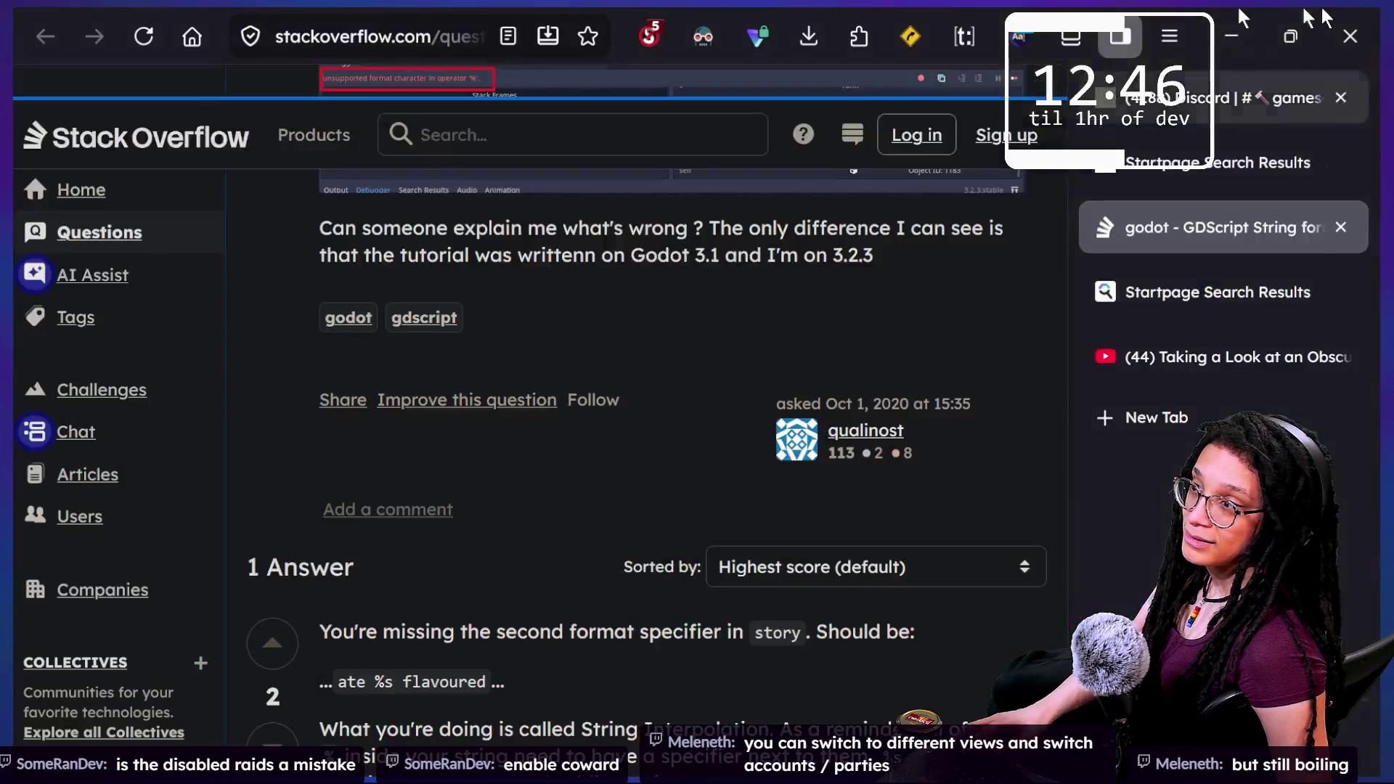
# Bring the Twitch Stream Manager Firefox window to the front.
pyautogui.moveTo(1196, 112)
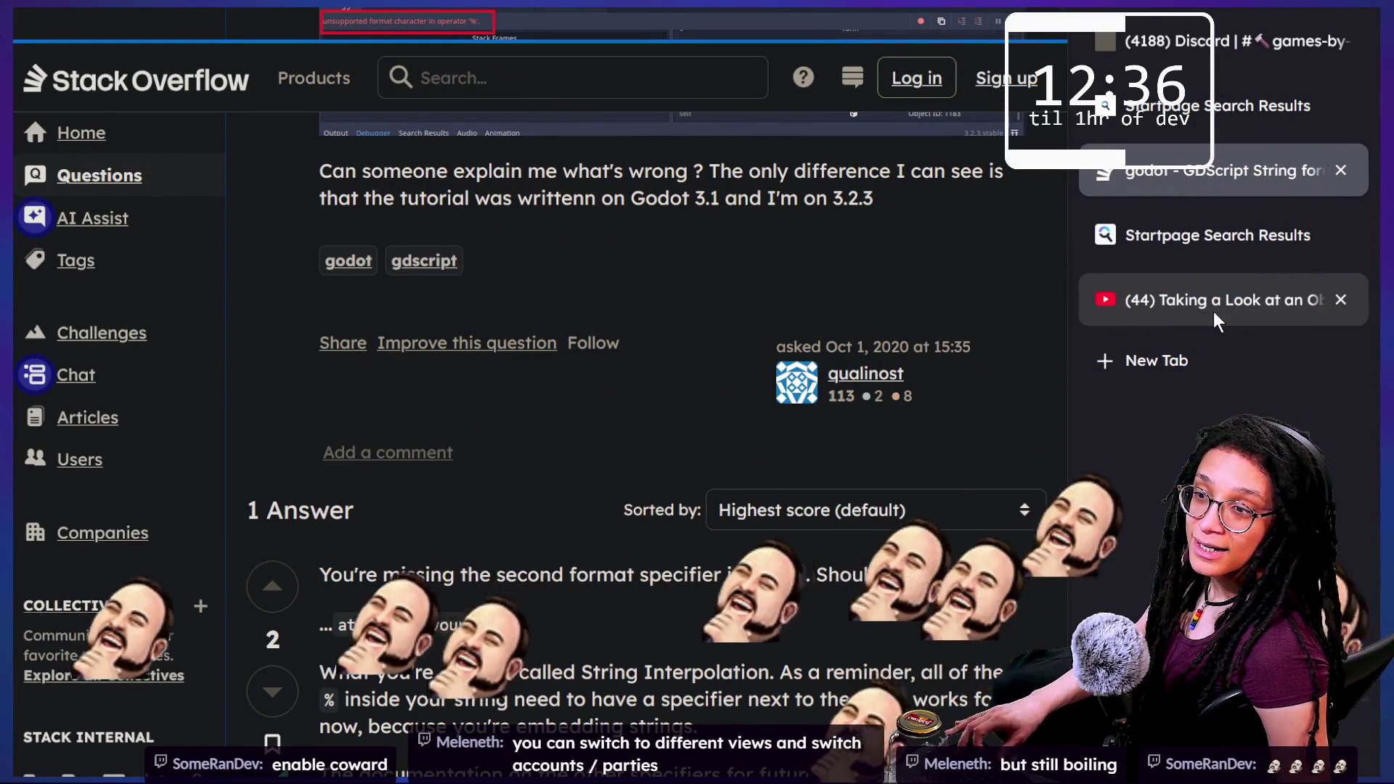
pyautogui.hotkey('alt', 'Tab')
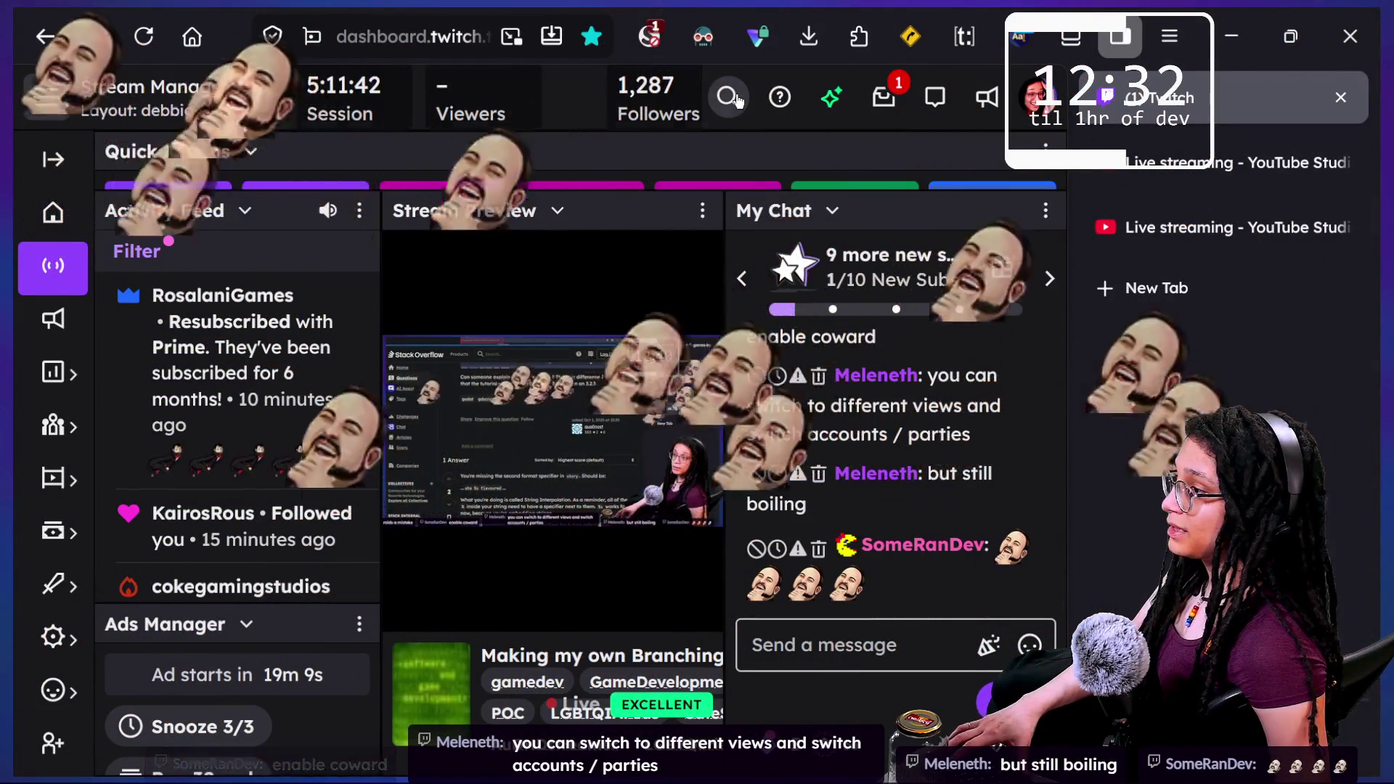
# Duplicate the Twitch dashboard tab and decline the cookie and advertising consent.
pyautogui.hotkey('ctrl', '/')
pyautogui.rightClick(1126, 119)
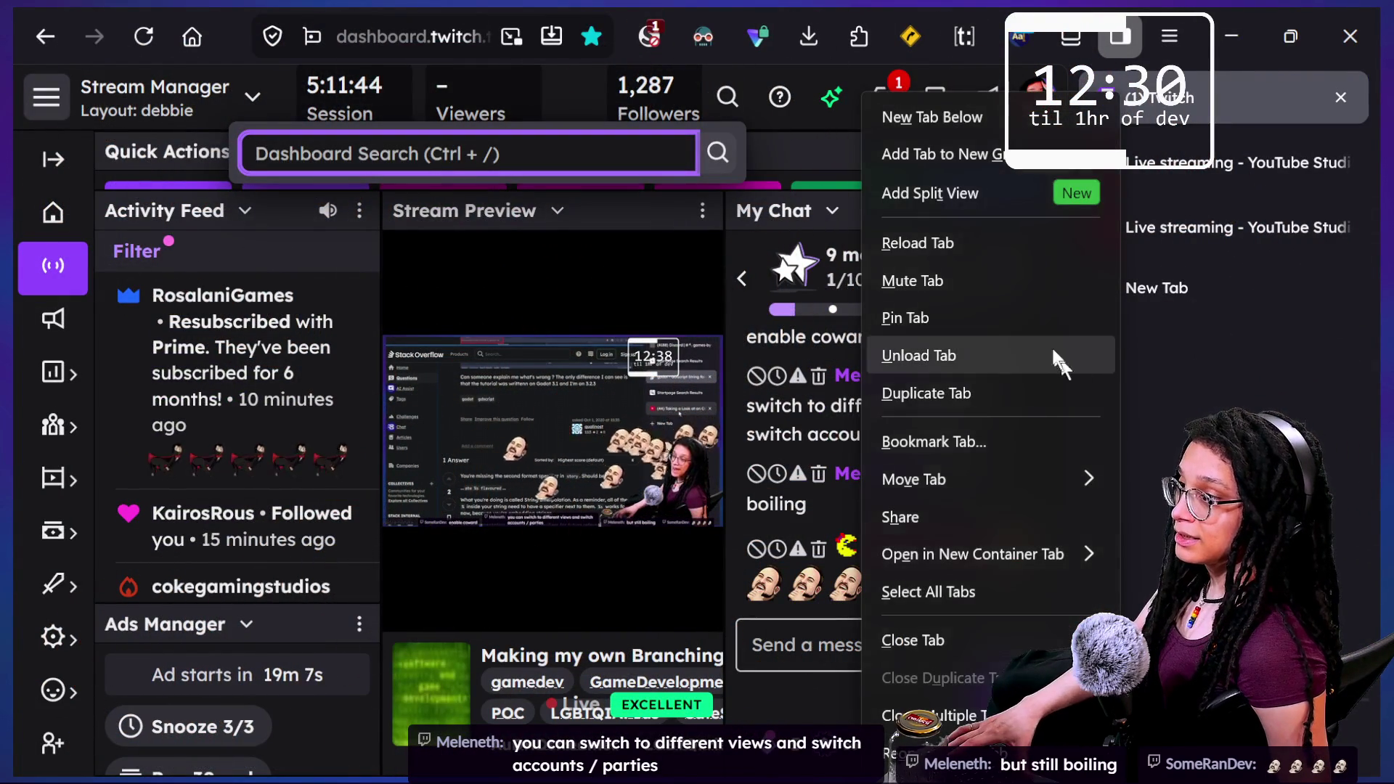
pyautogui.click(1091, 386)
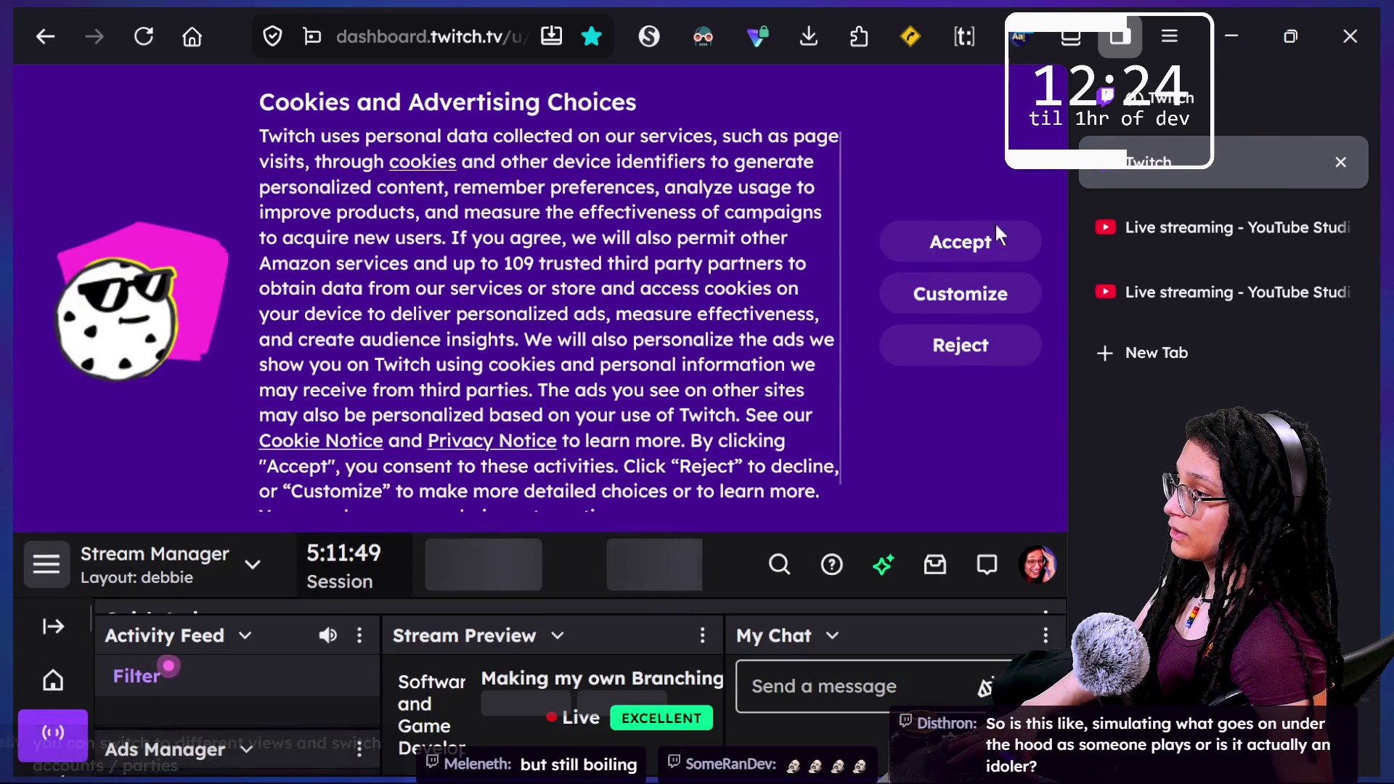
pyautogui.click(942, 348)
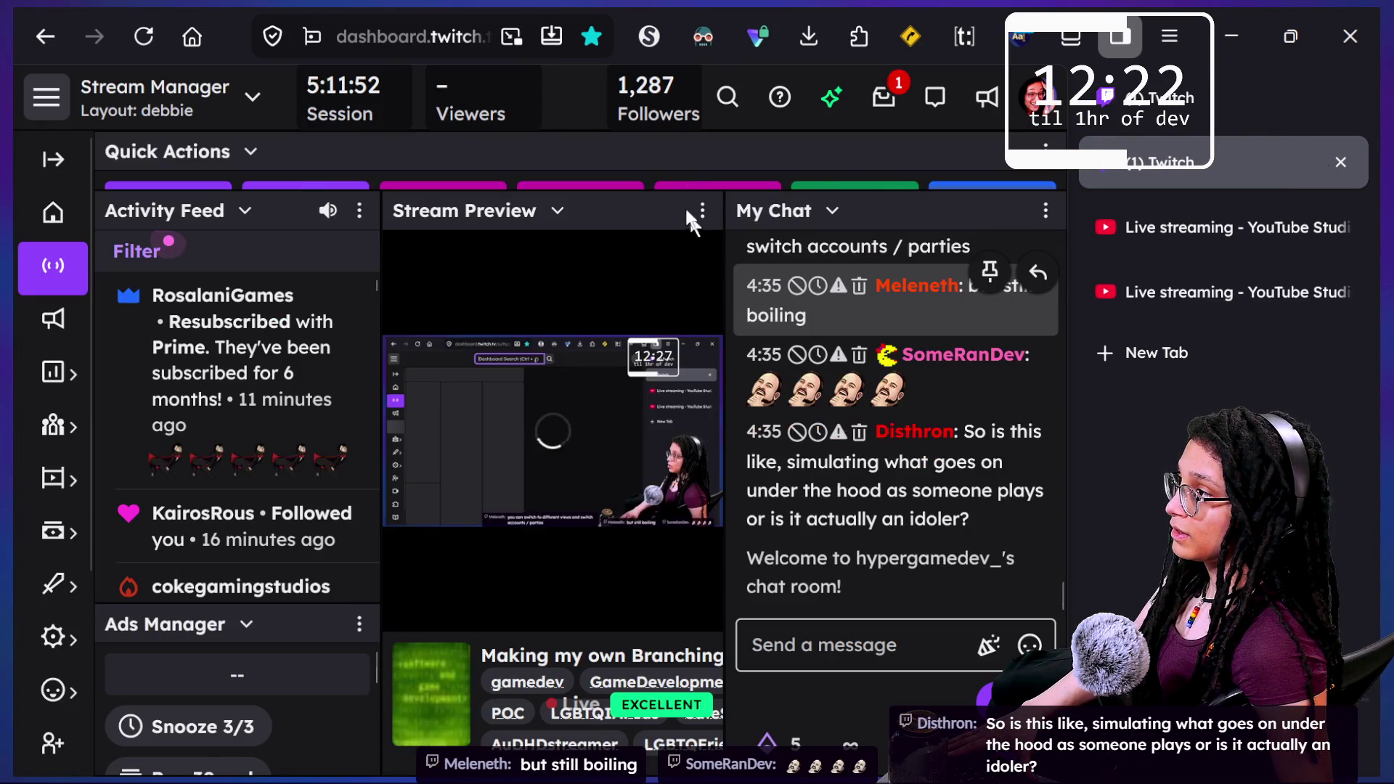
# Search 'raid' and set Raid Settings to allow raids from channels meeting the thresholds.
pyautogui.click(726, 96)
pyautogui.write('raid')
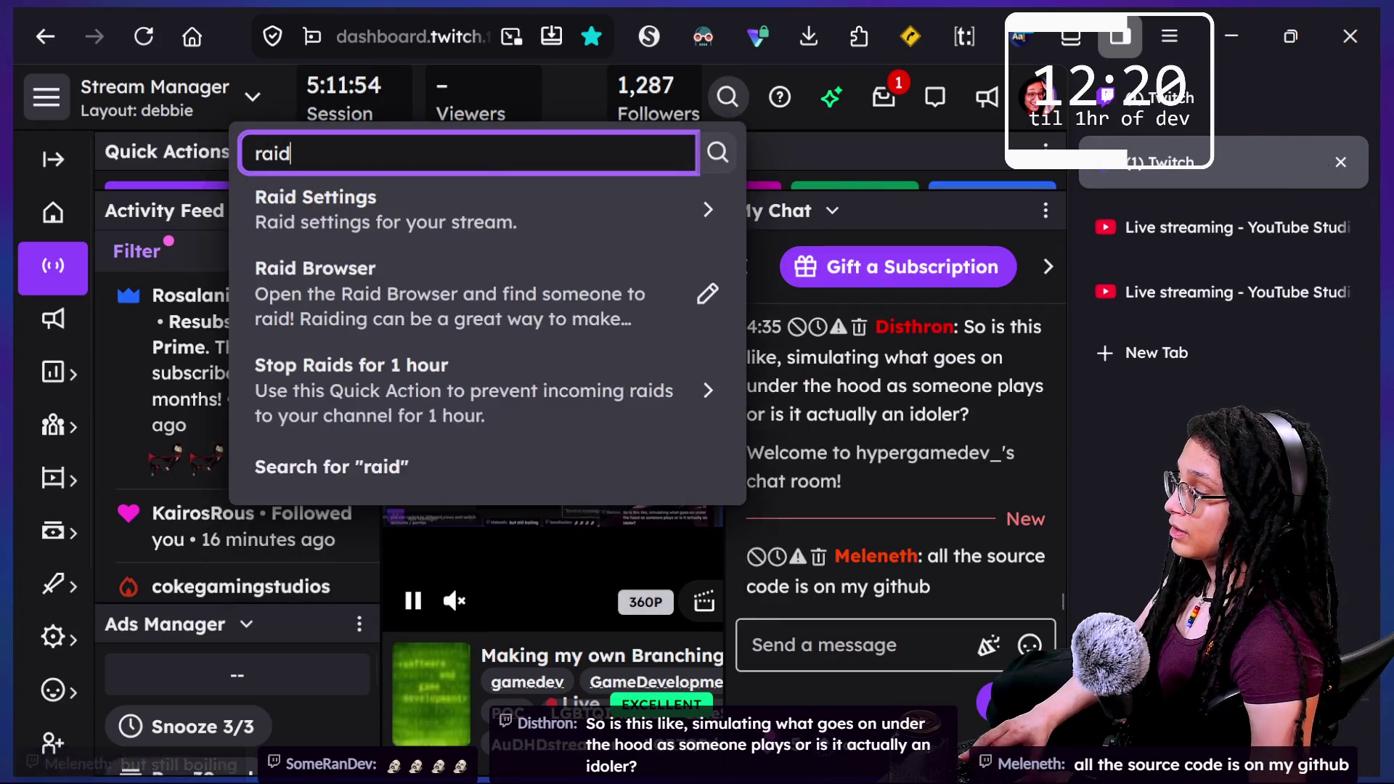
pyautogui.click(620, 198)
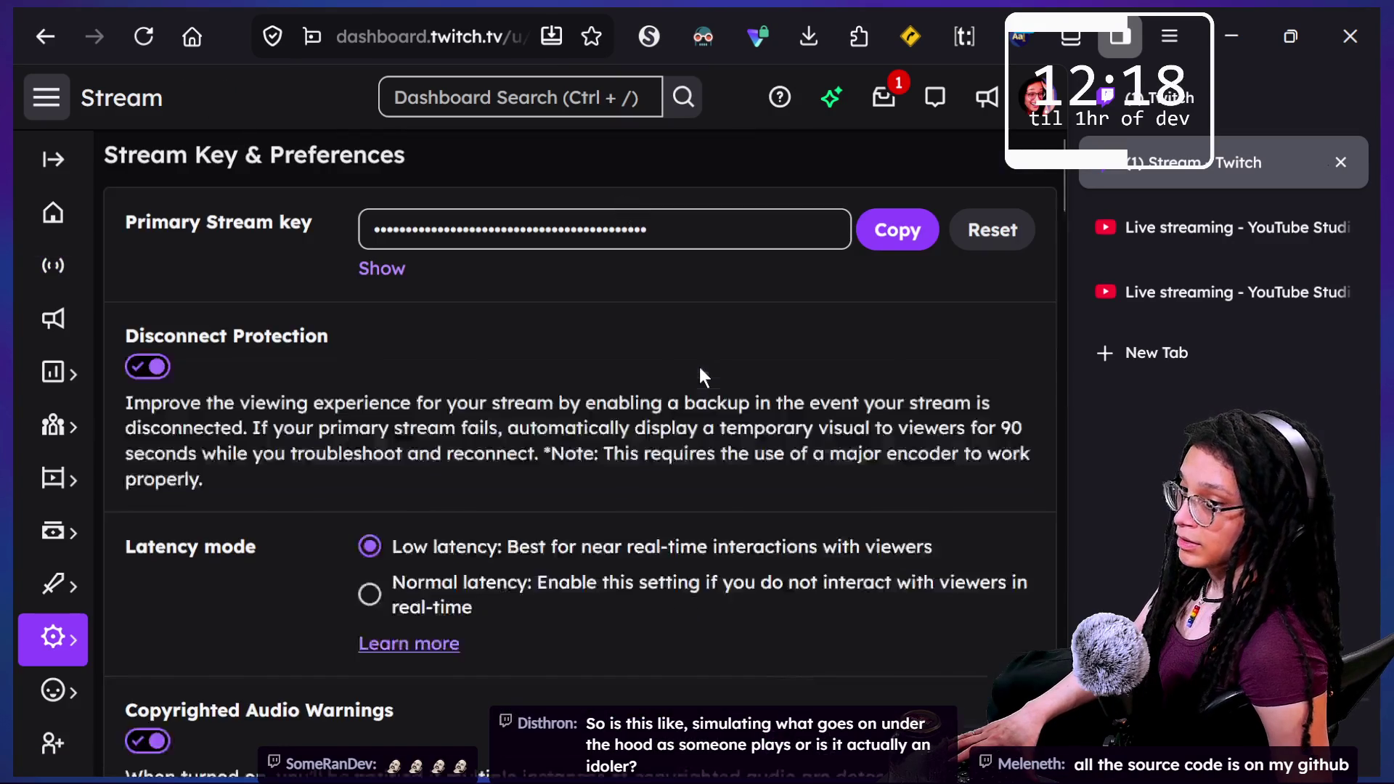
pyautogui.click(370, 498)
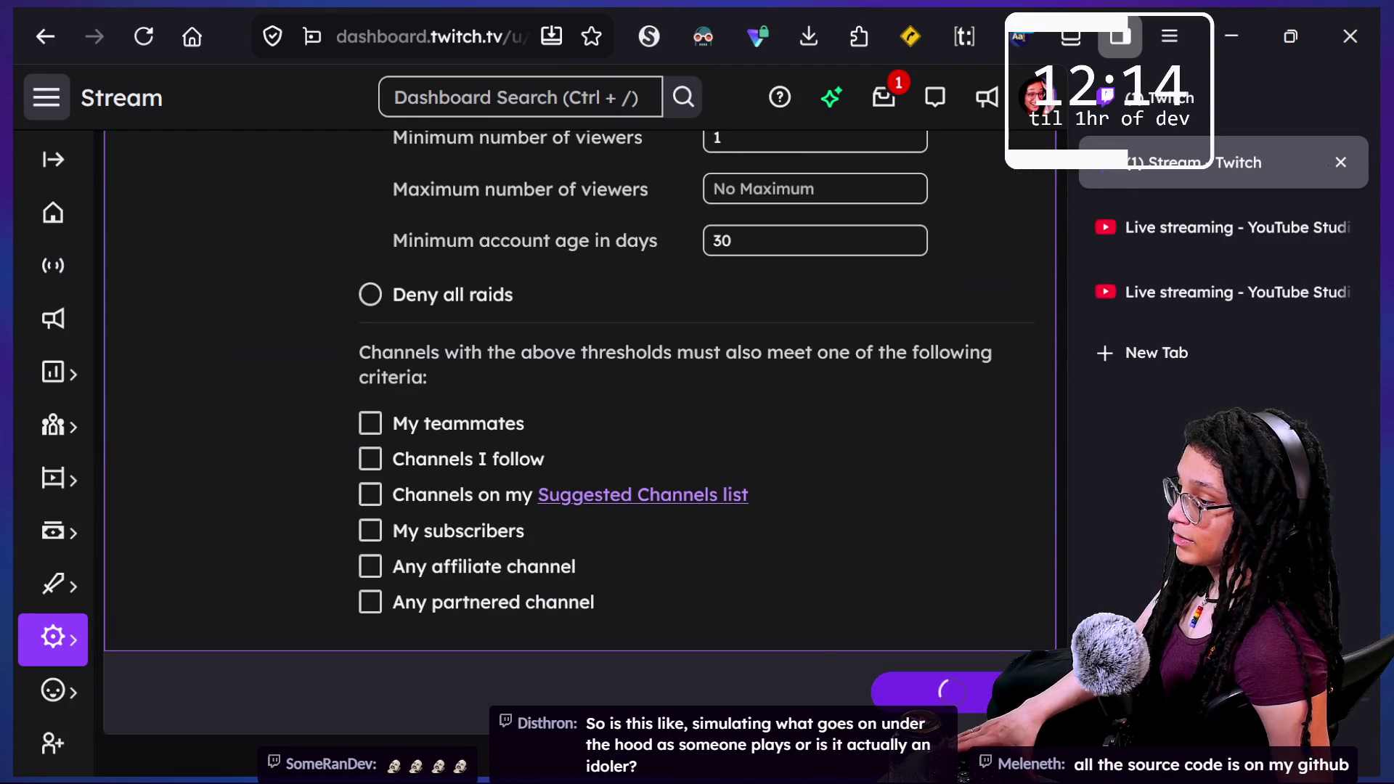
pyautogui.scroll(15, 766, 477)
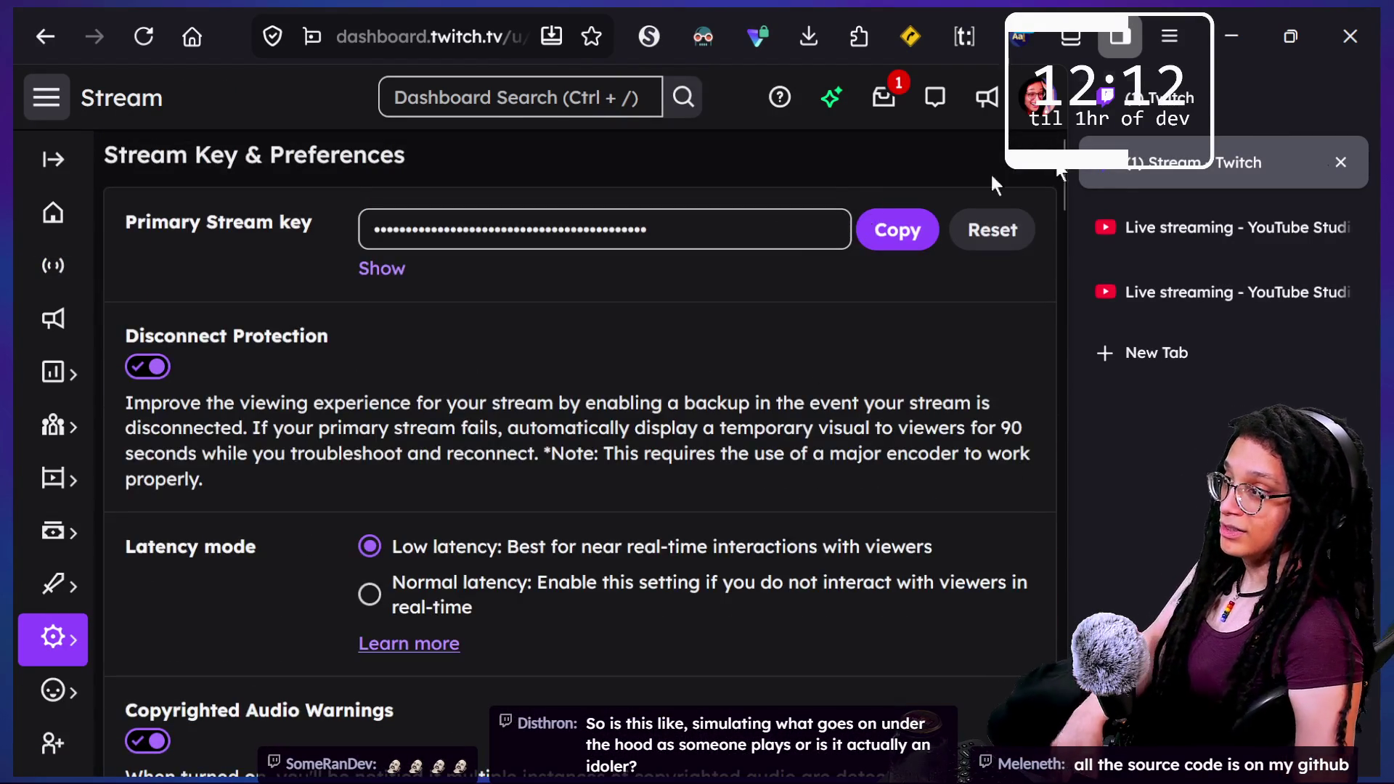
pyautogui.click(1340, 162)
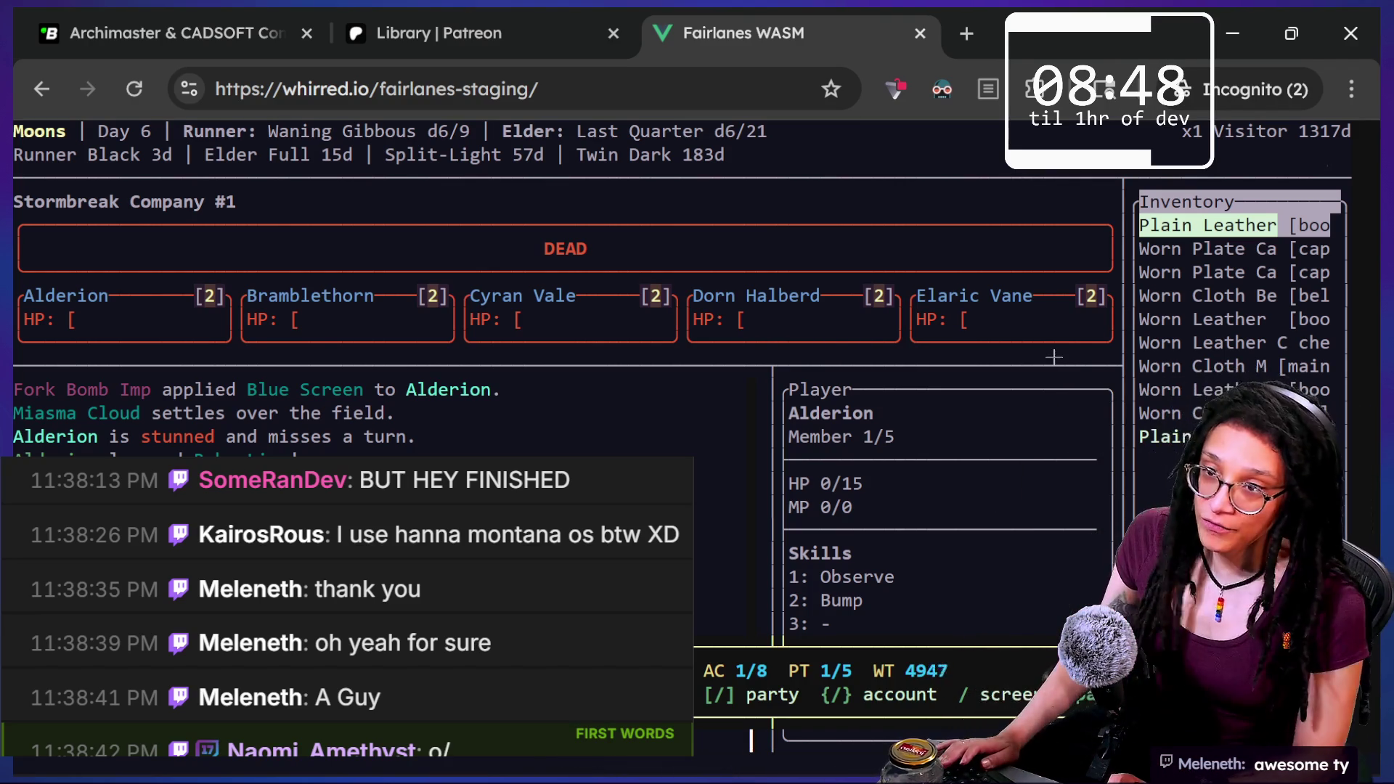
# Bring the stream chat window in front of Fairlanes WASM.
pyautogui.hotkey('alt', 'Tab')
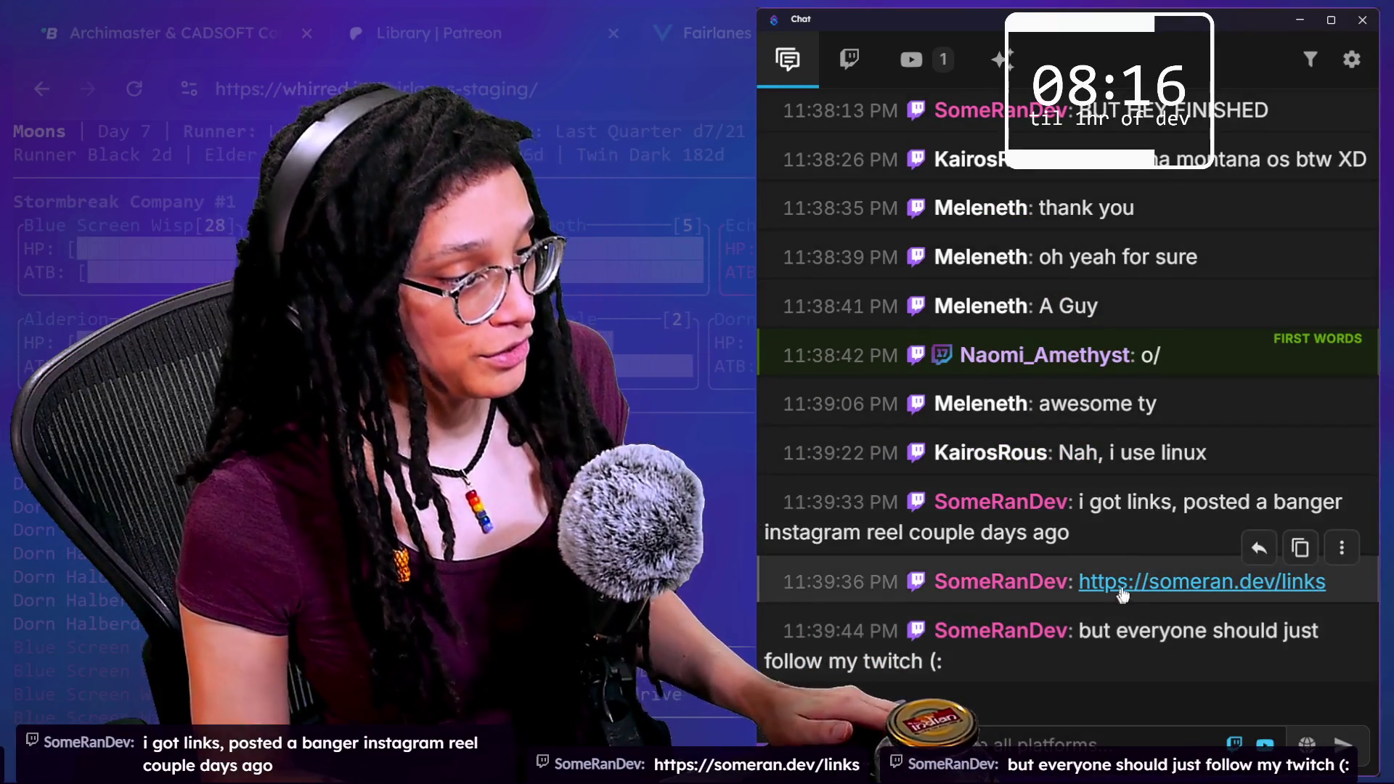
pyautogui.click(1121, 589)
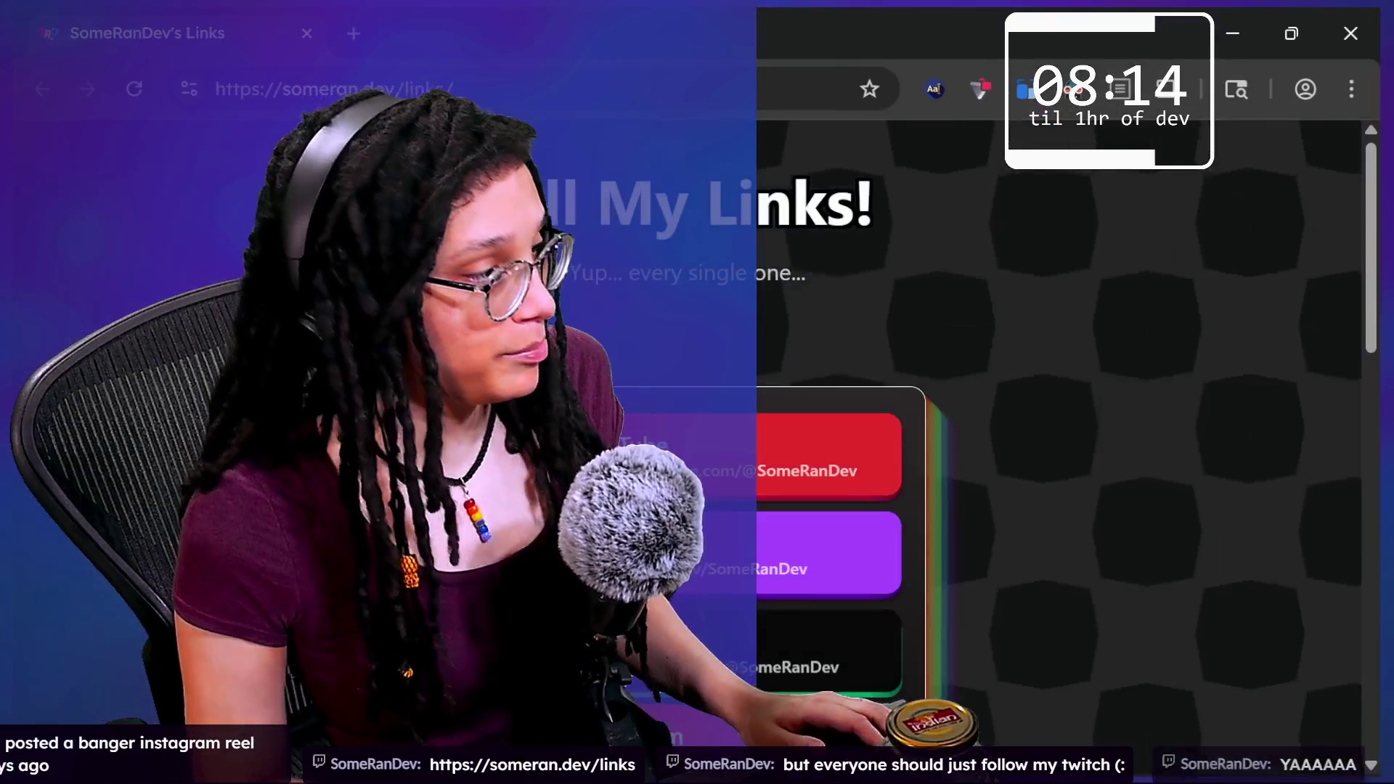
pyautogui.hotkey('ctrl', 'l')
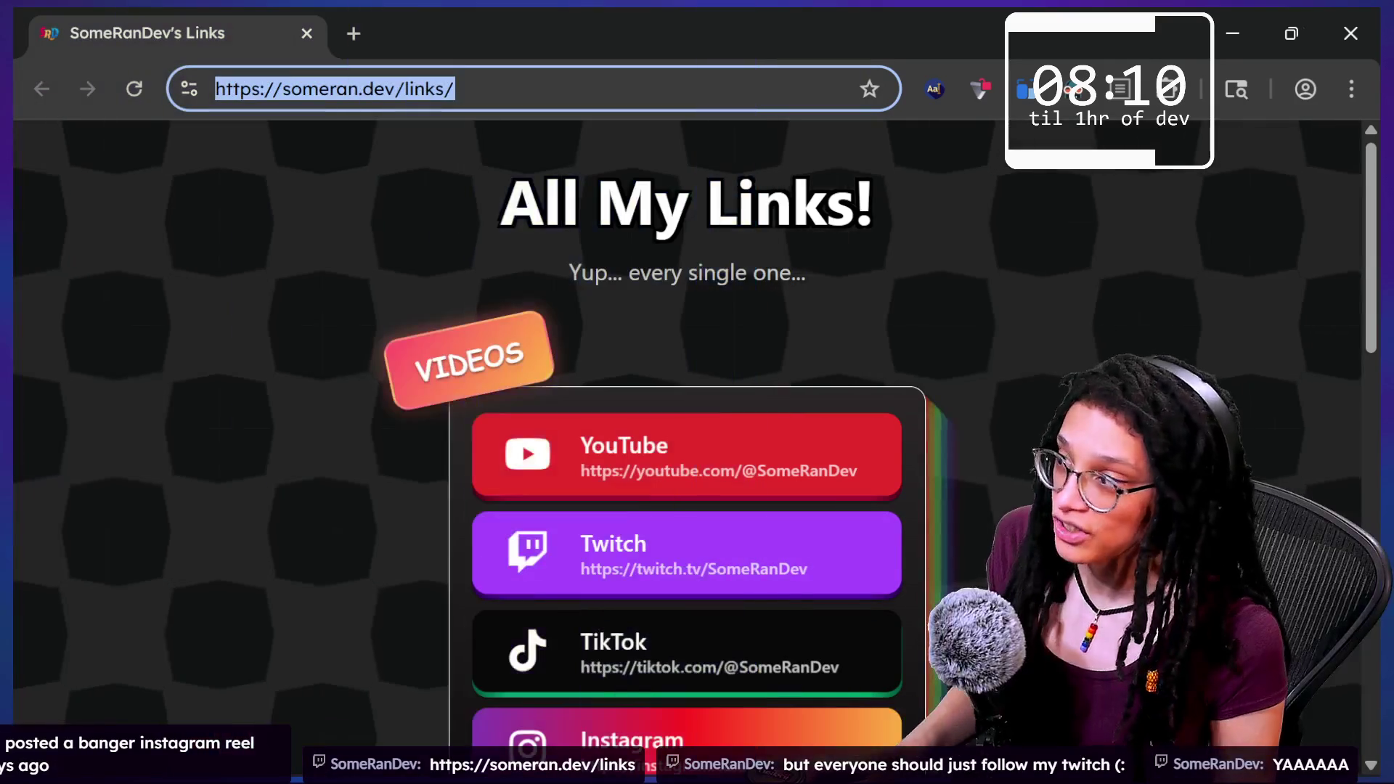
pyautogui.moveTo(790, 358); pyautogui.dragTo(657, 207)
pyautogui.scroll(-5, 688, 447)
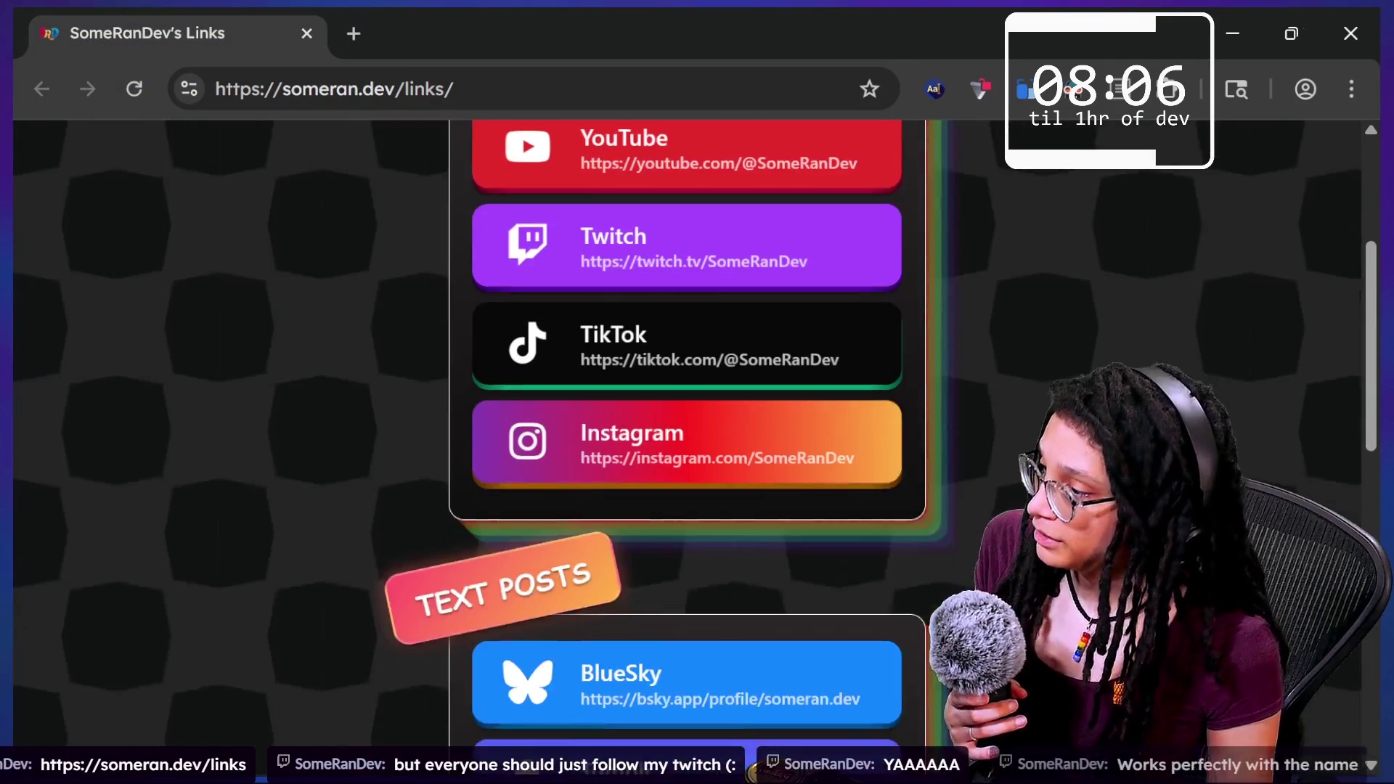
pyautogui.scroll(-1, 687, 447)
pyautogui.scroll(5, 688, 447)
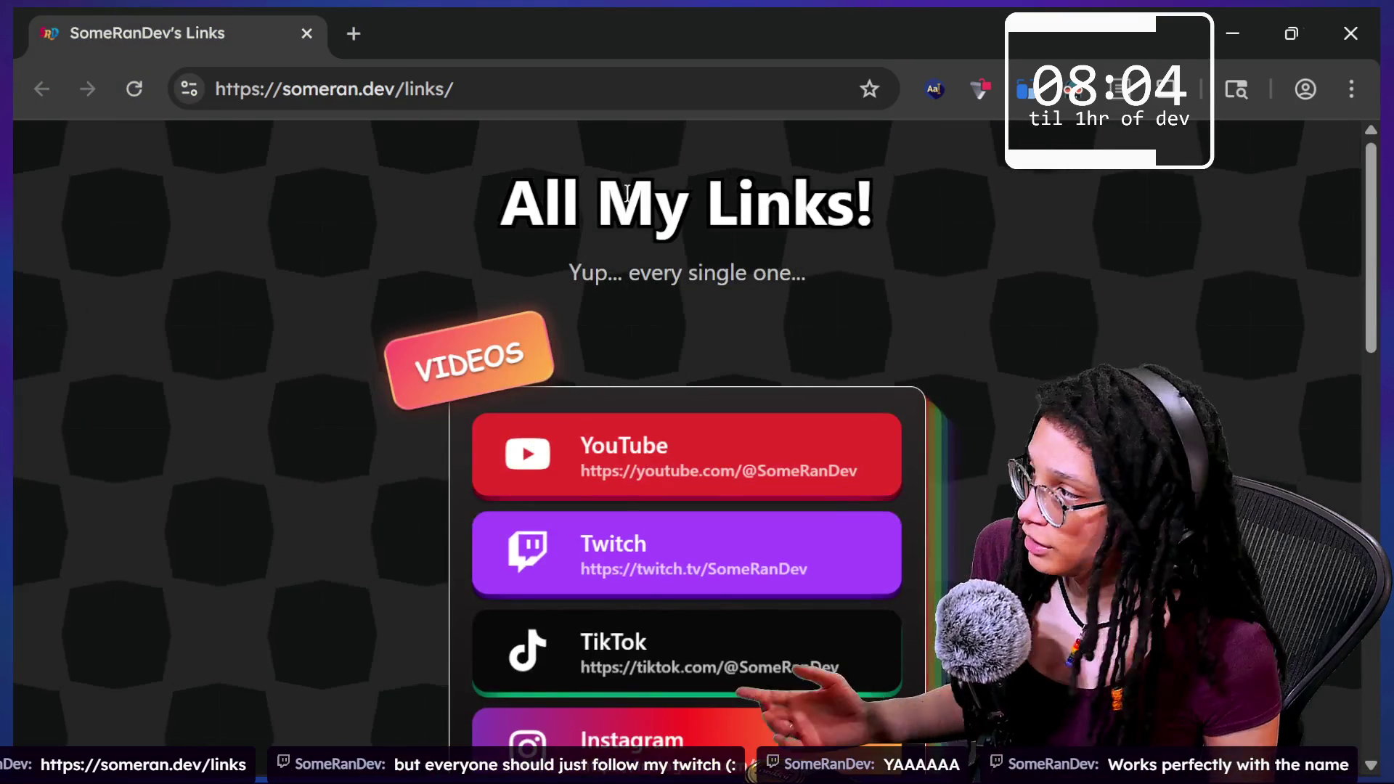
pyautogui.click(239, 89)
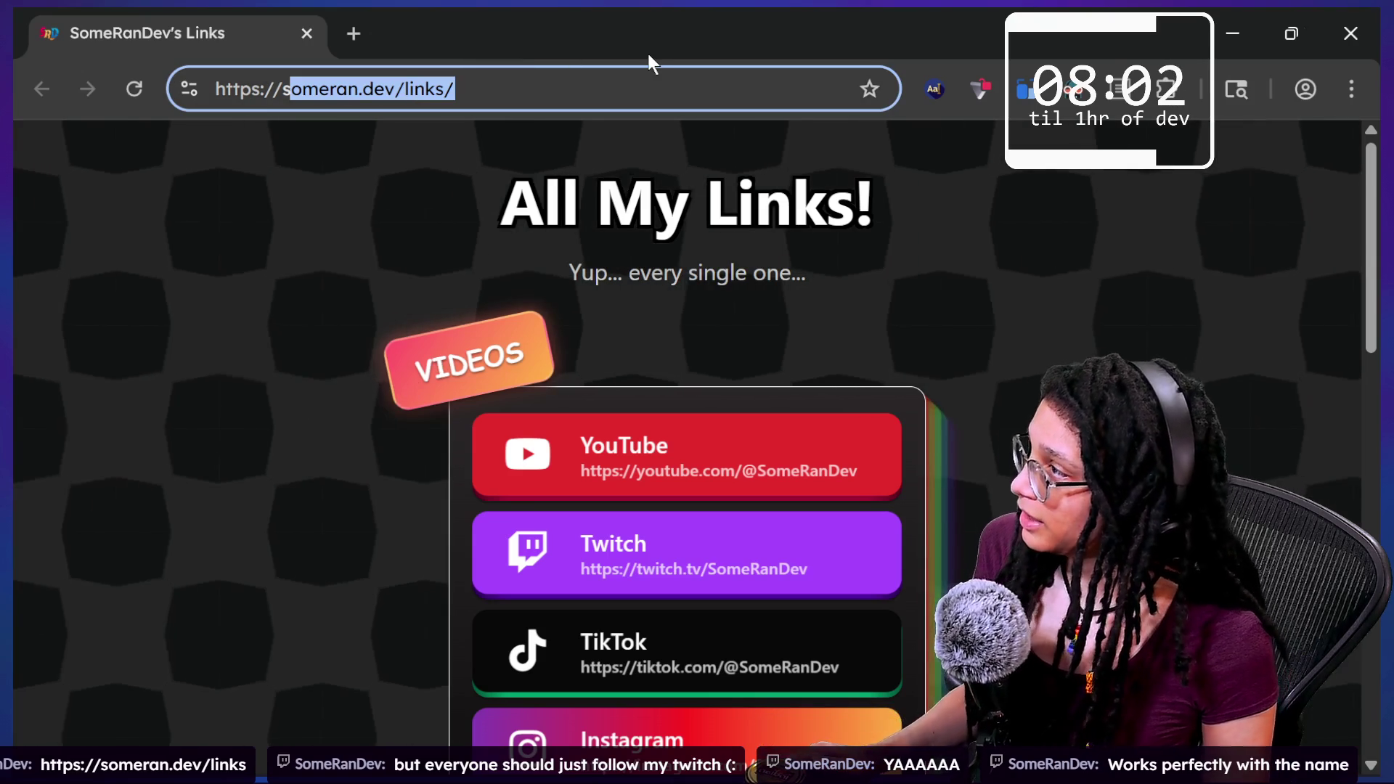
pyautogui.click(1182, 217)
pyautogui.scroll(-4, 1179, 216)
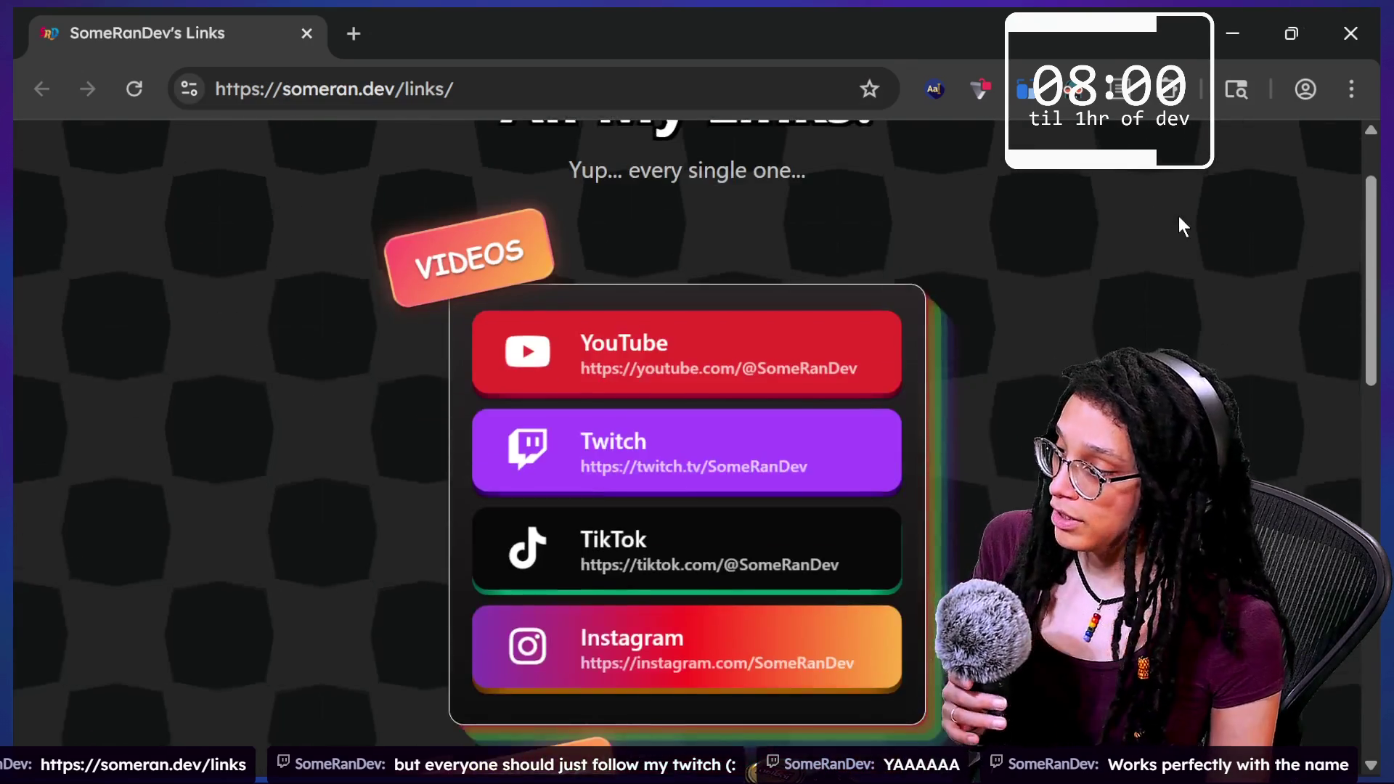
pyautogui.scroll(-4, 1179, 215)
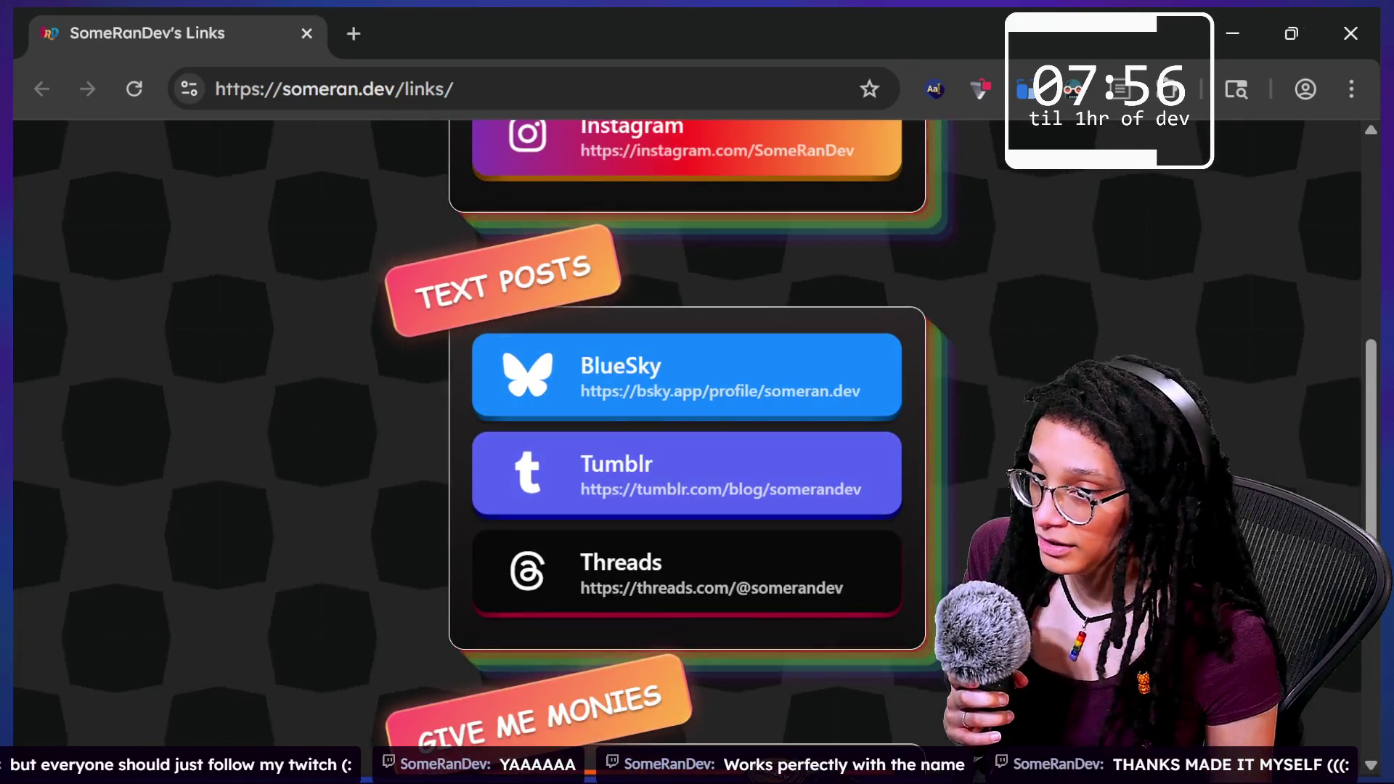
pyautogui.scroll(-3, 596, 622)
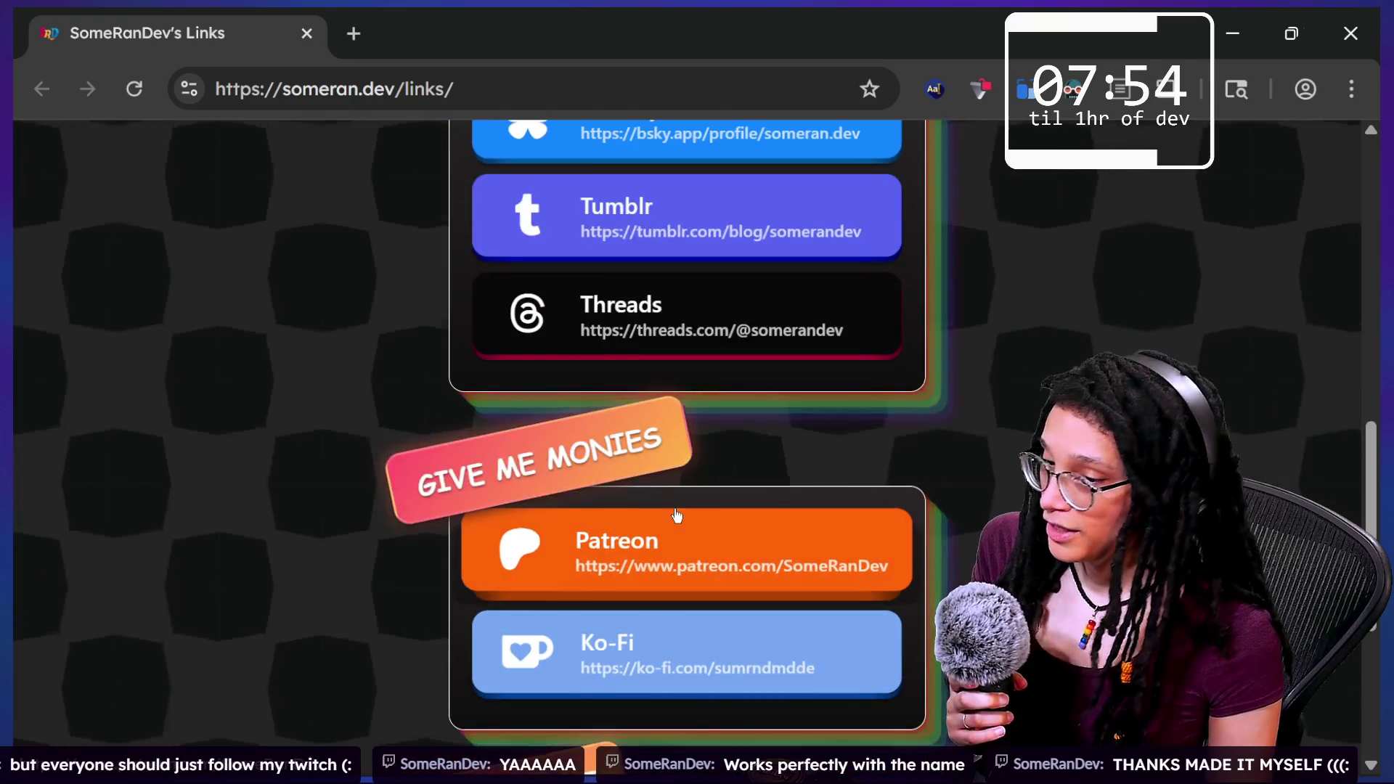
pyautogui.scroll(-3, 675, 517)
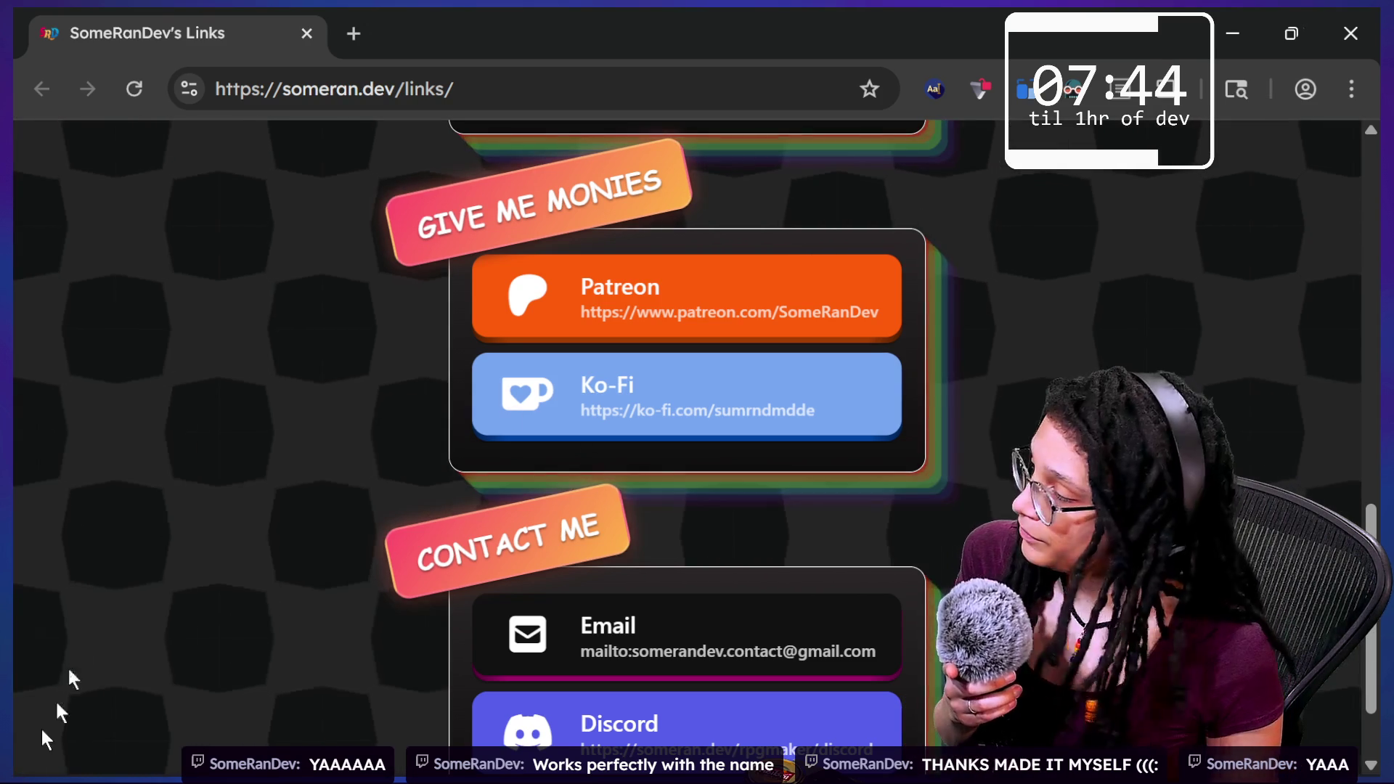
pyautogui.scroll(1, 888, 550)
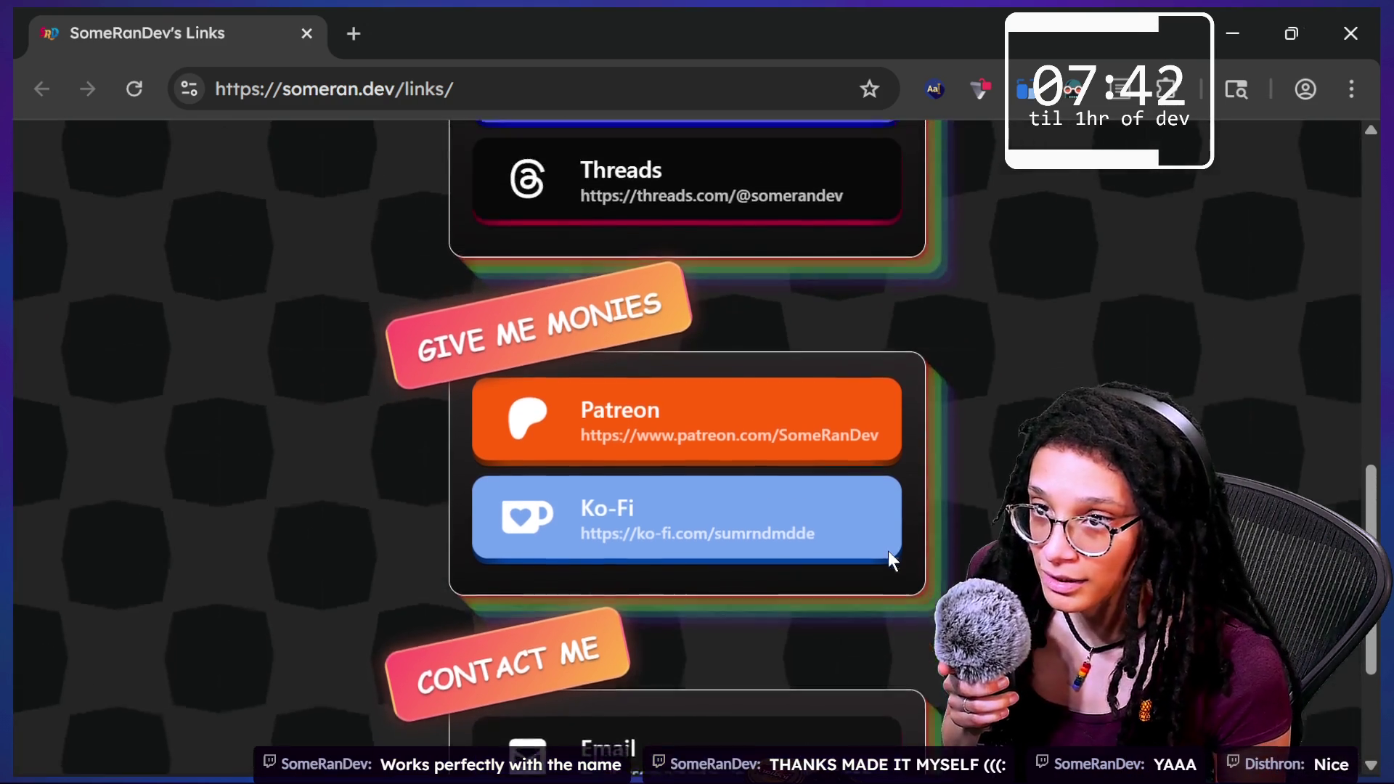
pyautogui.scroll(-3, 887, 550)
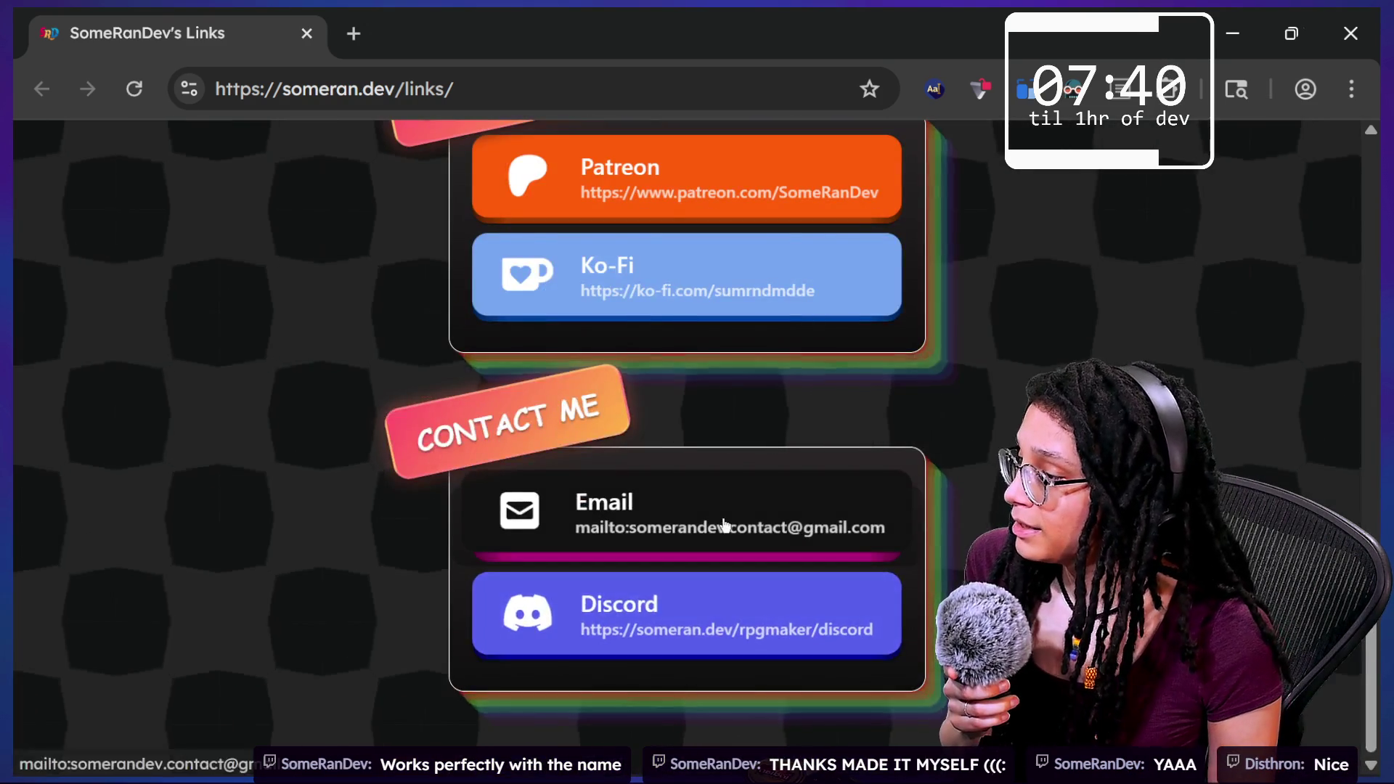
pyautogui.scroll(10, 722, 537)
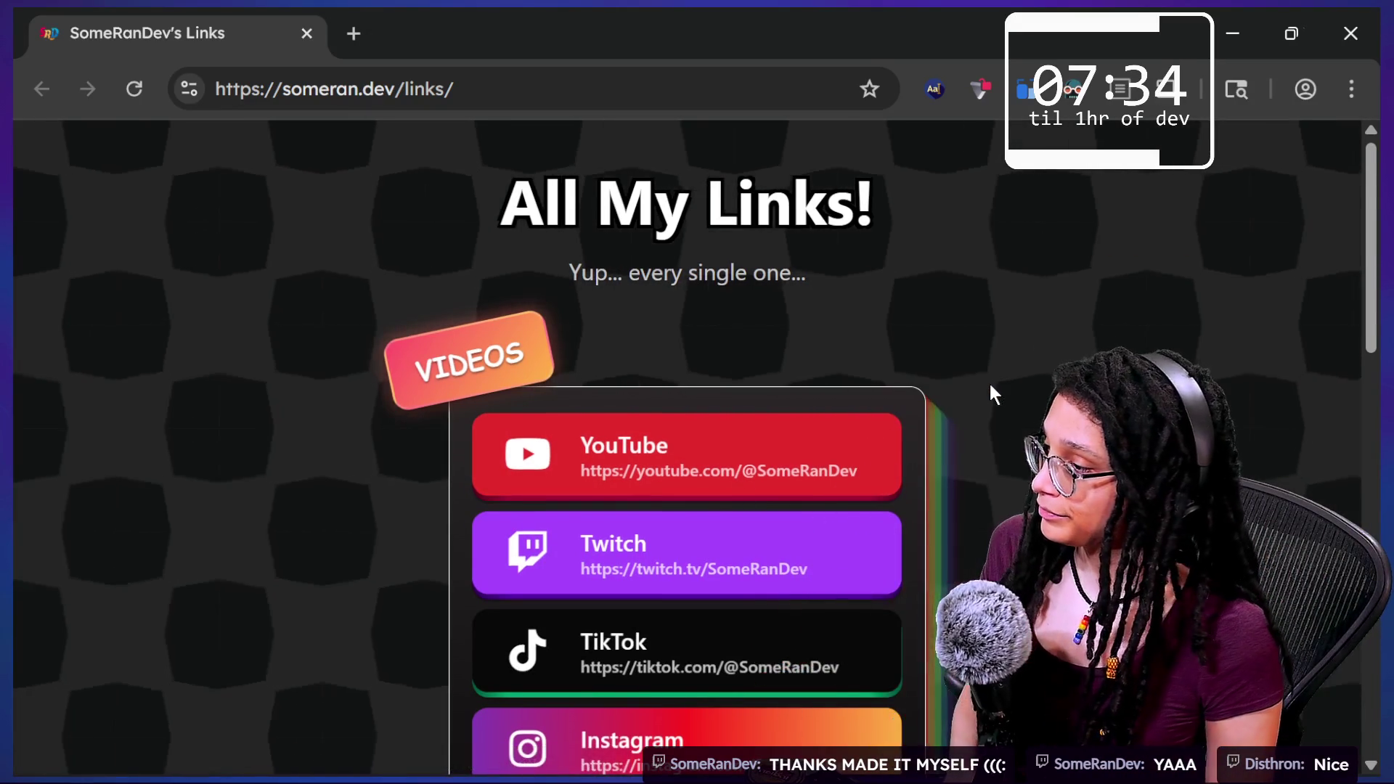
pyautogui.scroll(-2, 990, 384)
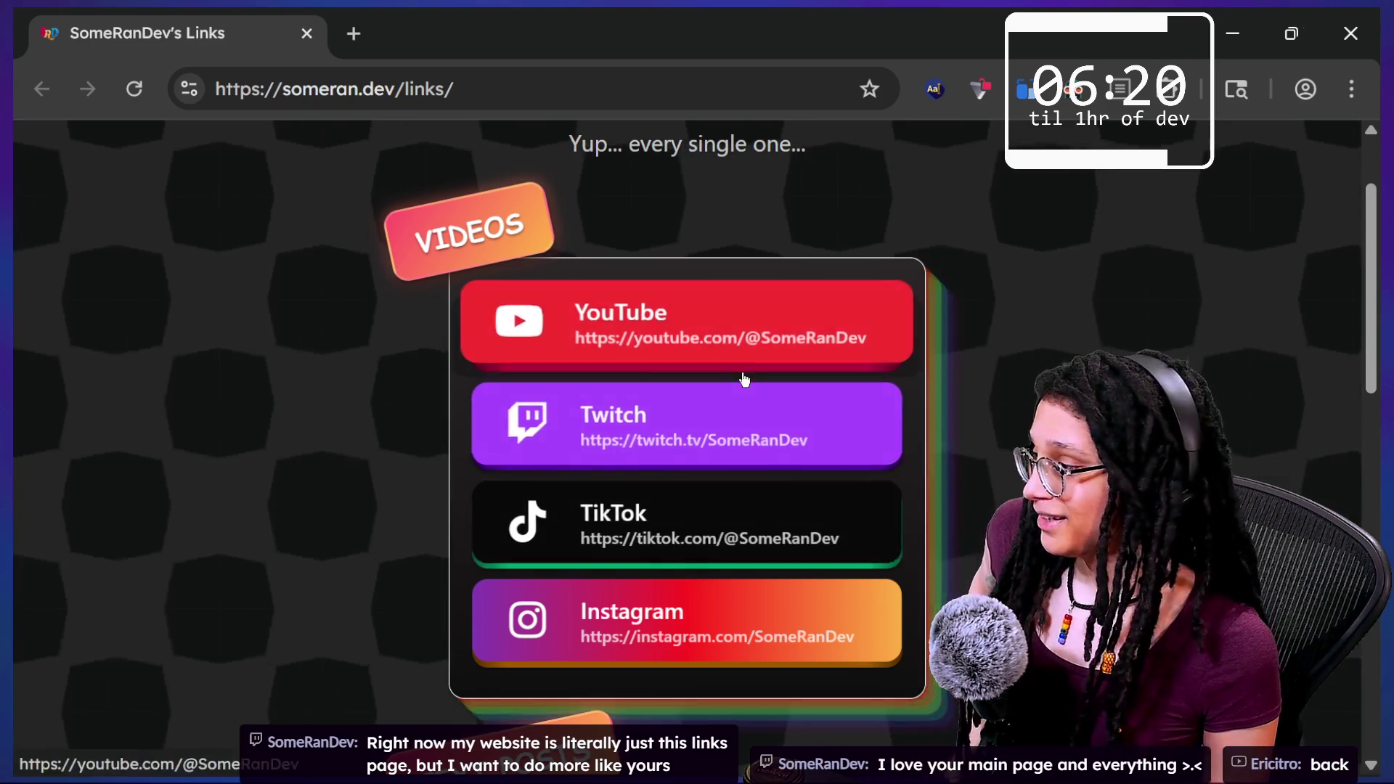
pyautogui.scroll(-6, 746, 381)
pyautogui.scroll(7, 615, 551)
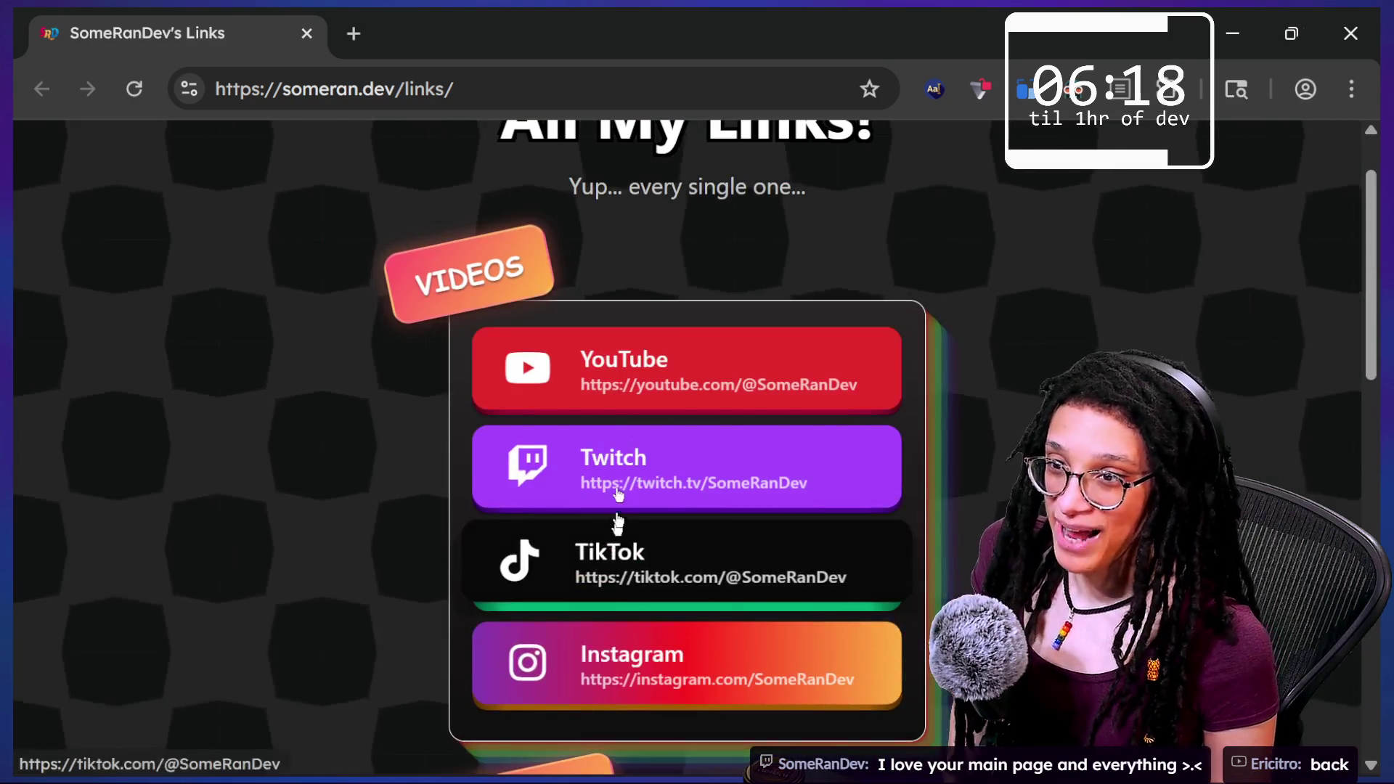
pyautogui.scroll(2, 629, 436)
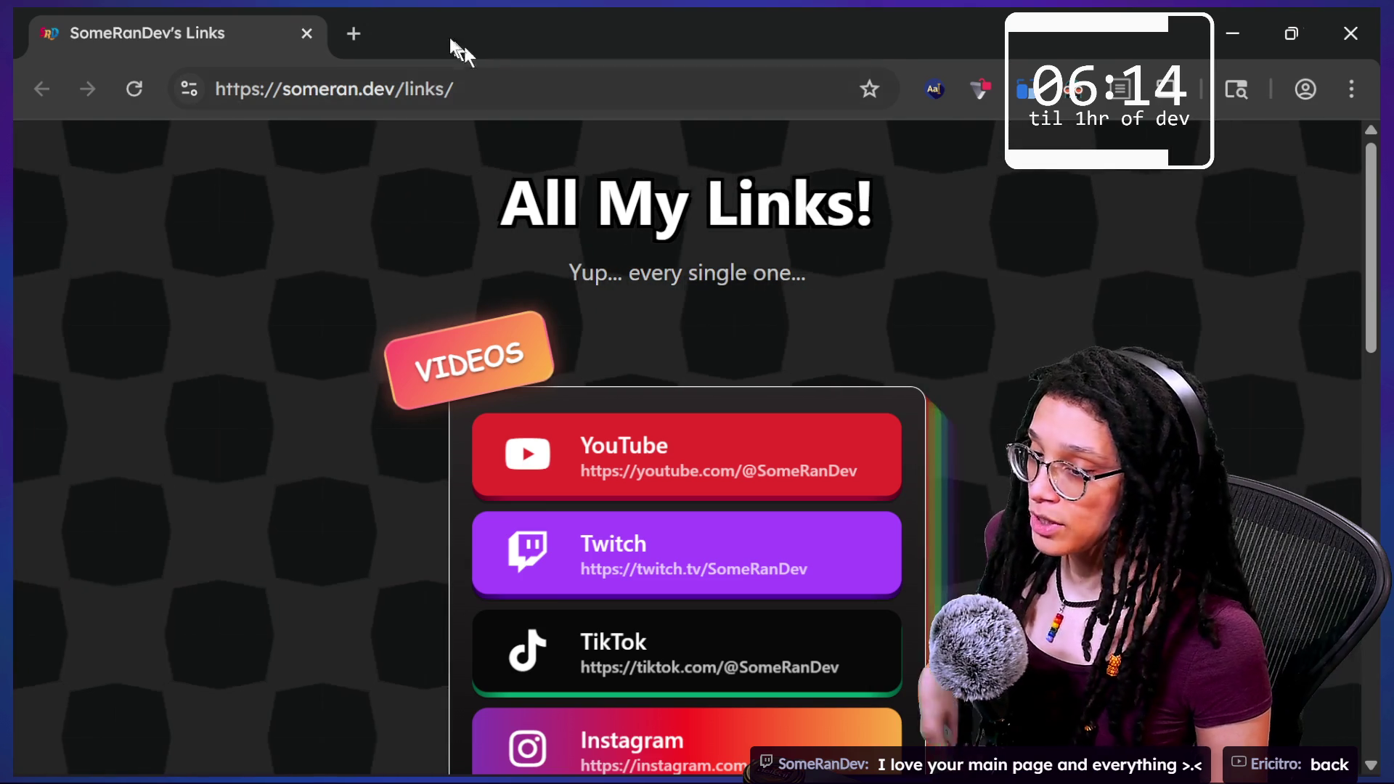
pyautogui.click(980, 89)
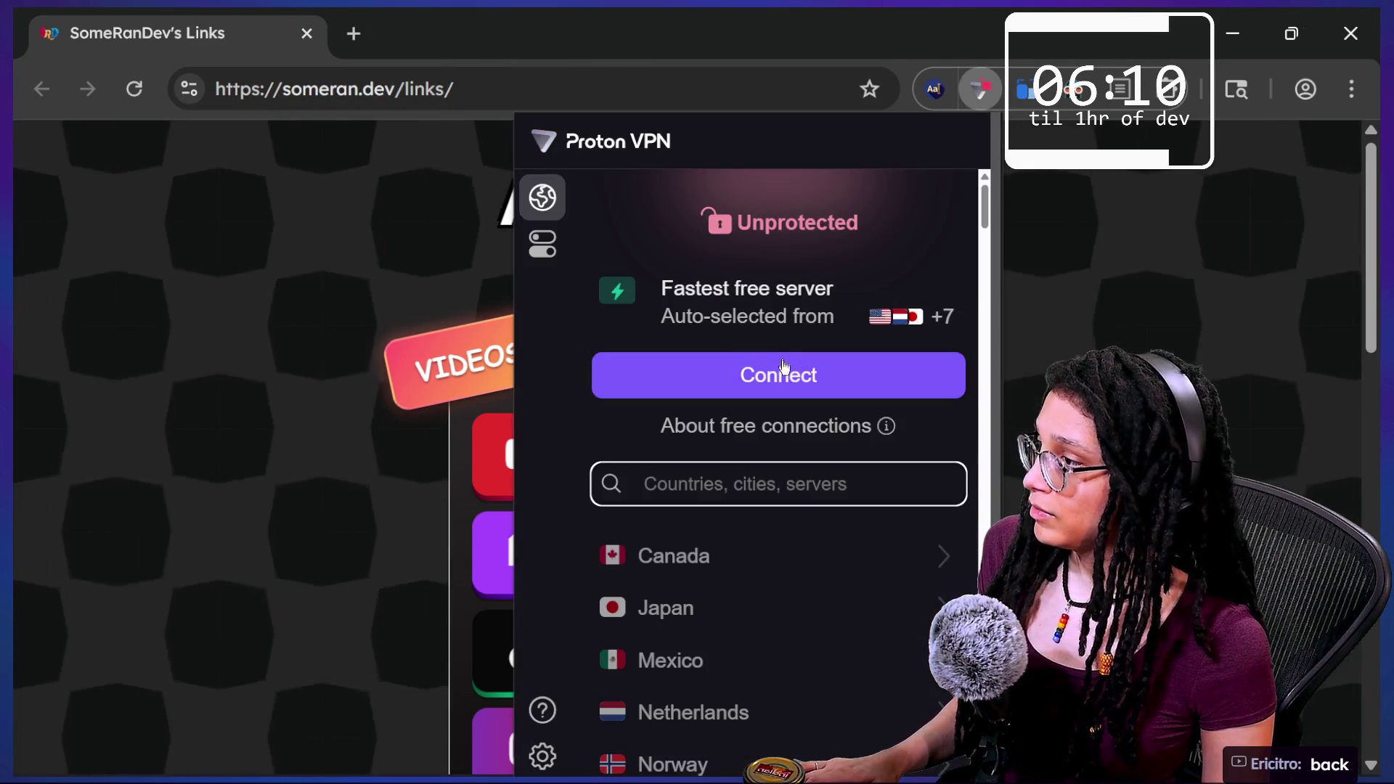
# Connect Proton VPN to the fastest free server and clear the address bar.
pyautogui.click(777, 375)
pyautogui.click(384, 88)
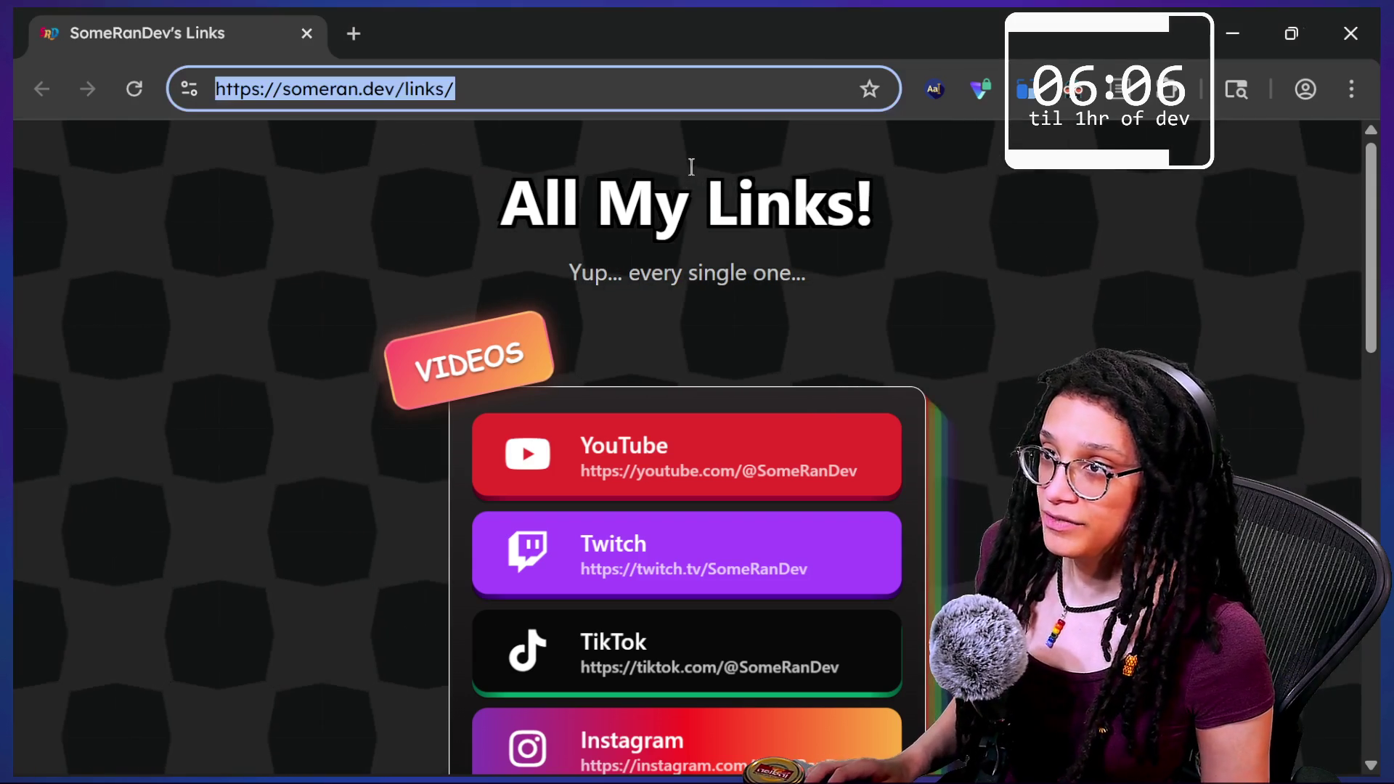
pyautogui.click(1267, 35)
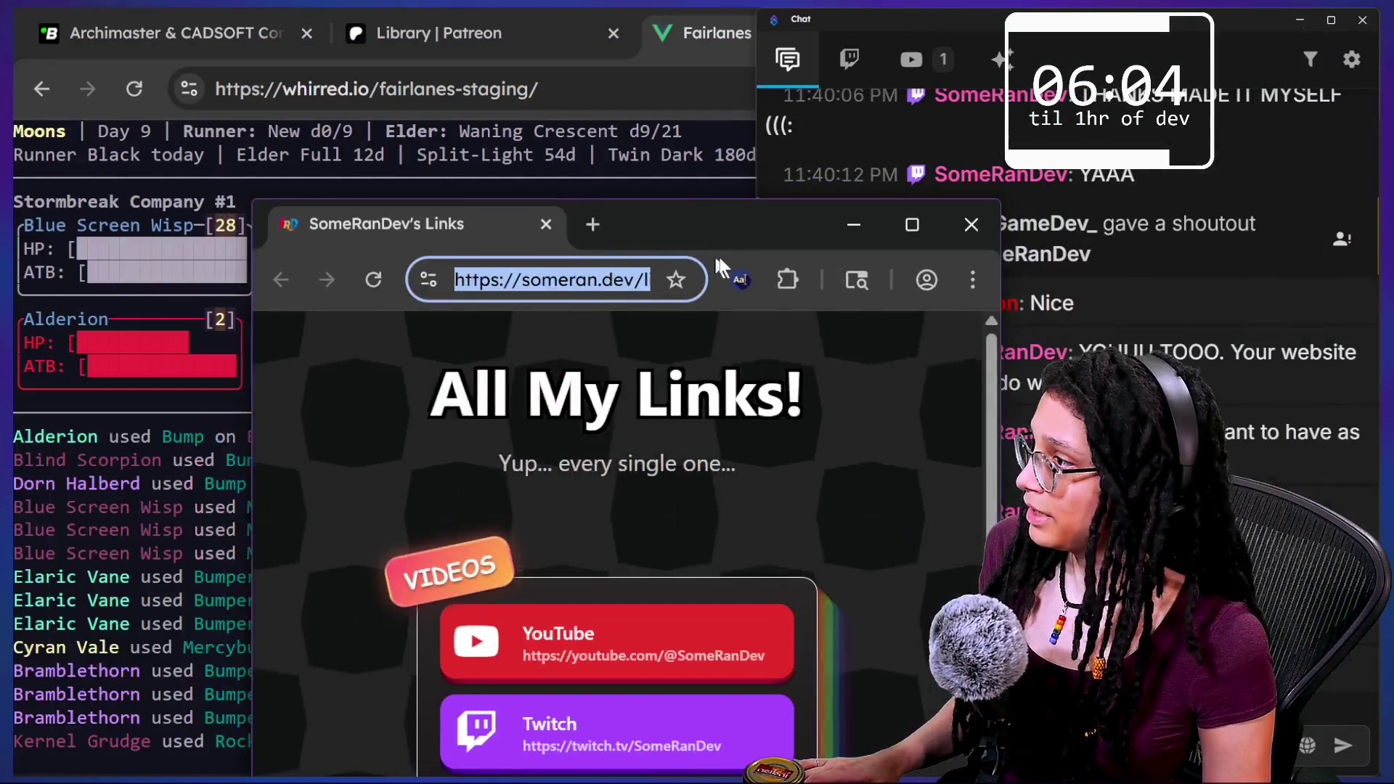
pyautogui.doubleClick(678, 216)
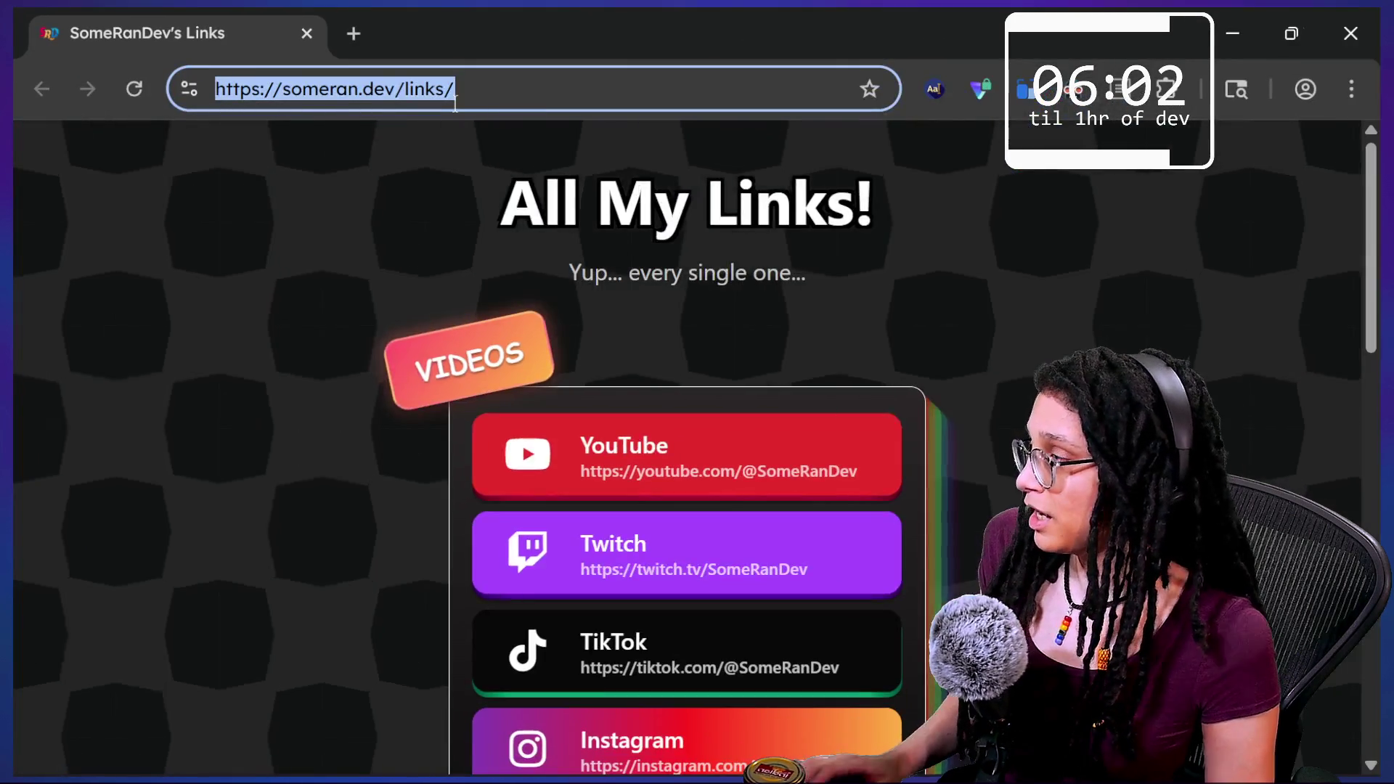
pyautogui.write('s')
pyautogui.press('BackSpace')
pyautogui.press('BackSpace')
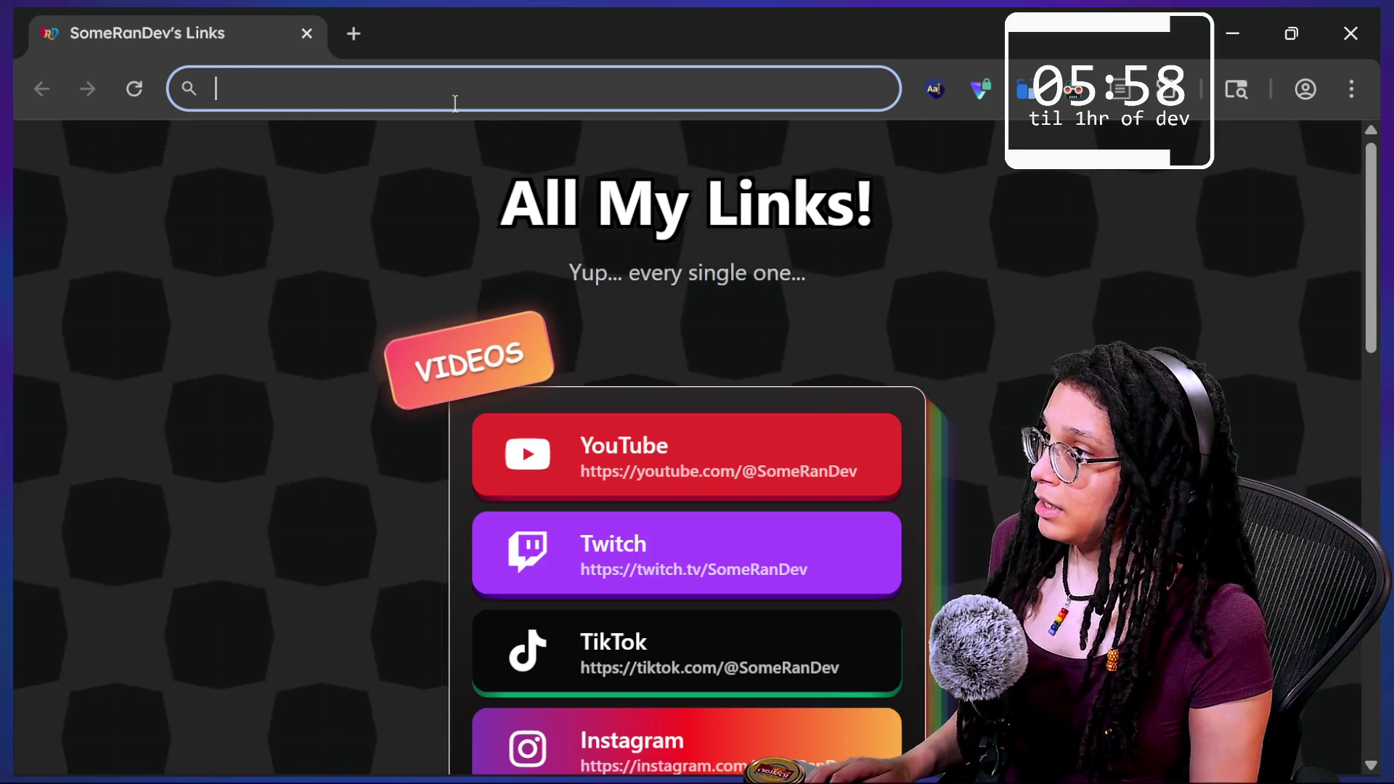
# Load itch.io in the current tab and select its address.
pyautogui.write('it')
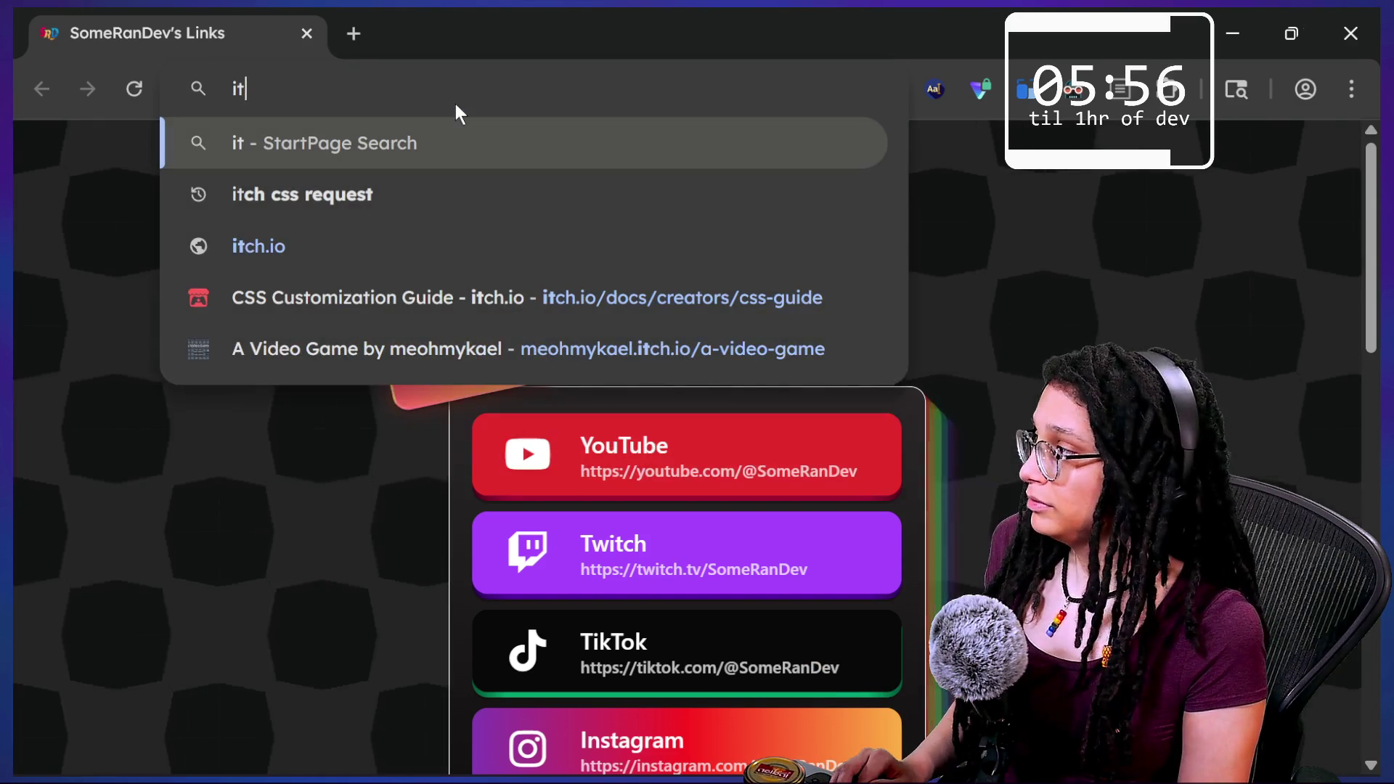
pyautogui.write('ch.io')
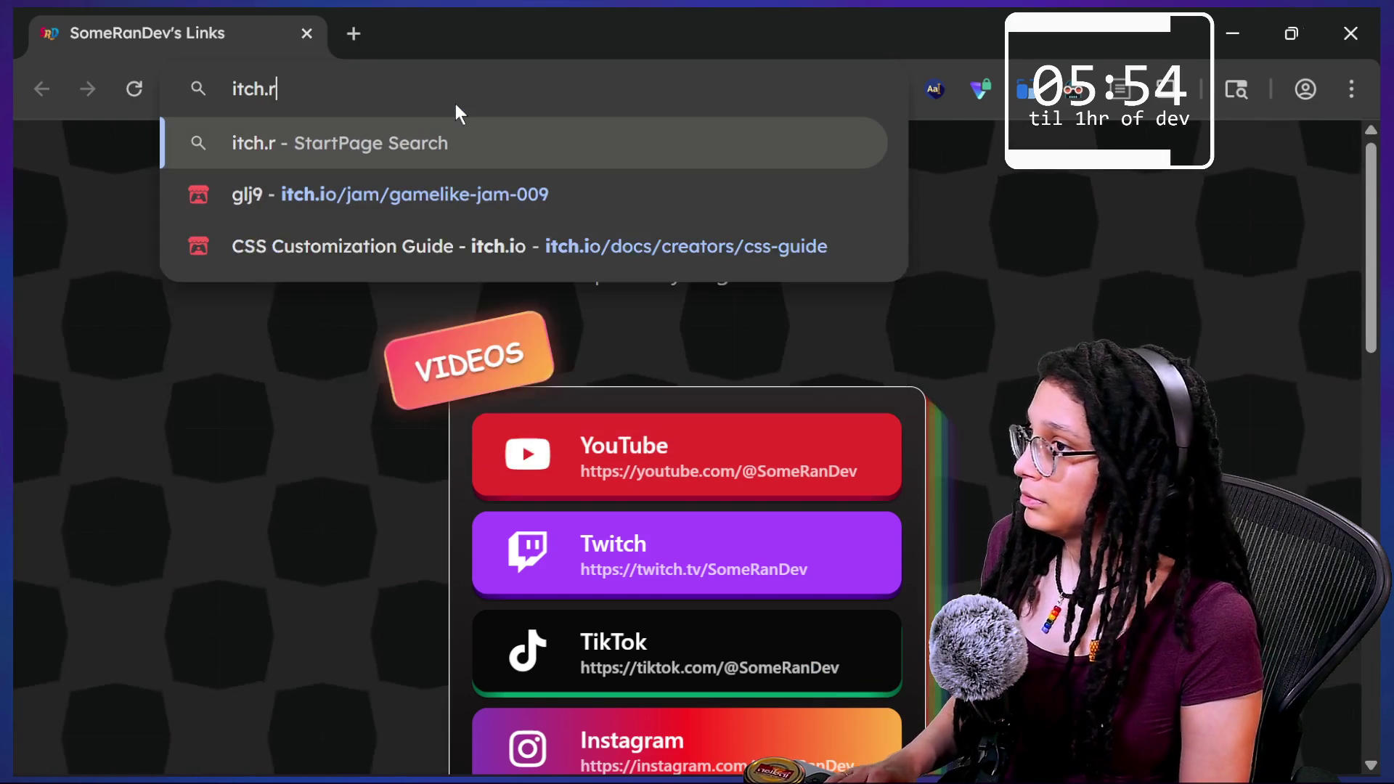
pyautogui.press('Return')
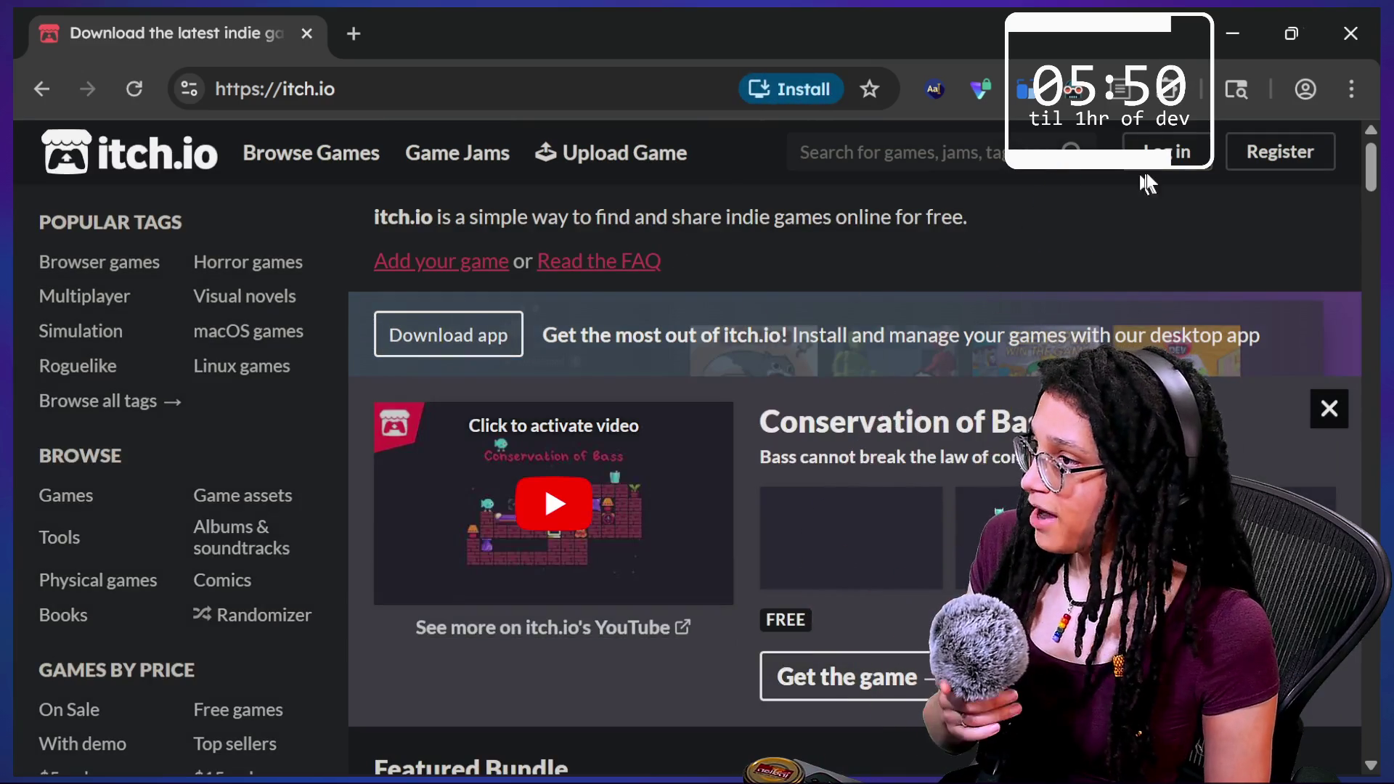
pyautogui.click(603, 93)
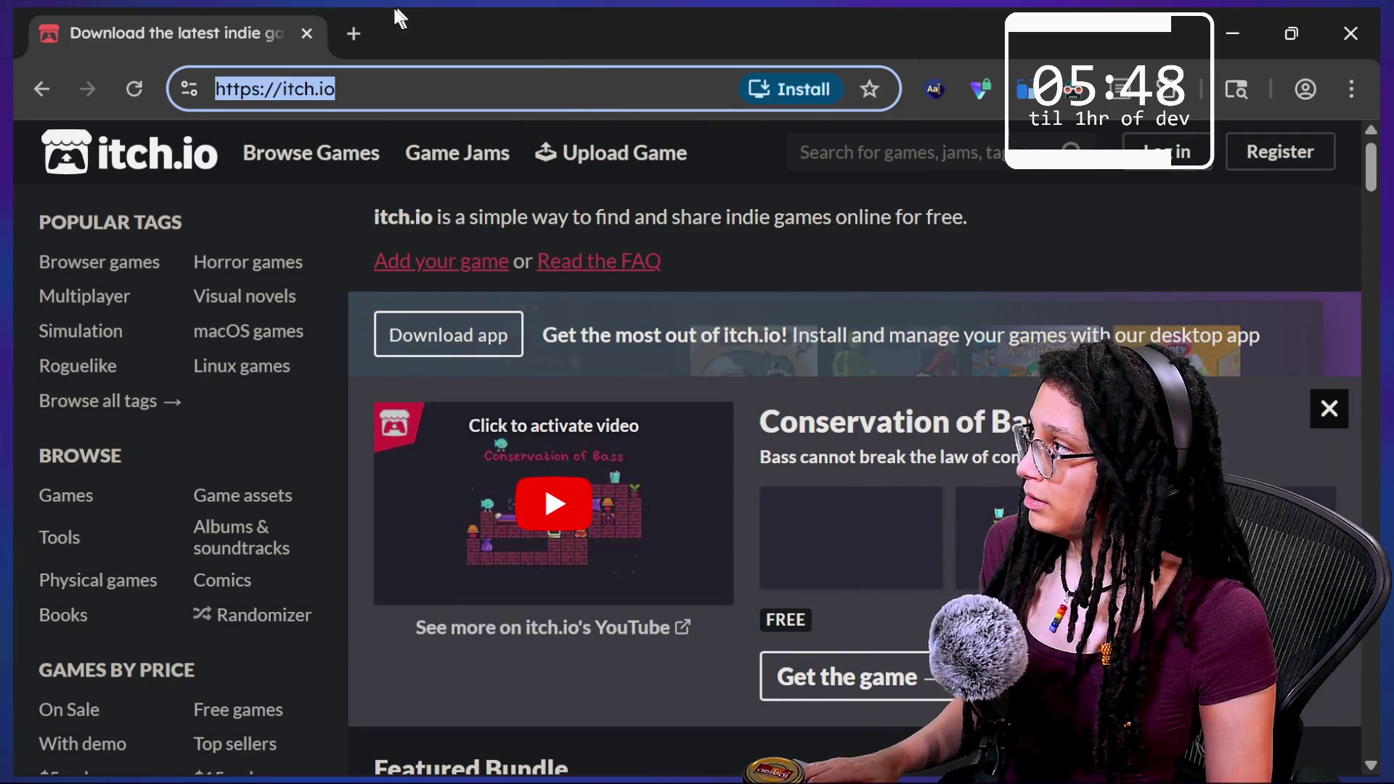
# Load the Game-like Jam Pac-Man page from the bookmark in a new tab and scroll through it.
pyautogui.click(355, 32)
pyautogui.click(254, 135)
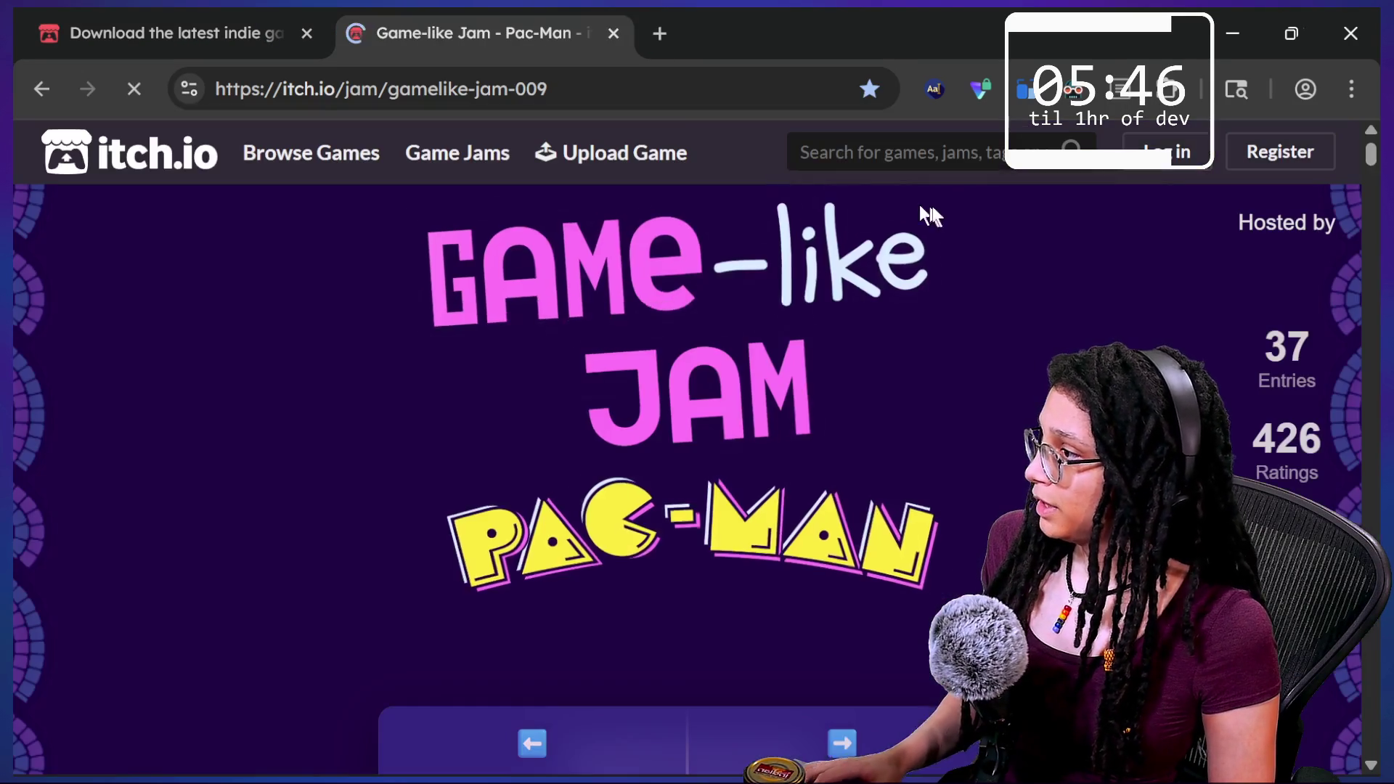
pyautogui.scroll(-3, 1148, 359)
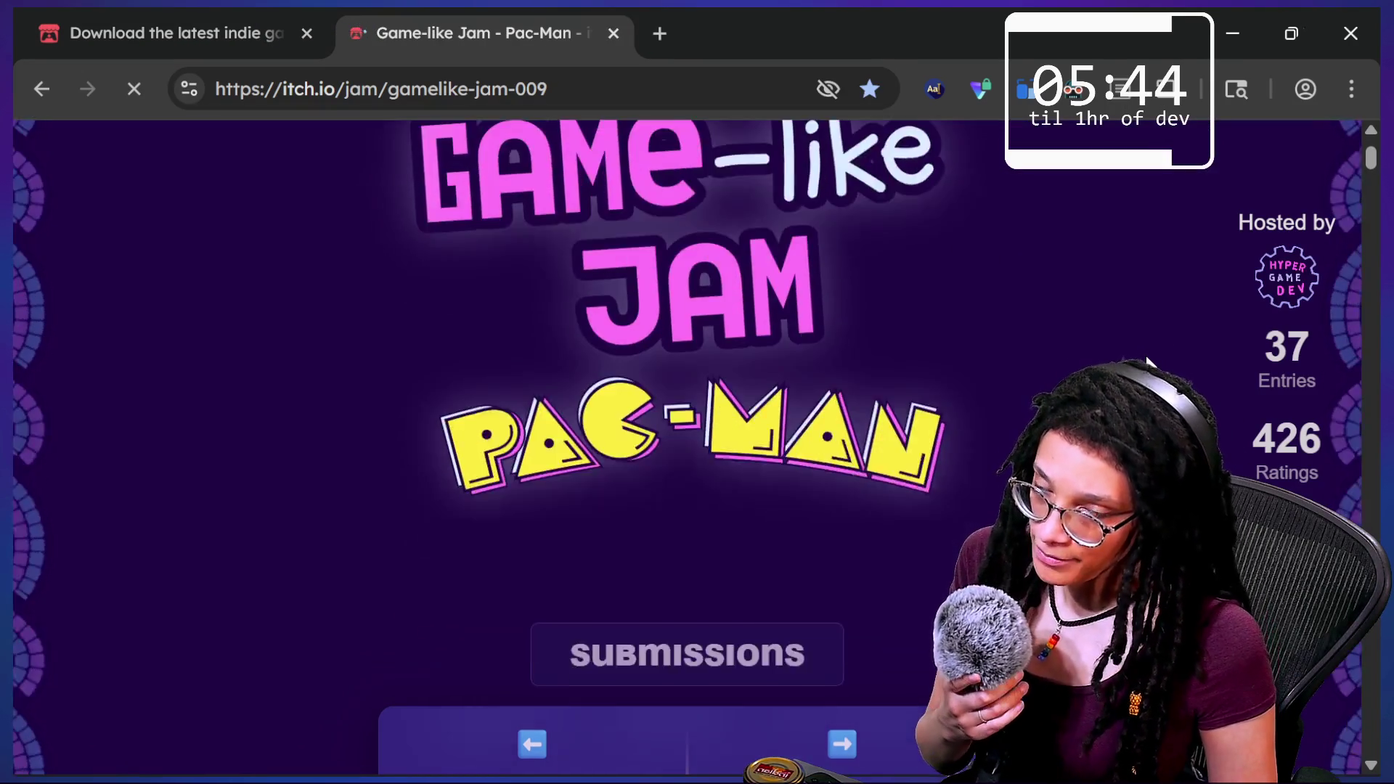
pyautogui.scroll(3, 1145, 367)
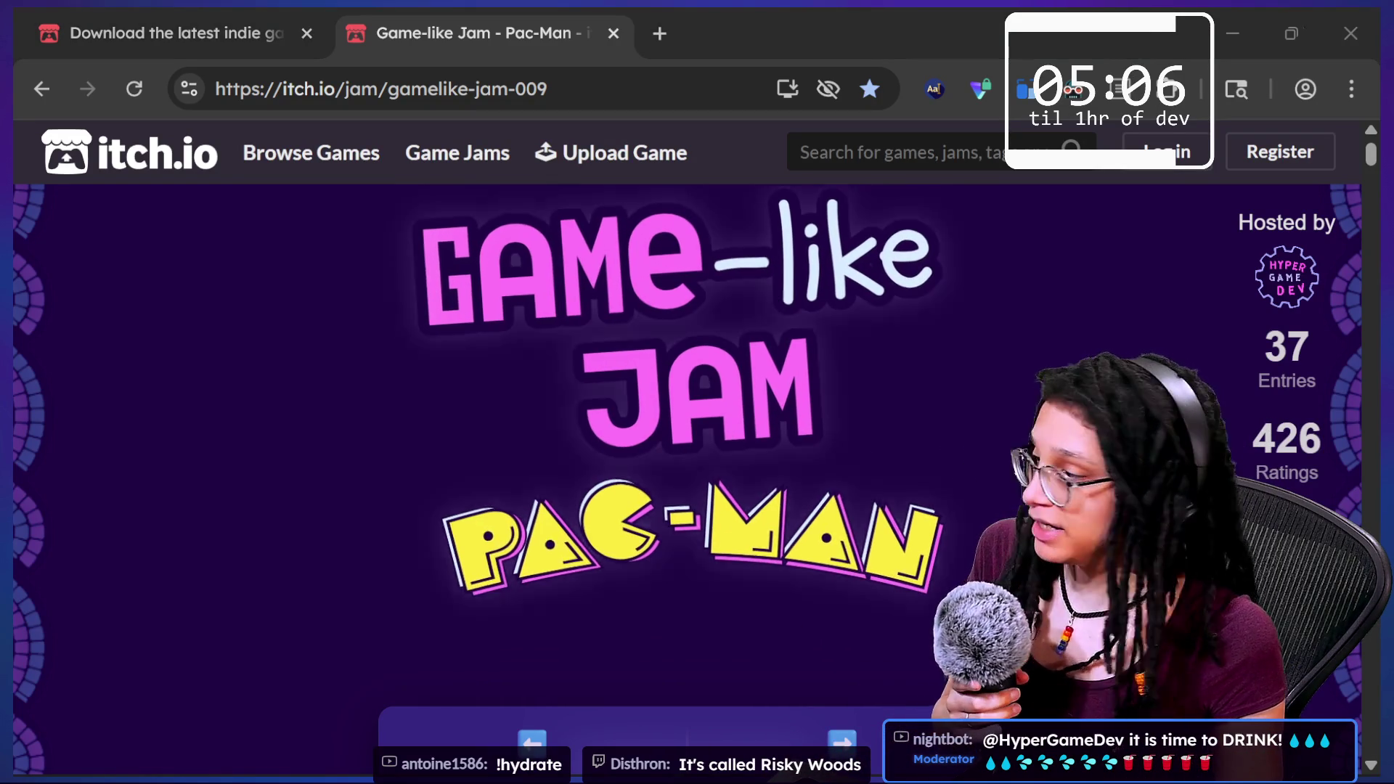
pyautogui.scroll(-3, 999, 414)
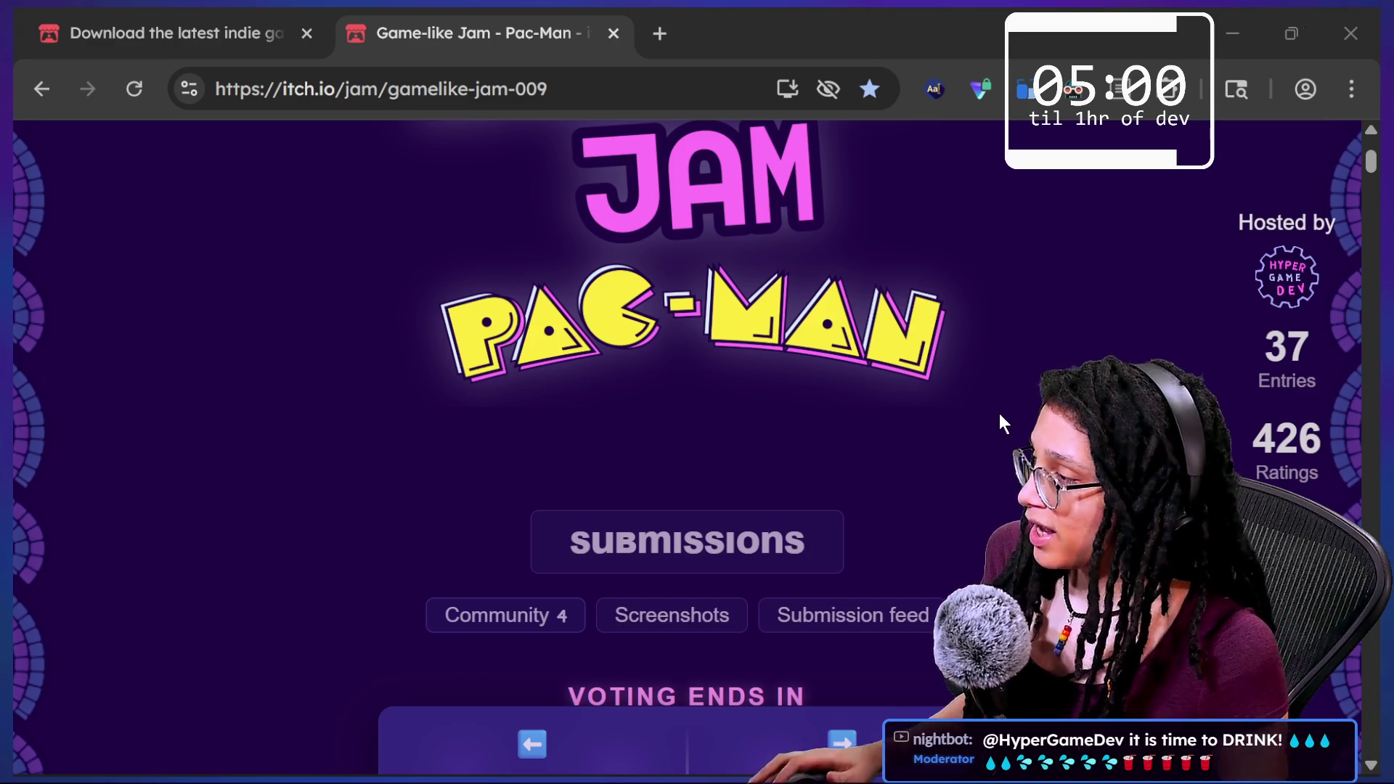
pyautogui.scroll(3, 1000, 414)
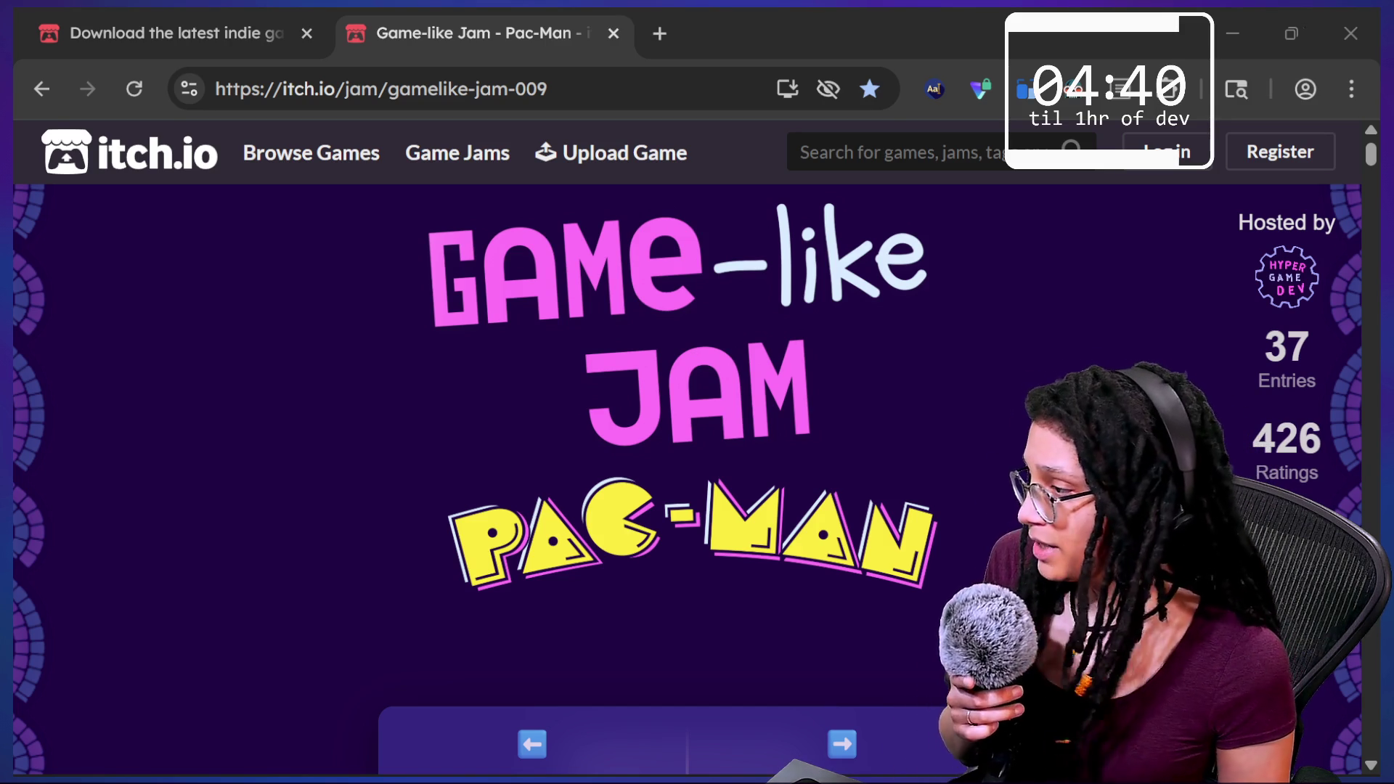
# Open the jam's submissions list, showing Risky Woods, Burger Boy and Trap Ninja.
pyautogui.scroll(-3, 700, 569)
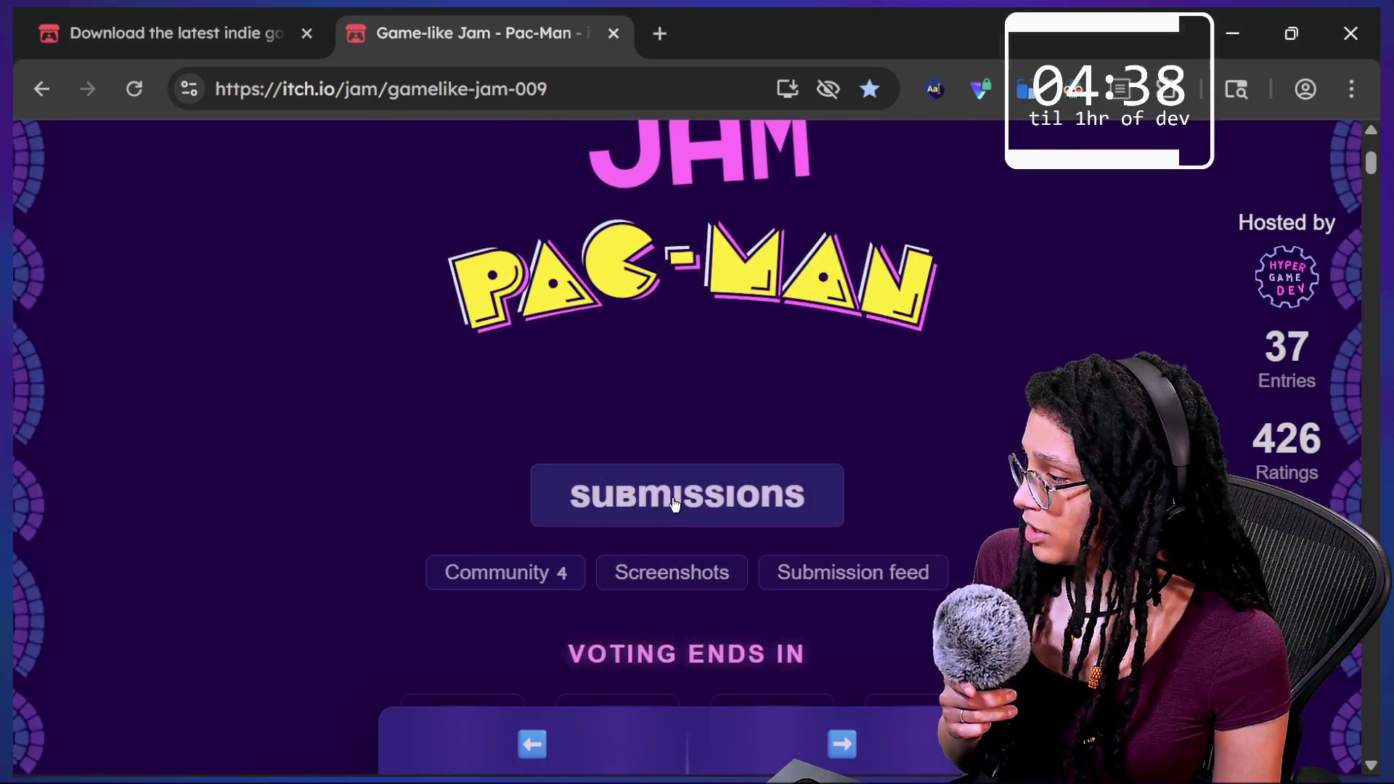
pyautogui.click(661, 498)
pyautogui.moveTo(575, 528)
pyautogui.scroll(-2, 575, 528)
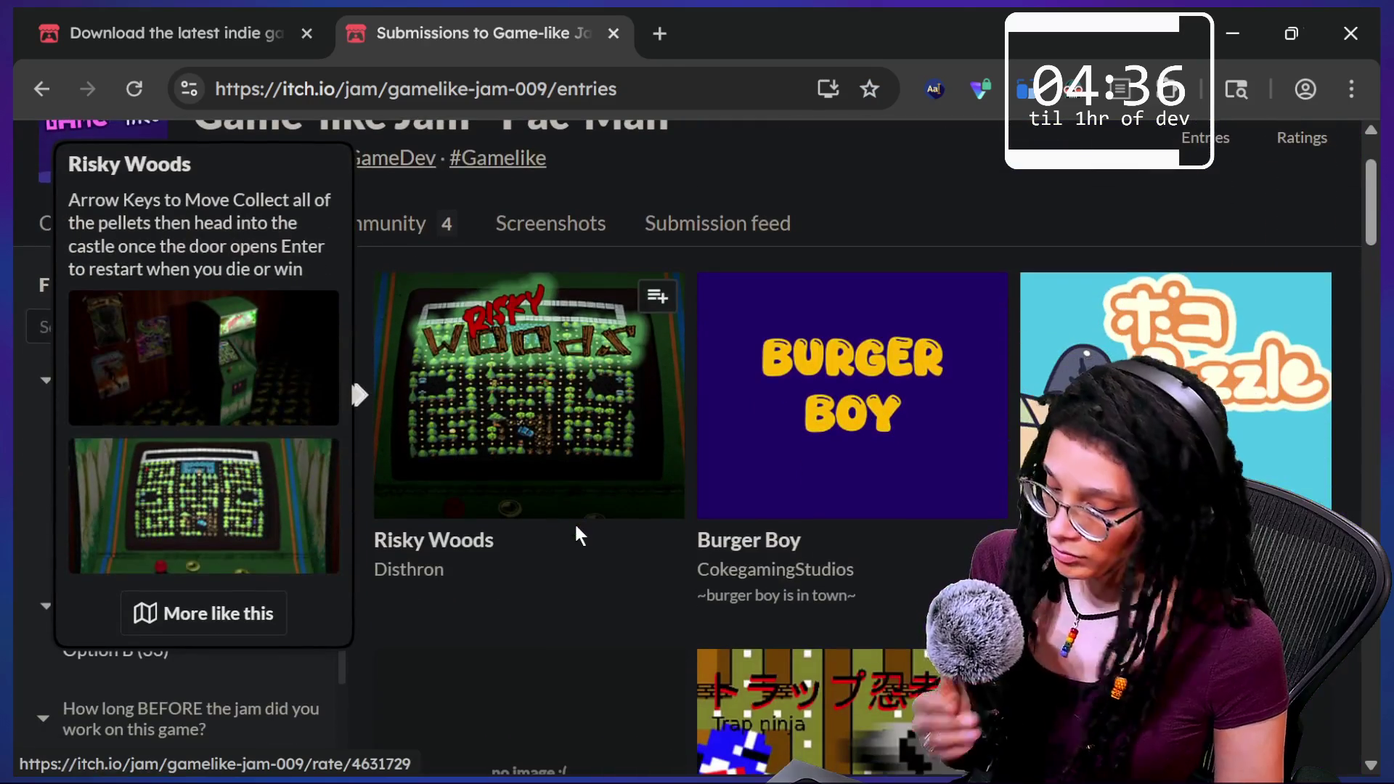
pyautogui.click(683, 512)
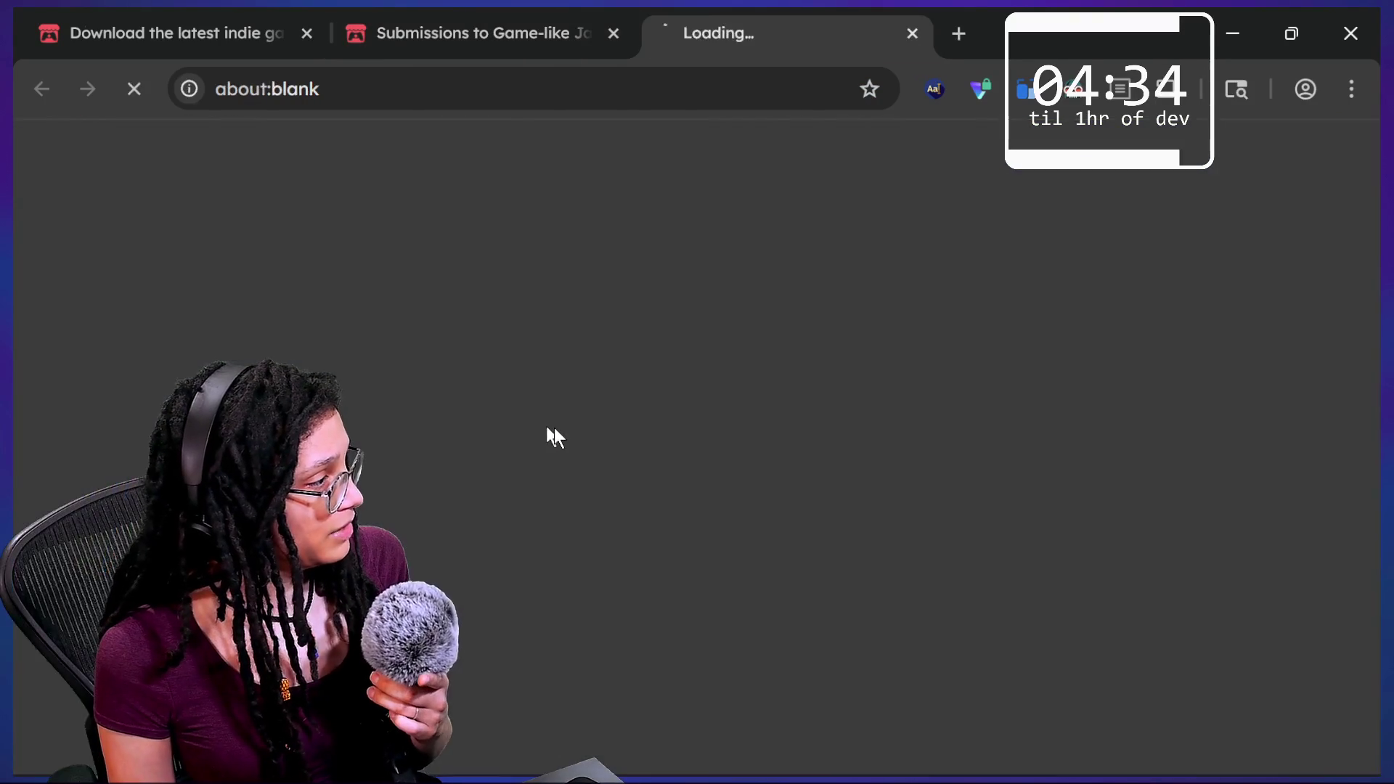
pyautogui.scroll(-3, 604, 447)
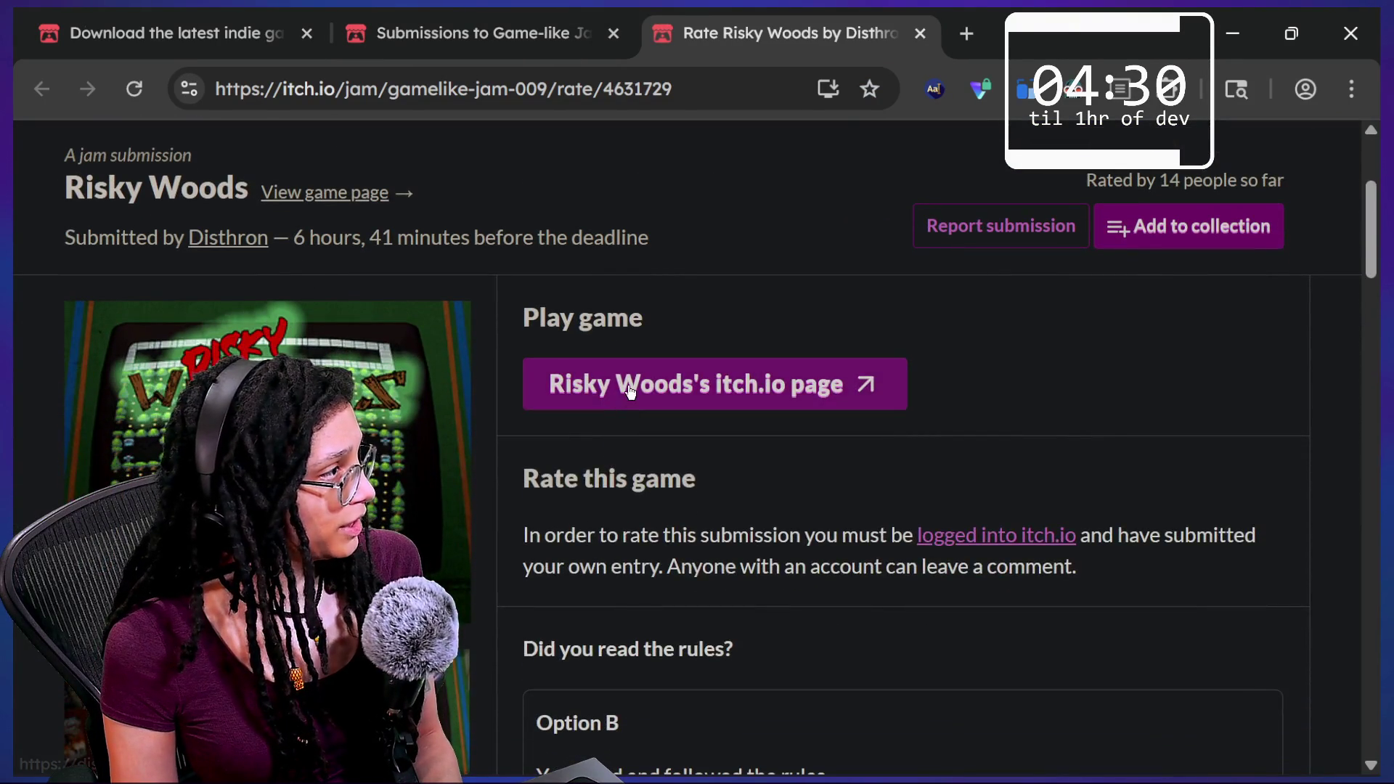
pyautogui.click(650, 401)
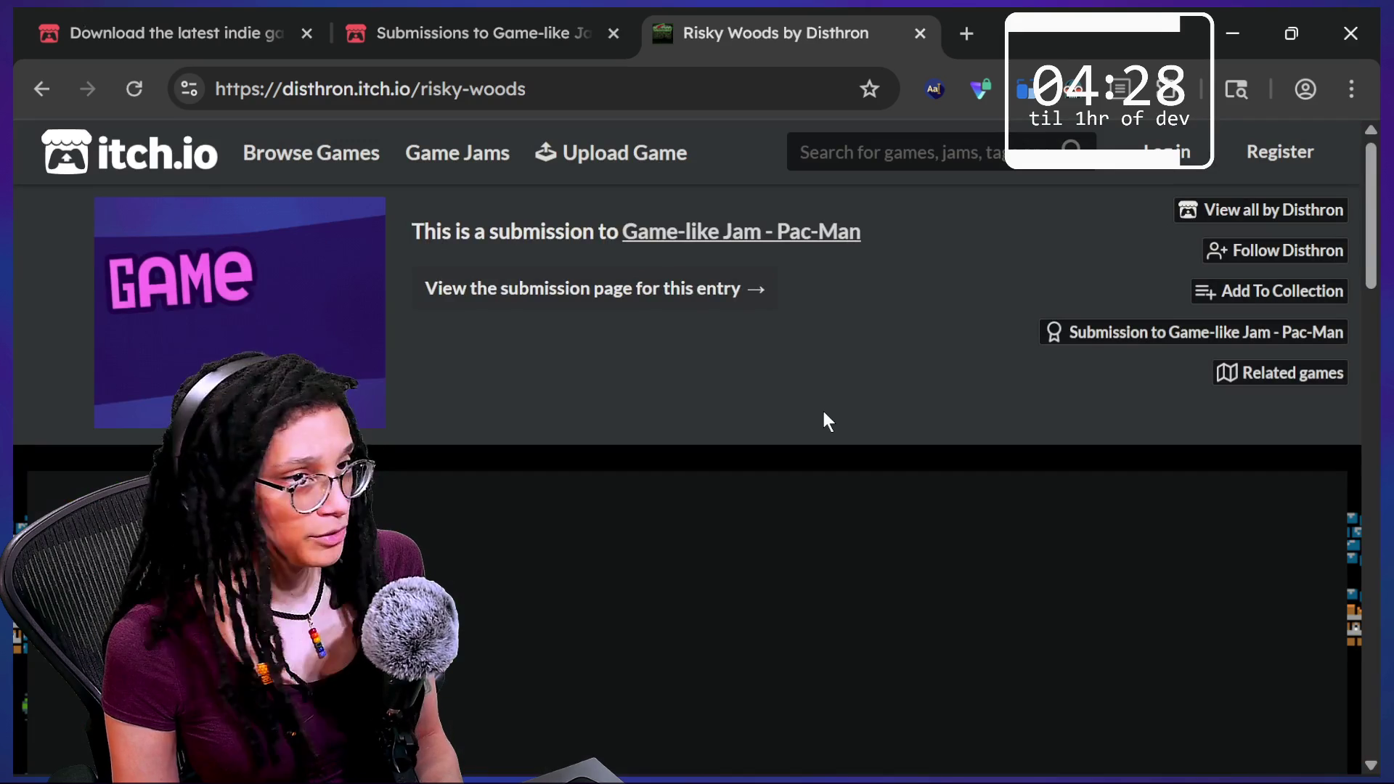
pyautogui.scroll(-5, 843, 403)
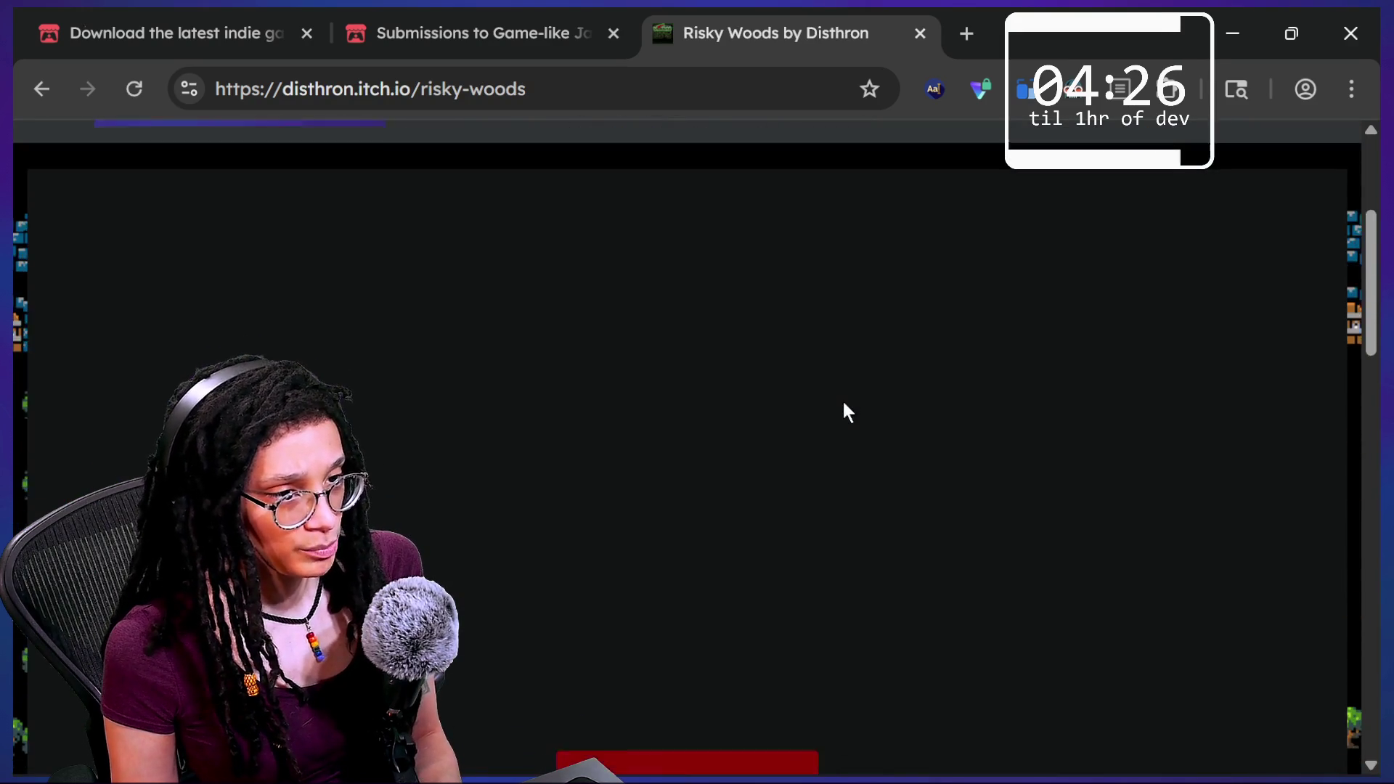
pyautogui.scroll(2, 844, 411)
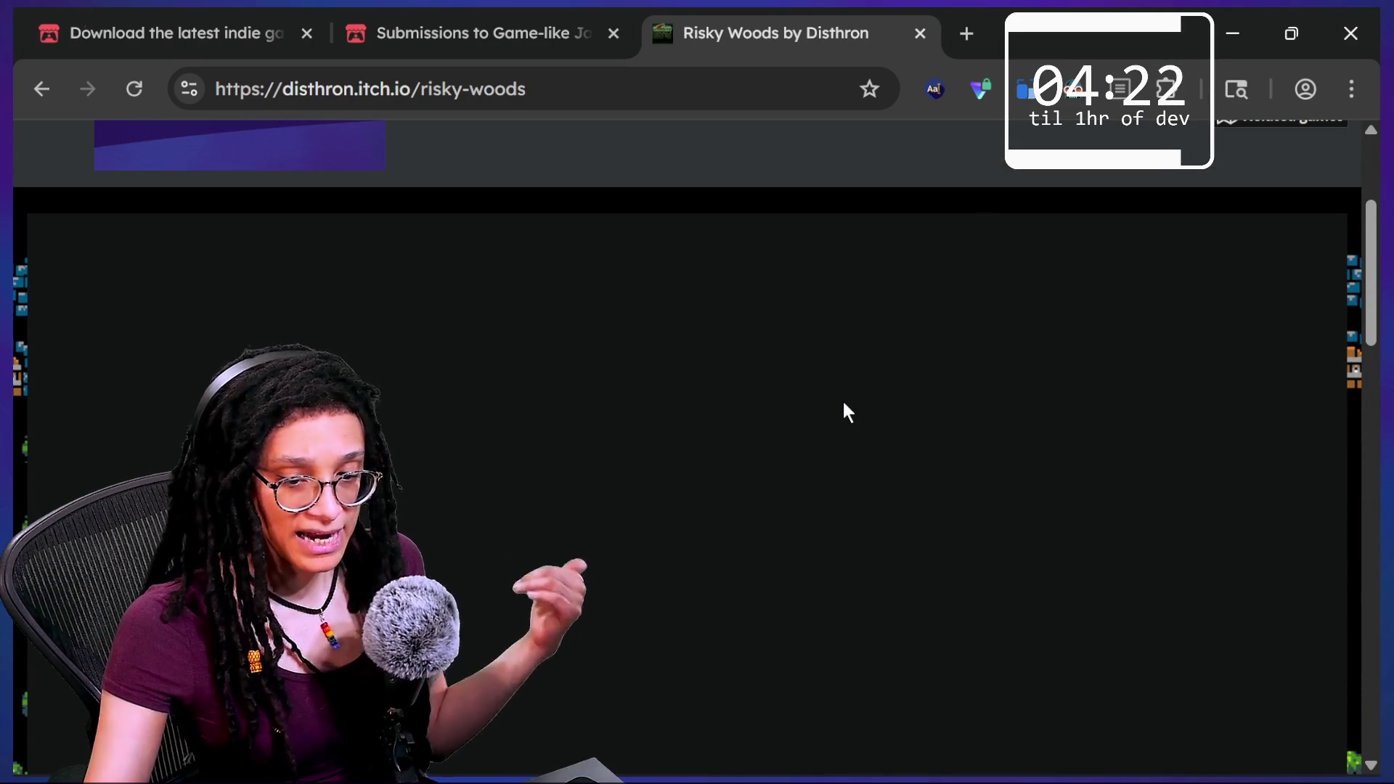
pyautogui.hotkey('alt', 'Tab')
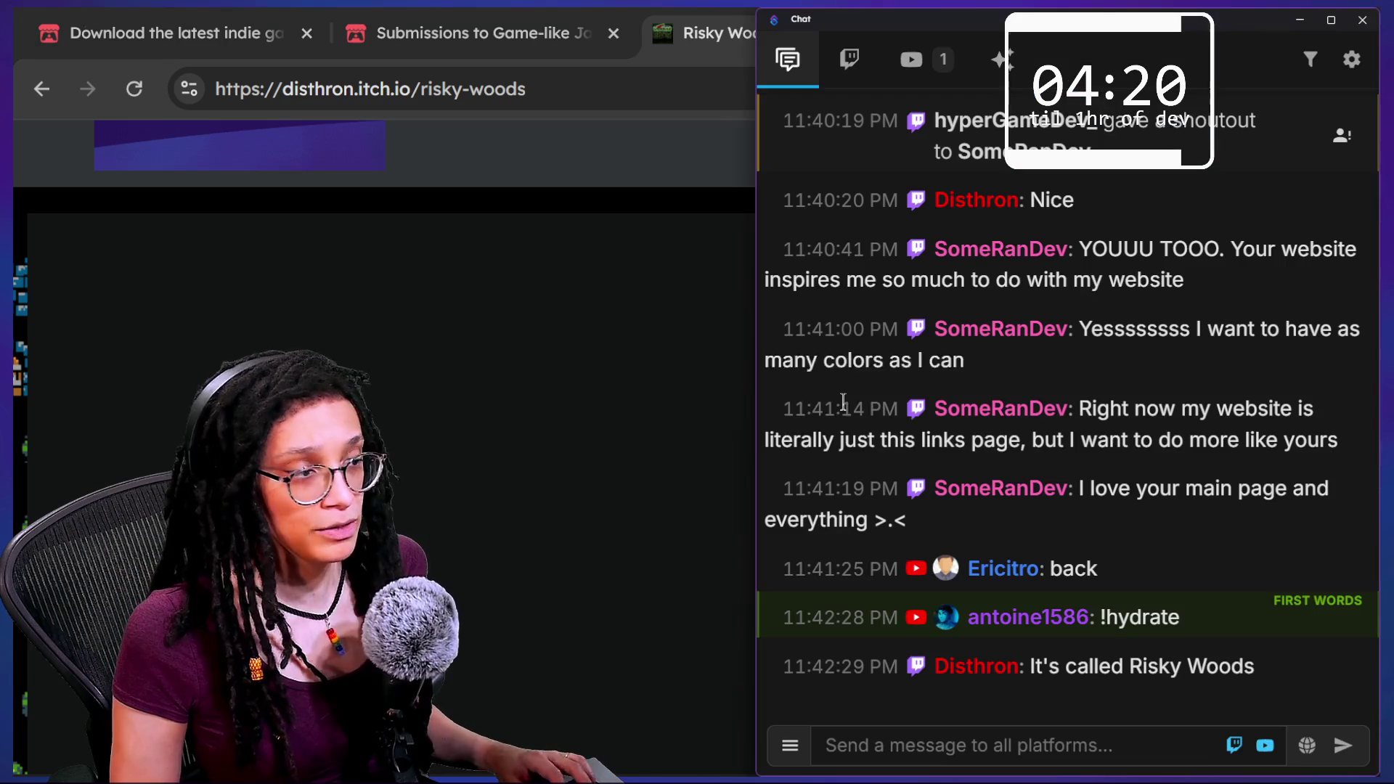
# Post !jam in the stream chat, then return to the Risky Woods page.
pyautogui.click(906, 747)
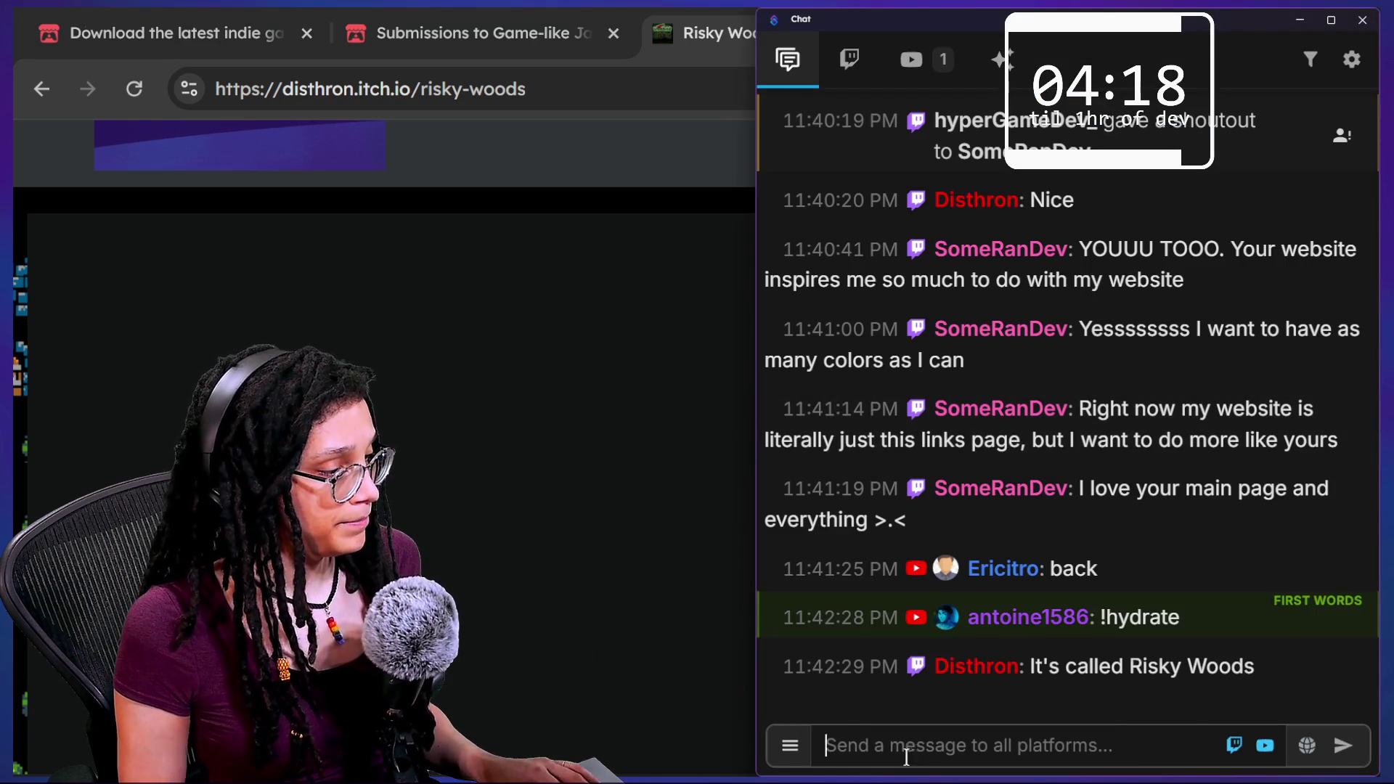
pyautogui.write('!jam')
pyautogui.press('Return')
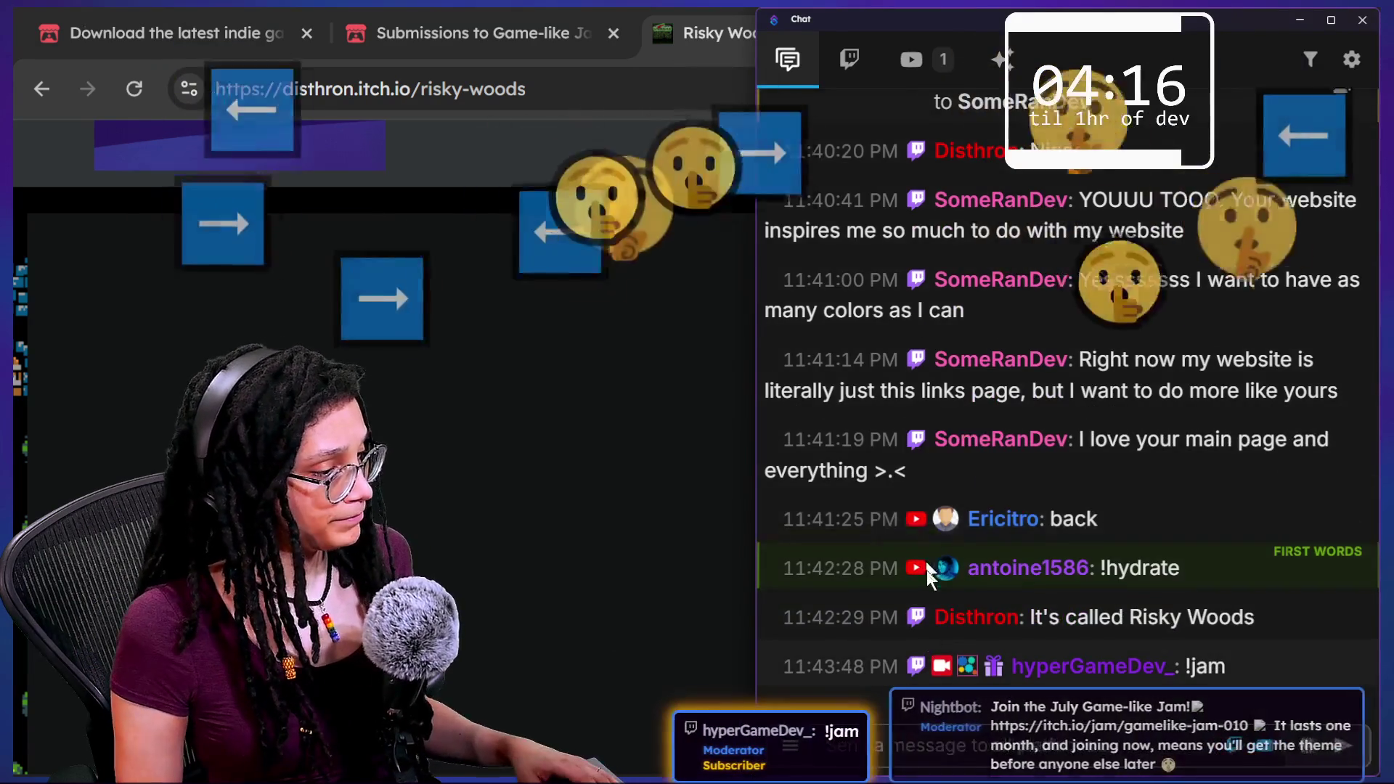
pyautogui.click(379, 327)
pyautogui.scroll(3, 859, 271)
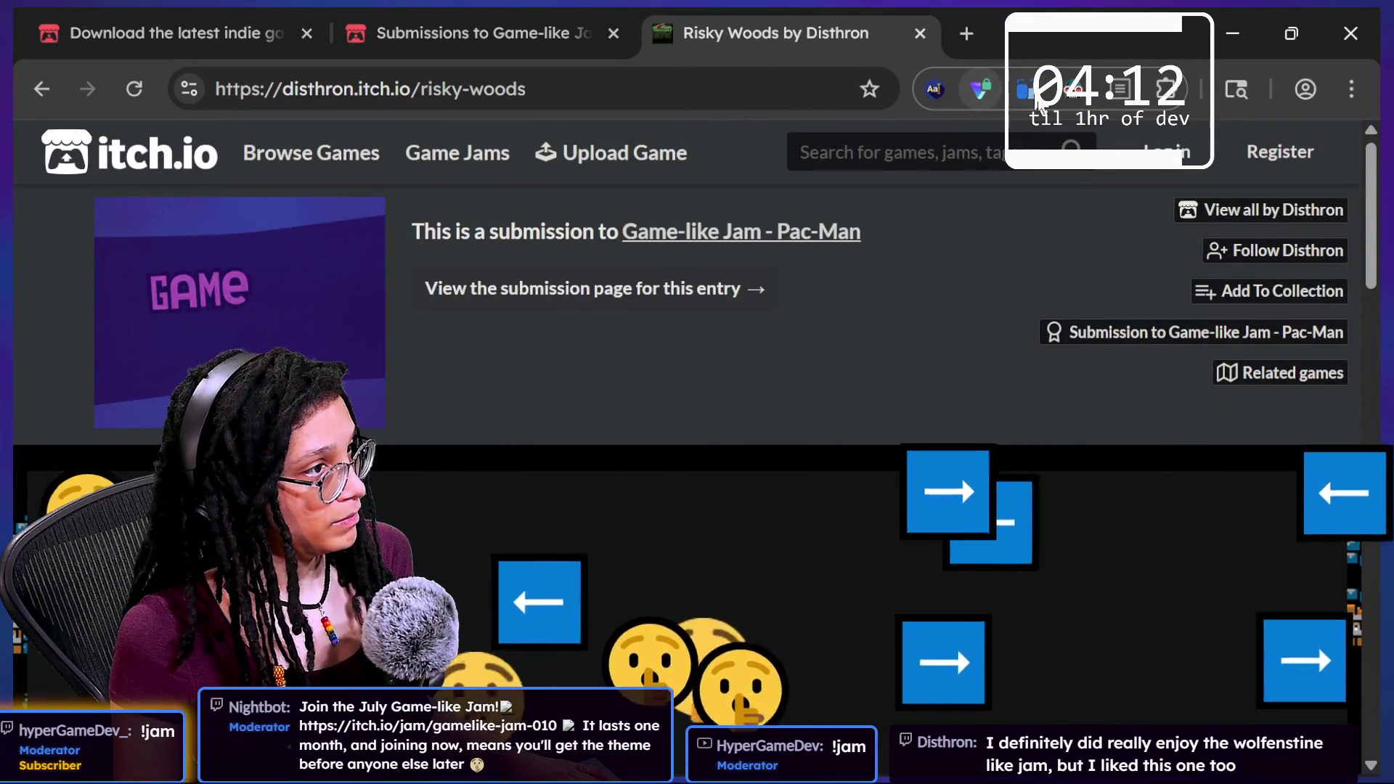
# Start the Risky Woods web game with Run game.
pyautogui.scroll(-5, 610, 396)
pyautogui.scroll(3, 610, 396)
pyautogui.click(704, 358)
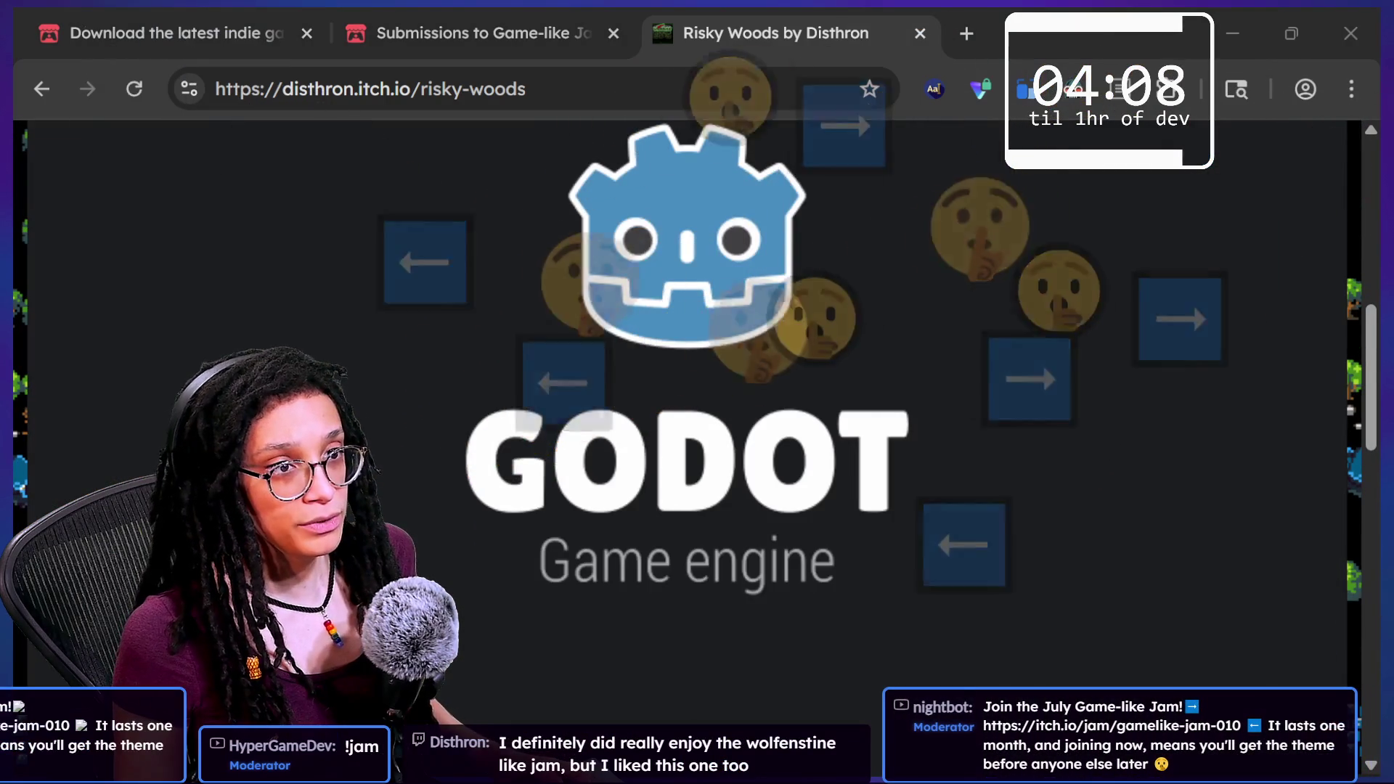
# From the jam submissions grid, open the Risky Woods entry's rating page in a new tab.
pyautogui.scroll(5, 756, 246)
pyautogui.click(445, 41)
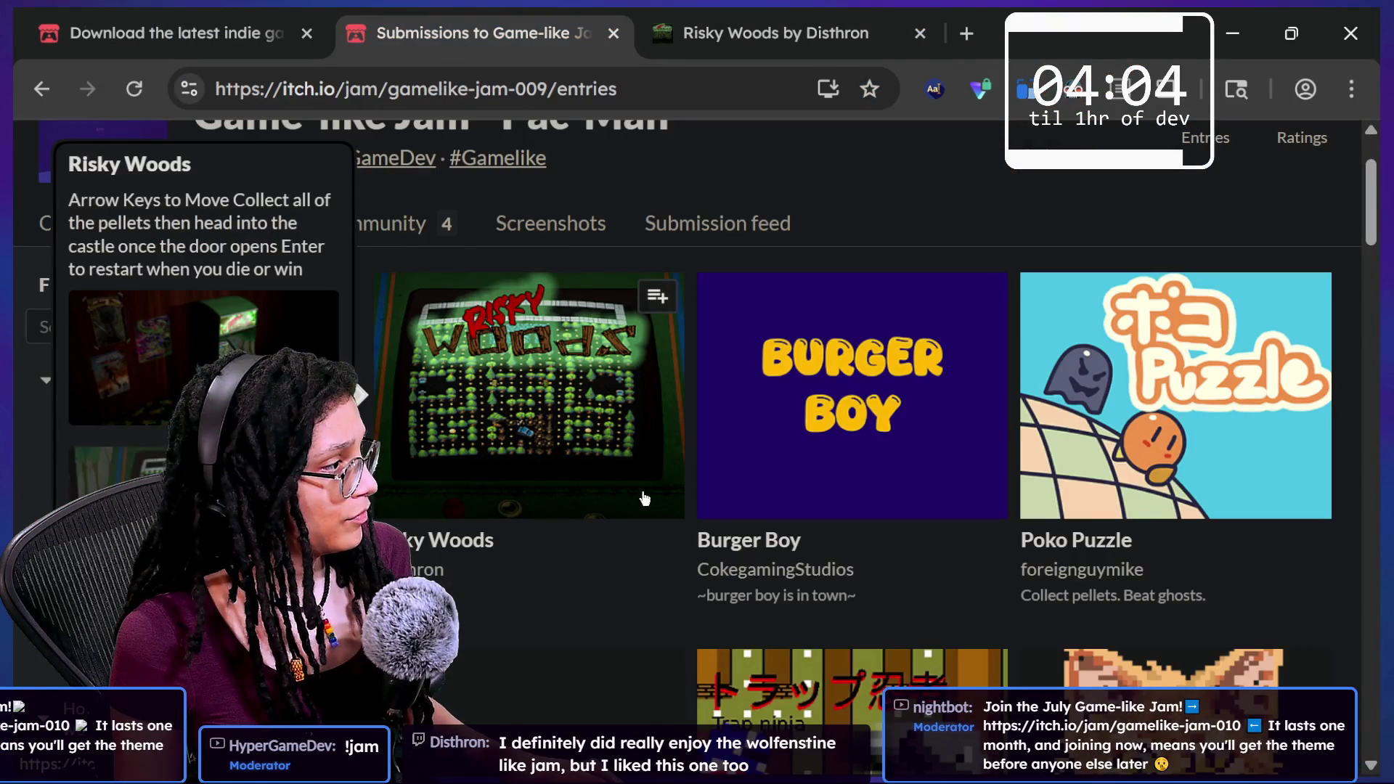
pyautogui.click(645, 498)
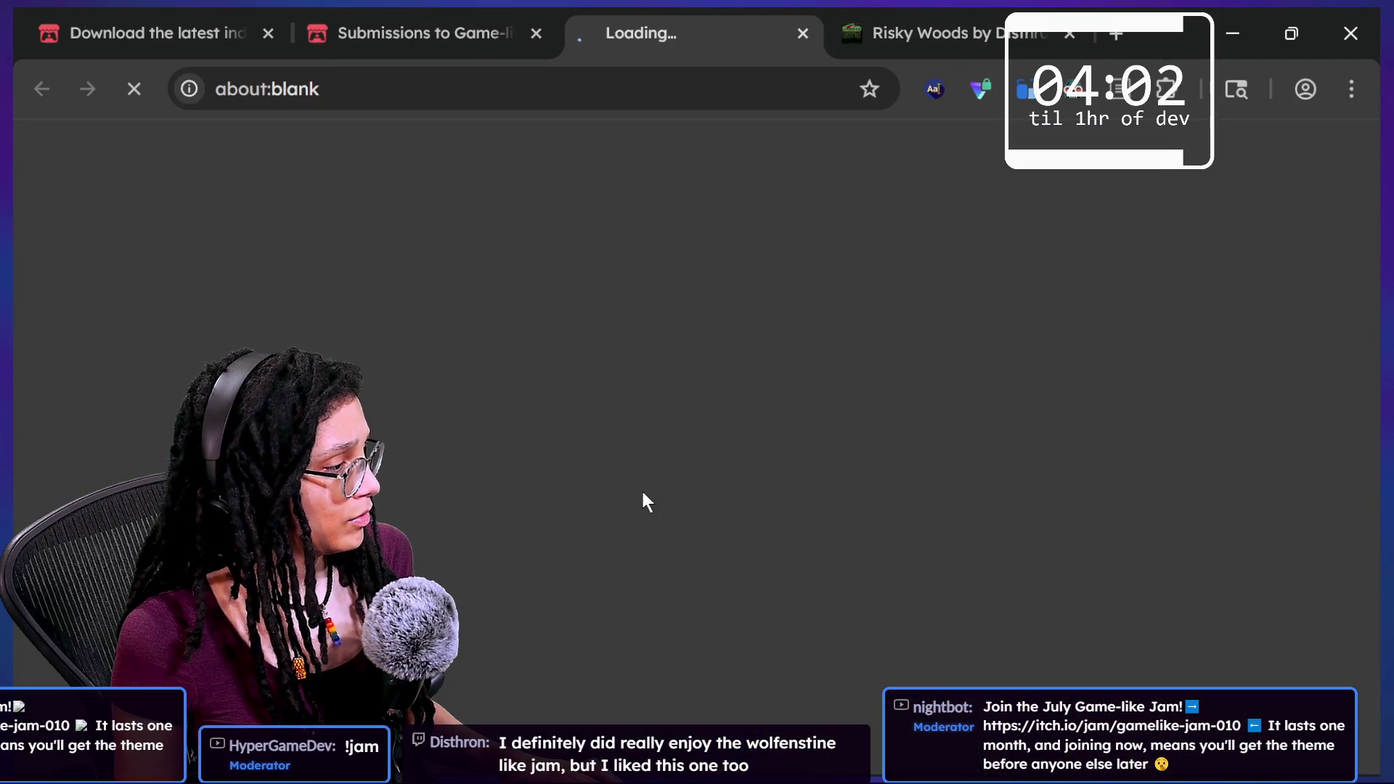
pyautogui.scroll(-3, 947, 420)
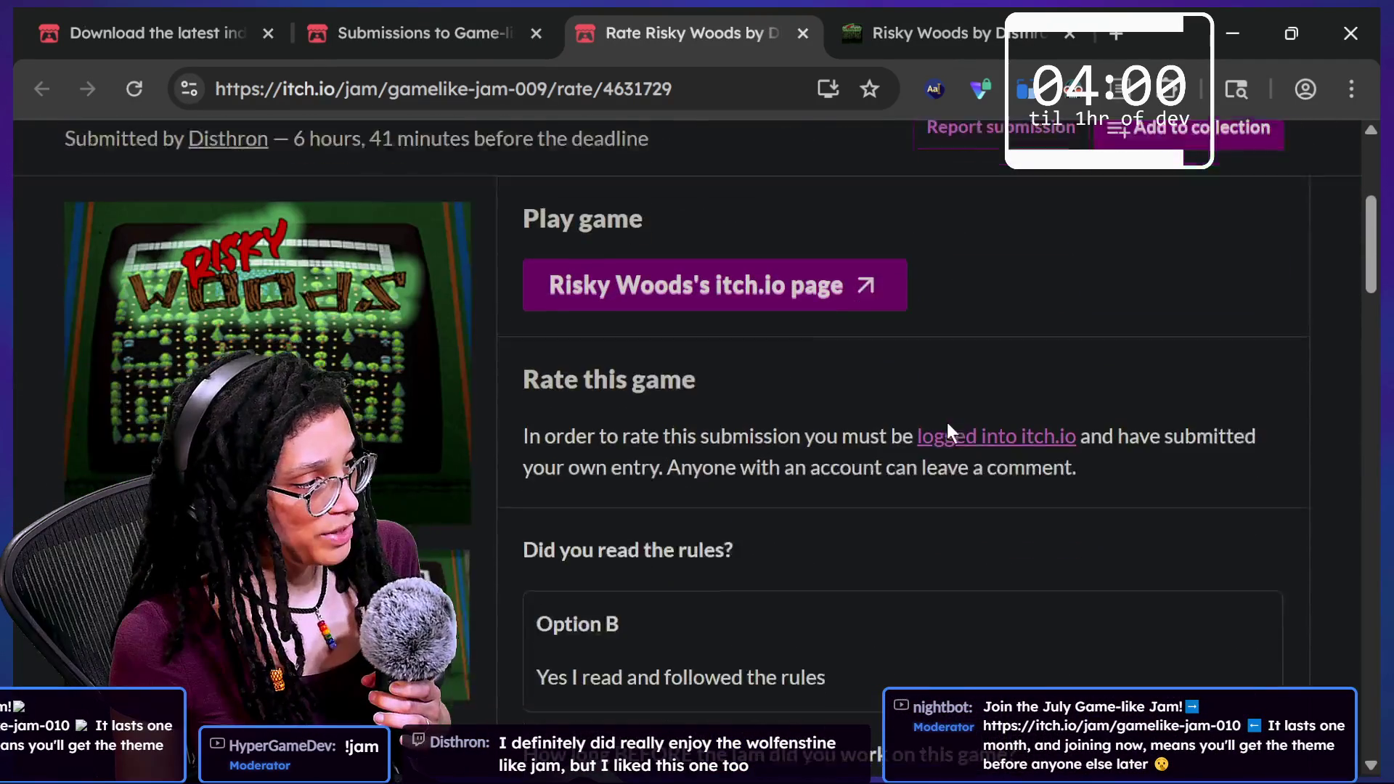
pyautogui.scroll(-5, 947, 425)
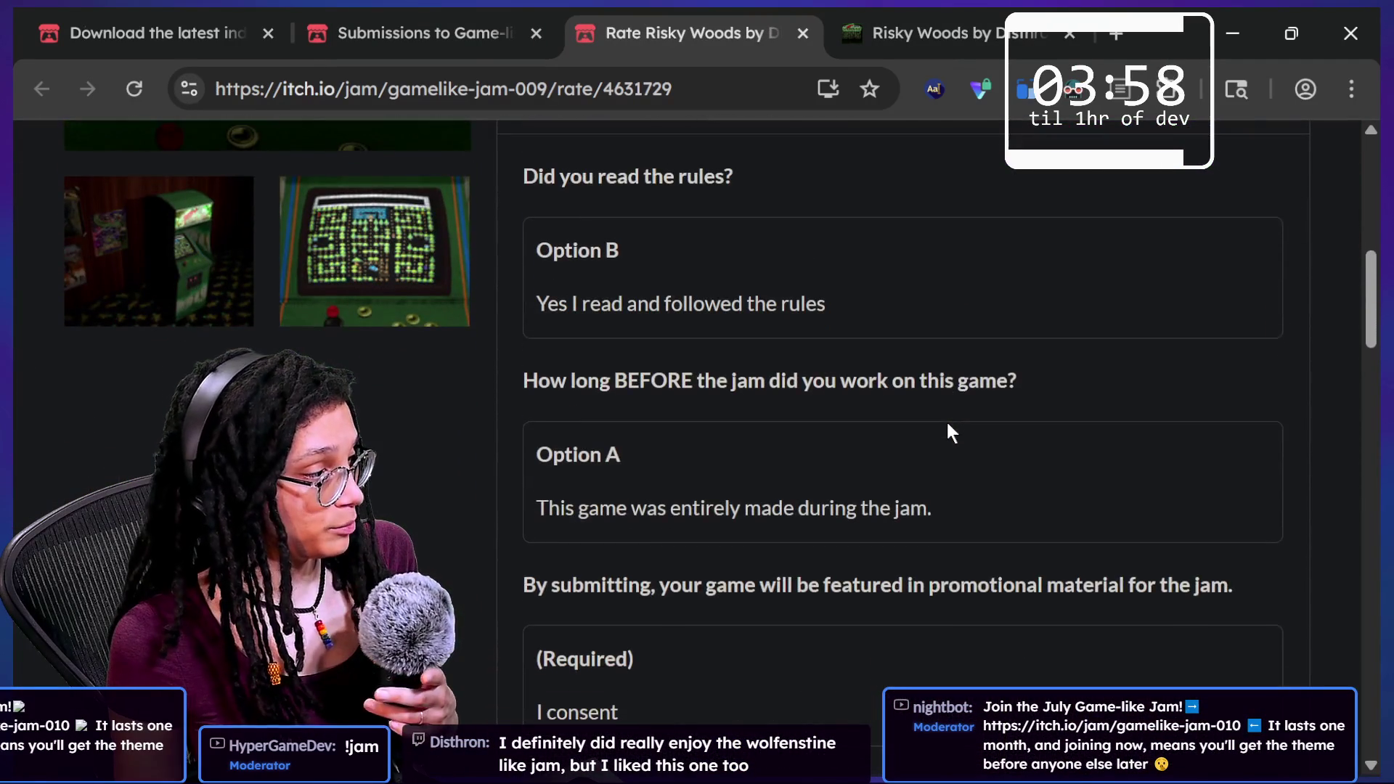
pyautogui.scroll(-1, 951, 431)
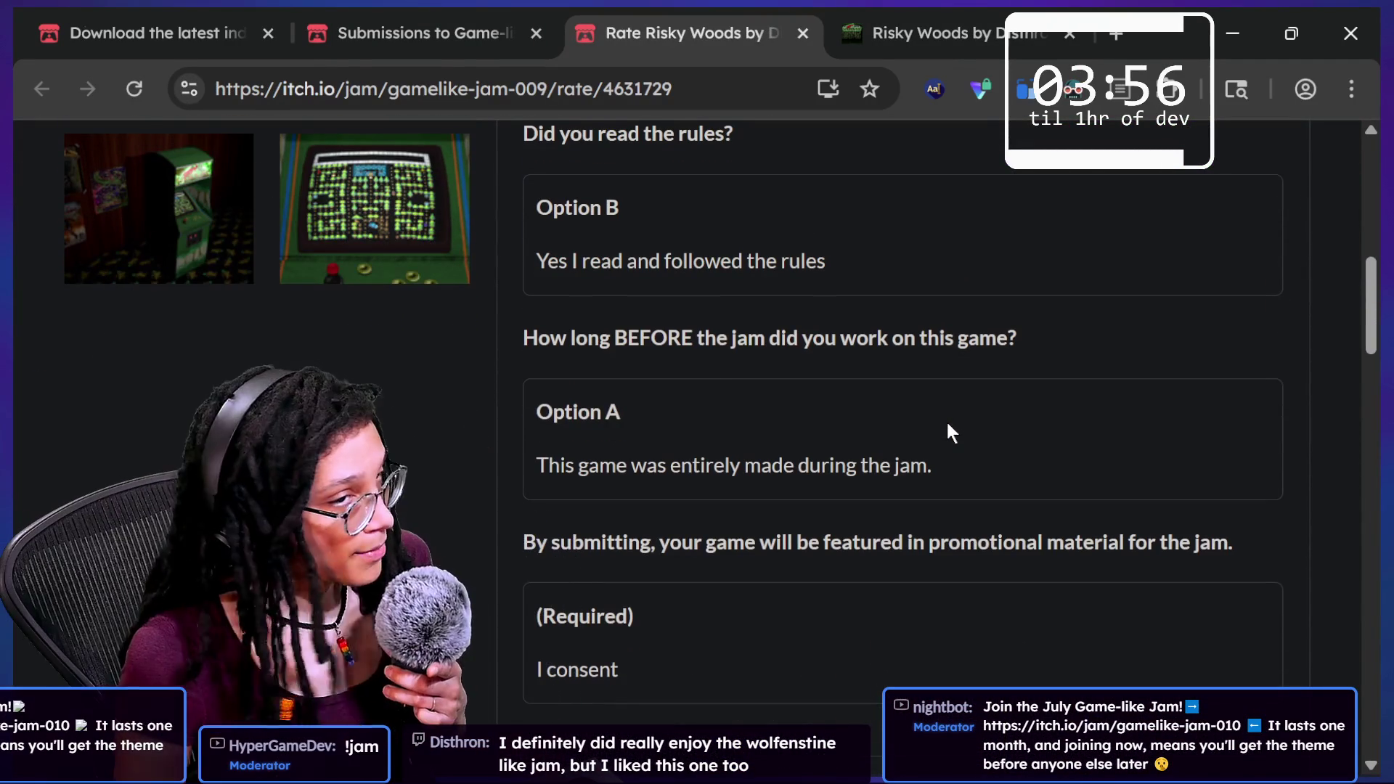
pyautogui.scroll(-3, 794, 470)
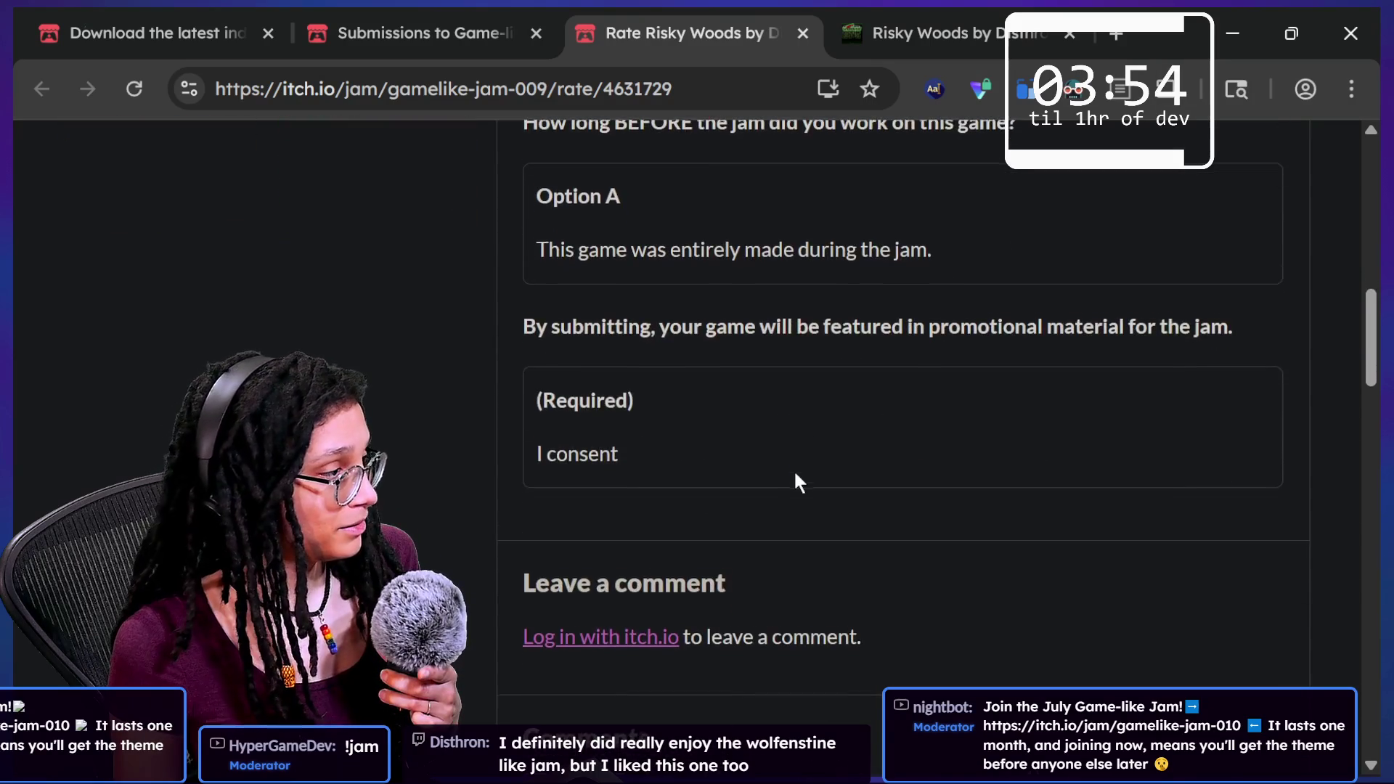
pyautogui.scroll(2, 795, 470)
pyautogui.scroll(5, 796, 476)
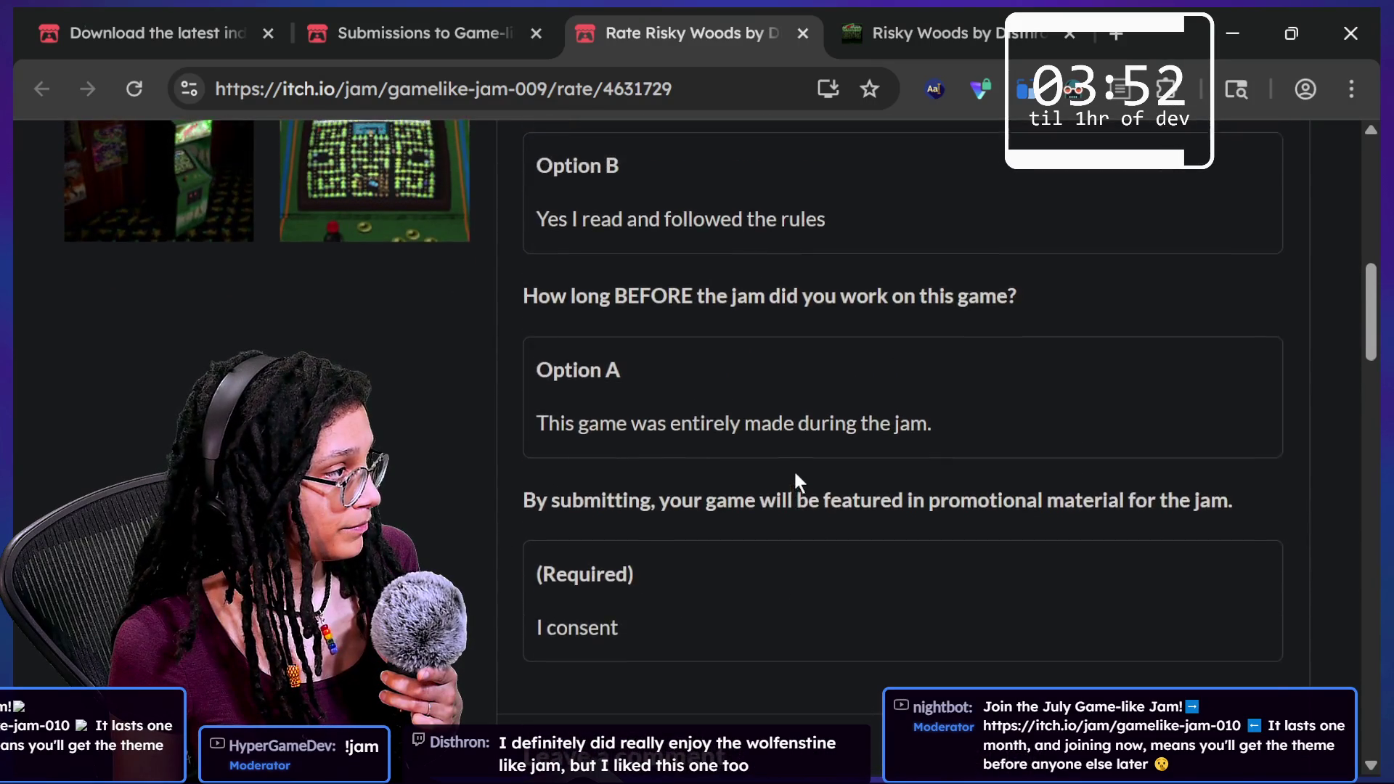
pyautogui.scroll(-4, 795, 469)
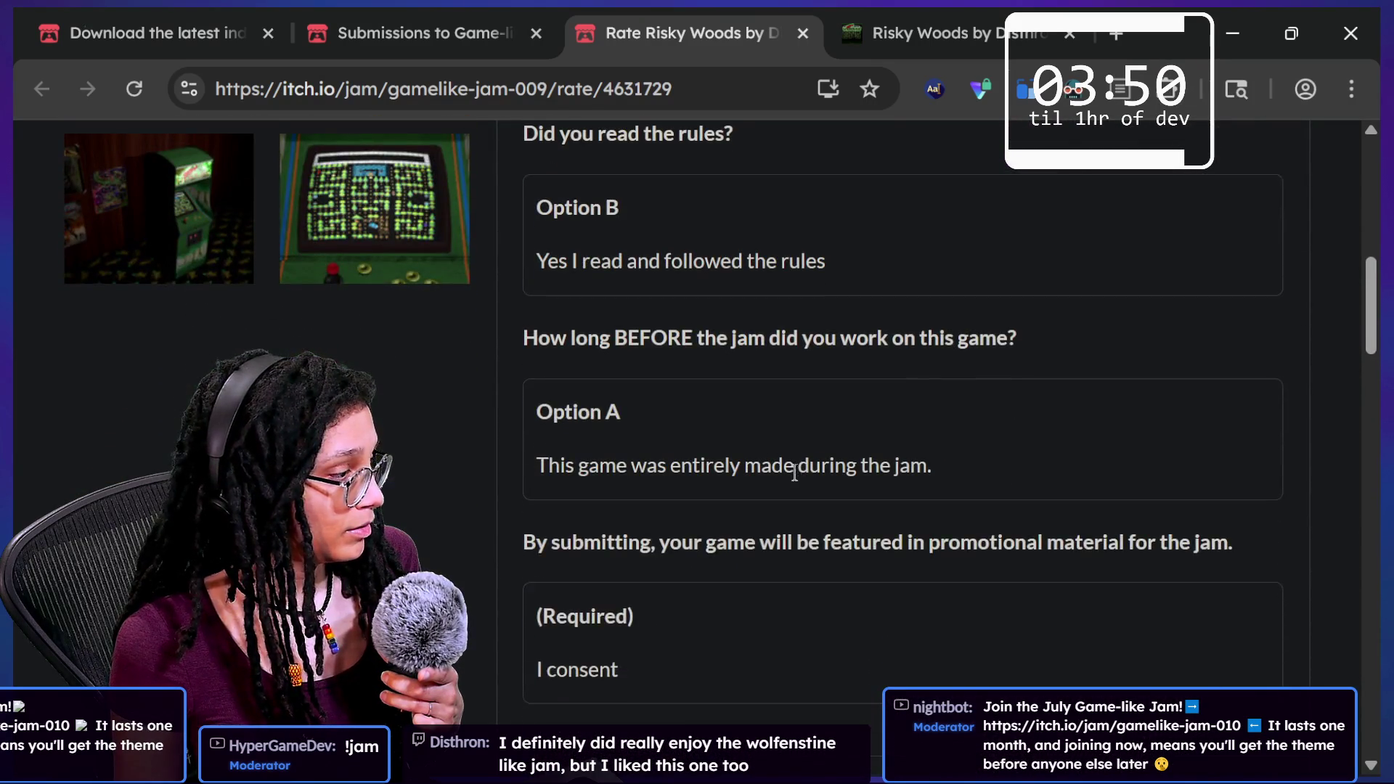
pyautogui.scroll(1, 794, 473)
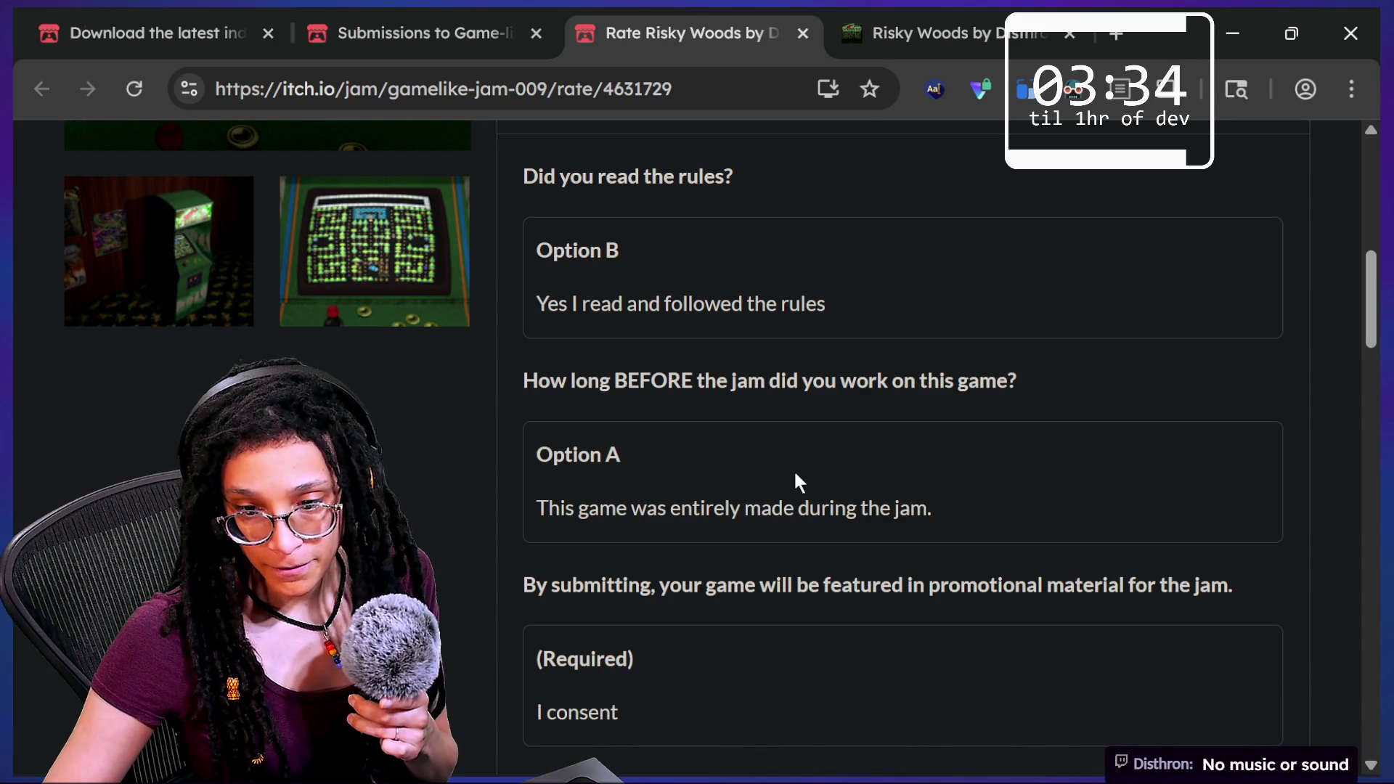
pyautogui.scroll(10, 508, 394)
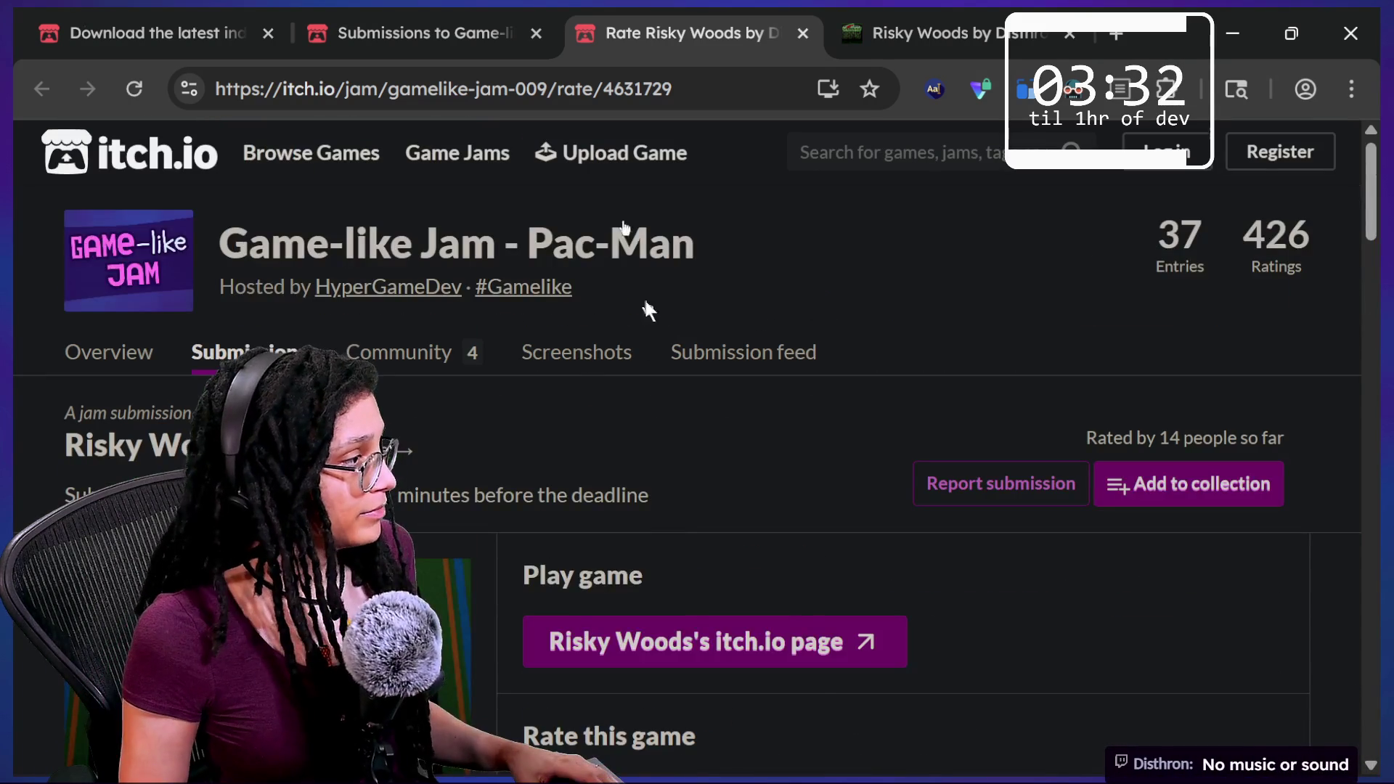
# Return to the Risky Woods game page, zoom it out to 67% and reload it.
pyautogui.click(842, 22)
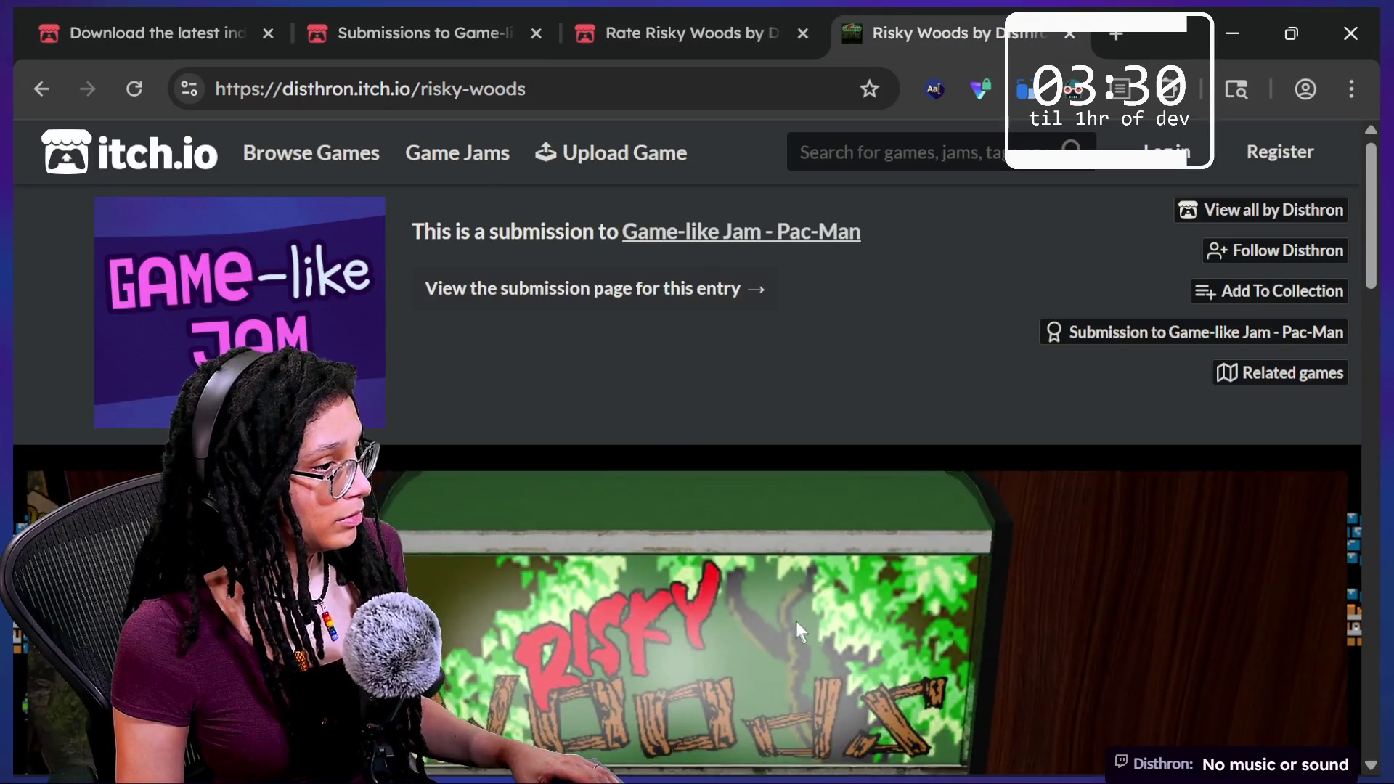
pyautogui.scroll(-1, 913, 270)
pyautogui.scroll(-5, 907, 259)
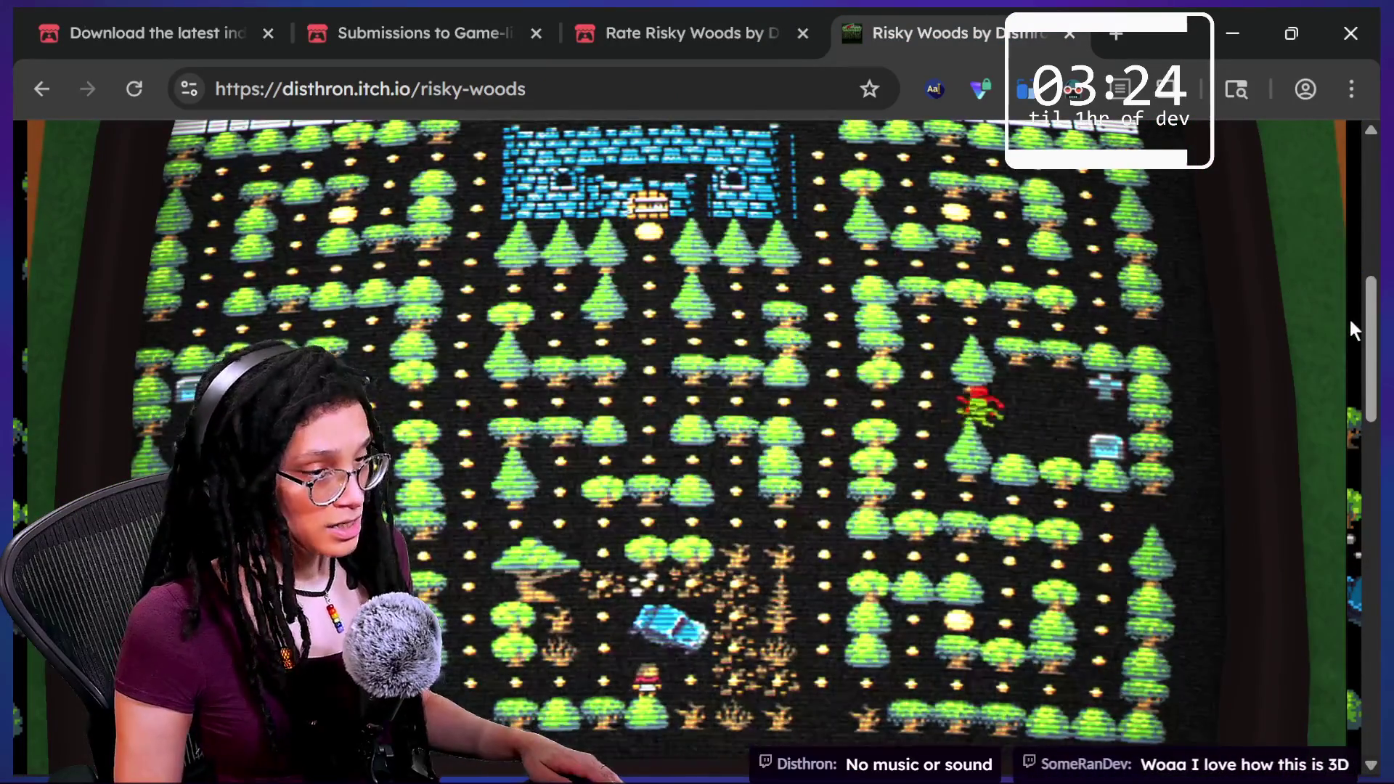
pyautogui.hotkey('ctrl', '-')
pyautogui.hotkey('ctrl', '-')
pyautogui.hotkey('ctrl', '-')
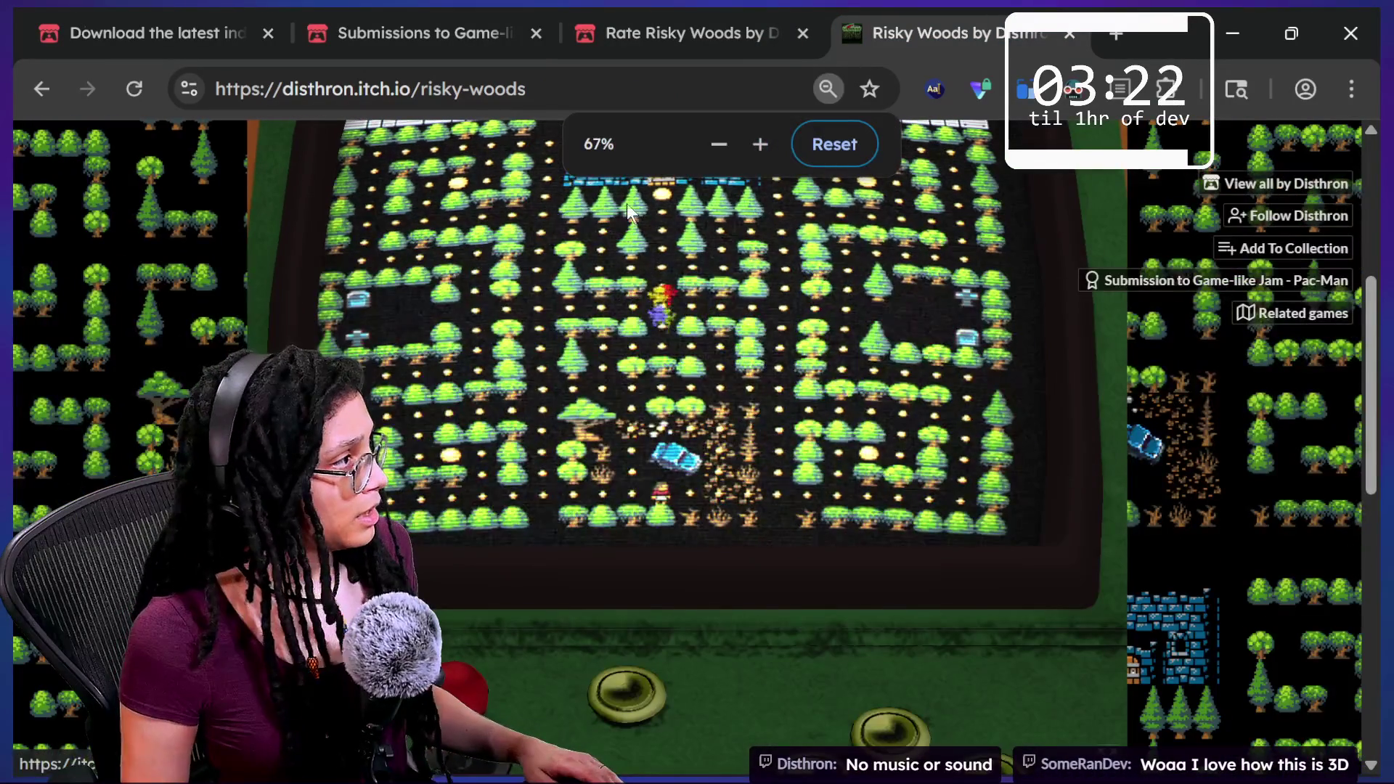
pyautogui.click(131, 88)
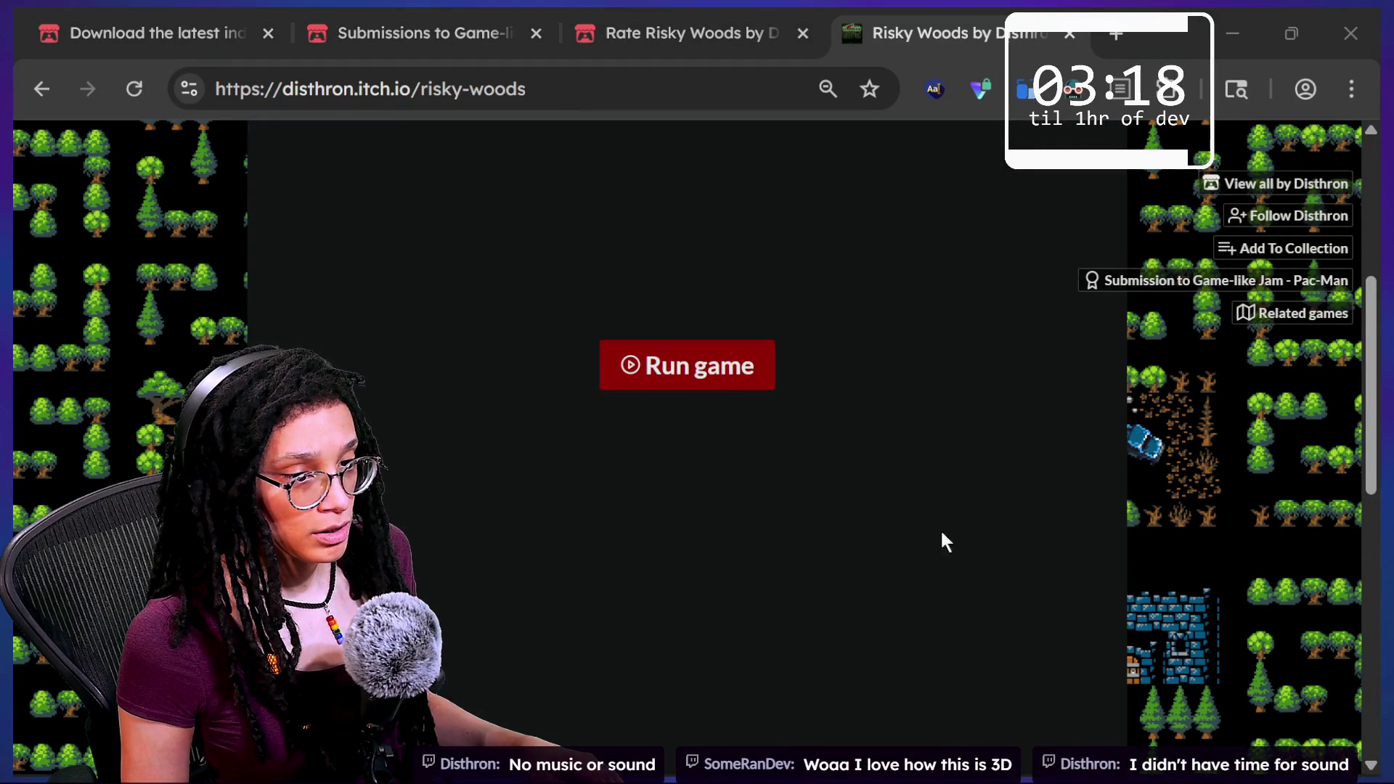
# Launch Risky Woods again and bring focus back to its running 3D arcade-cabinet maze.
pyautogui.click(1149, 531)
pyautogui.scroll(2, 1149, 530)
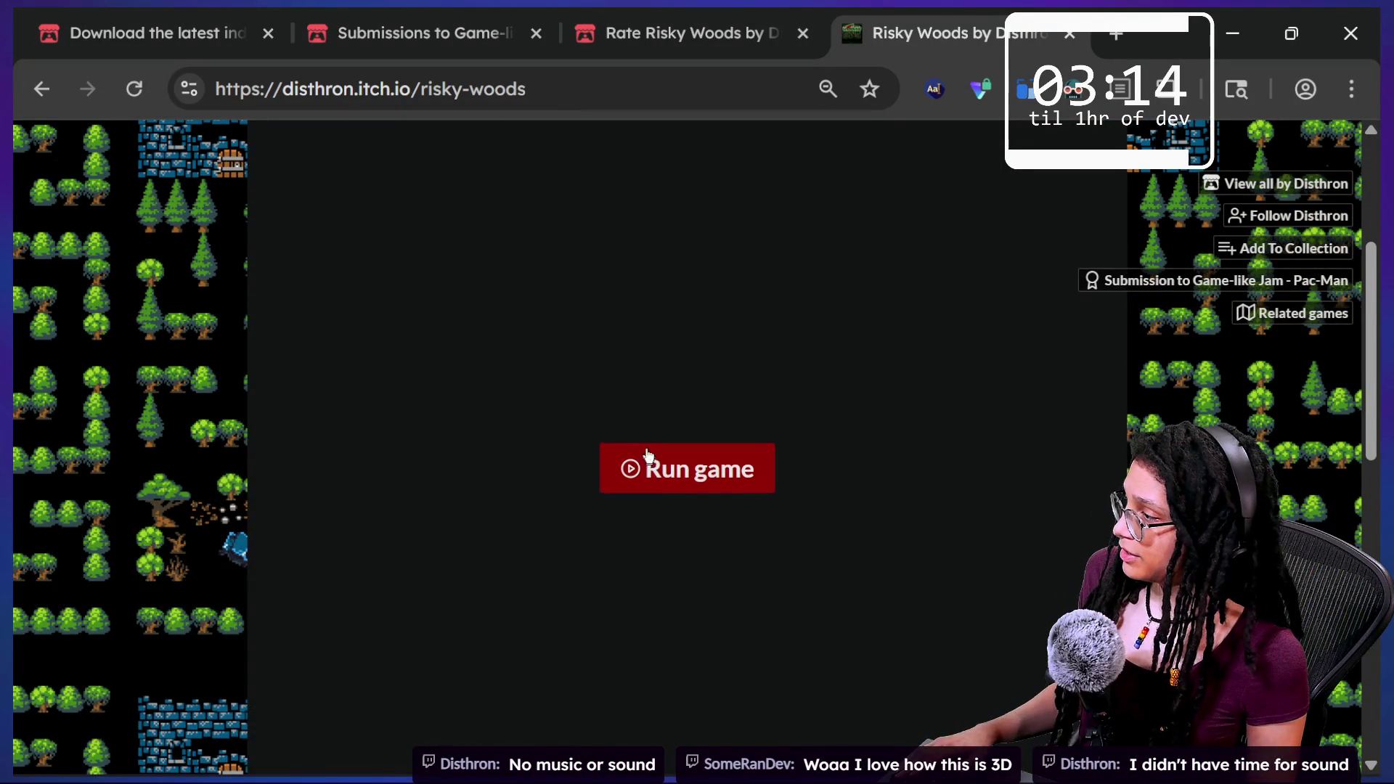
pyautogui.click(647, 456)
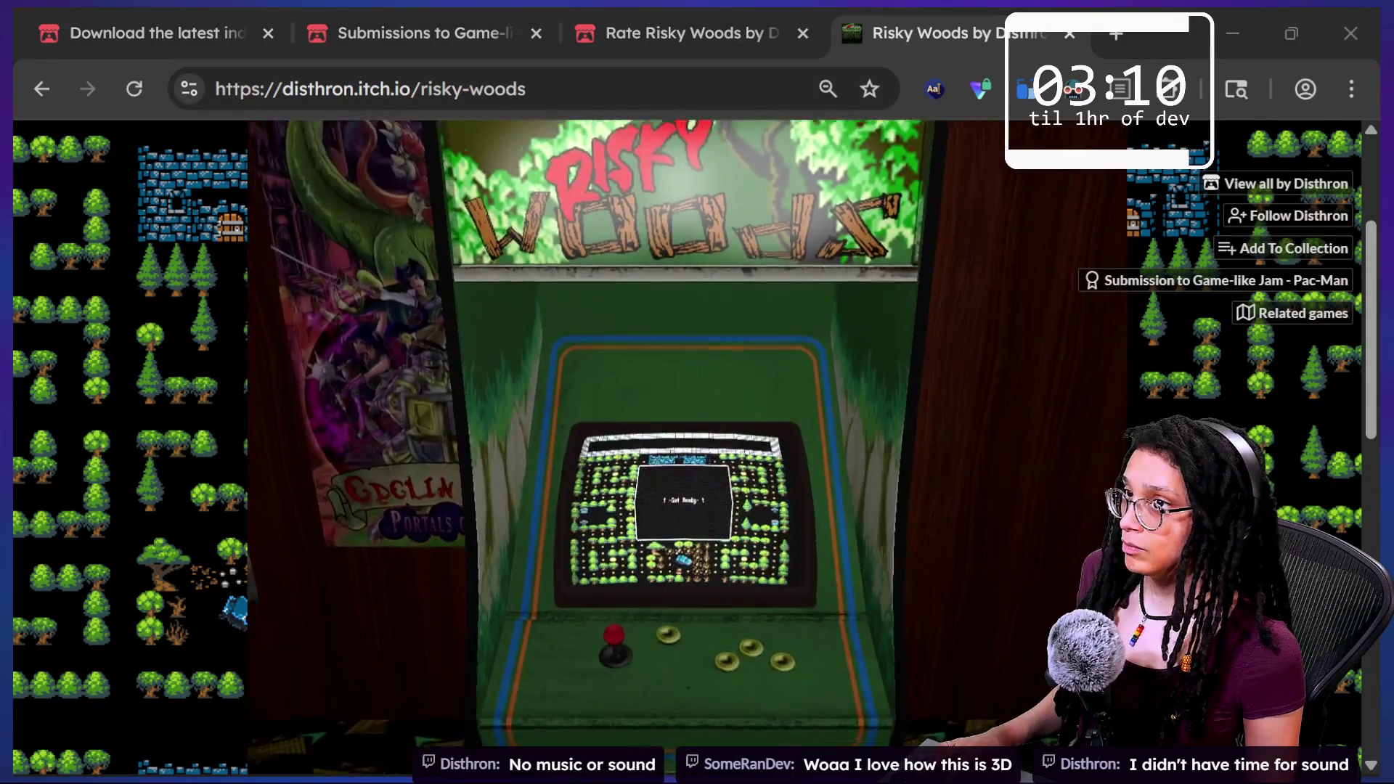
pyautogui.hotkey('alt', 'Tab')
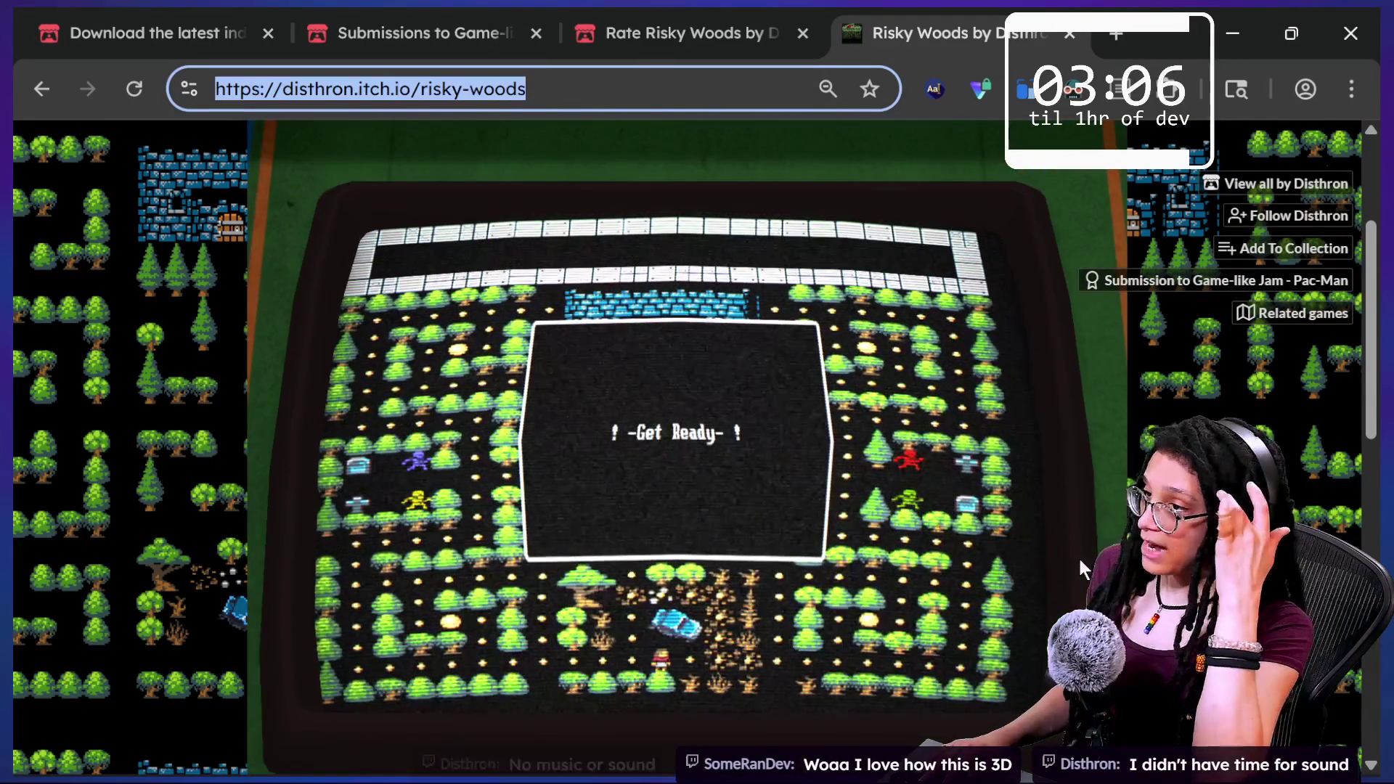
pyautogui.write('a')
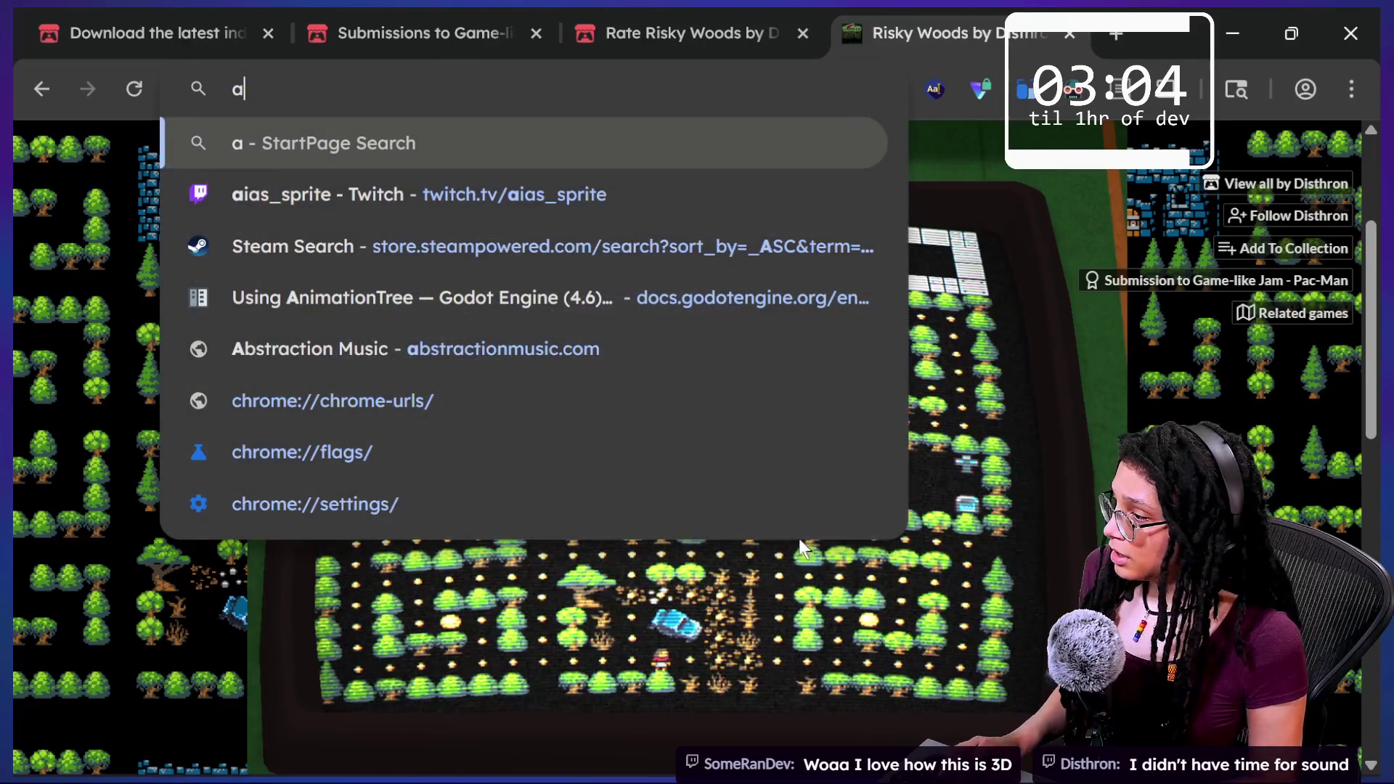
pyautogui.click(865, 586)
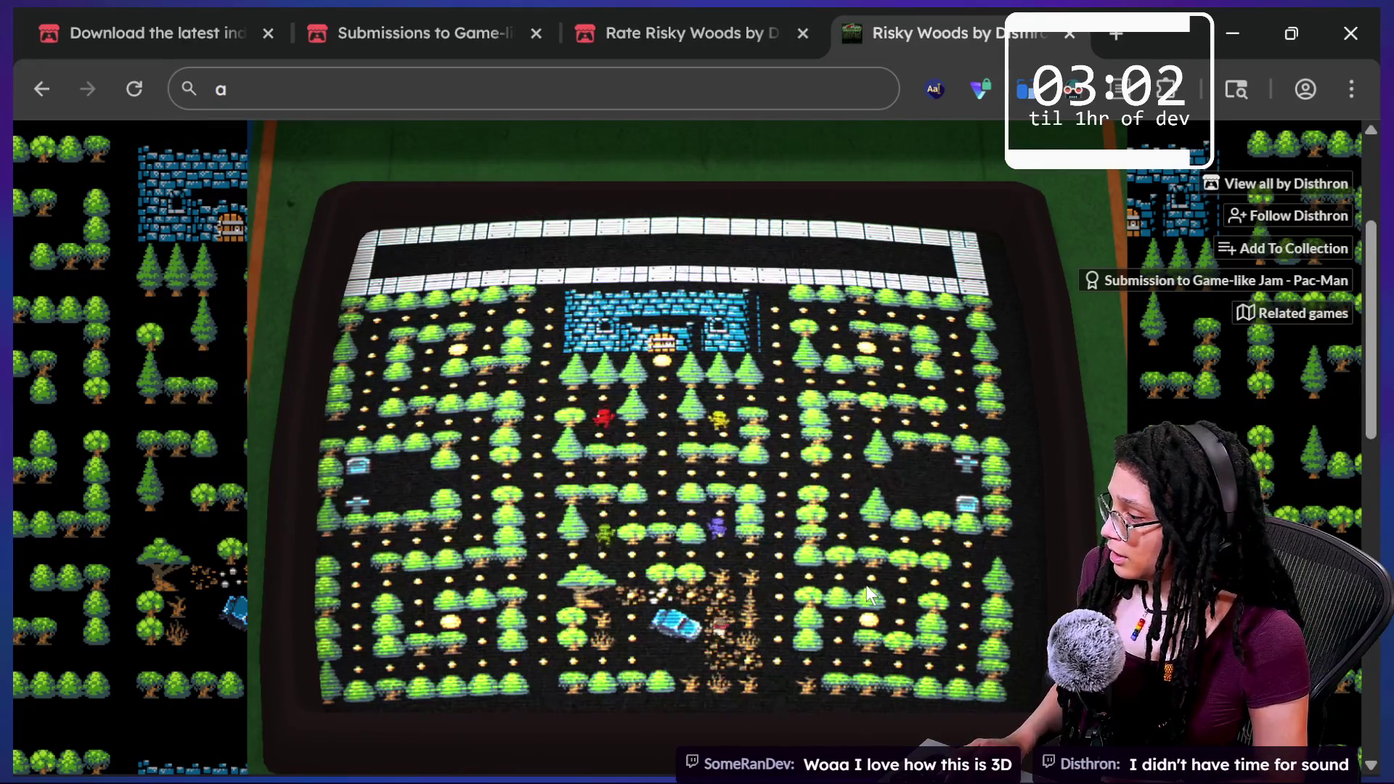
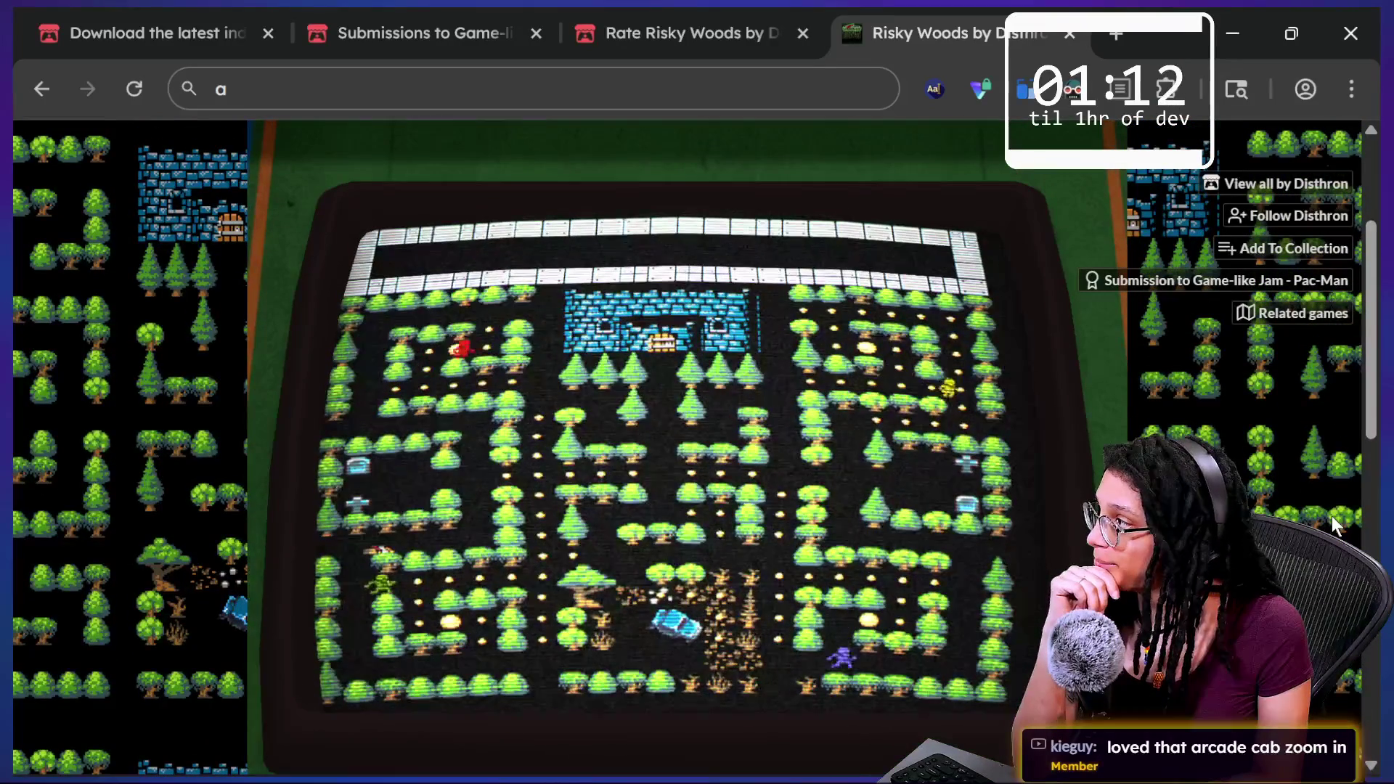
# Reload the Risky Woods game page with F5 to stop the running game.
pyautogui.scroll(-1, 1377, 446)
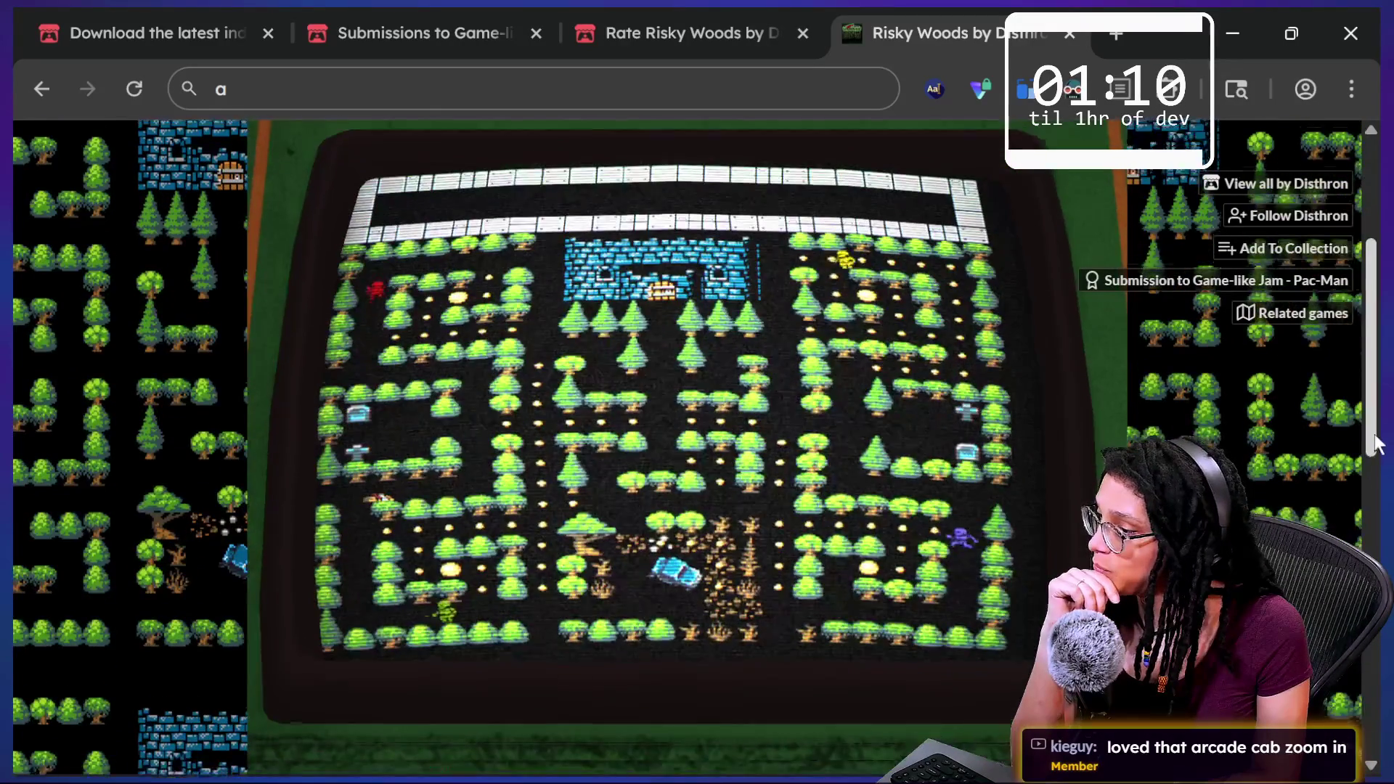
pyautogui.scroll(1, 1376, 446)
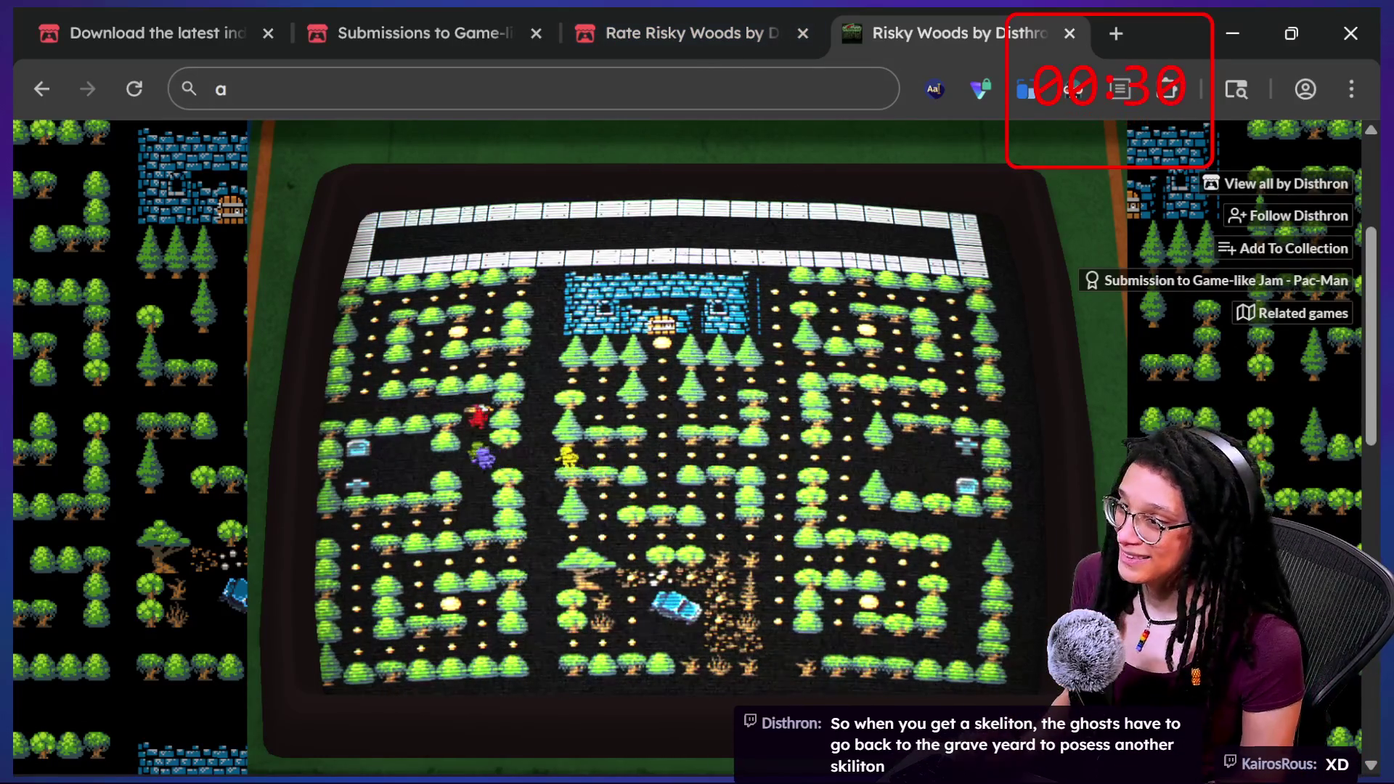
pyautogui.press('F5')
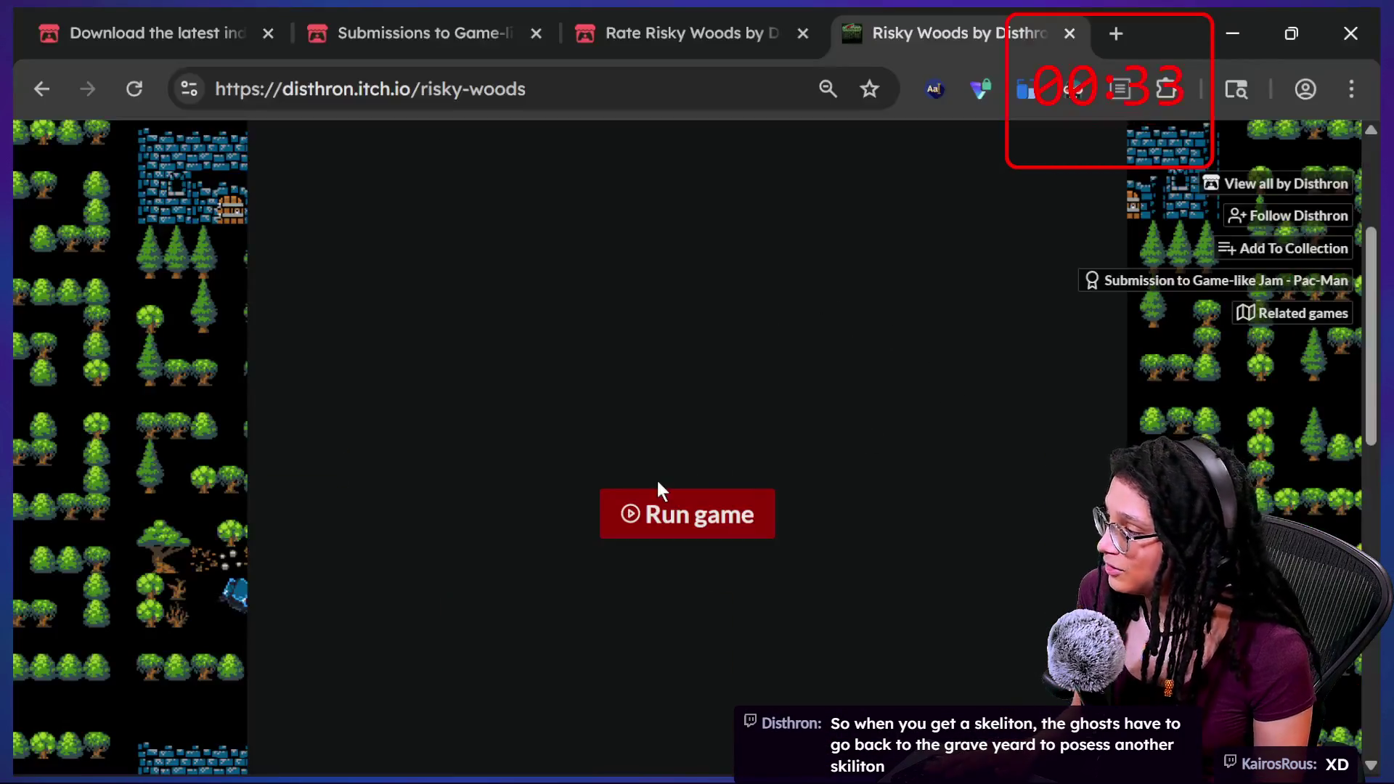
# Relaunch Risky Woods, close its tab, and open the jam's Submissions list.
pyautogui.click(693, 508)
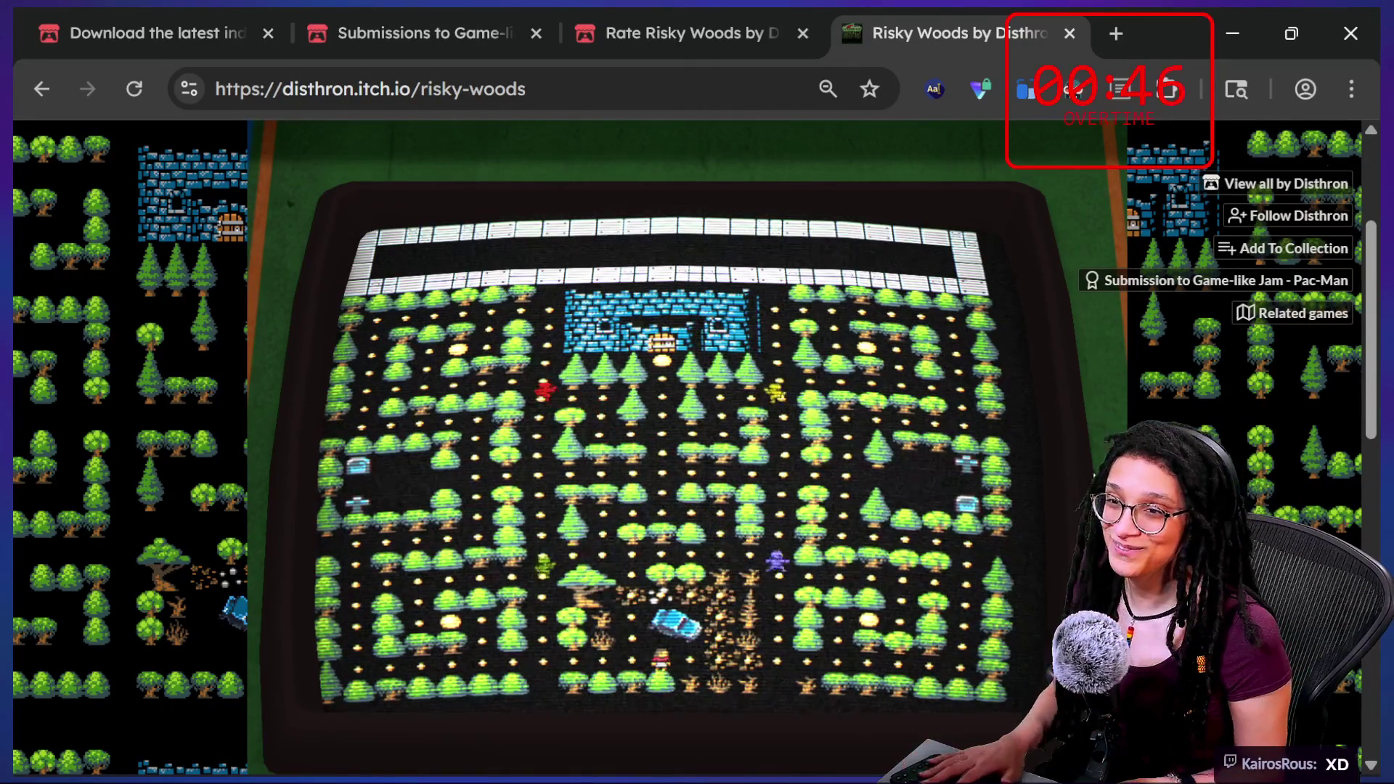
pyautogui.click(1071, 34)
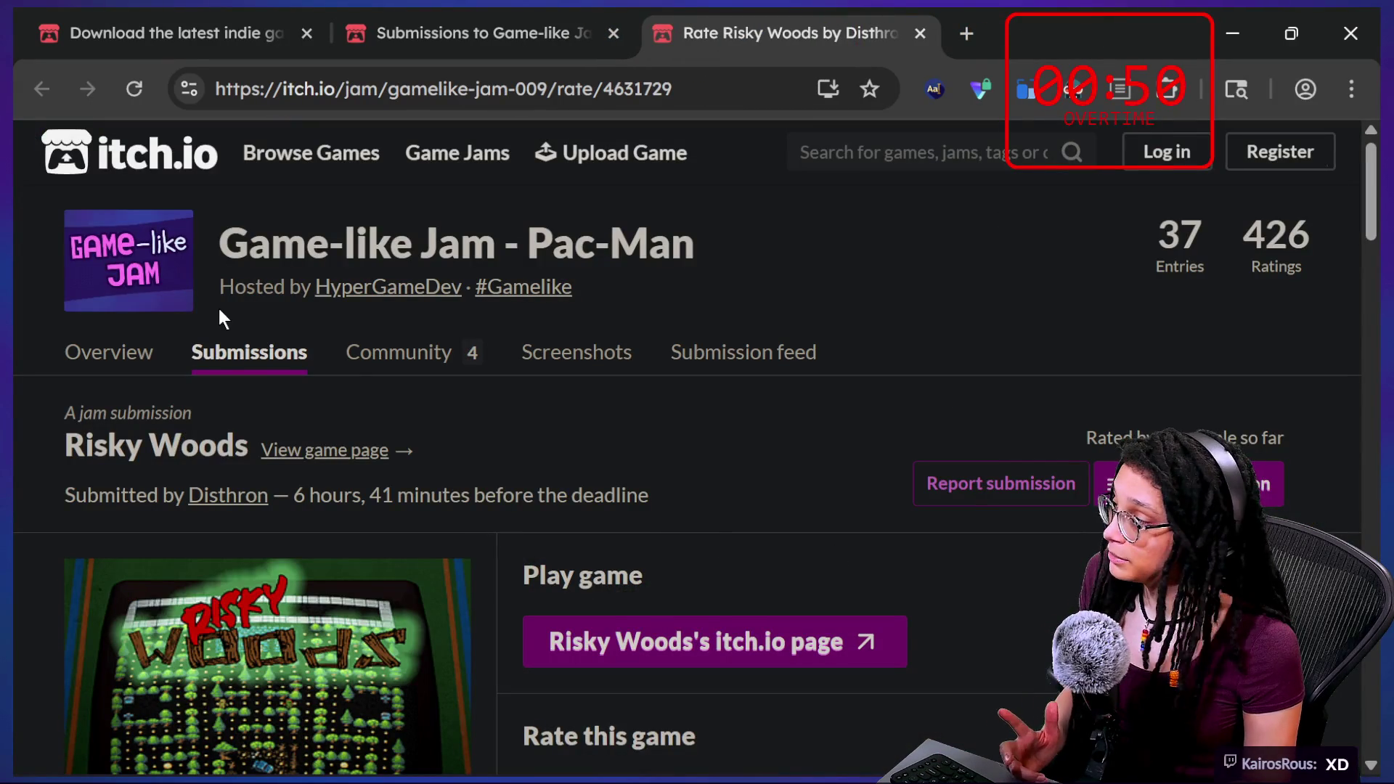
pyautogui.click(290, 370)
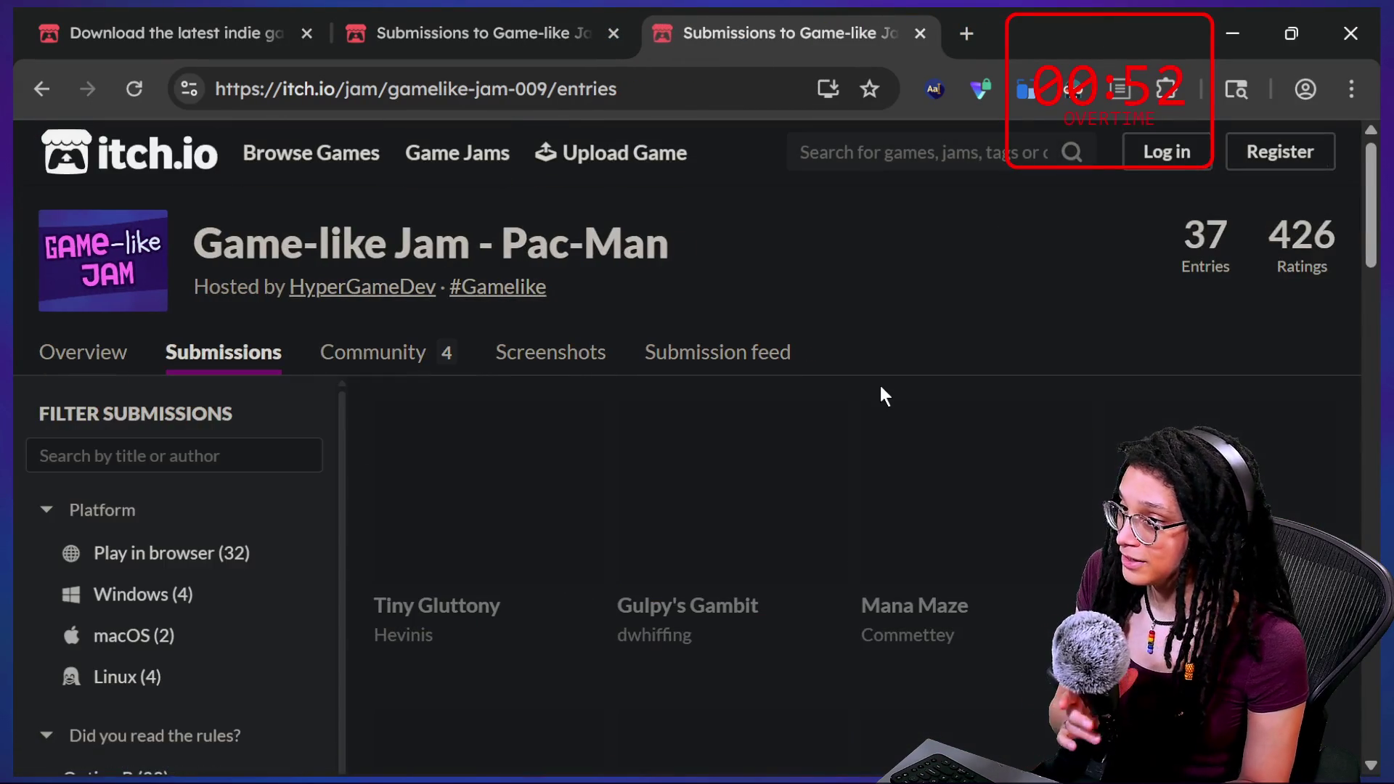
# Browse through all 37 Game-like Jam - Pac-Man submission entries.
pyautogui.scroll(-1, 883, 395)
pyautogui.scroll(-1, 883, 395)
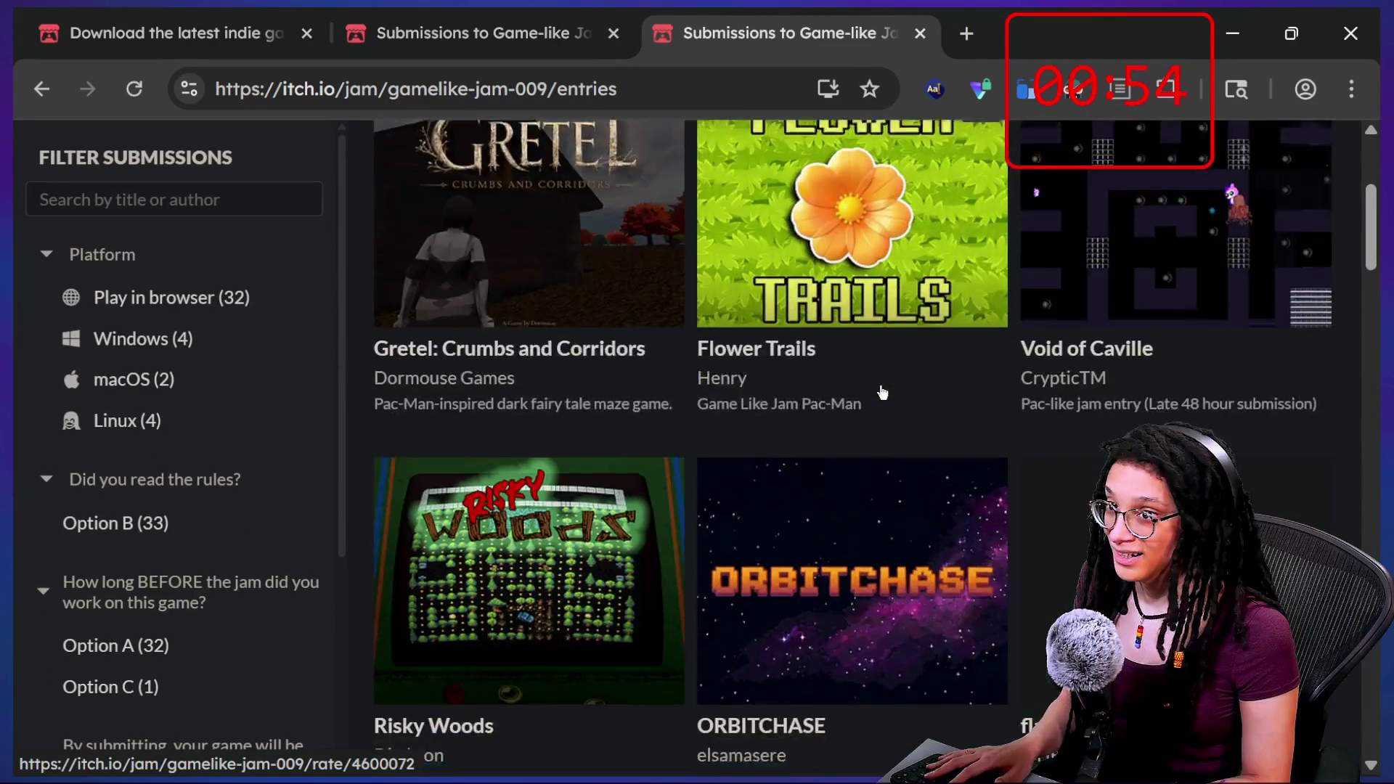
pyautogui.scroll(-3, 883, 392)
pyautogui.keyDown('ctrl'); pyautogui.scroll(-4, 883, 392); pyautogui.keyUp('ctrl')
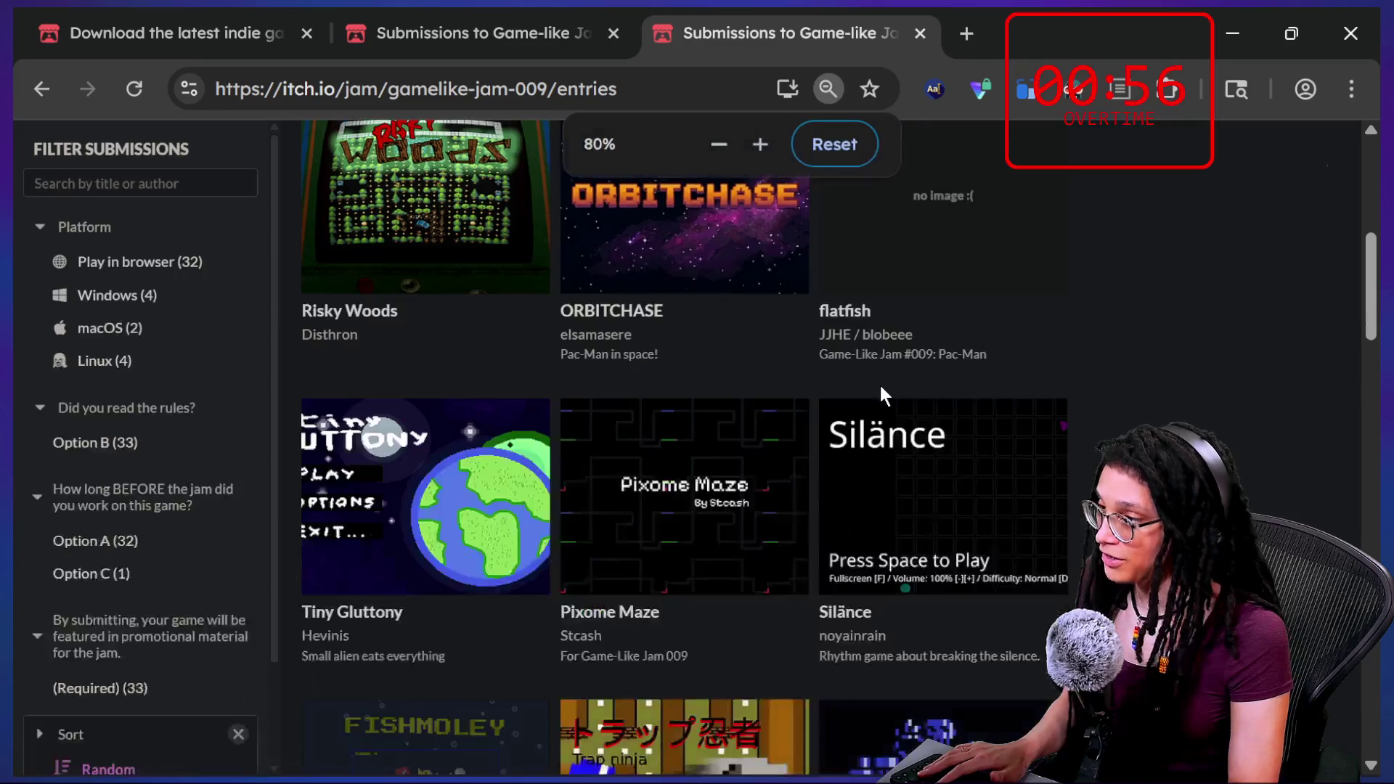
pyautogui.scroll(-4, 882, 392)
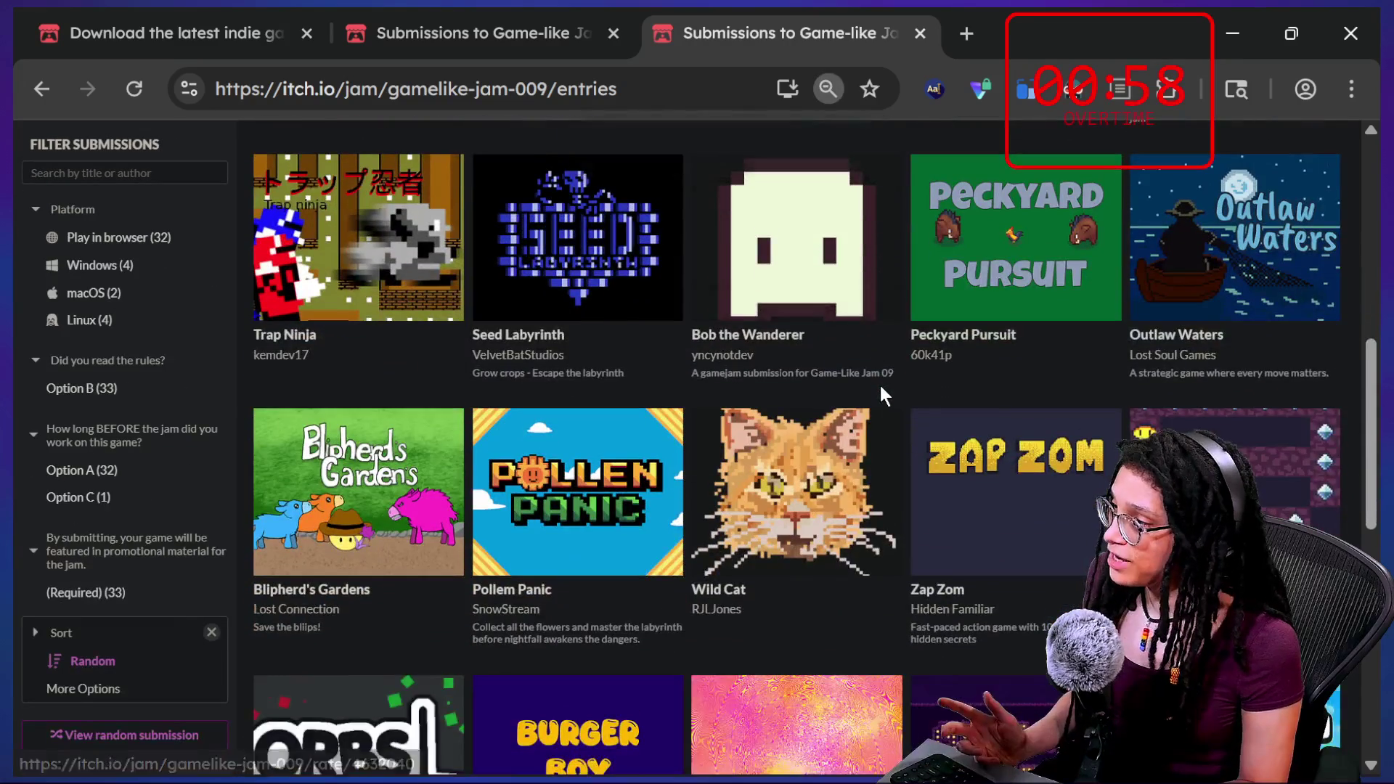
pyautogui.scroll(5, 880, 396)
pyautogui.scroll(-2, 883, 393)
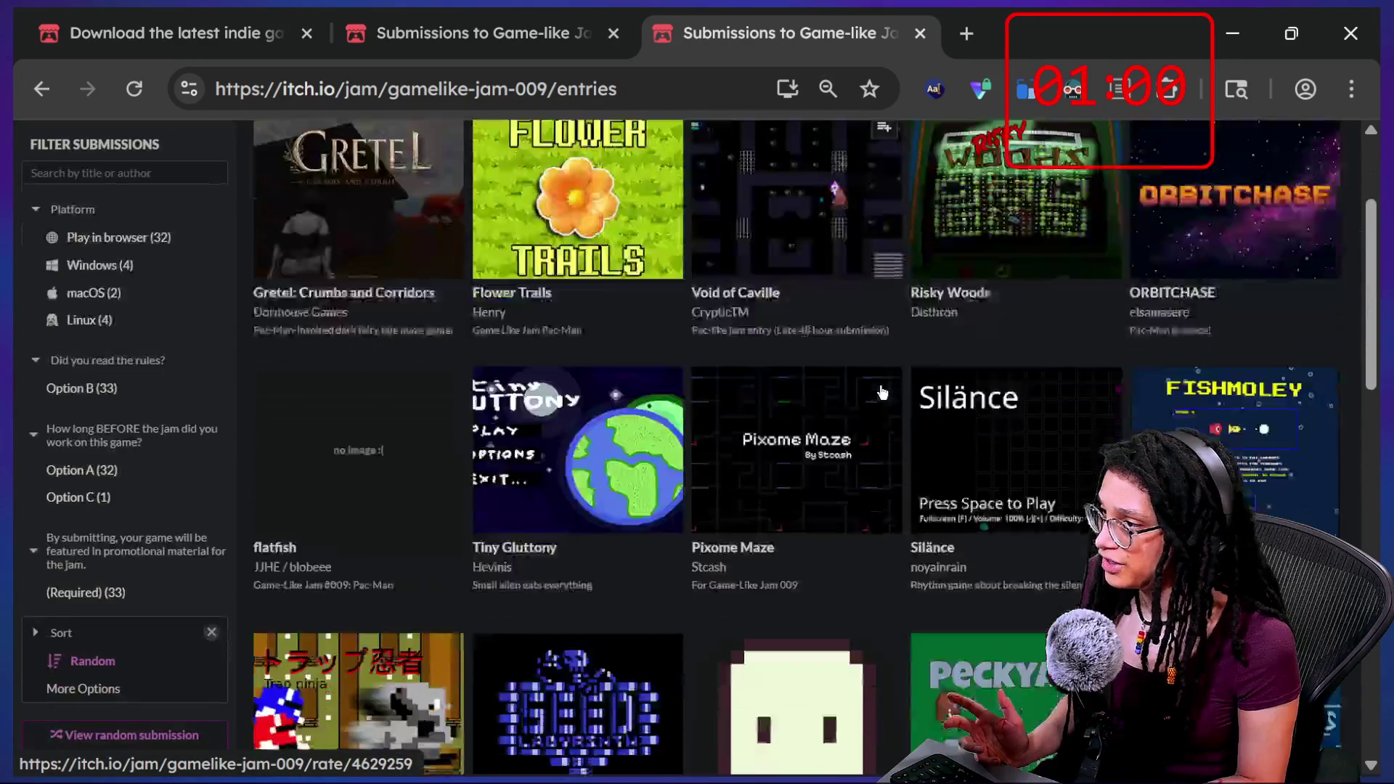
pyautogui.scroll(-10, 882, 392)
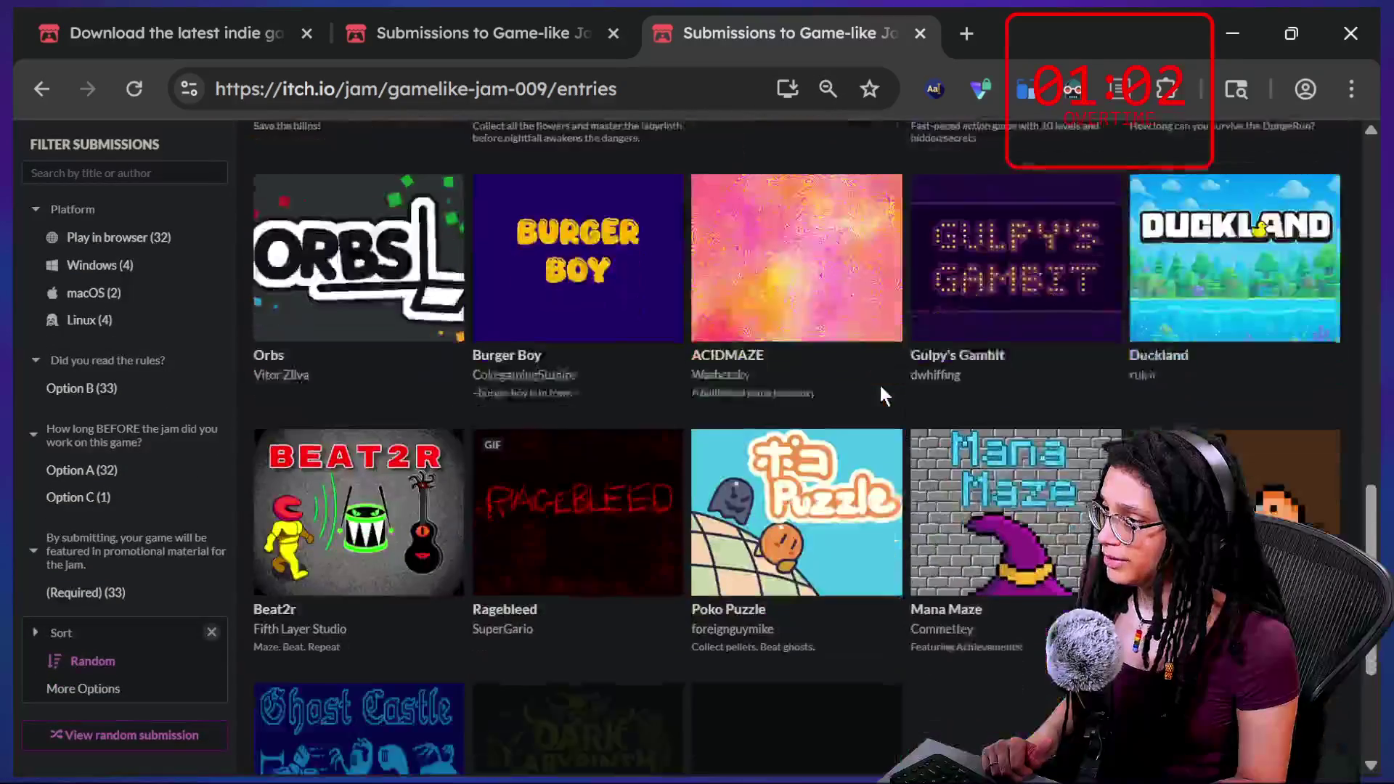
pyautogui.scroll(-5, 880, 385)
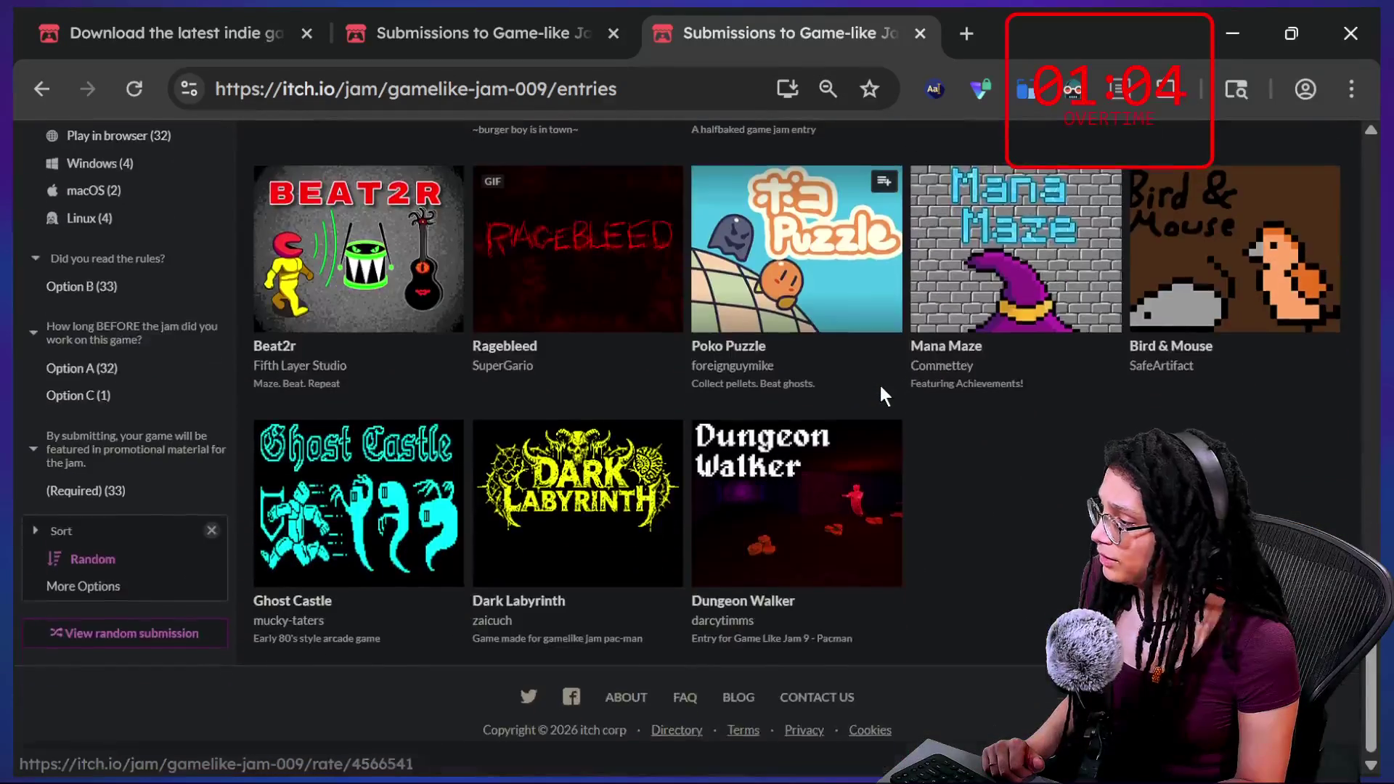
pyautogui.scroll(6, 880, 385)
pyautogui.scroll(15, 880, 386)
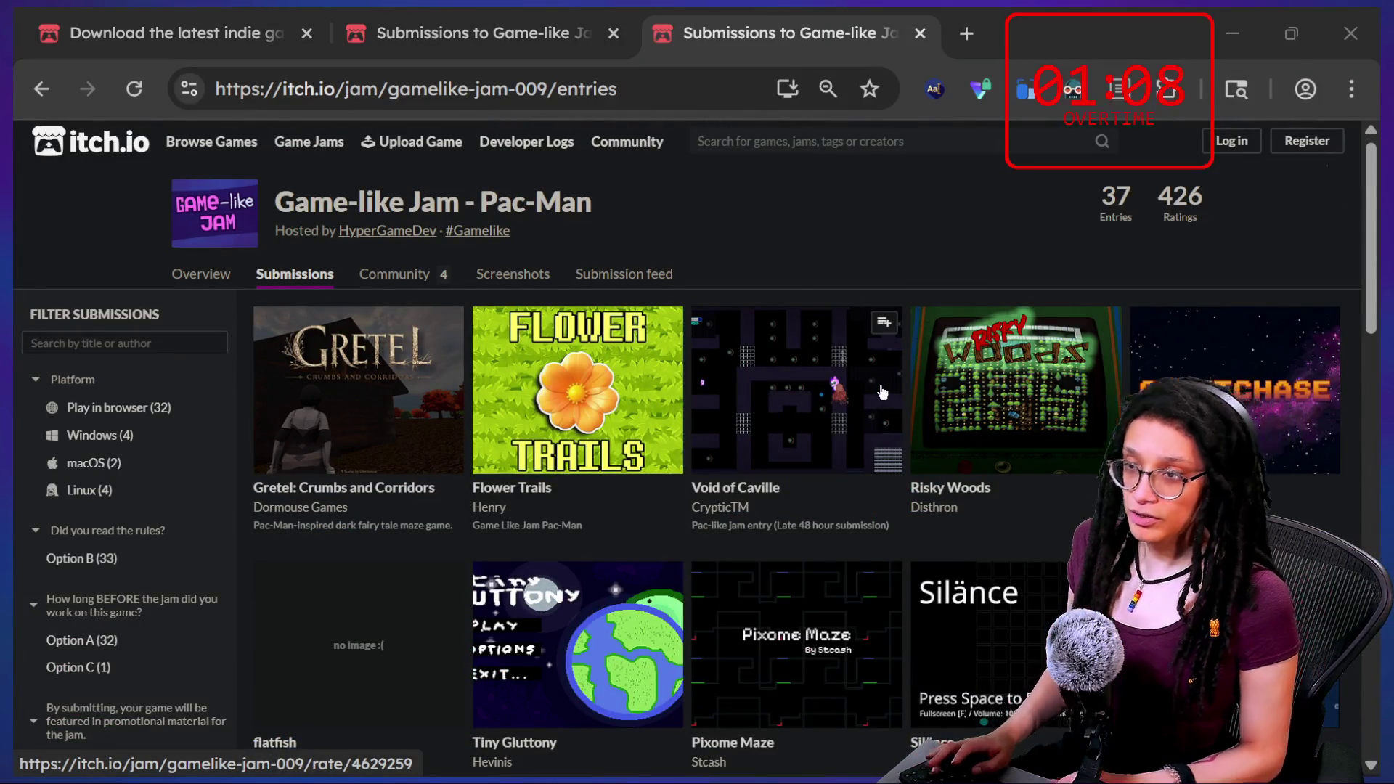
pyautogui.hotkey('alt', 'Tab')
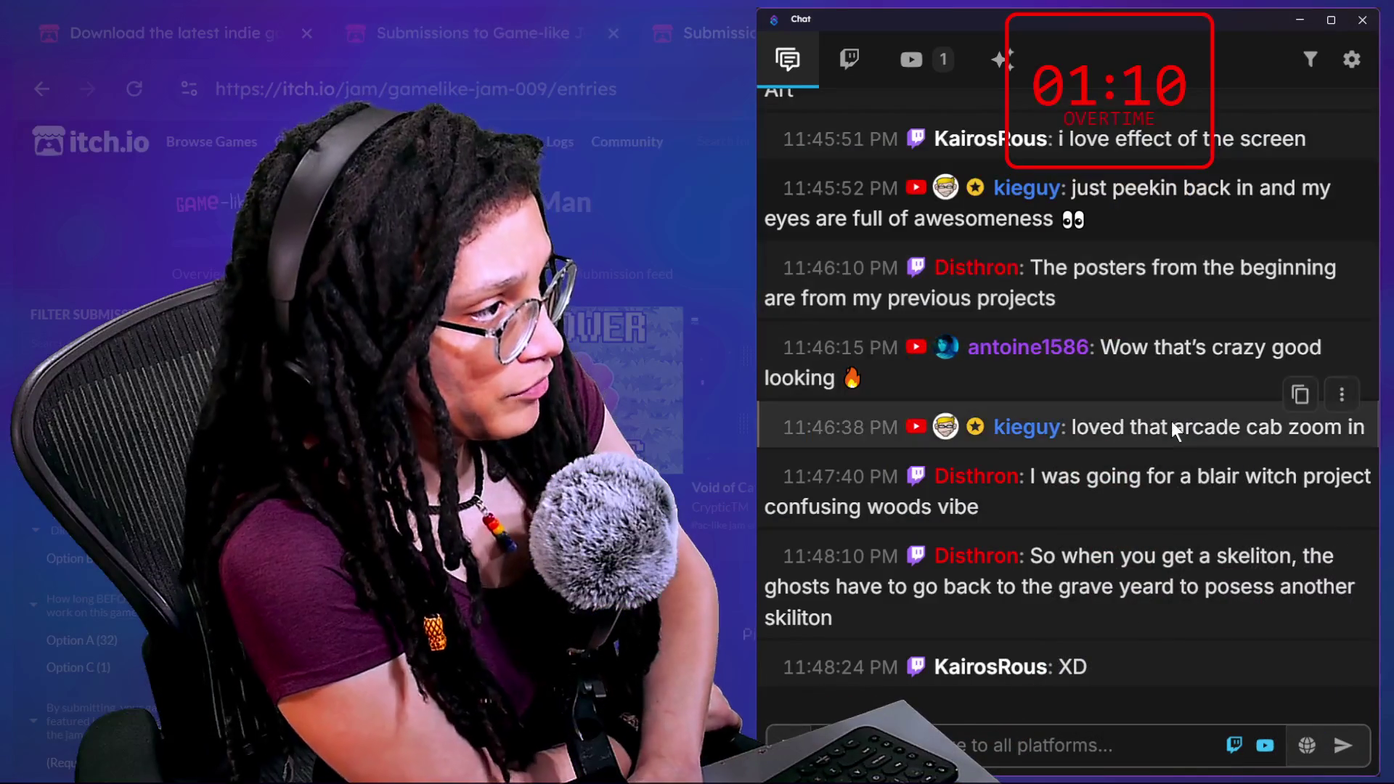
pyautogui.scroll(1, 1171, 421)
pyautogui.scroll(5, 1171, 421)
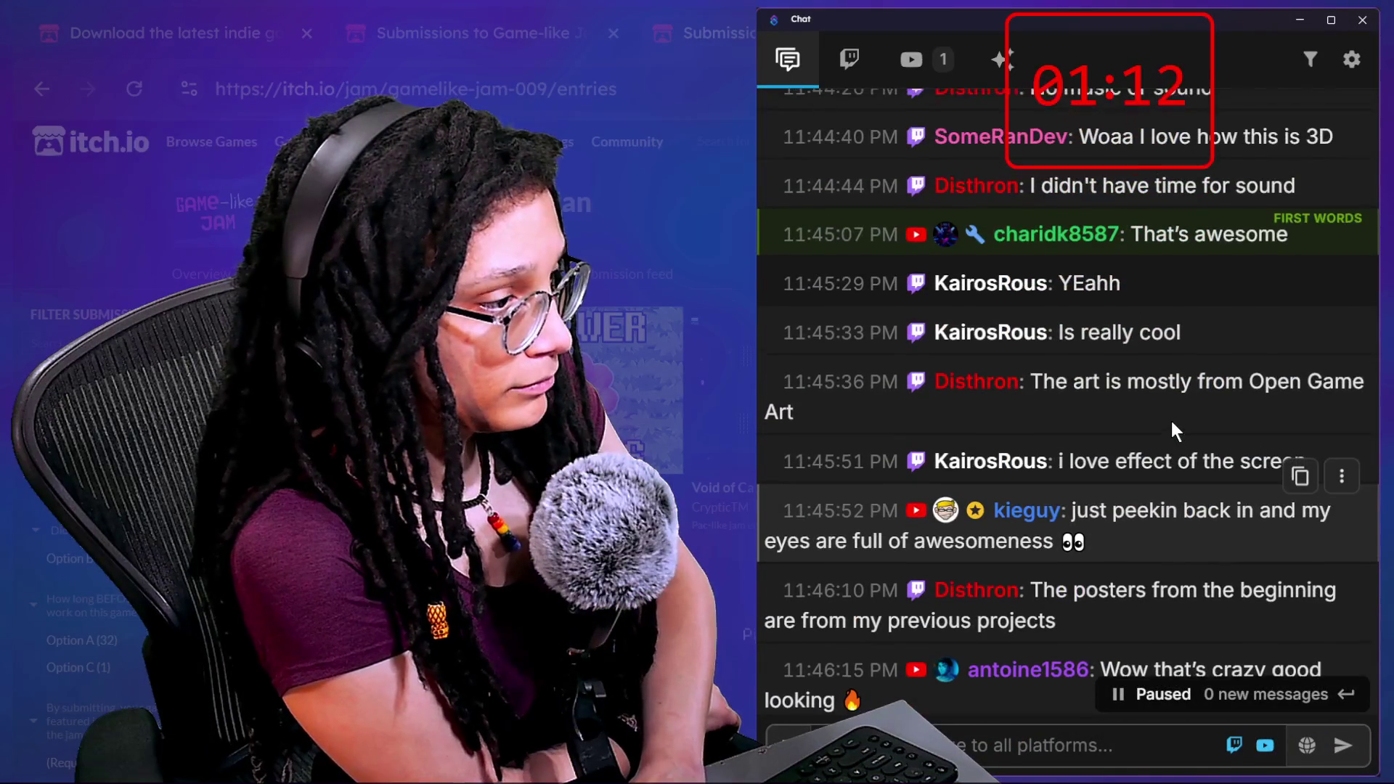
pyautogui.scroll(-3, 1172, 424)
pyautogui.scroll(8, 1171, 424)
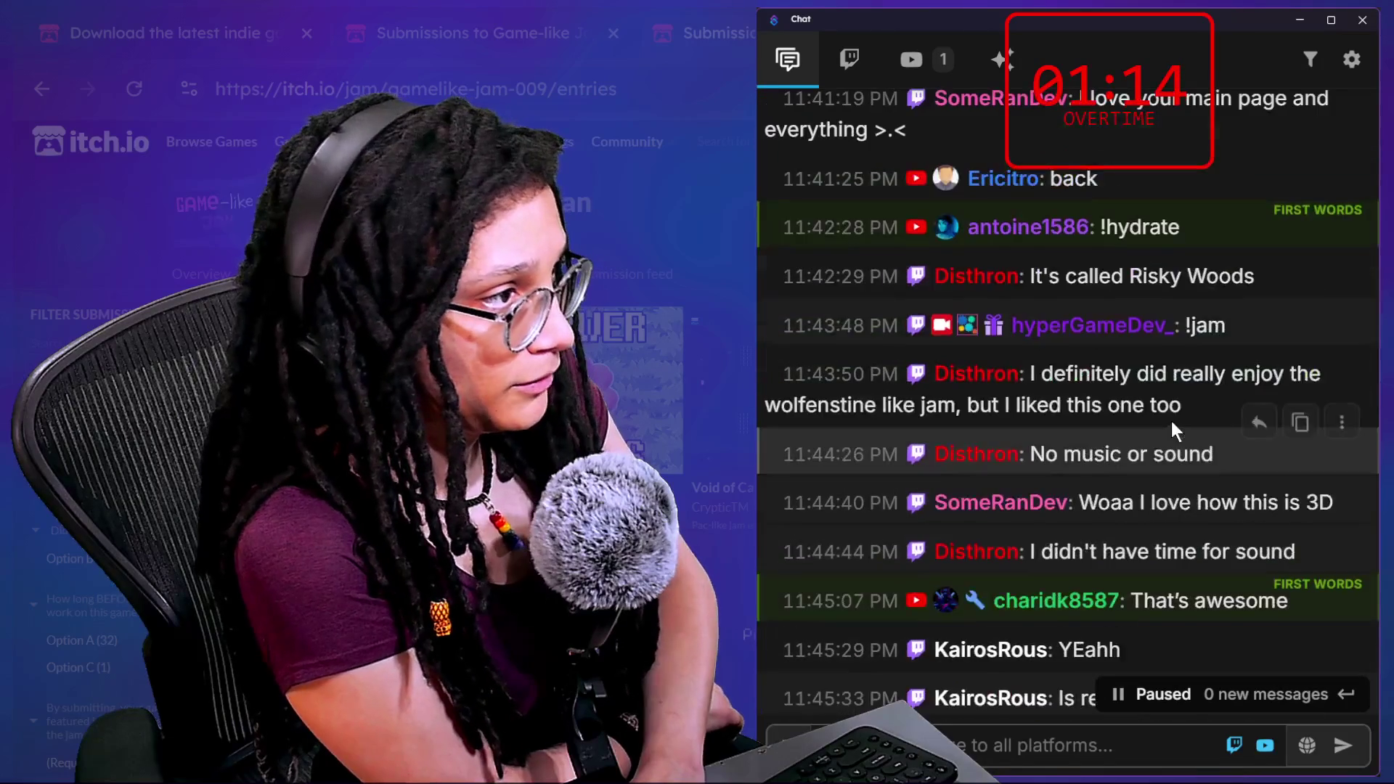
pyautogui.scroll(6, 1170, 421)
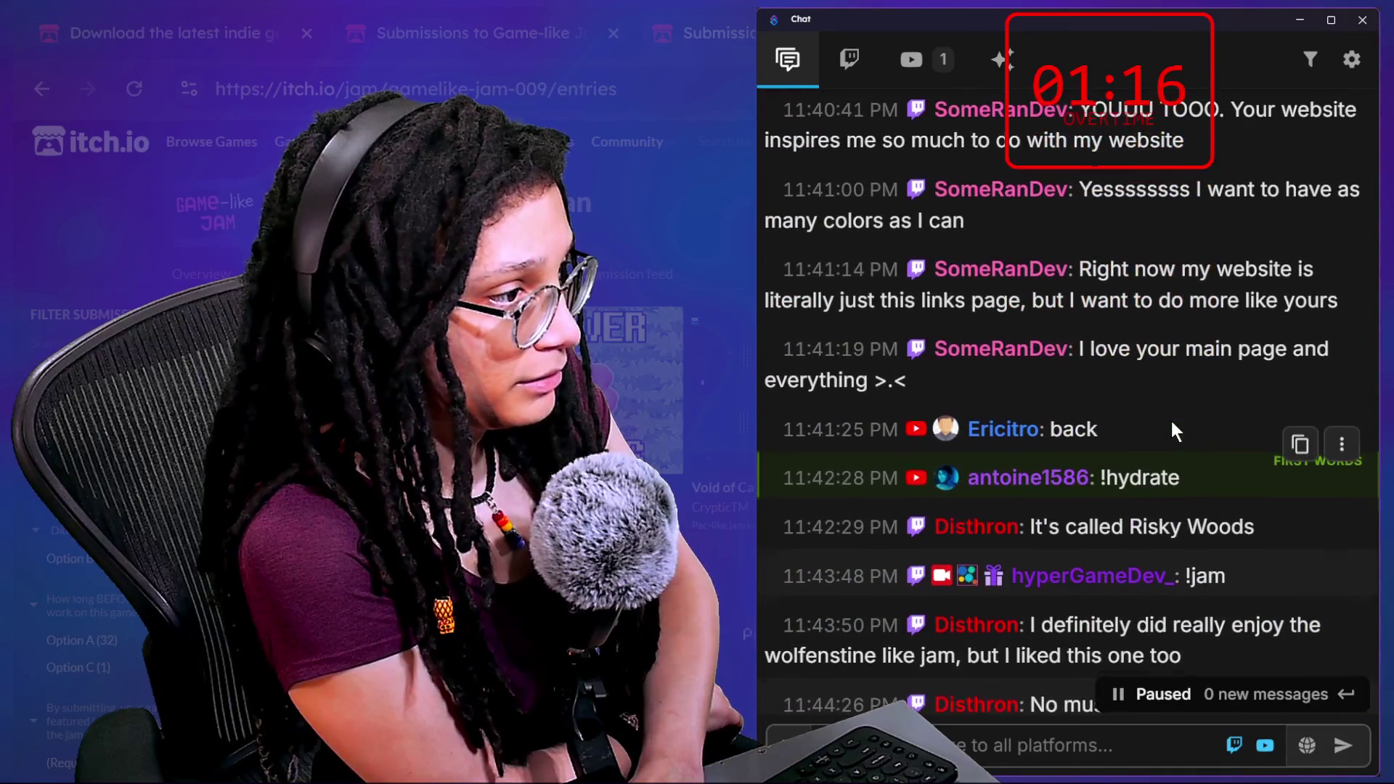
pyautogui.scroll(-10, 1172, 425)
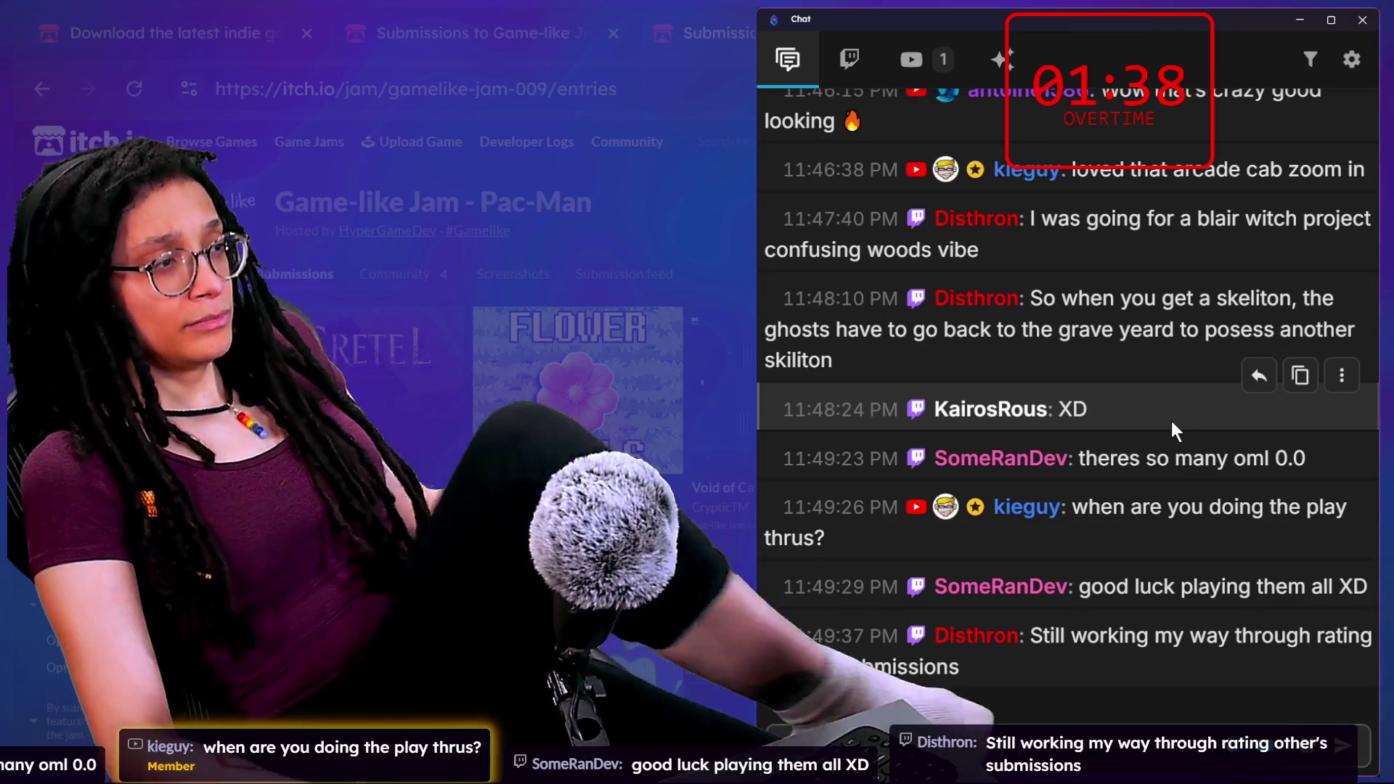
pyautogui.scroll(-3, 377, 407)
pyautogui.scroll(3, 378, 407)
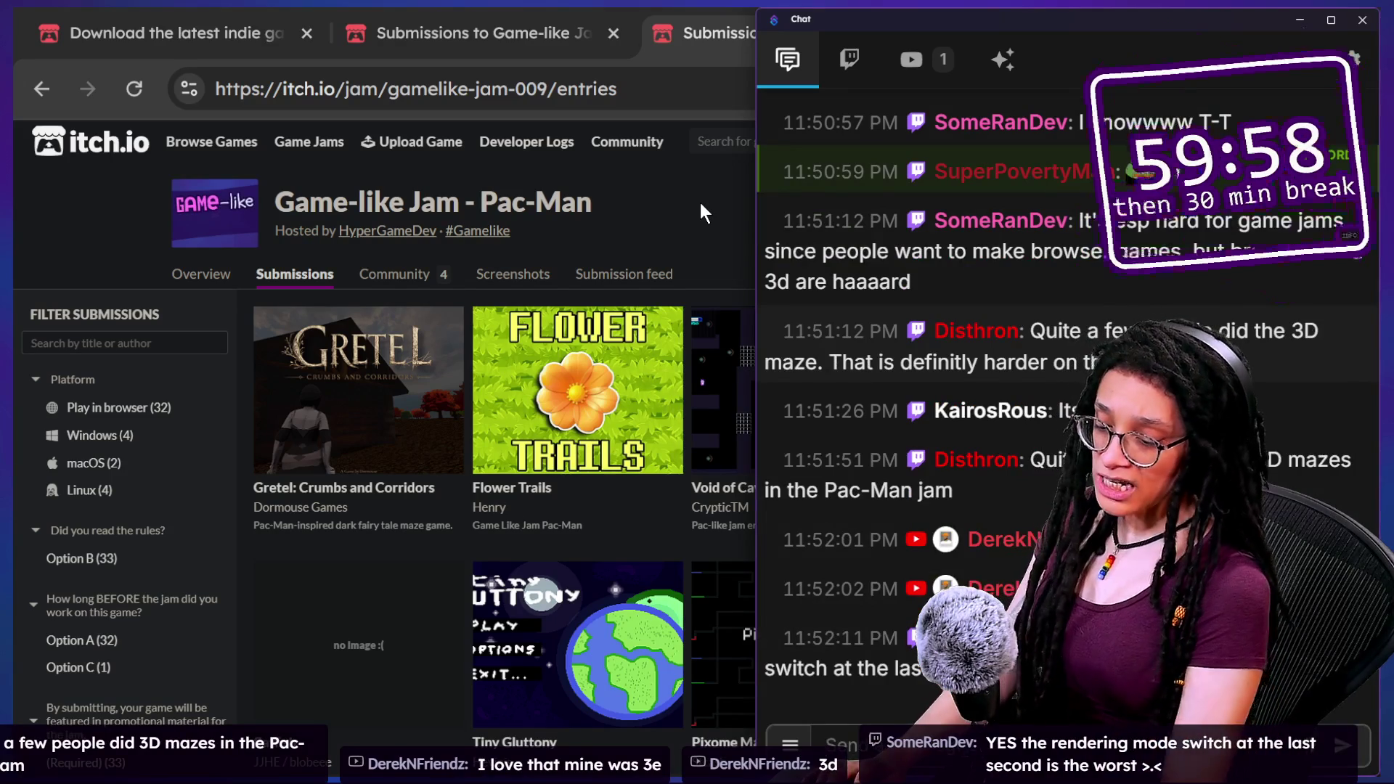
# Post a =====BOOKMARK====== divider message in the stream chat.
pyautogui.click(700, 203)
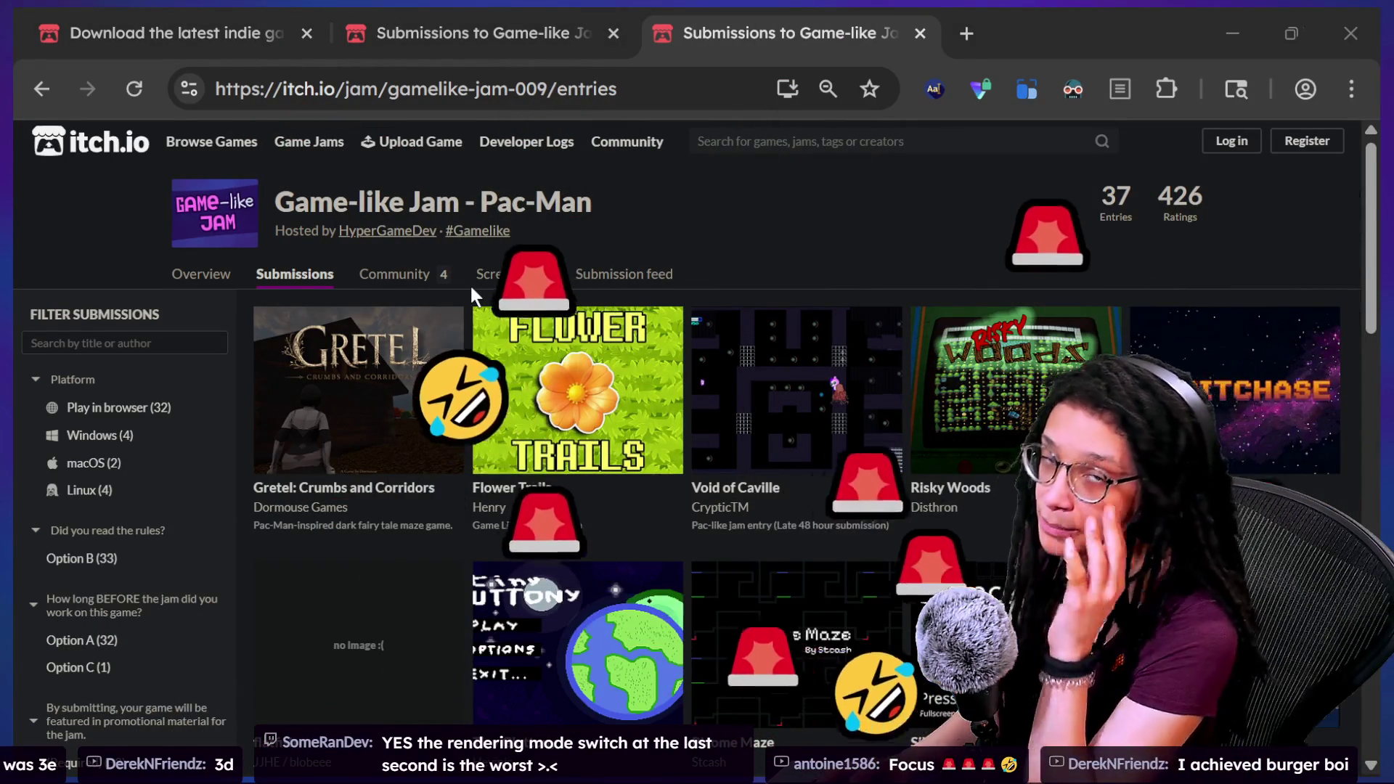
pyautogui.hotkey('alt', 'Tab')
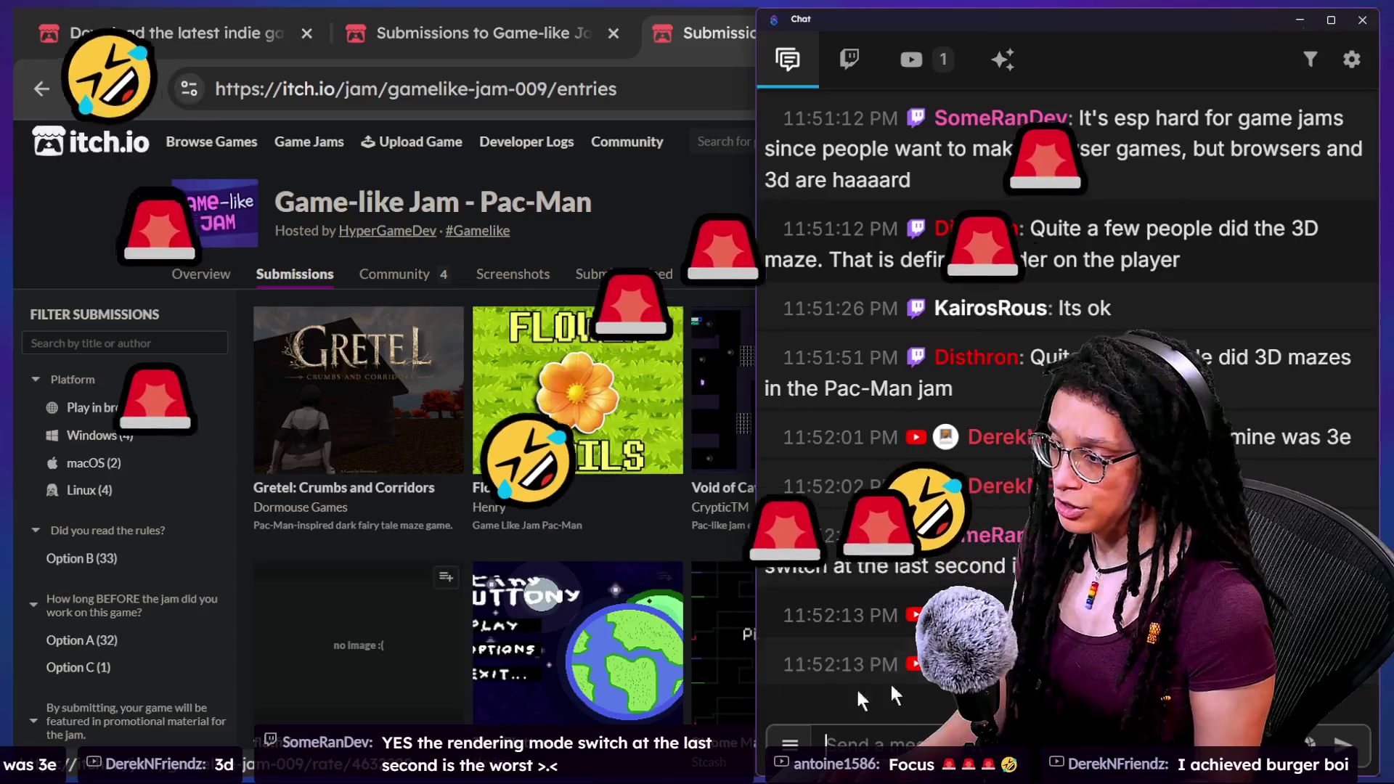
pyautogui.write('---------')
pyautogui.press('BackSpace')
pyautogui.press('BackSpace')
pyautogui.press('BackSpace')
pyautogui.write('=====BOOK')
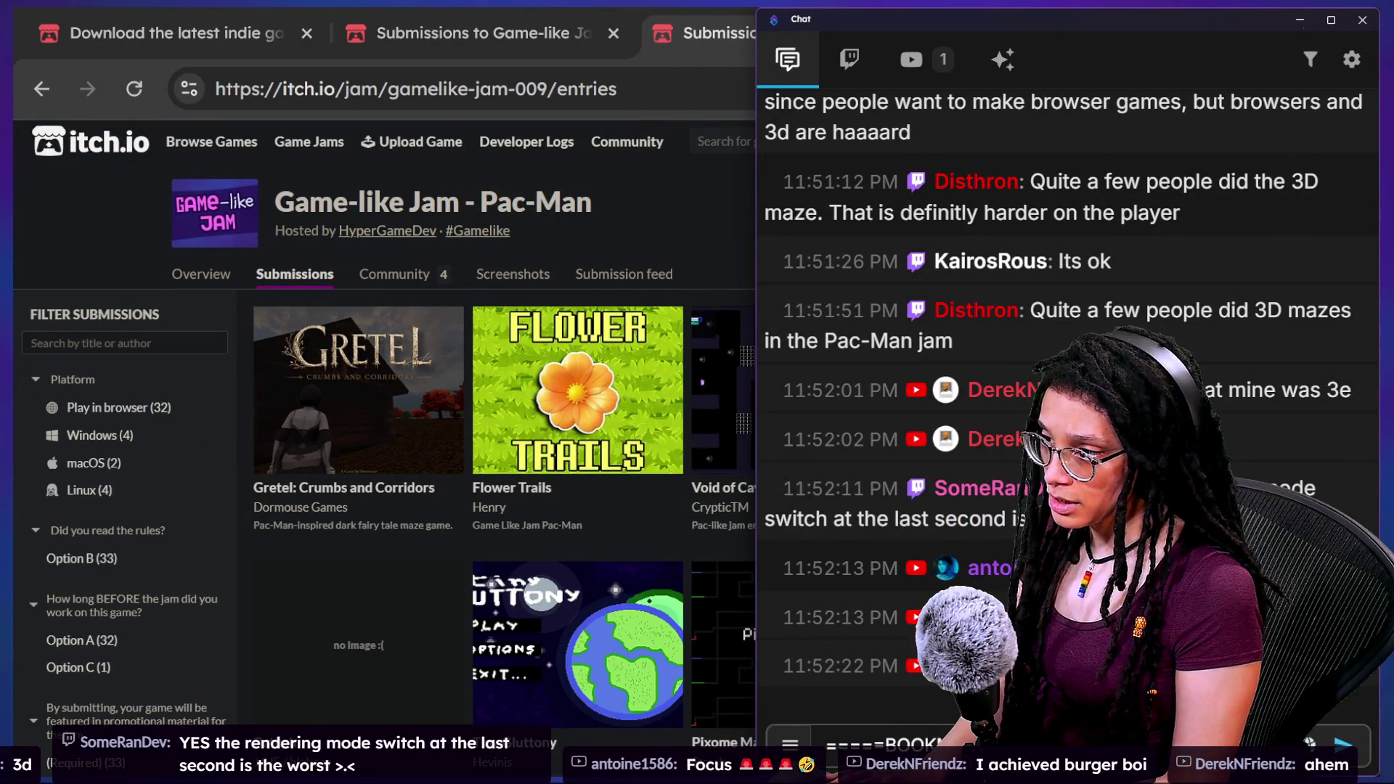
pyautogui.press('Return')
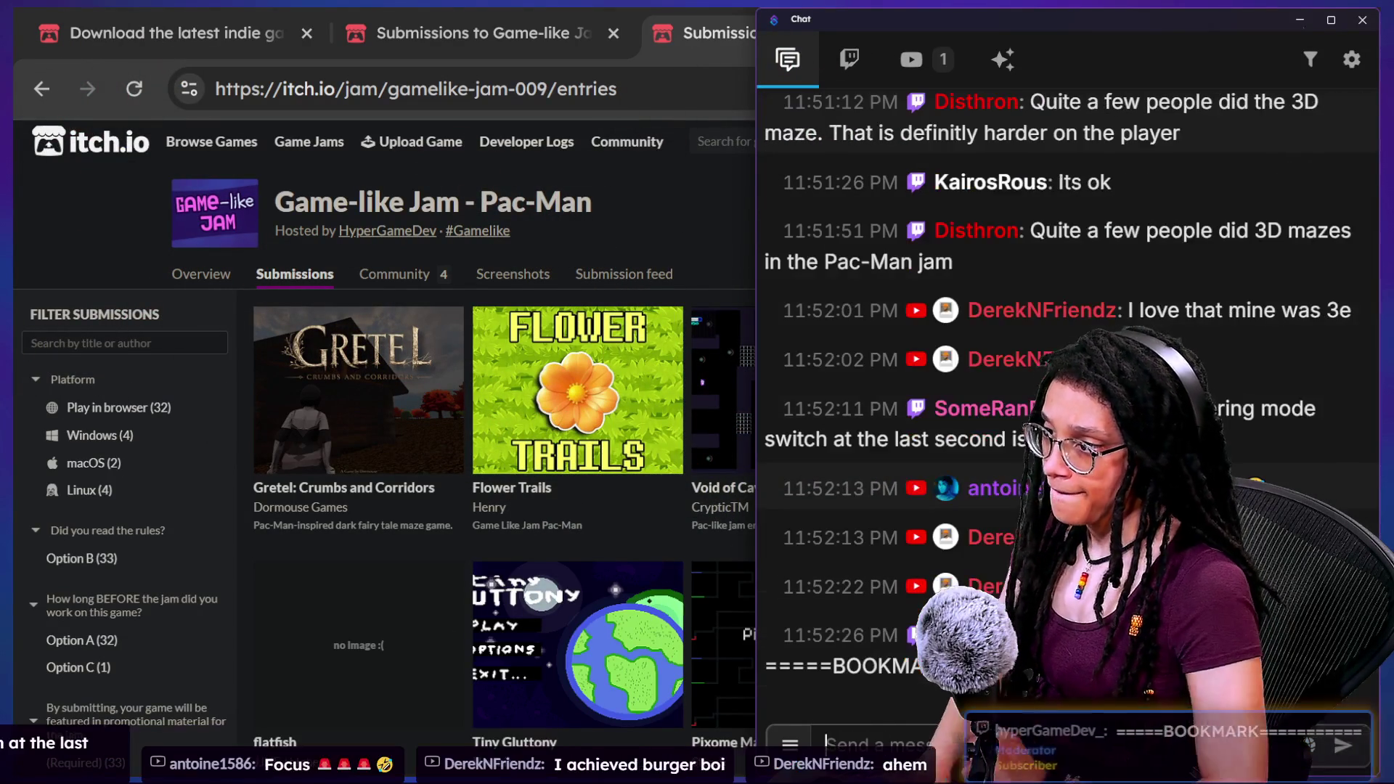
# Bring the Godot editor to the front.
pyautogui.click(62, 201)
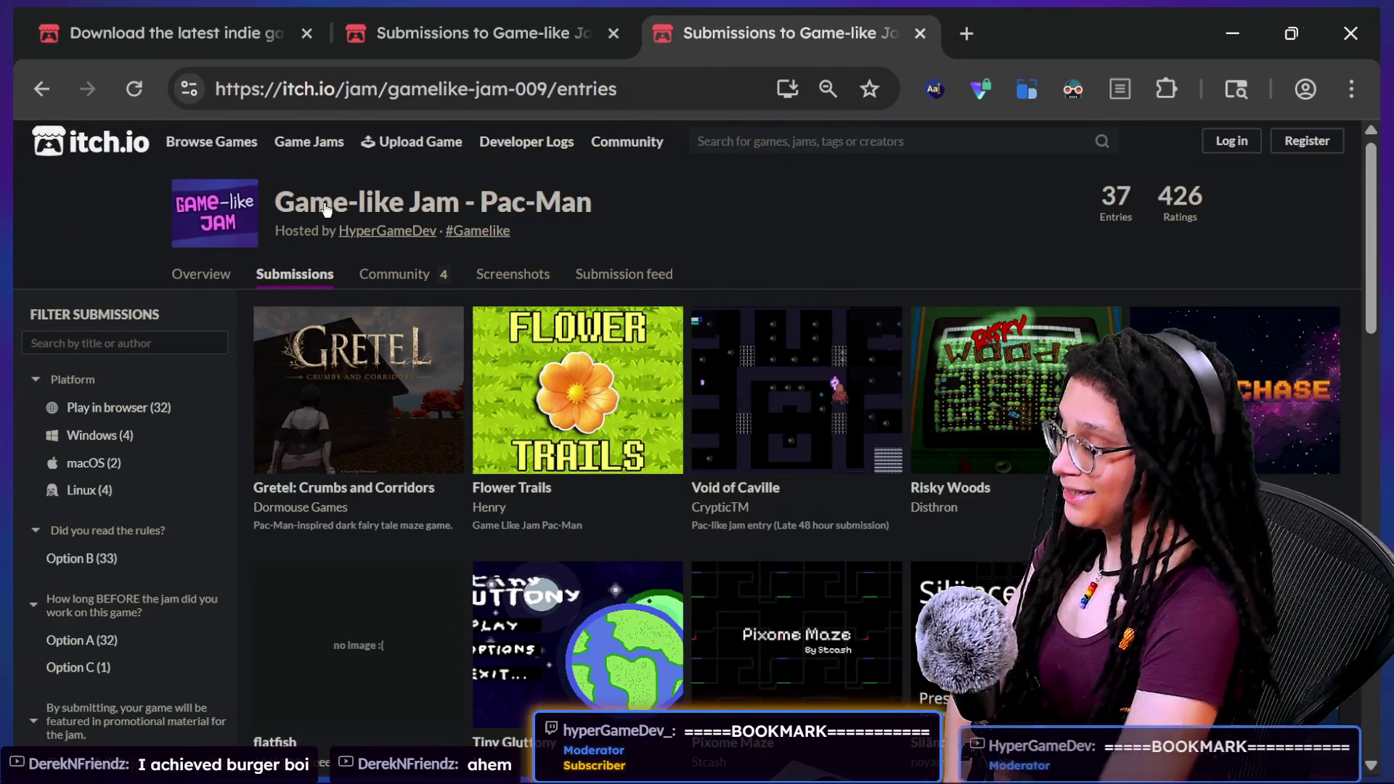
pyautogui.hotkey('alt', 'Tab')
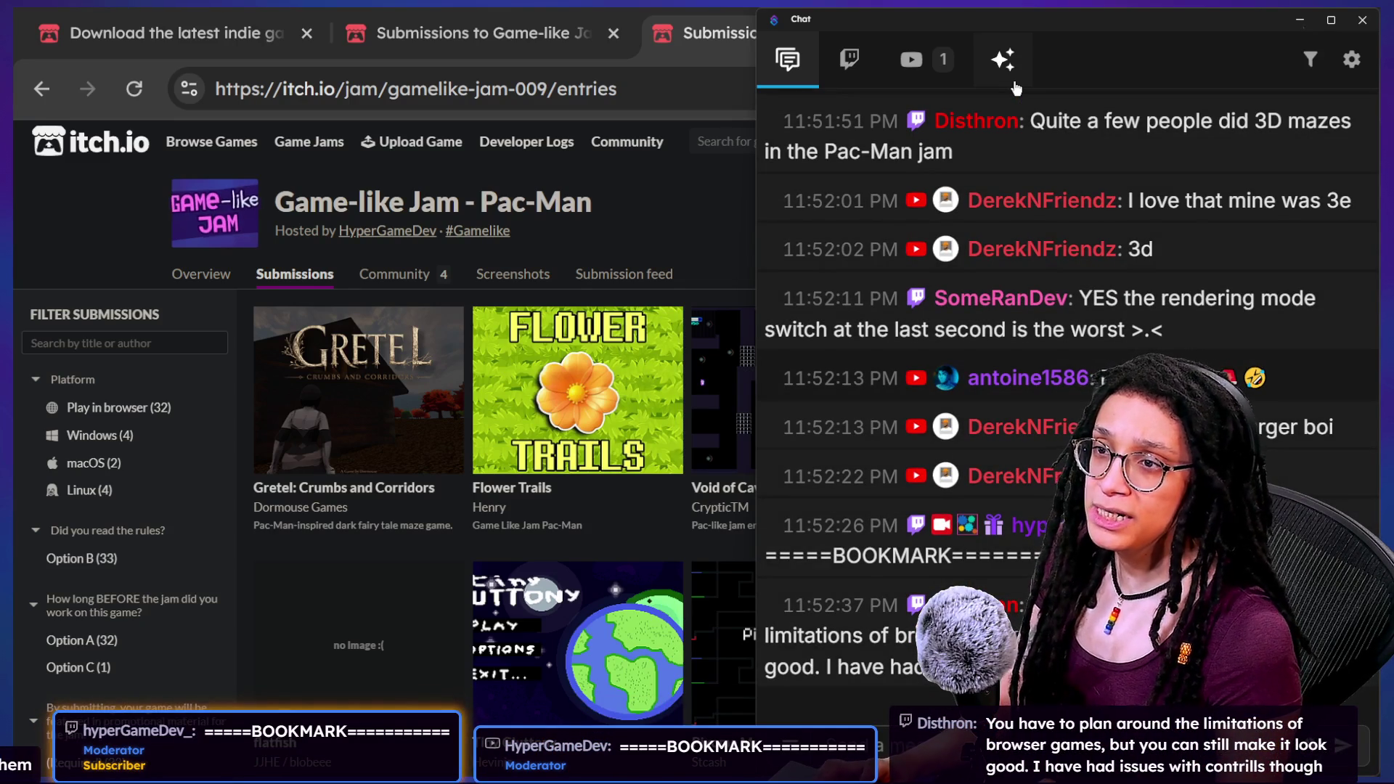
pyautogui.hotkey('alt', 'Tab')
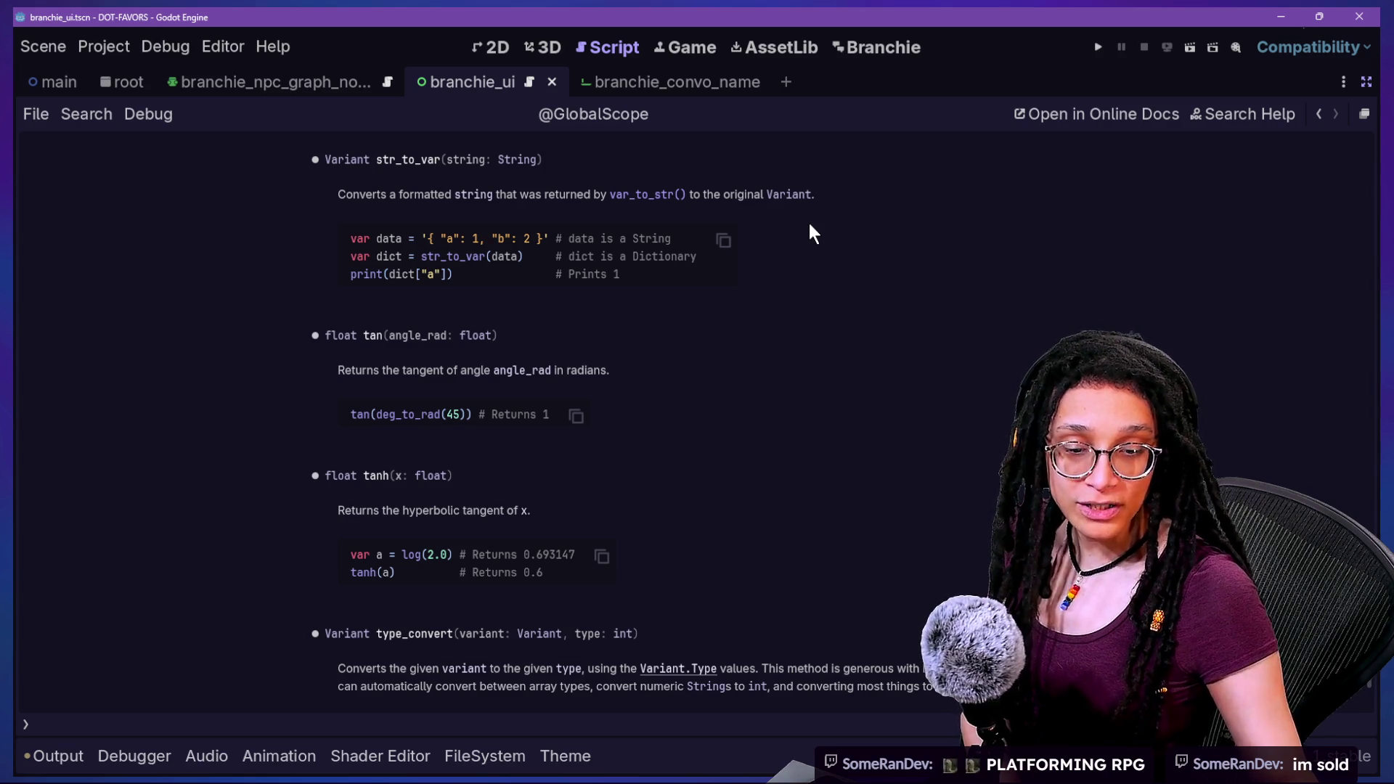
# Open the Branchie plugin screen and add NPC node Node 25 to the graph.
pyautogui.click(862, 38)
pyautogui.click(712, 166)
pyautogui.write('ergwergerg ergsgf wr')
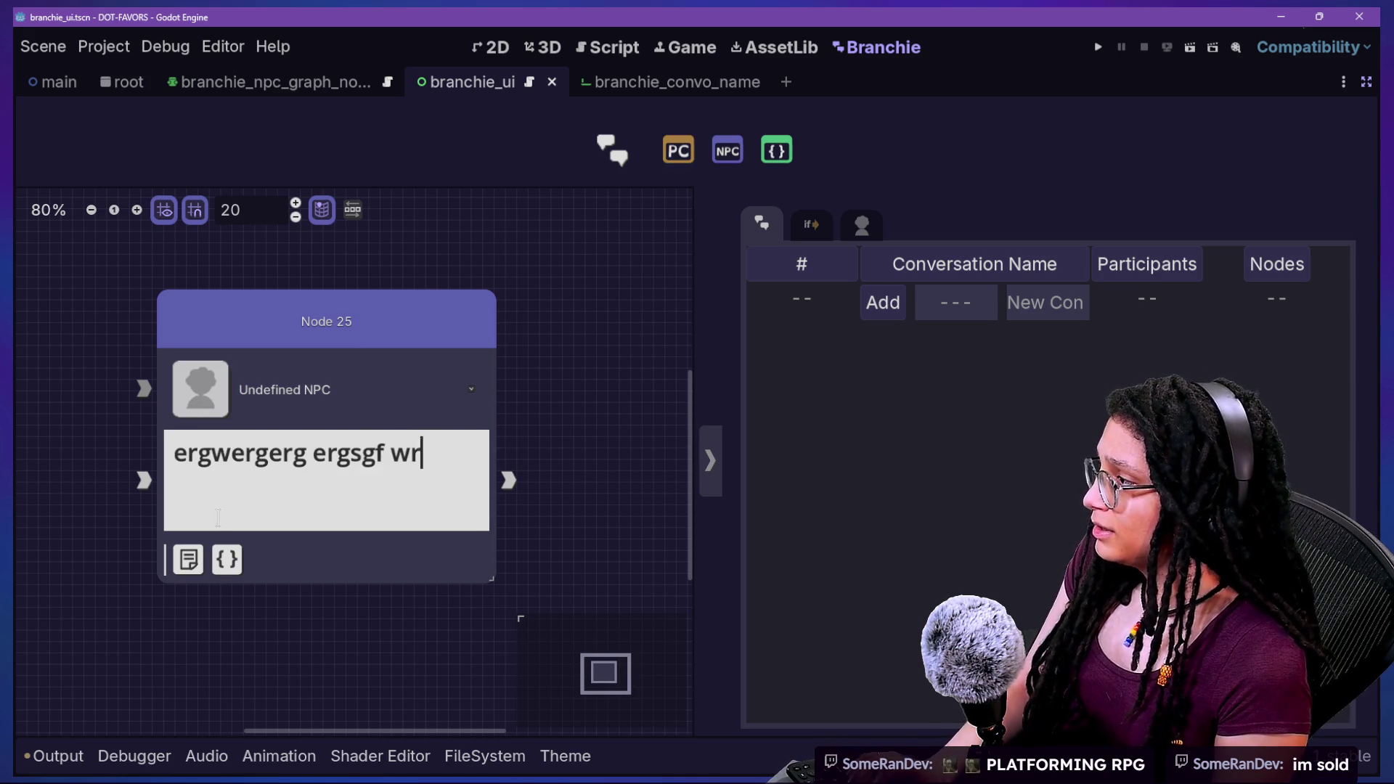
# Append 'f ra' to Node 25's dialogue, expand its Note and Script sections, and add Node 26.
pyautogui.write('f ra')
pyautogui.moveTo(211, 557); pyautogui.dragTo(206, 556)
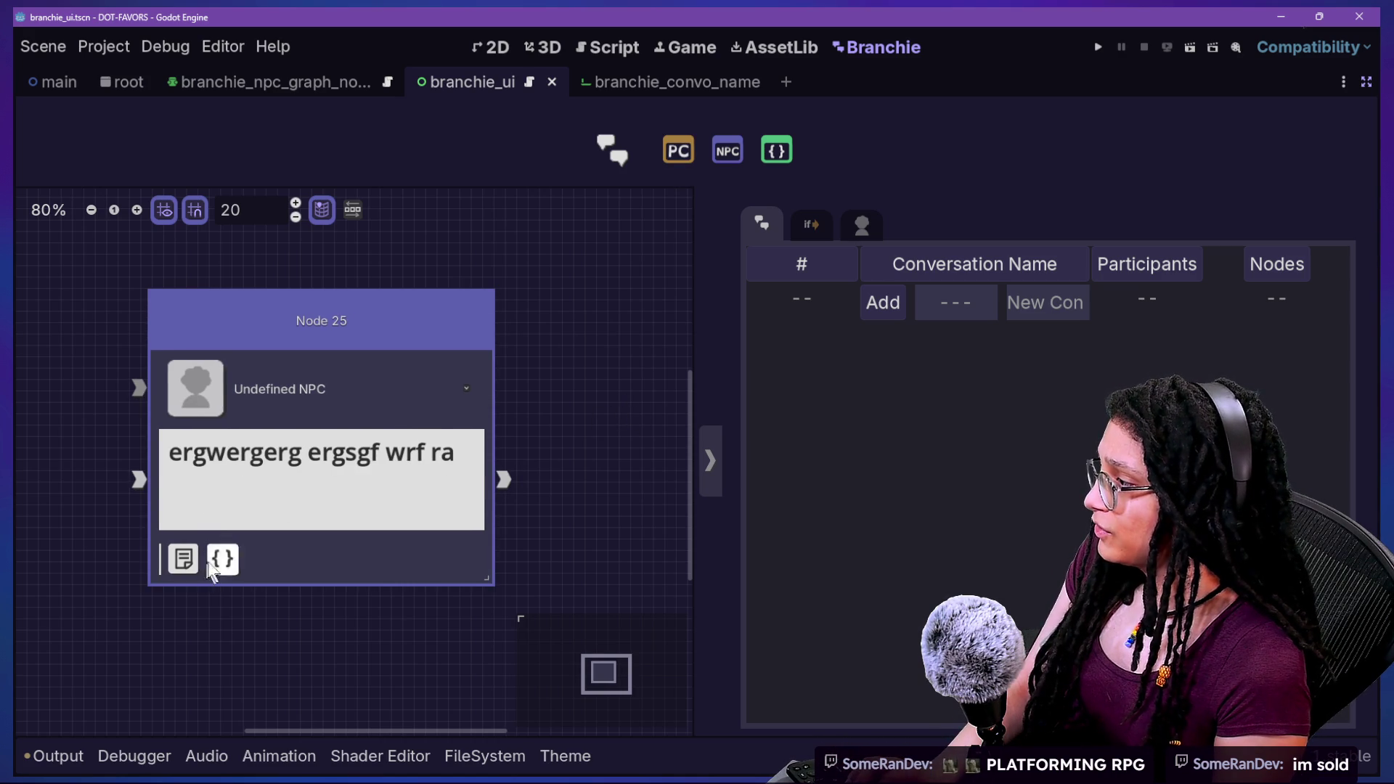
pyautogui.click(222, 558)
pyautogui.click(183, 570)
pyautogui.write('rgergergerg')
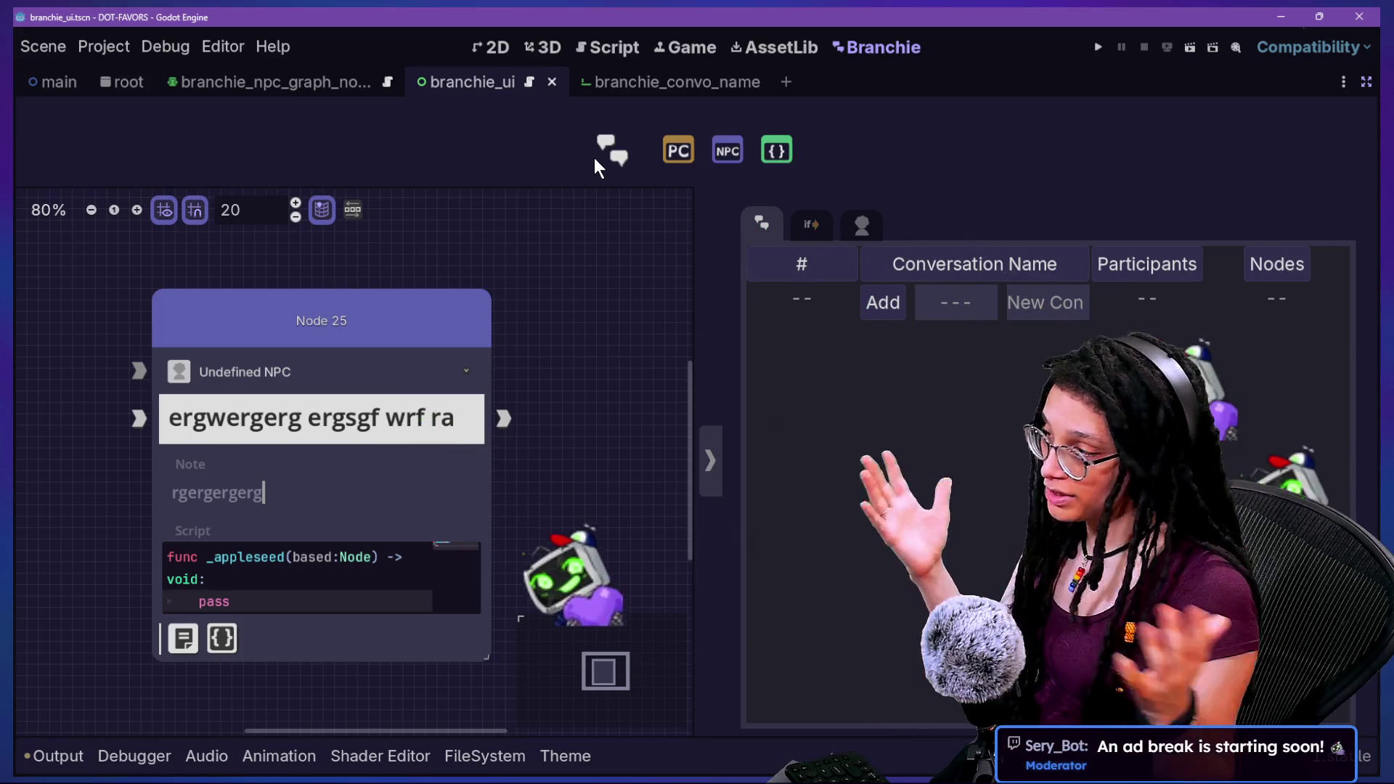
pyautogui.click(729, 153)
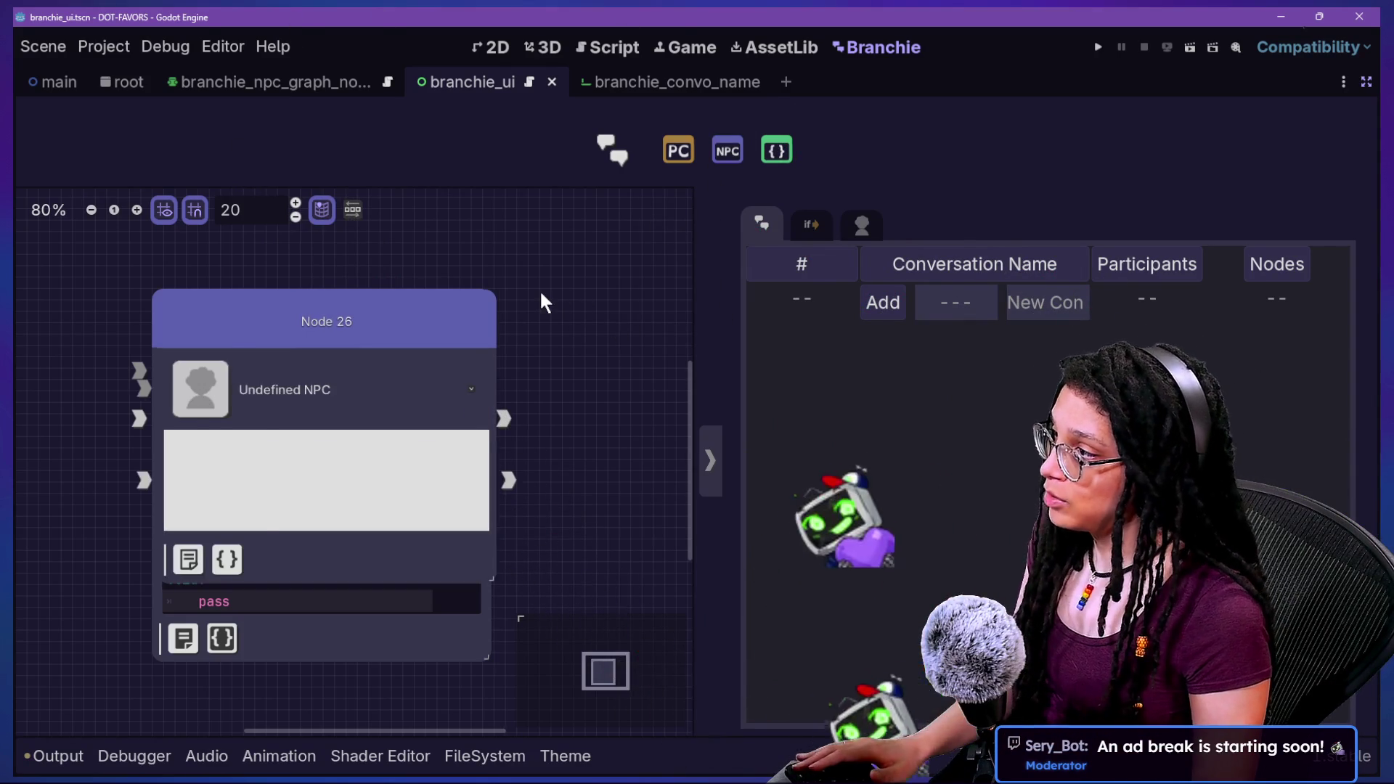
# Arrange Node 25 and Node 26 side by side and enter 'dfgdsgs' as Node 26's dialogue.
pyautogui.scroll(-2, 535, 290)
pyautogui.moveTo(531, 291); pyautogui.dragTo(696, 274)
pyautogui.moveTo(376, 318); pyautogui.dragTo(150, 357)
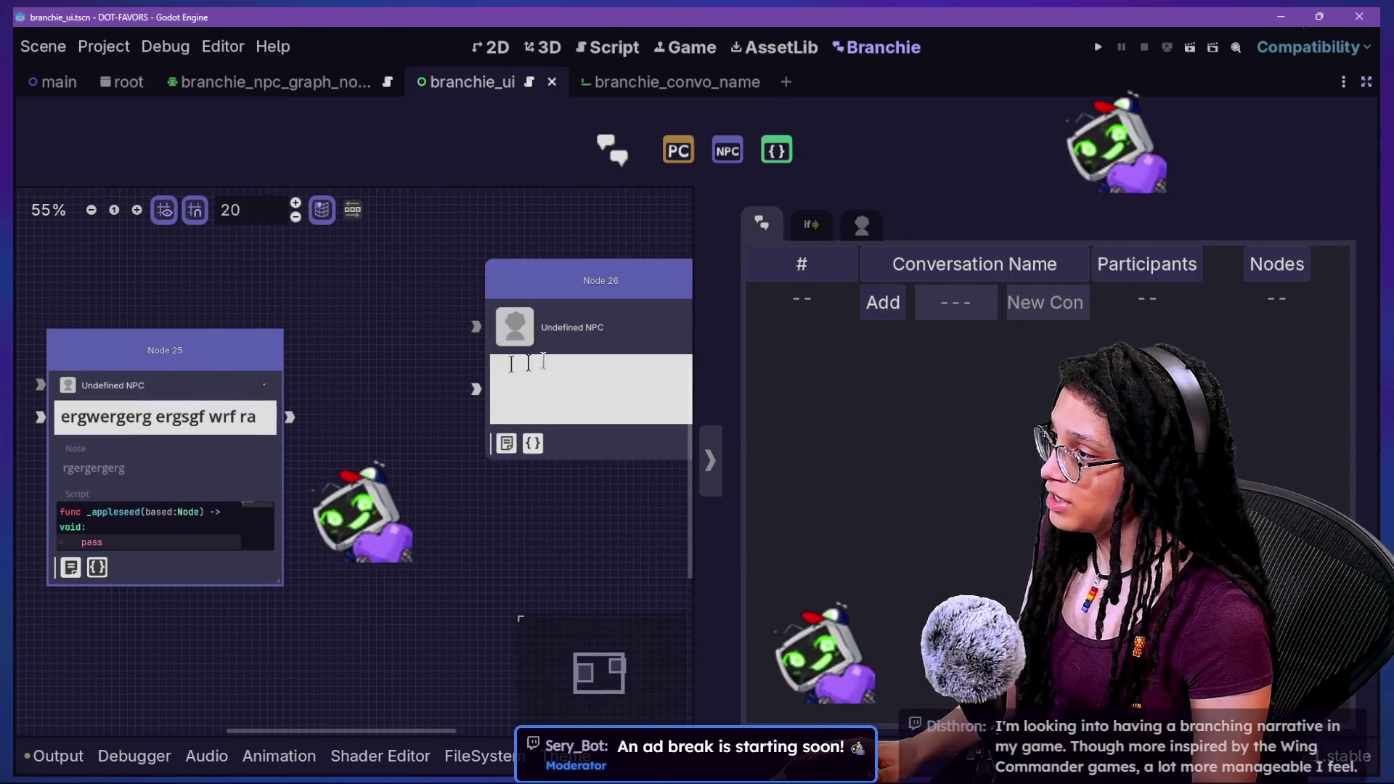
pyautogui.moveTo(629, 287); pyautogui.dragTo(539, 270)
pyautogui.click(508, 382)
pyautogui.write('dfgdsgs')
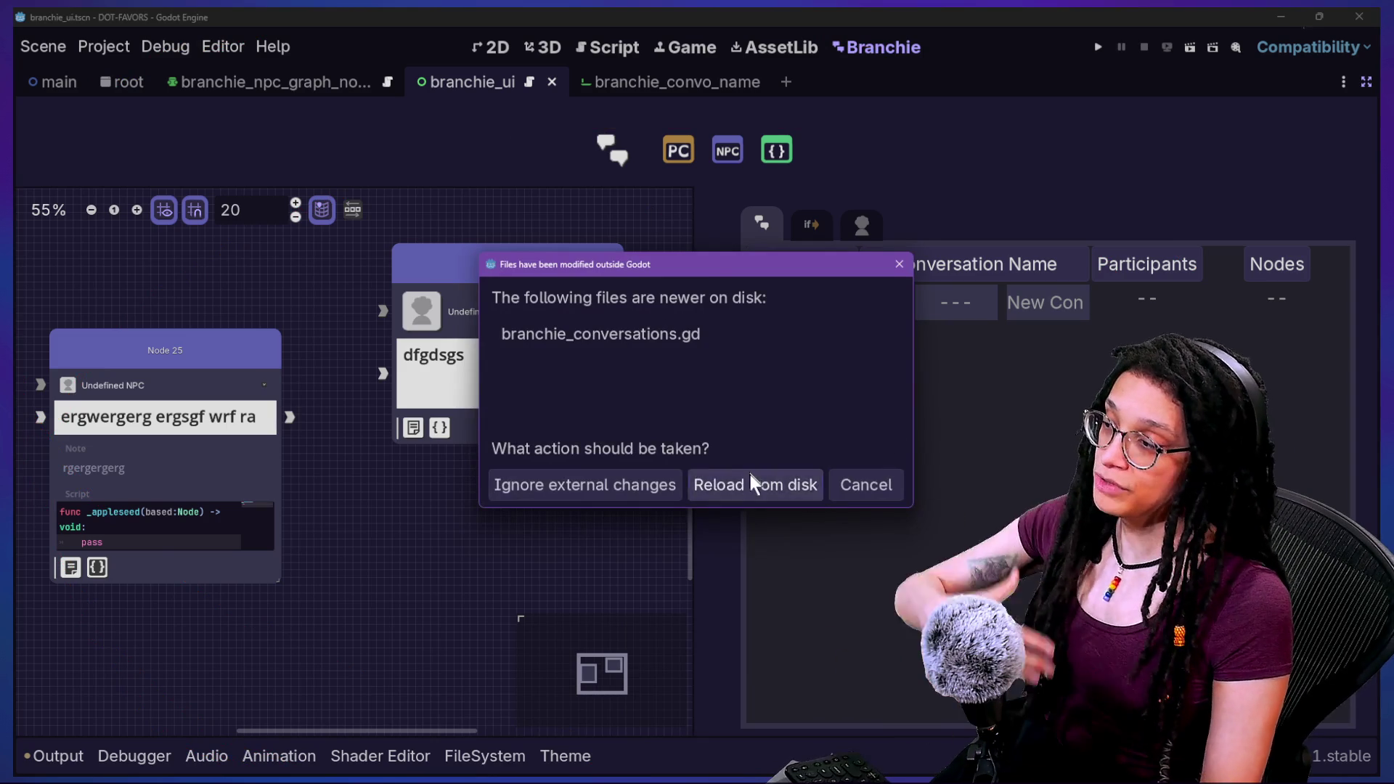
# Reload branchie_conversations.gd from disk and view the branchie_ui scene in the 2D editor.
pyautogui.click(752, 484)
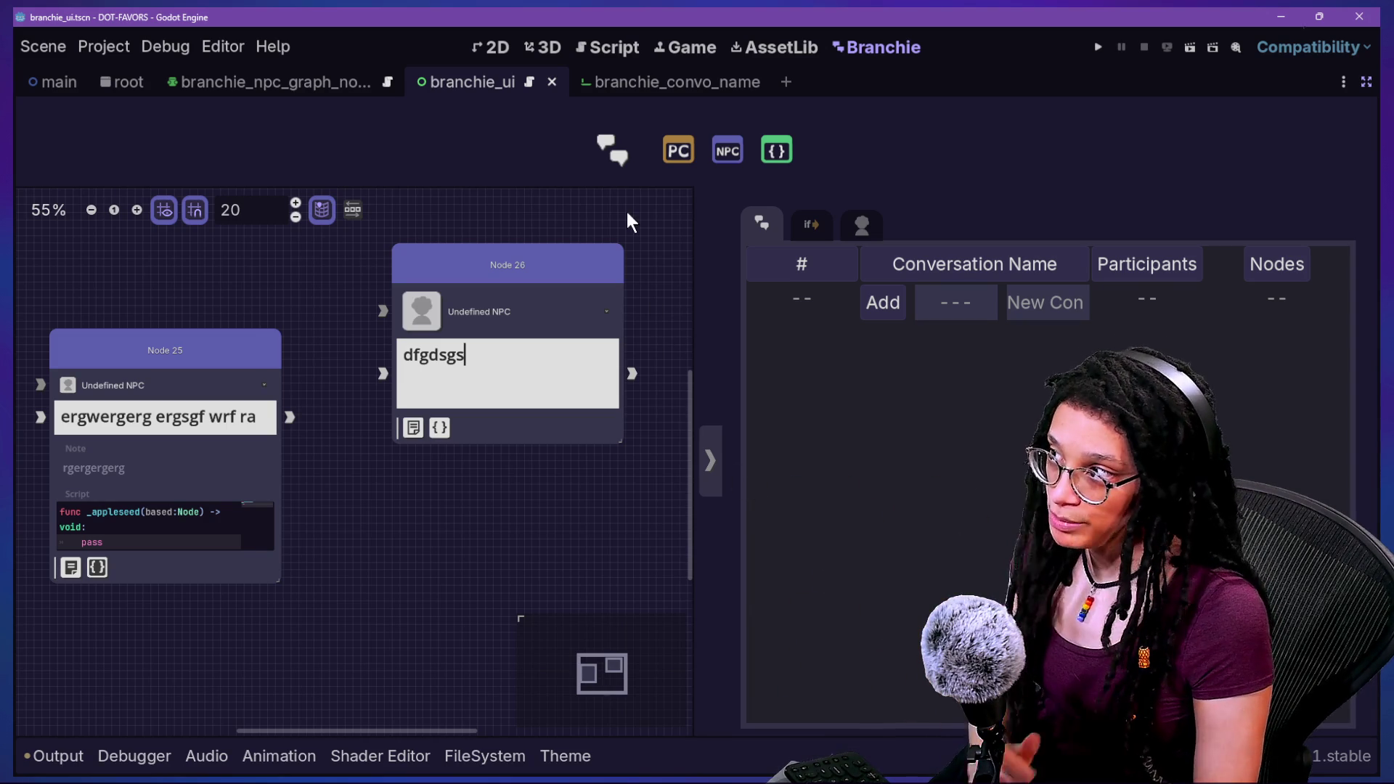
pyautogui.click(621, 50)
pyautogui.click(541, 47)
pyautogui.click(497, 47)
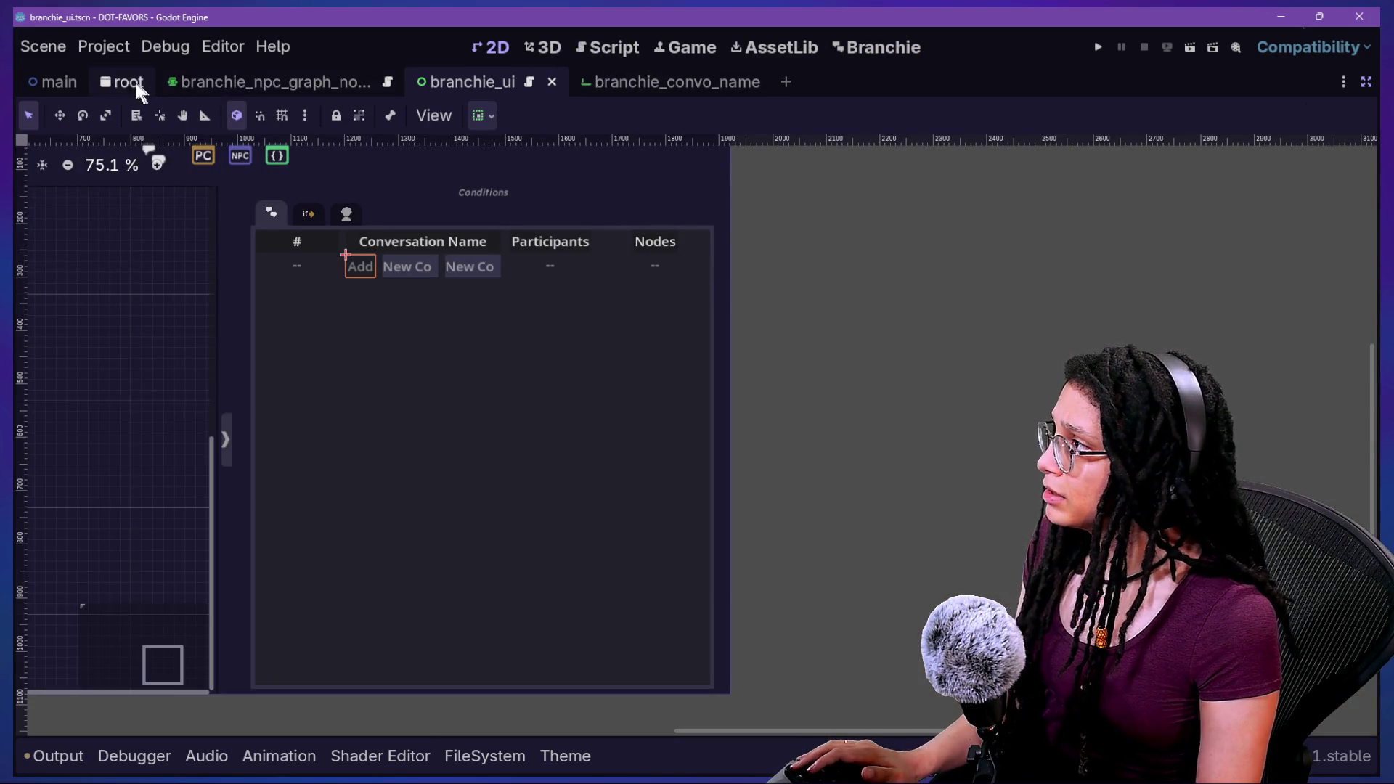
# Open the branchie_npc_graph_node and branchie_ui scenes and the branchie_ui.gd script.
pyautogui.click(135, 80)
pyautogui.click(334, 85)
pyautogui.hotkey('alt', 'shift', 'o')
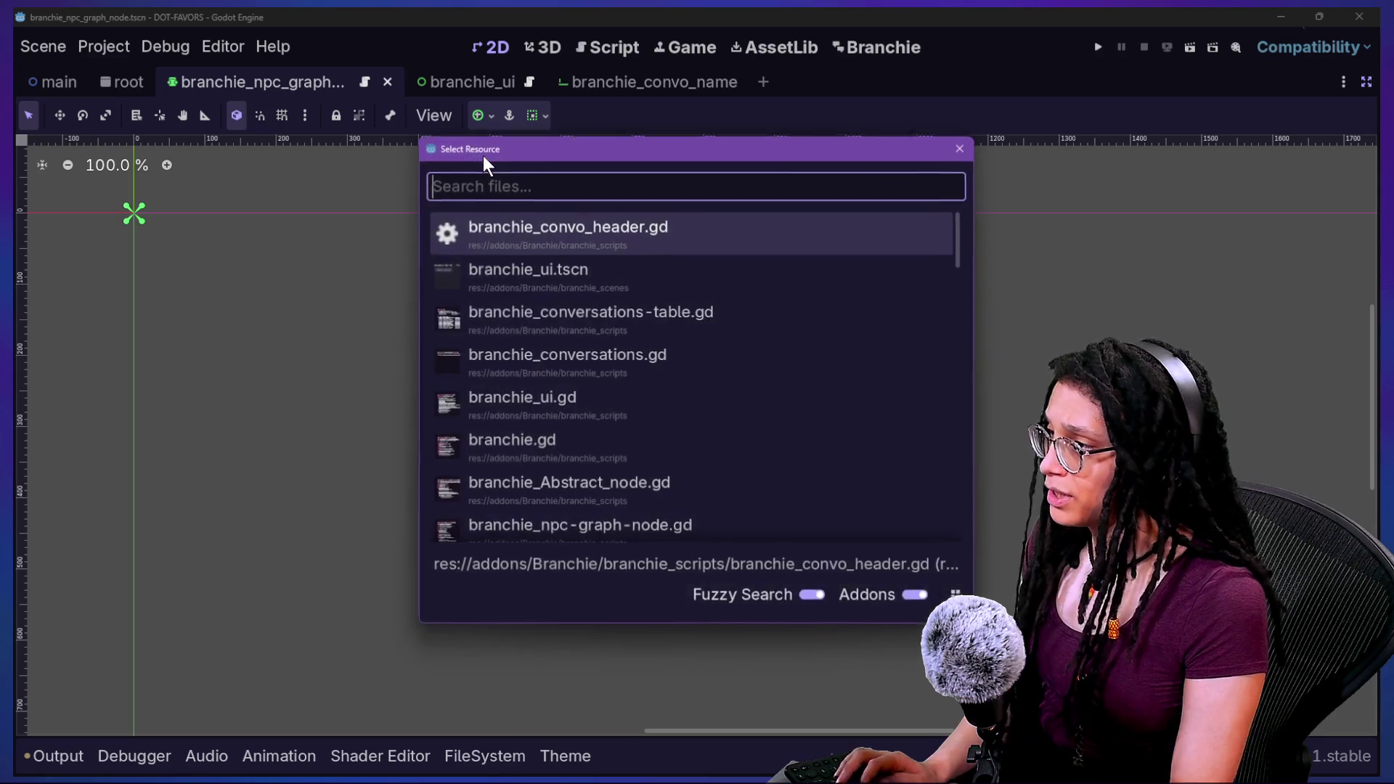
pyautogui.press('Down')
pyautogui.press('Return')
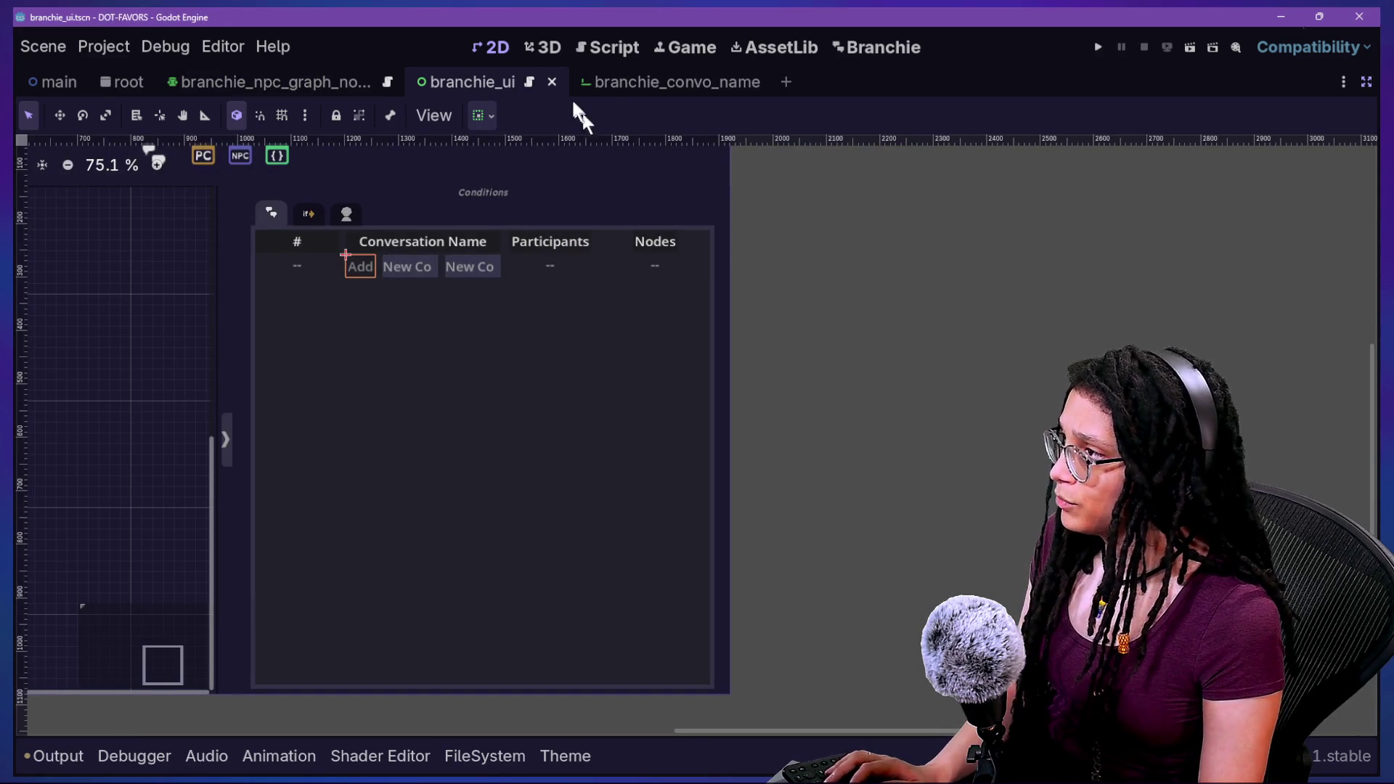
pyautogui.hotkey('alt', 'shift', 'o')
pyautogui.press('Escape')
pyautogui.click(528, 82)
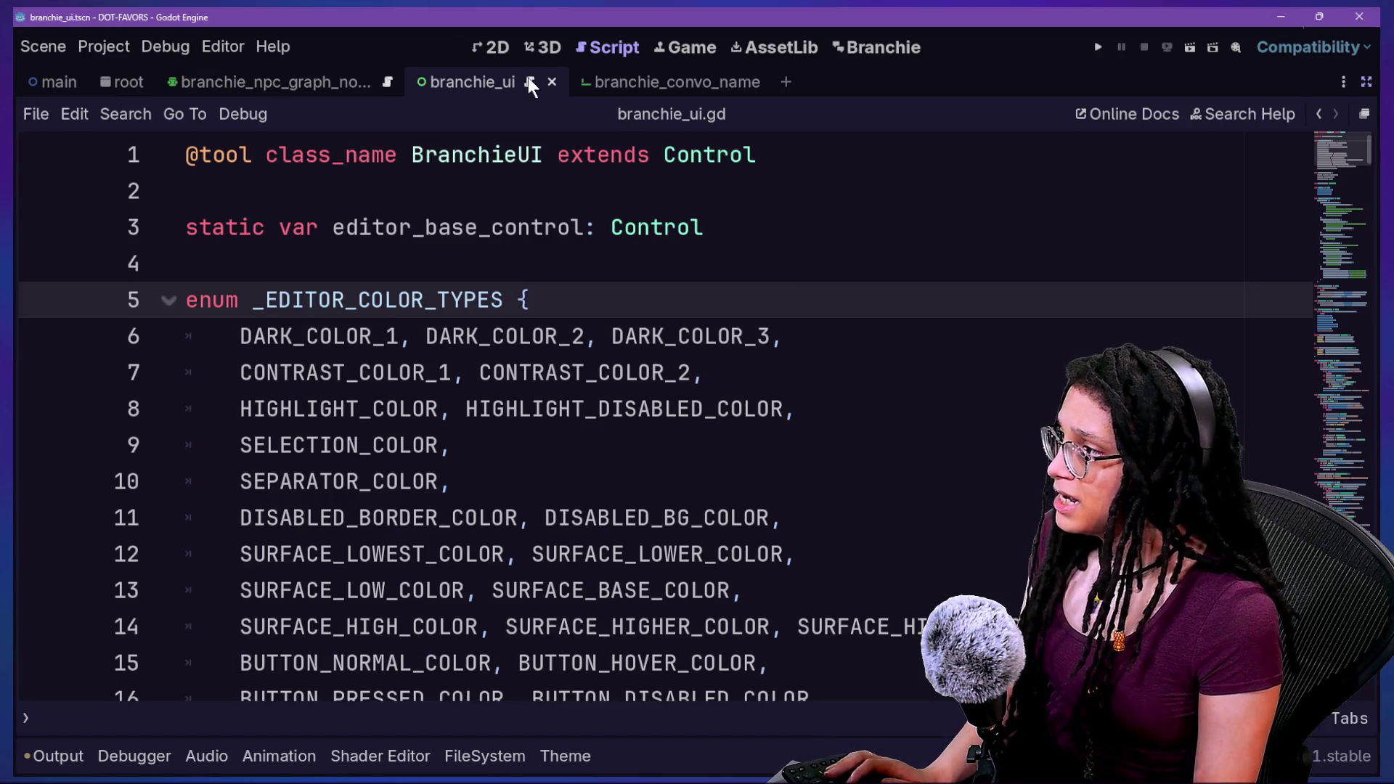
# In branchie_conversations.gd, delete NODE_1 through NODE_27 from the NODES enum and save.
pyautogui.hotkey('alt', 'shift', 'o')
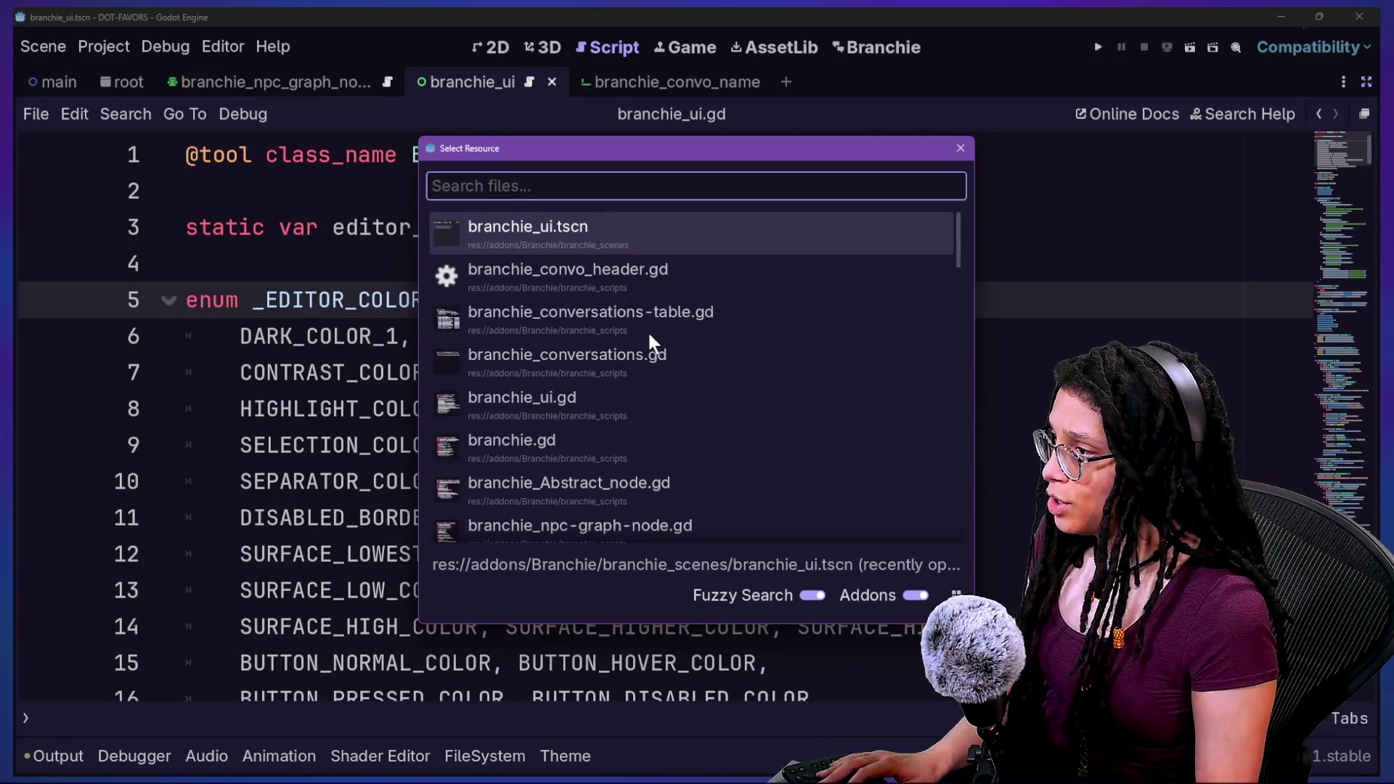
pyautogui.press('Down')
pyautogui.press('Up')
pyautogui.press('Down')
pyautogui.press('Down')
pyautogui.press('Down')
pyautogui.press('Return')
pyautogui.click(672, 444)
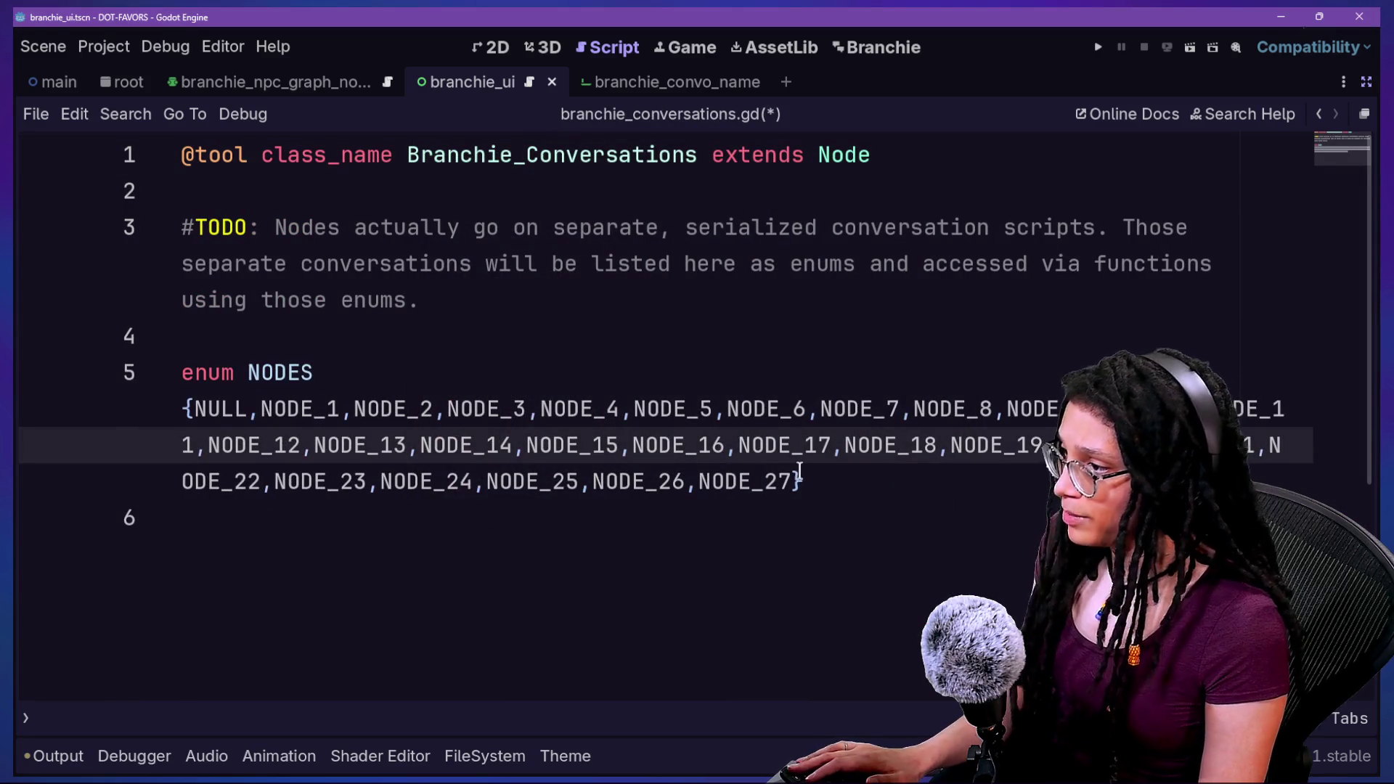
pyautogui.moveTo(799, 473); pyautogui.dragTo(253, 426)
pyautogui.press('BackSpace')
pyautogui.press('BackSpace')
pyautogui.write(']')
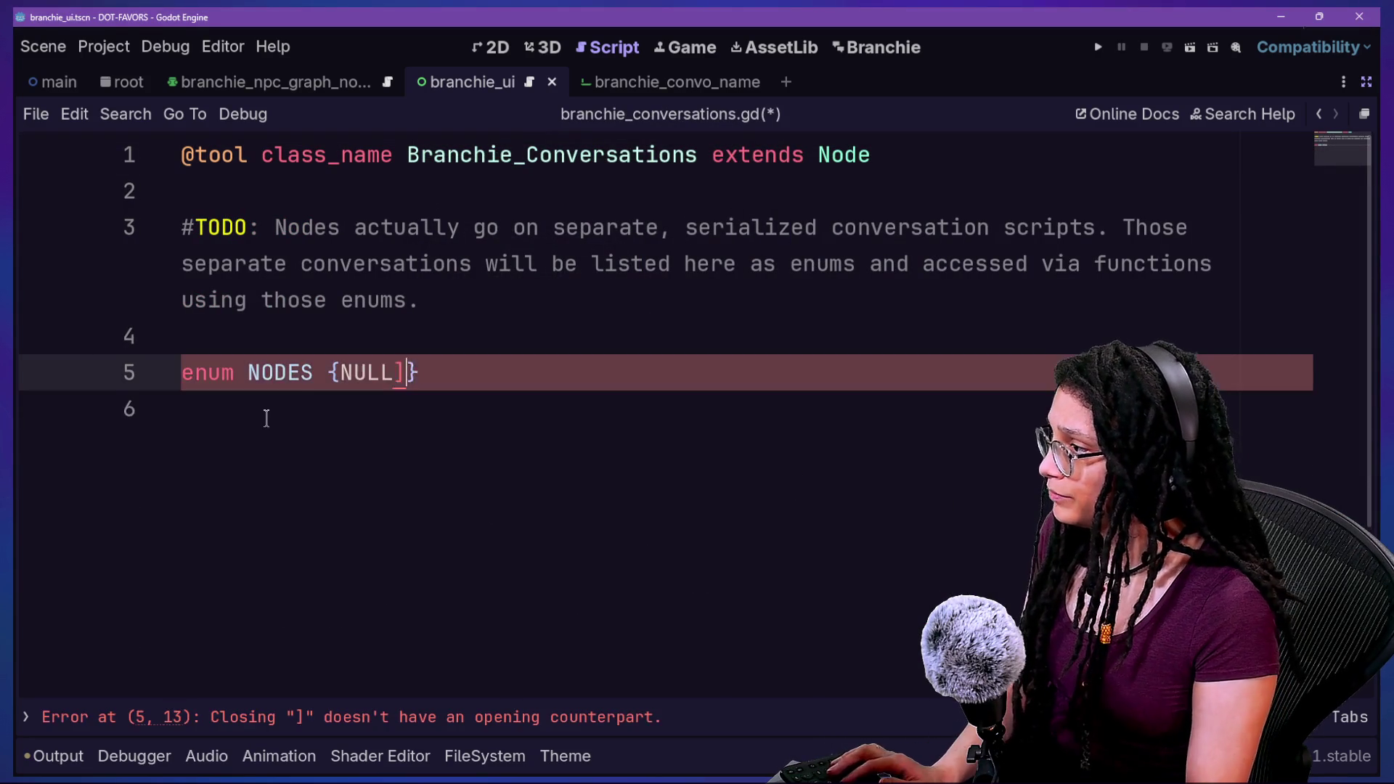
pyautogui.hotkey('ctrl', 's')
# Review lines 3 and 6 of the script, then return to the Branchie graph.
pyautogui.click(467, 320)
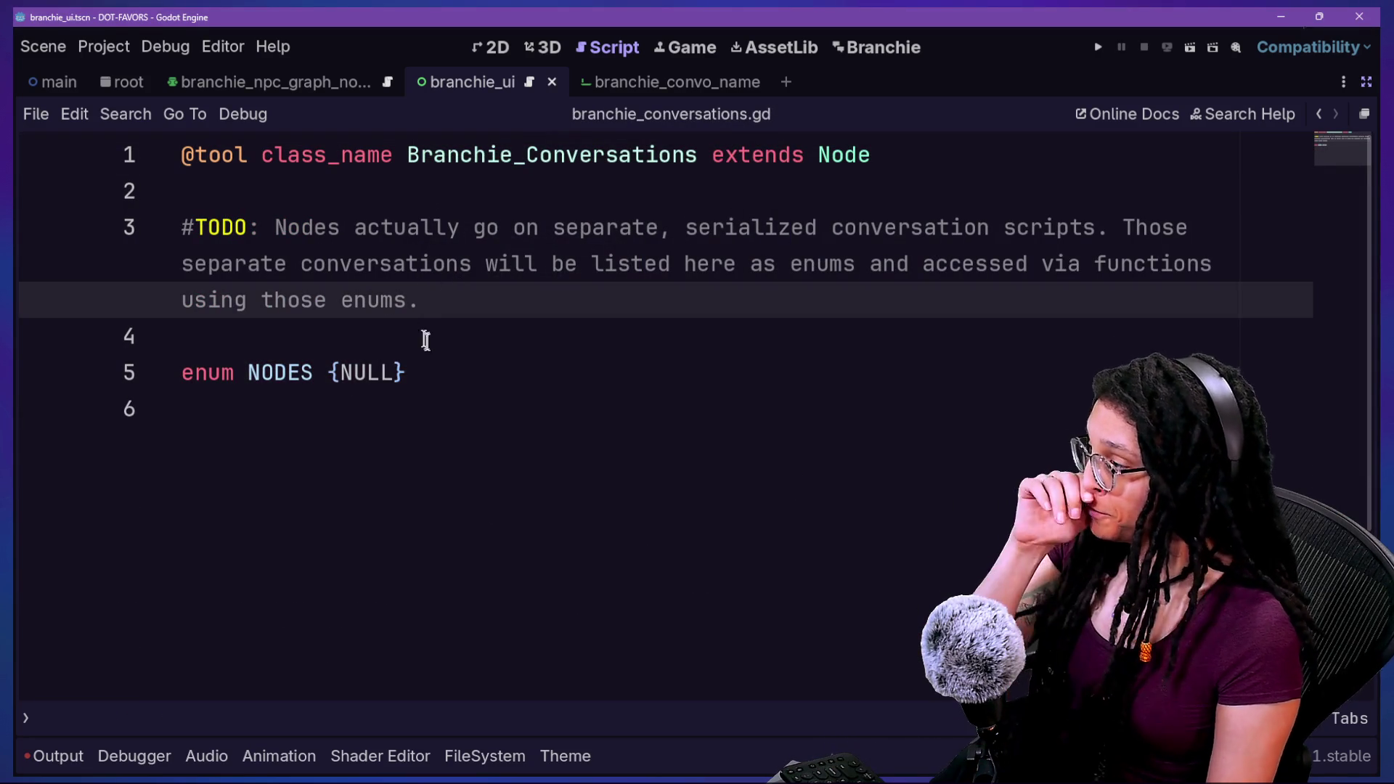
pyautogui.click(541, 542)
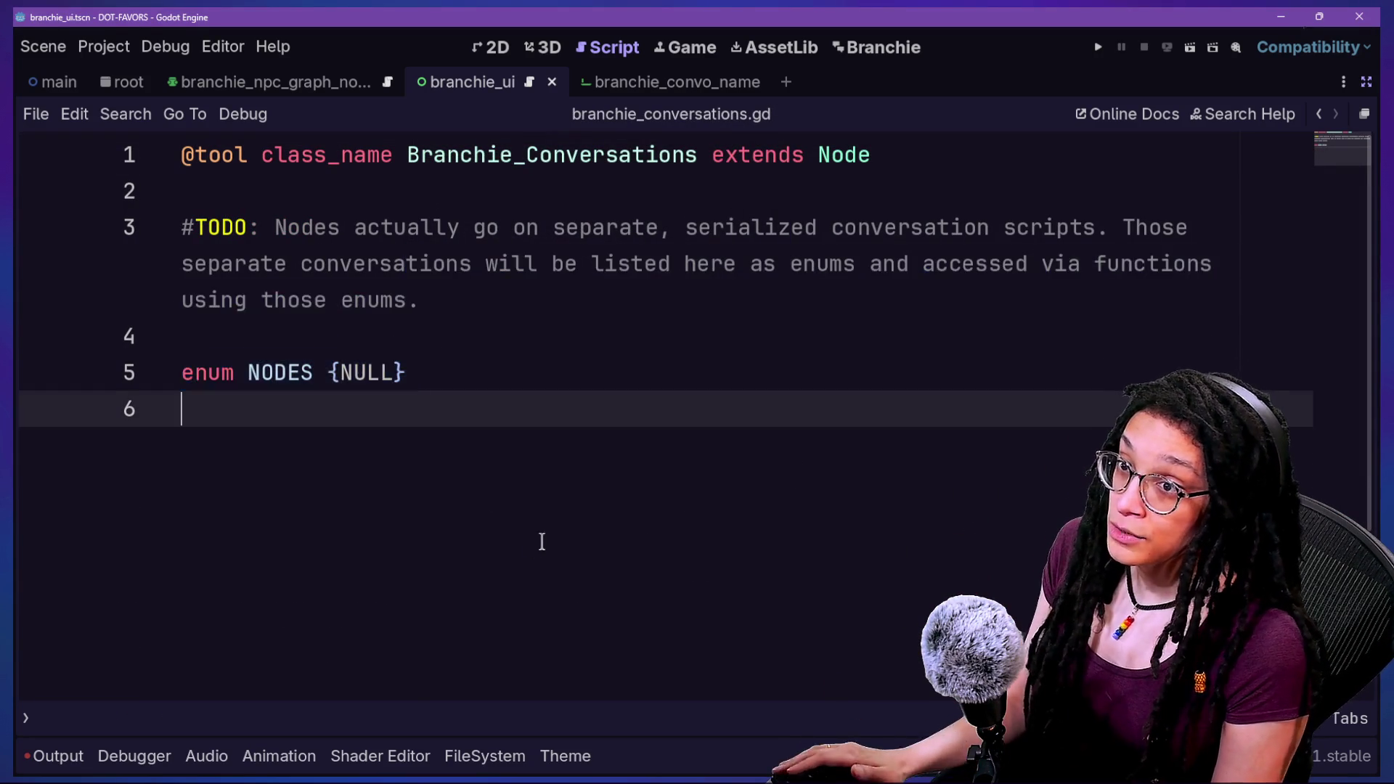
pyautogui.click(286, 297)
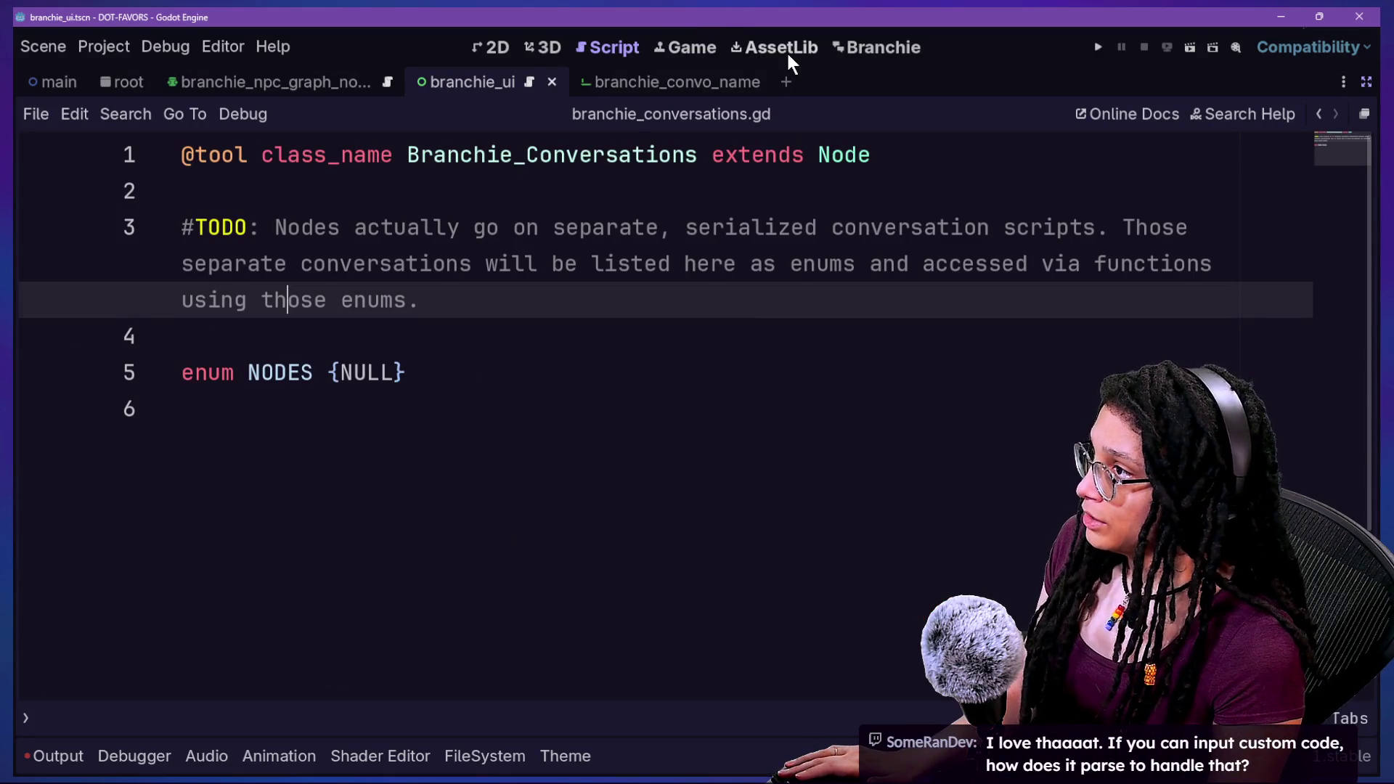
pyautogui.click(856, 45)
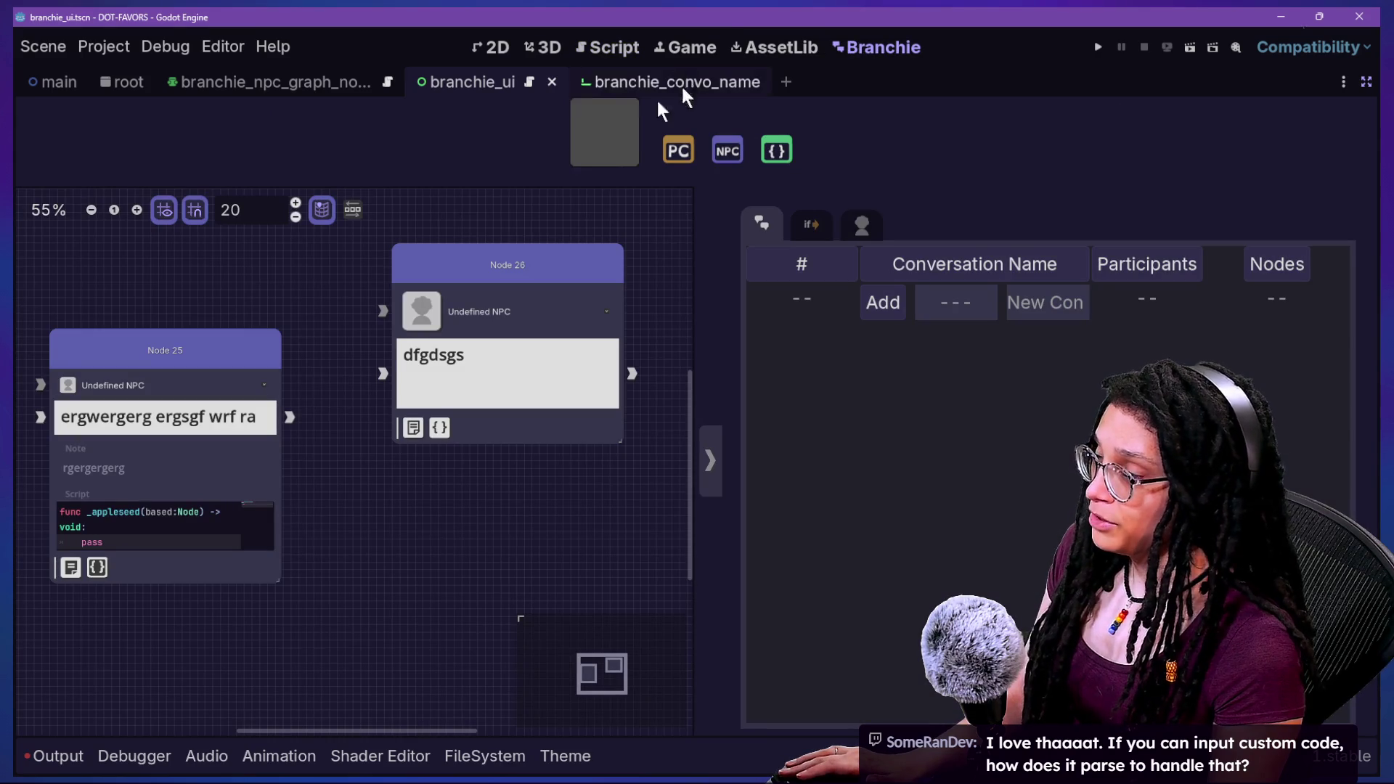
# Delete Node 25 and Node 26, add a new NPC node, and reload the script from disk.
pyautogui.click(244, 352)
pyautogui.press('Delete')
pyautogui.click(446, 269)
pyautogui.press('Delete')
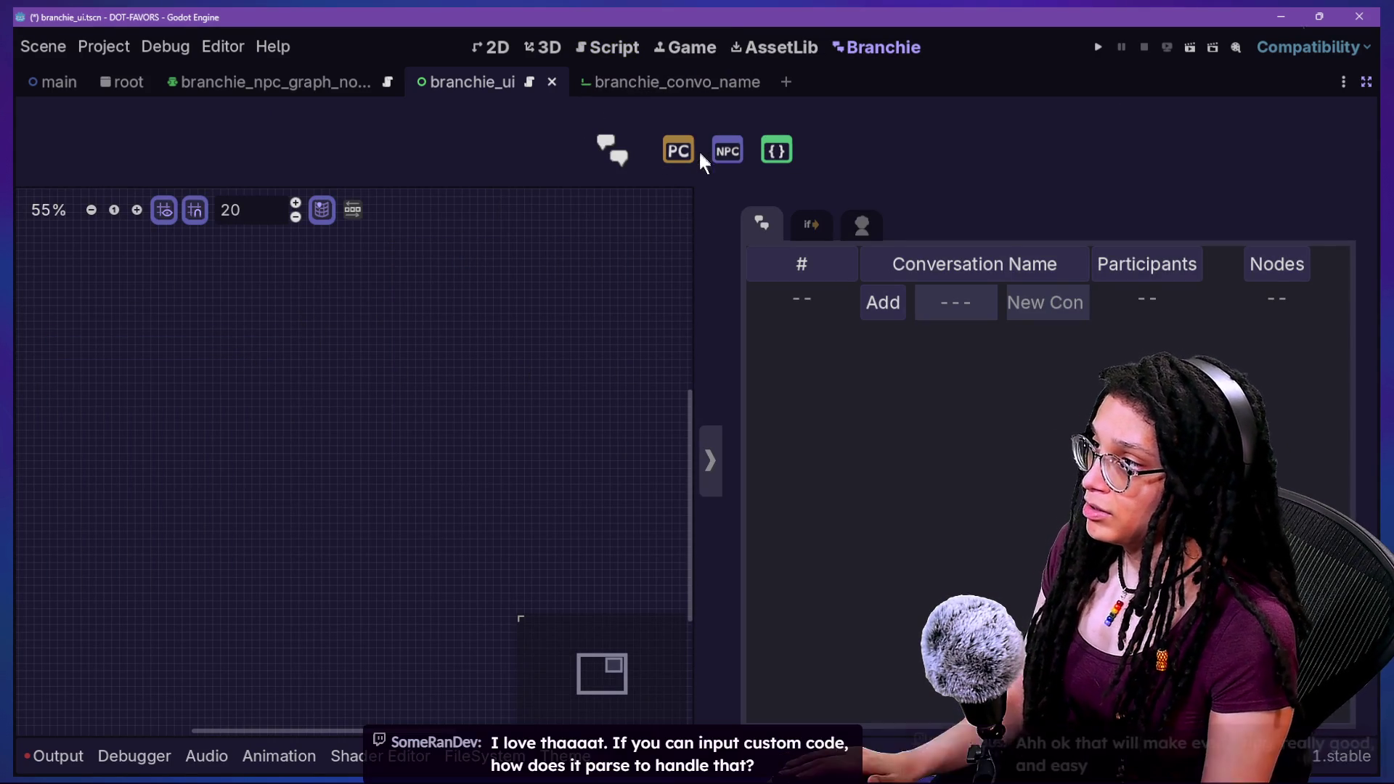
pyautogui.click(724, 154)
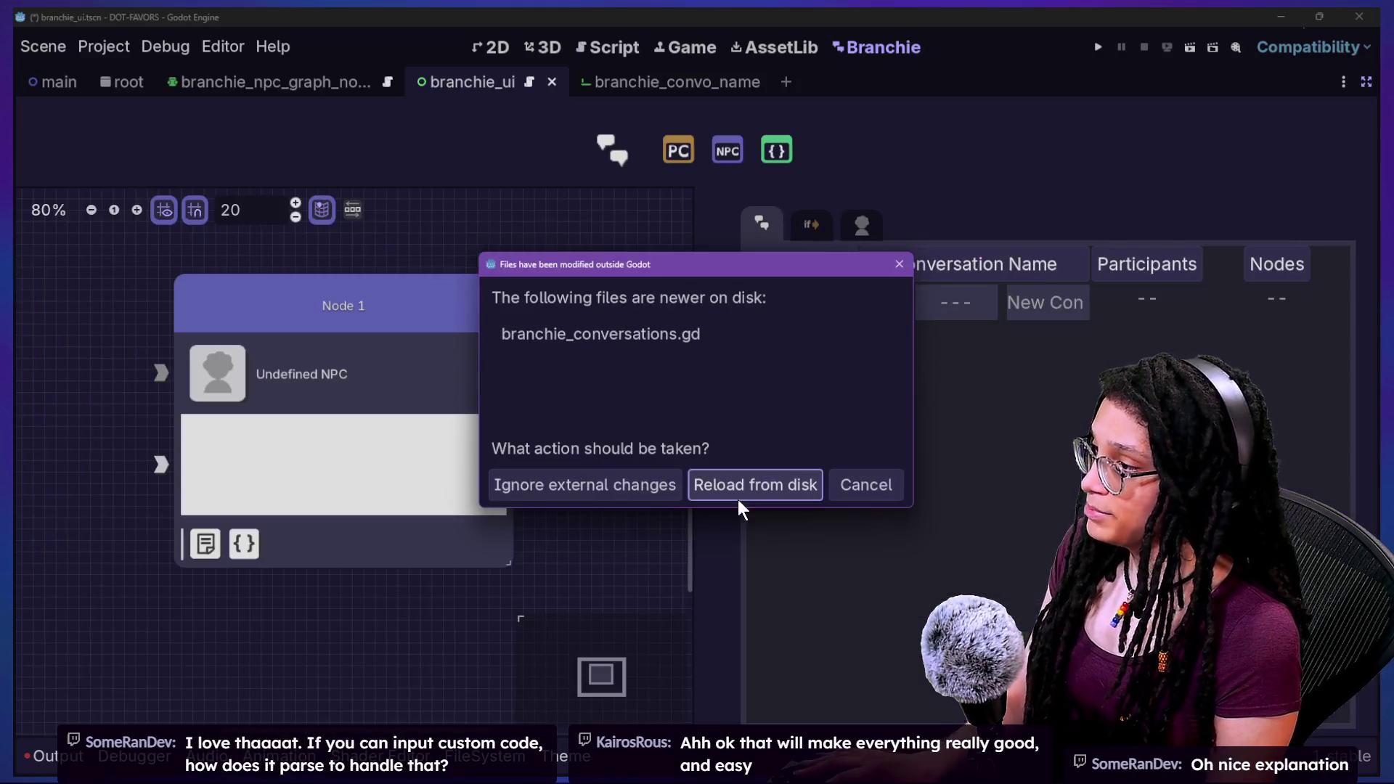
pyautogui.click(738, 499)
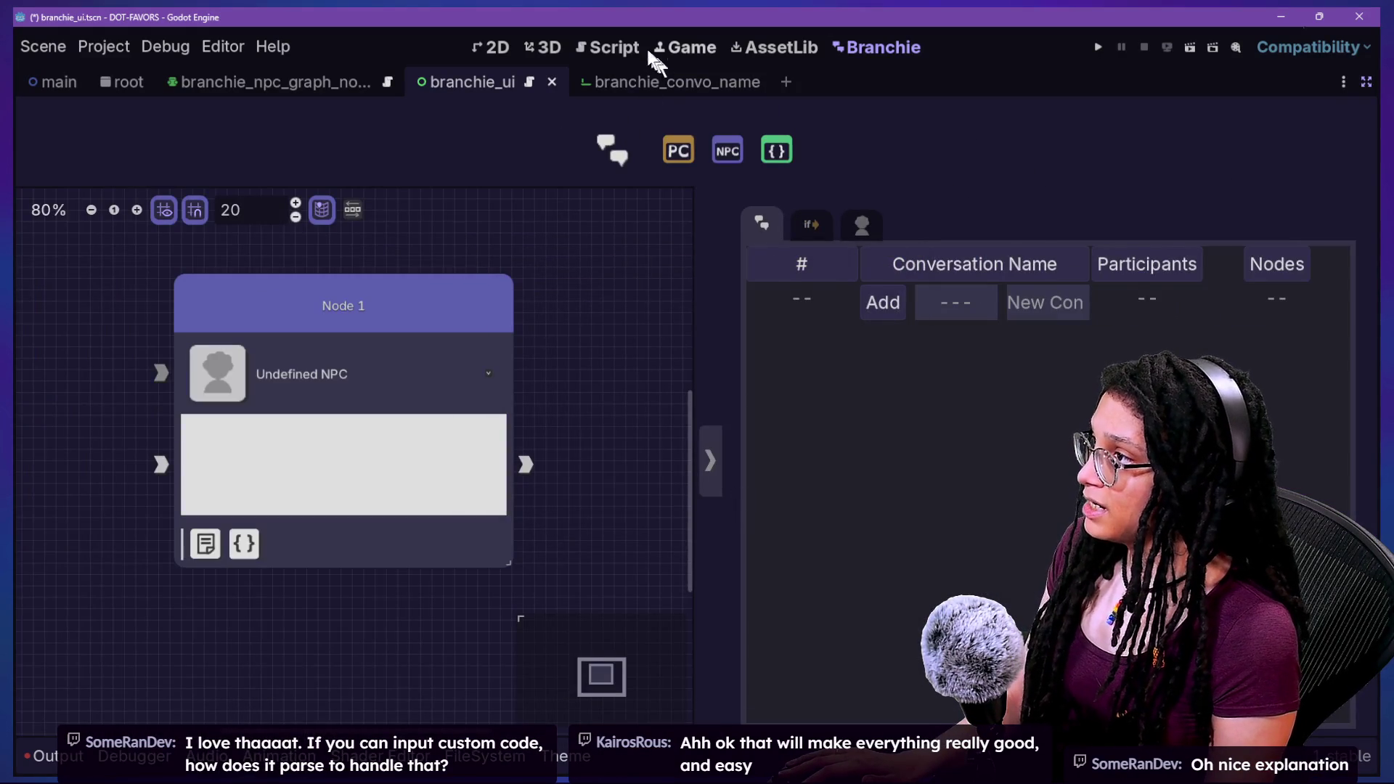
# Check the NODES enum, reload the script from disk again, and open the branchie_convo_name scene.
pyautogui.click(612, 50)
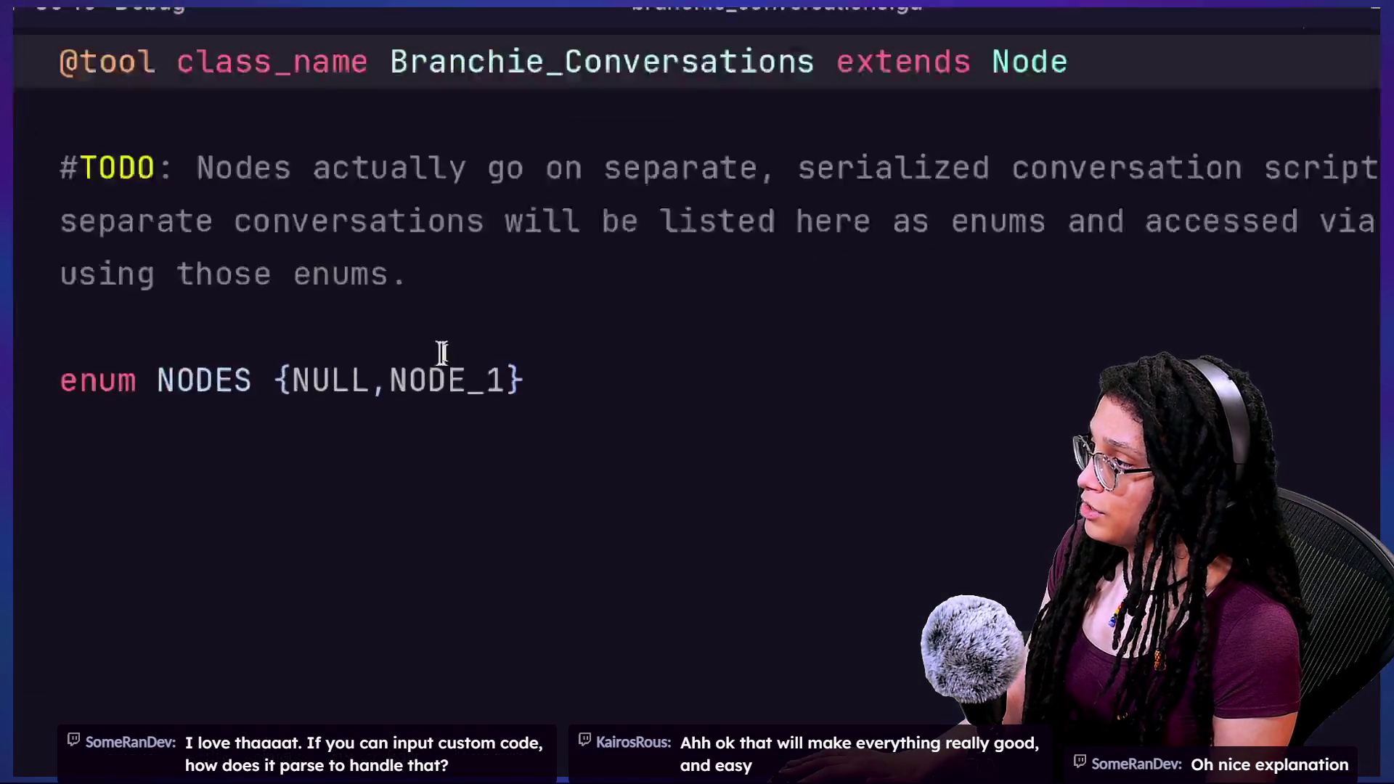
pyautogui.tripleClick(388, 378)
pyautogui.click(578, 441)
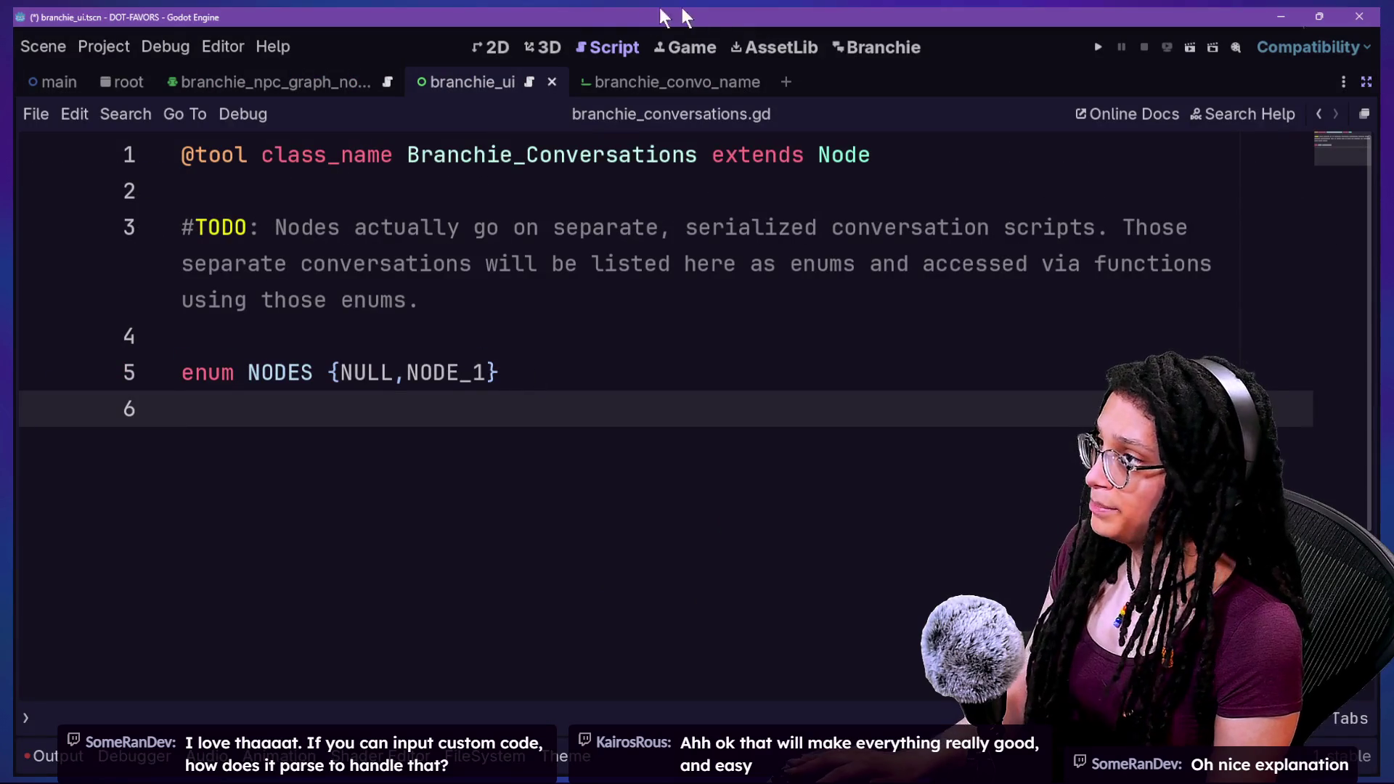
pyautogui.click(857, 57)
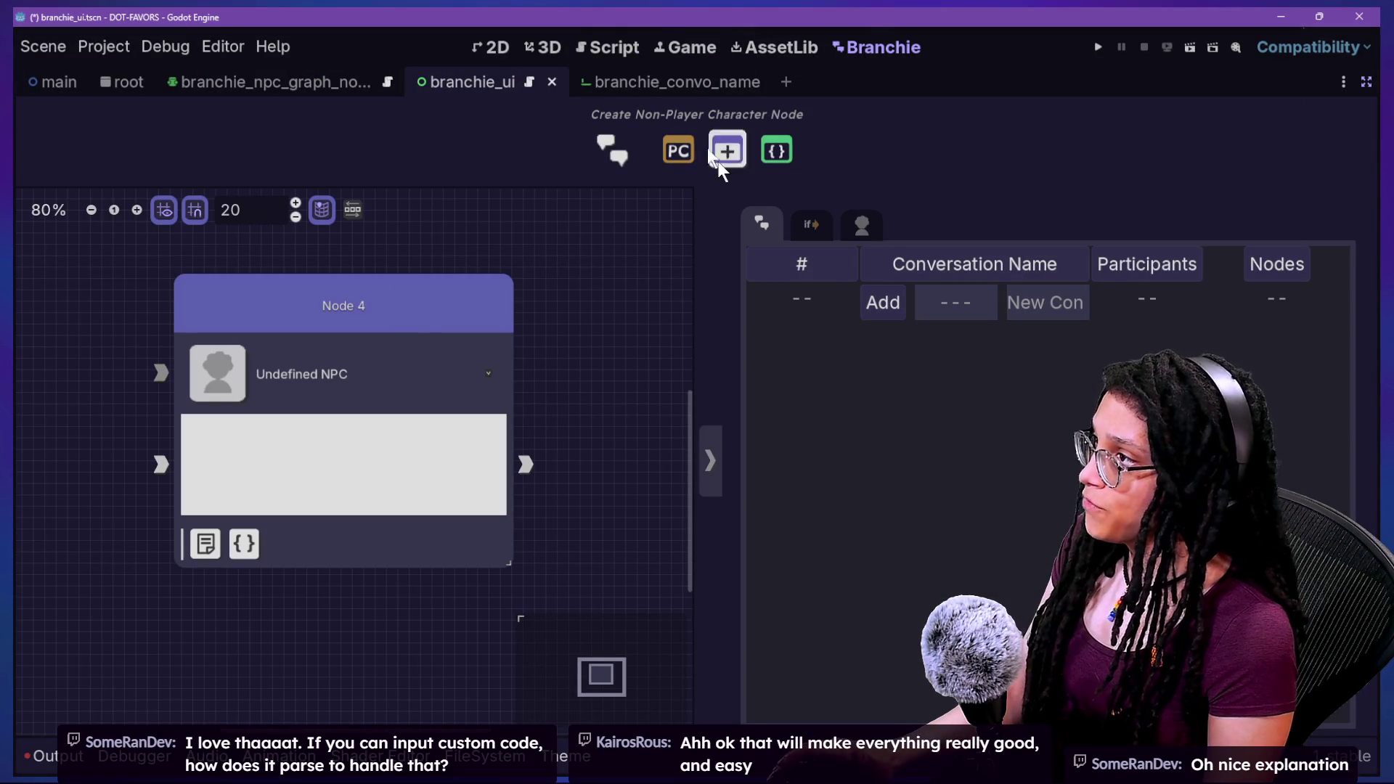
pyautogui.click(626, 49)
pyautogui.moveTo(576, 300)
pyautogui.mouseDown()
pyautogui.moveTo(156, 407)
pyautogui.moveTo(44, 523)
pyautogui.moveTo(95, 467)
pyautogui.mouseUp()
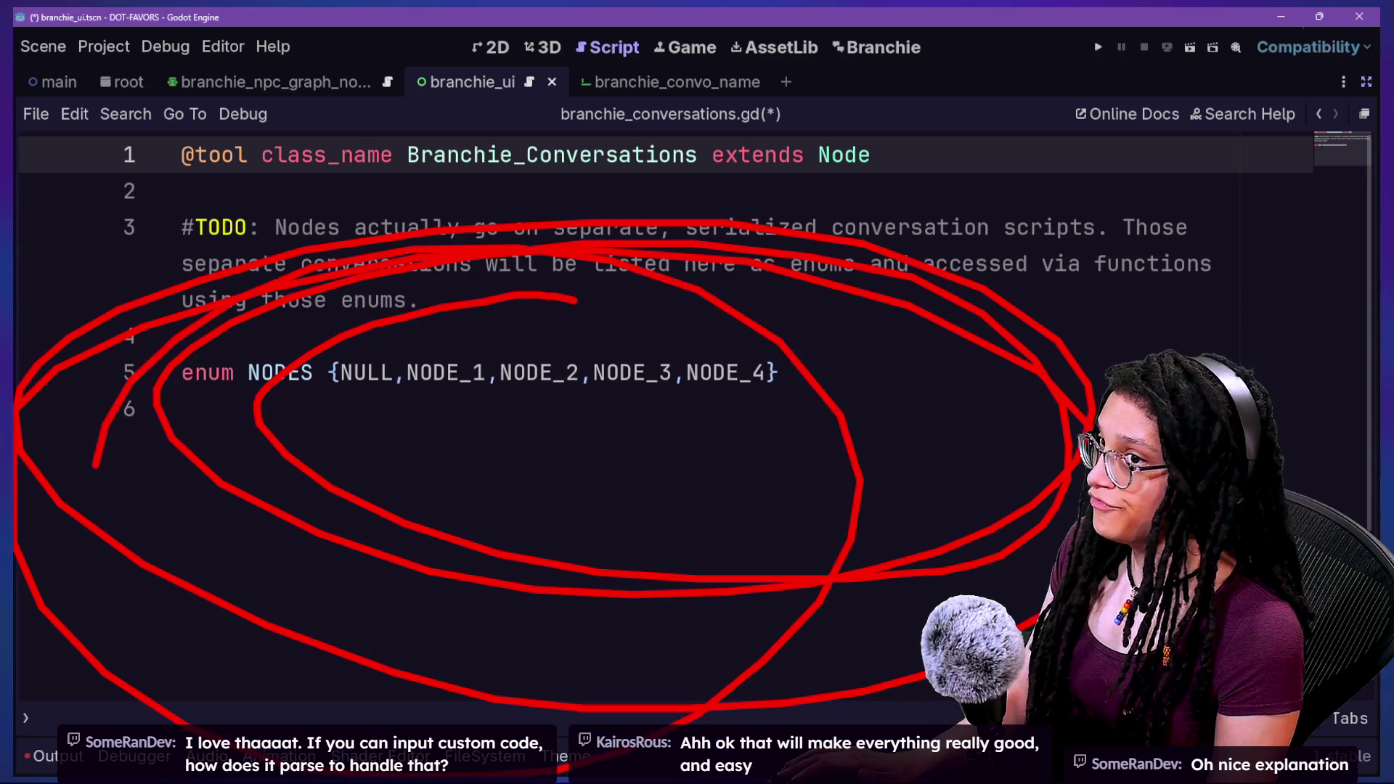
pyautogui.press('Escape')
pyautogui.click(765, 482)
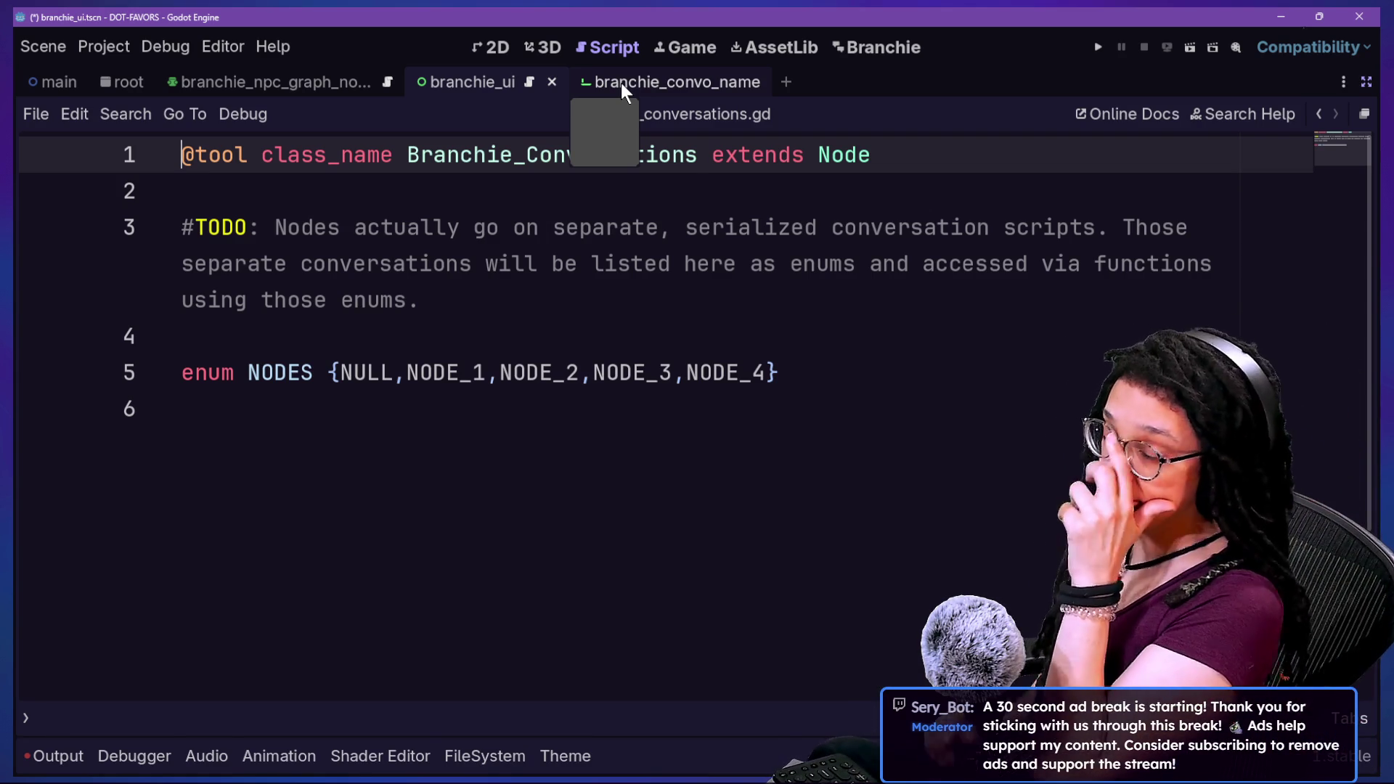
pyautogui.click(677, 72)
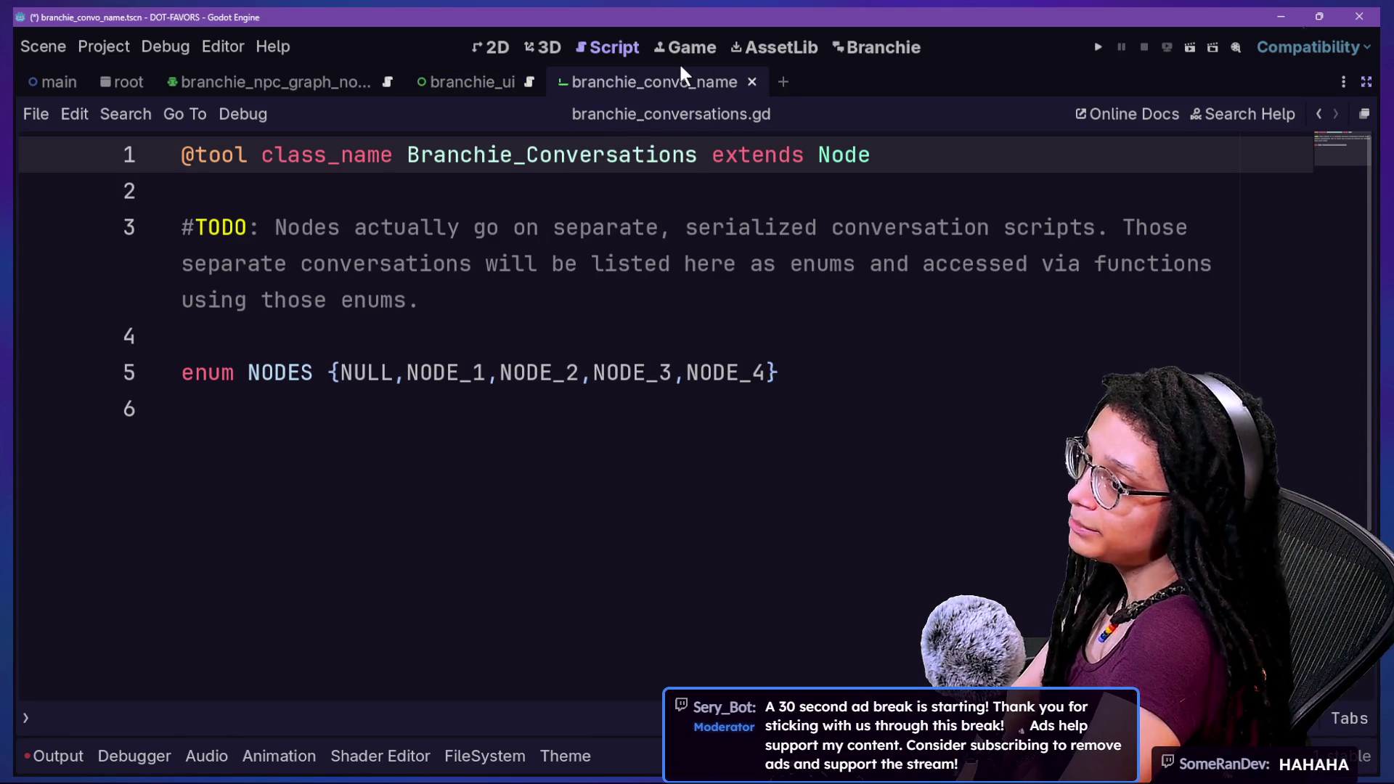
# Show Node 4's script with its _appleseed stub and place the cursor after void:.
pyautogui.click(890, 51)
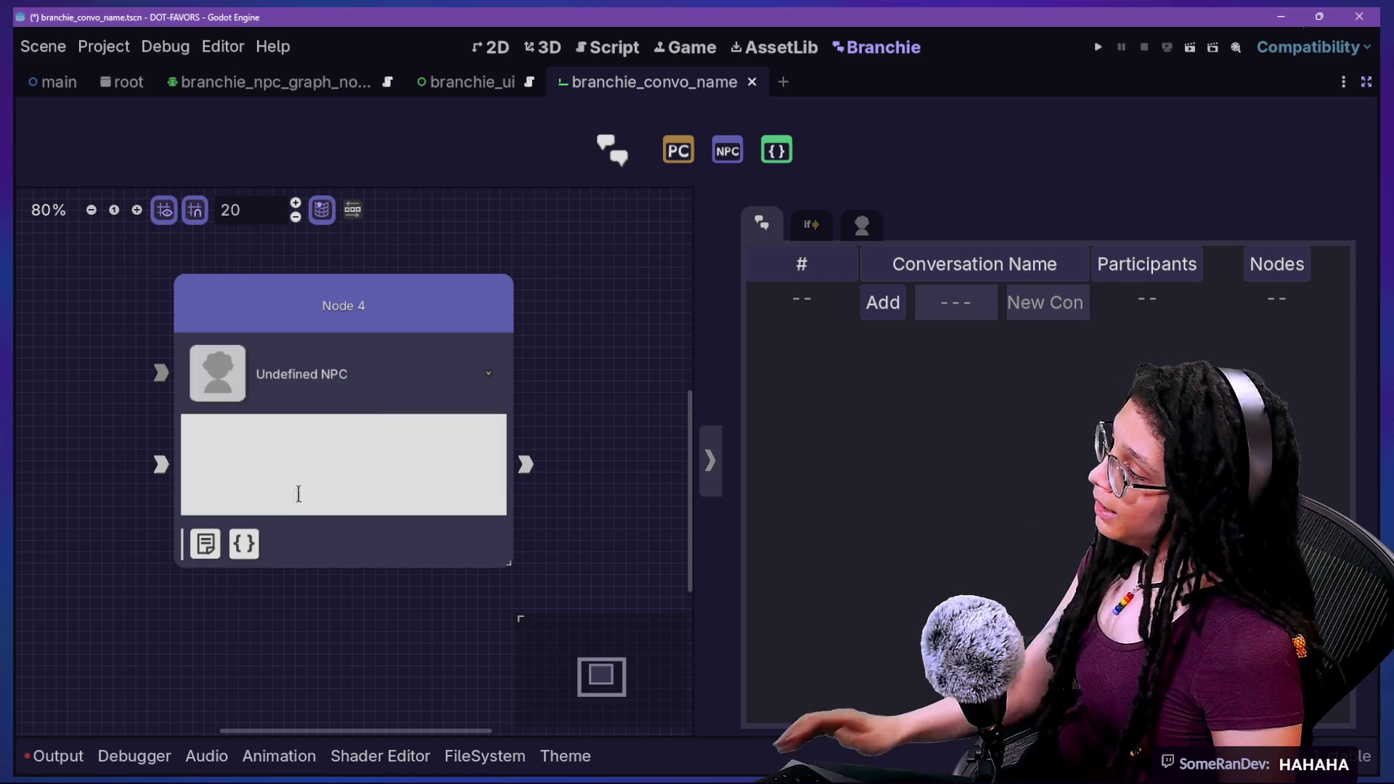
pyautogui.click(245, 544)
pyautogui.click(255, 501)
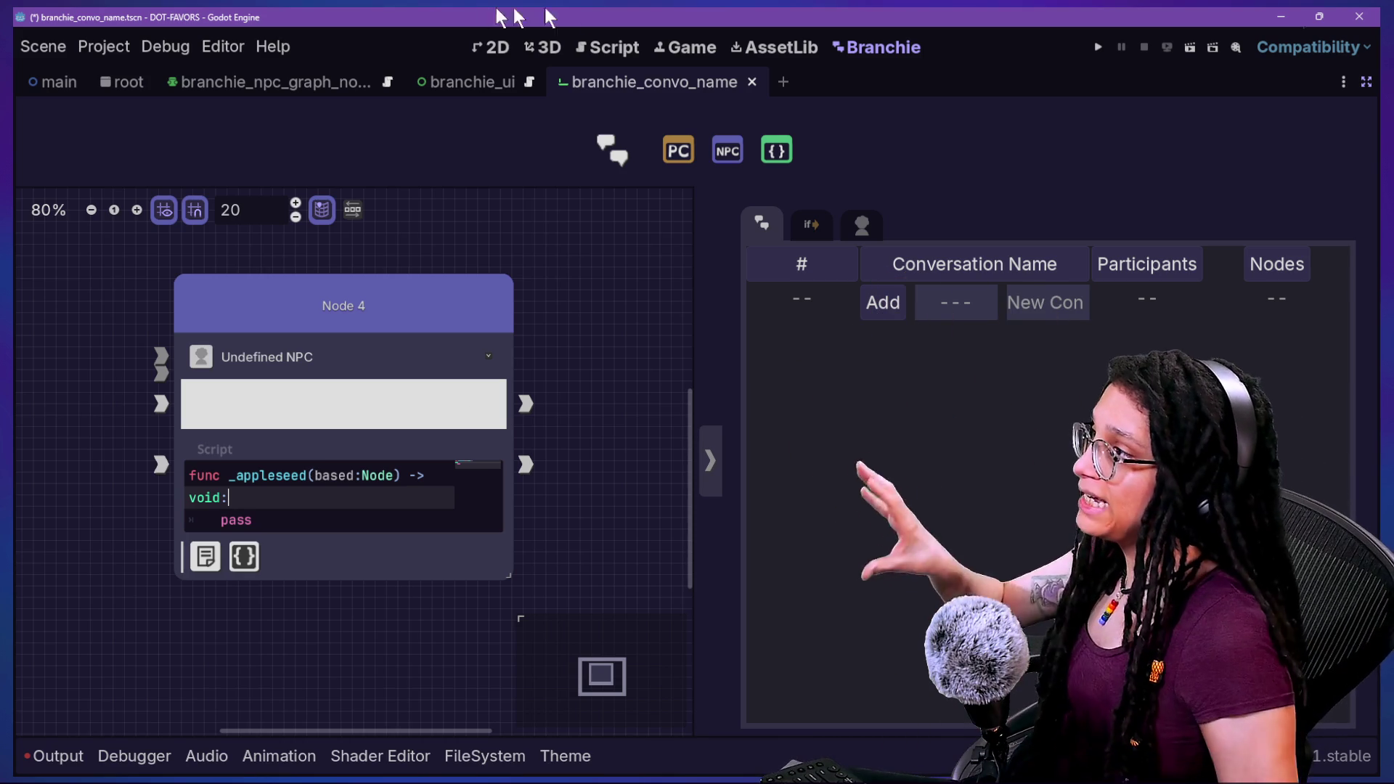
# Inspect the NODES enum in the script, selecting its NODE_1 and NODE_2 entries.
pyautogui.click(607, 47)
pyautogui.click(432, 373)
pyautogui.click(467, 407)
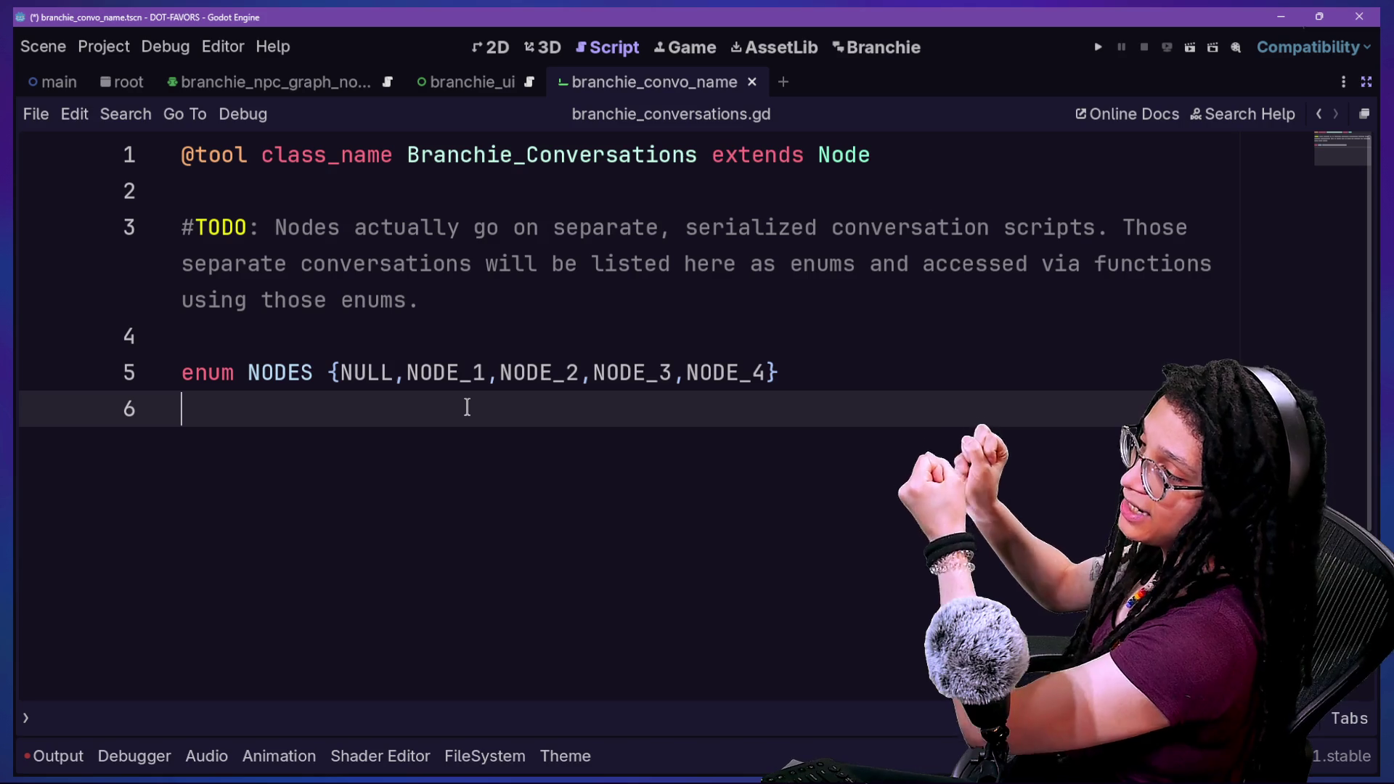
pyautogui.keyDown('shift'); pyautogui.click(302, 373); pyautogui.keyUp('shift')
pyautogui.click(436, 385)
pyautogui.moveTo(405, 373); pyautogui.dragTo(645, 373)
pyautogui.click(642, 372)
# Start a new line below the enum, then undo the unfinished func line.
pyautogui.click(891, 359)
pyautogui.press('Return')
pyautogui.press('Return')
pyautogui.write('func _')
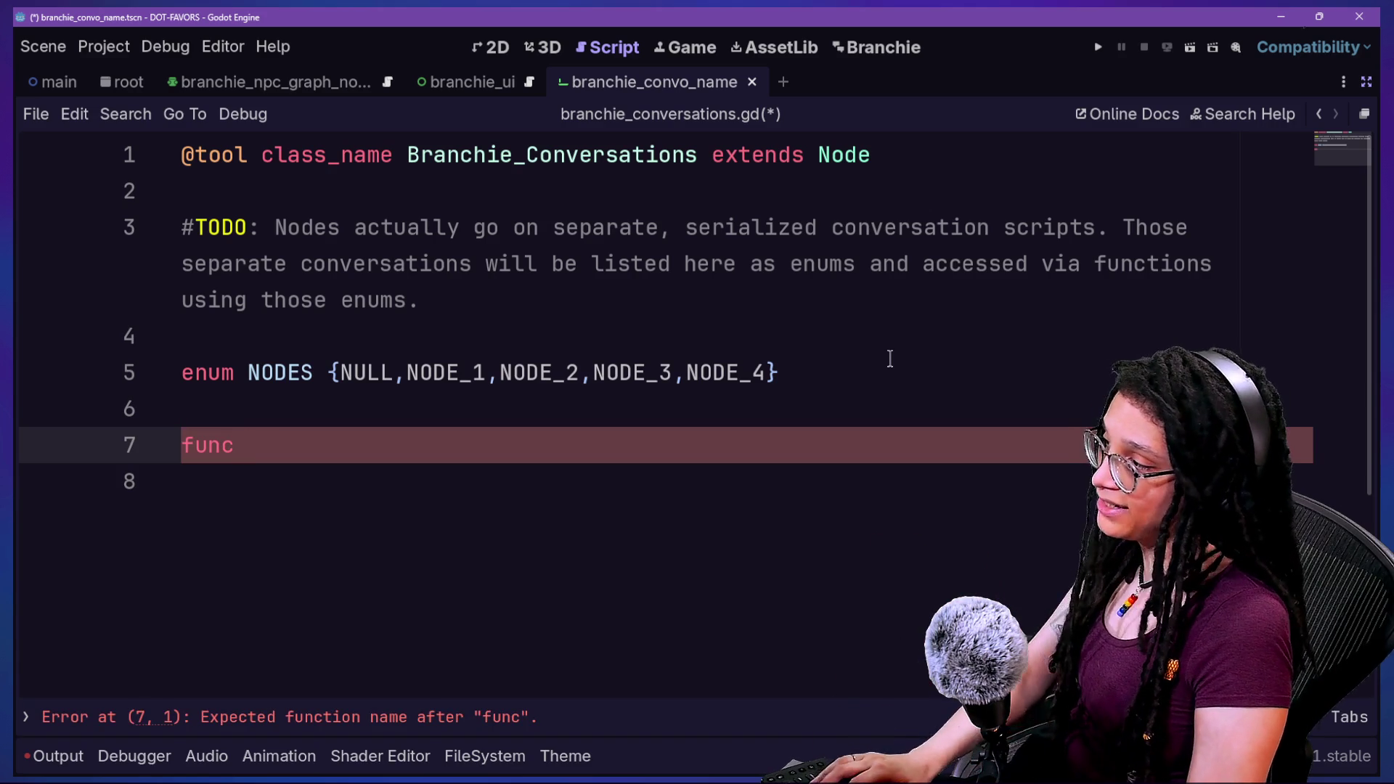
pyautogui.write('fe')
pyautogui.press('BackSpace')
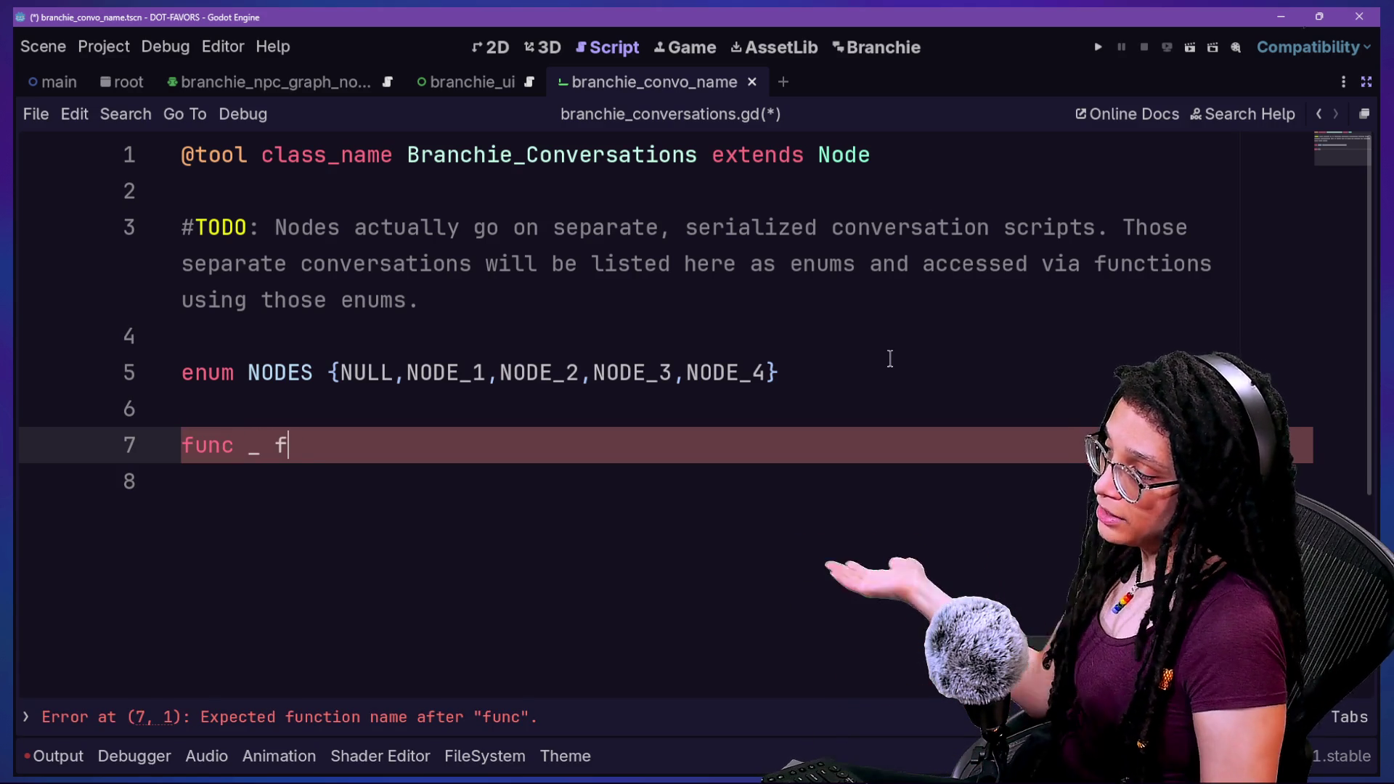
pyautogui.hotkey('ctrl', 'z')
pyautogui.press('BackSpace')
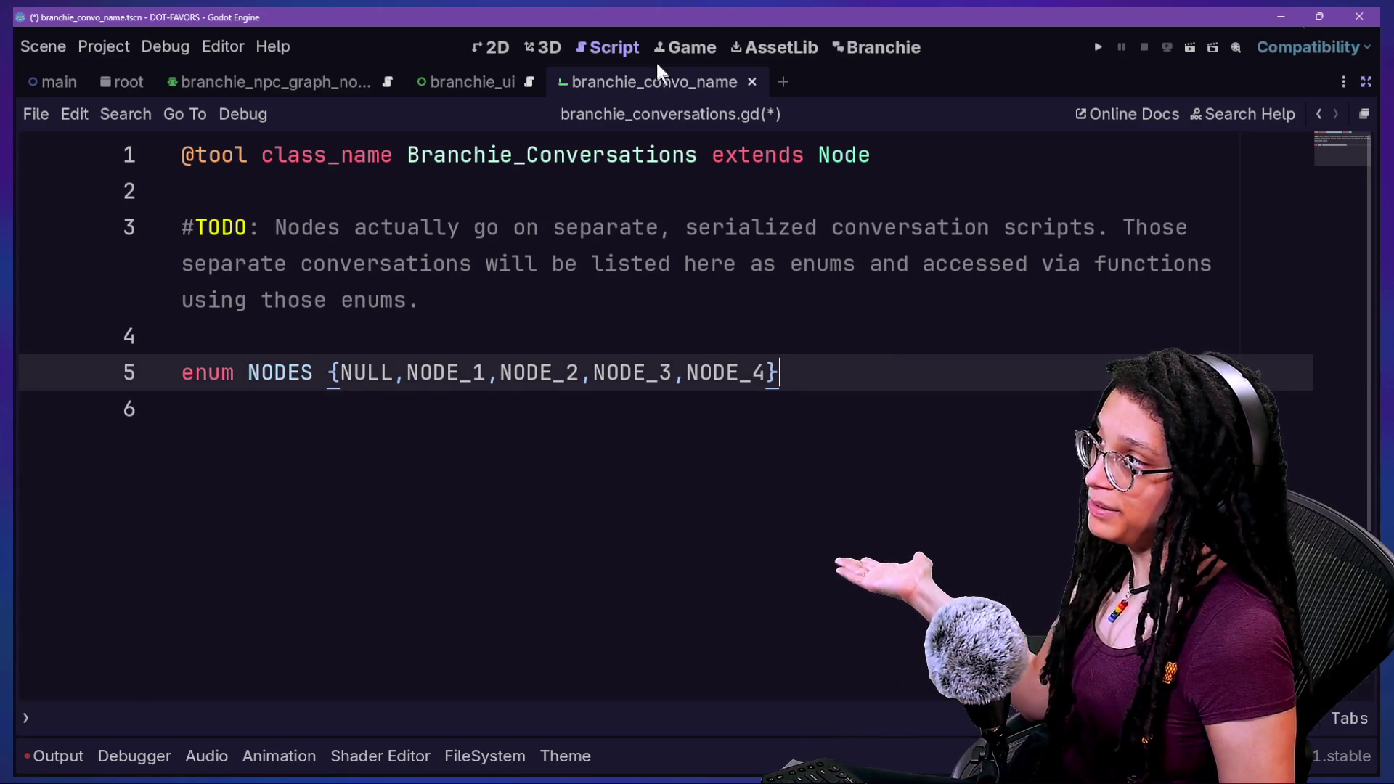
# Duplicate Node 4 in the Branchie graph, select its function signature, then delete Node 4.
pyautogui.click(875, 46)
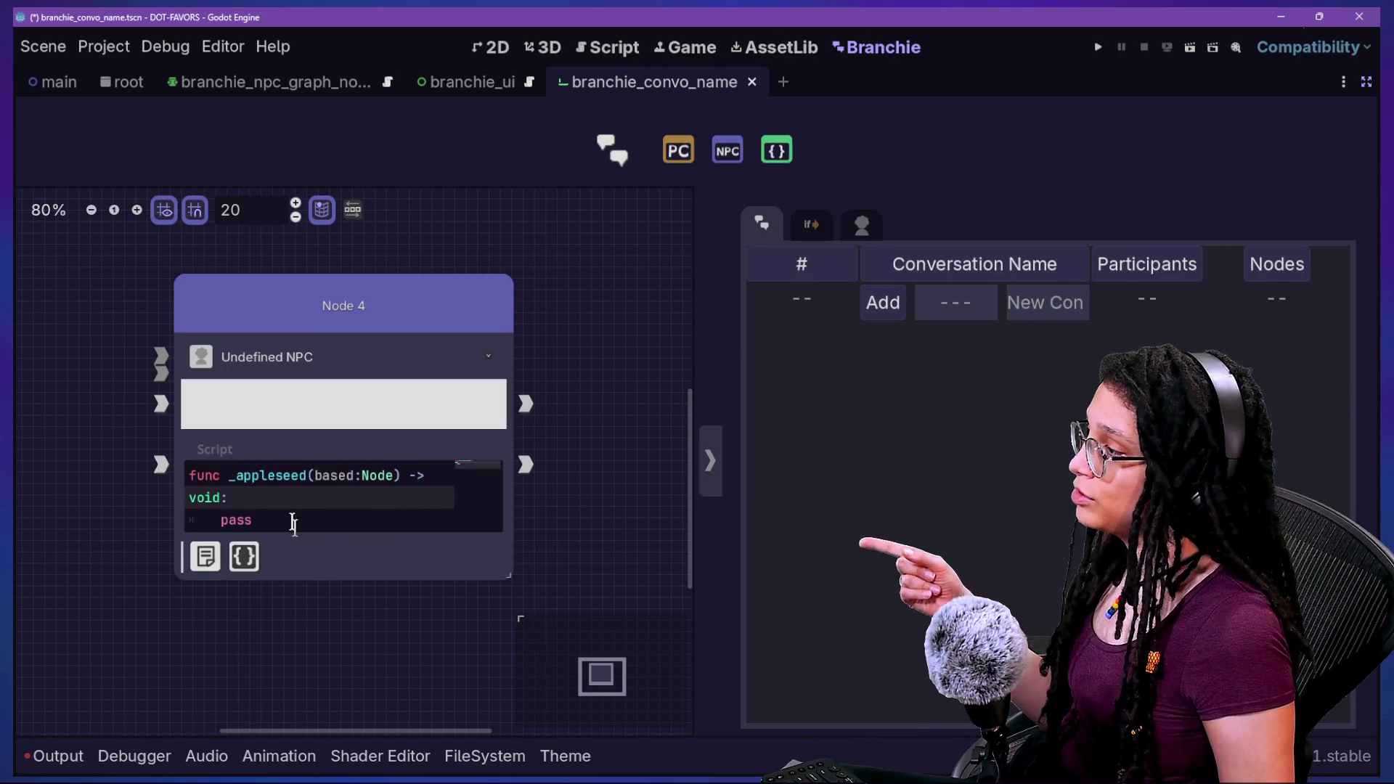
pyautogui.click(277, 466)
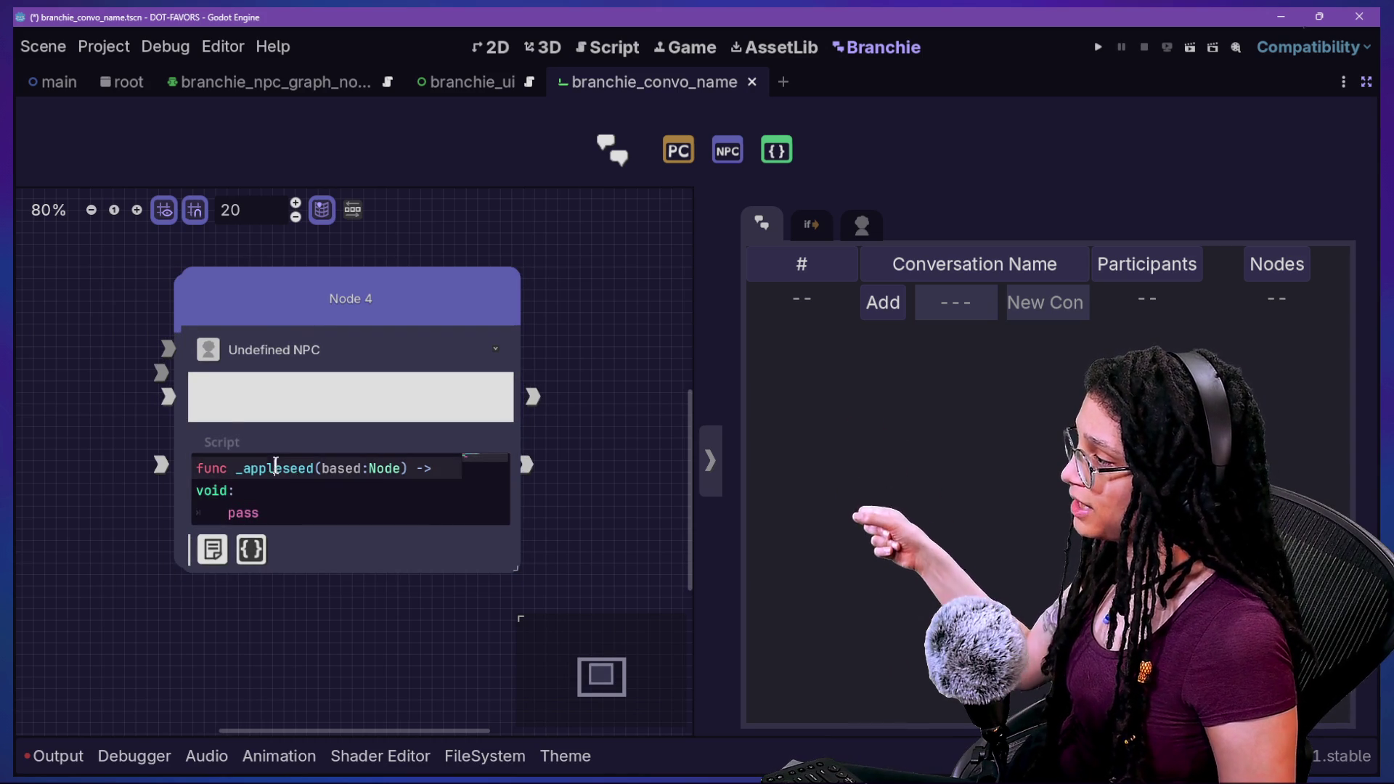
pyautogui.hotkey('ctrl', 'd')
pyautogui.click(343, 511)
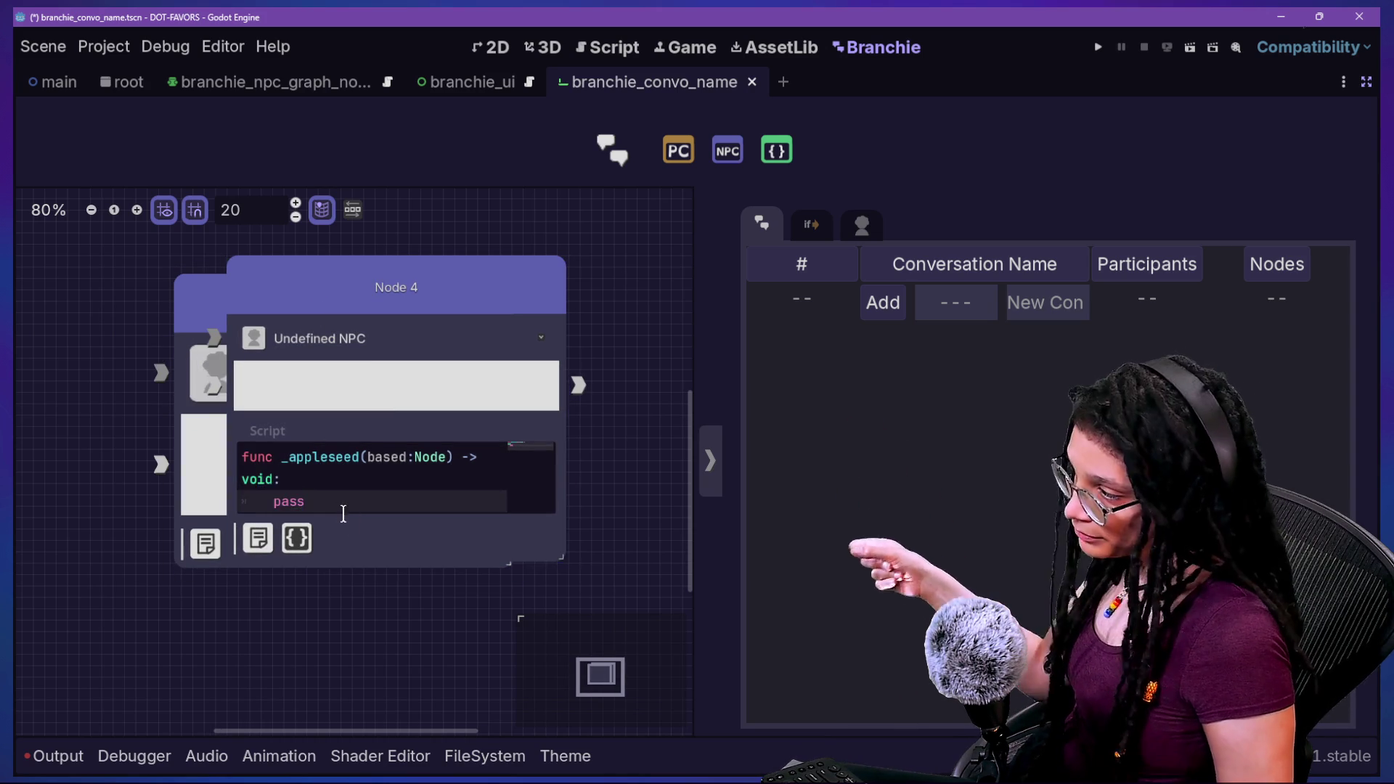
pyautogui.click(429, 367)
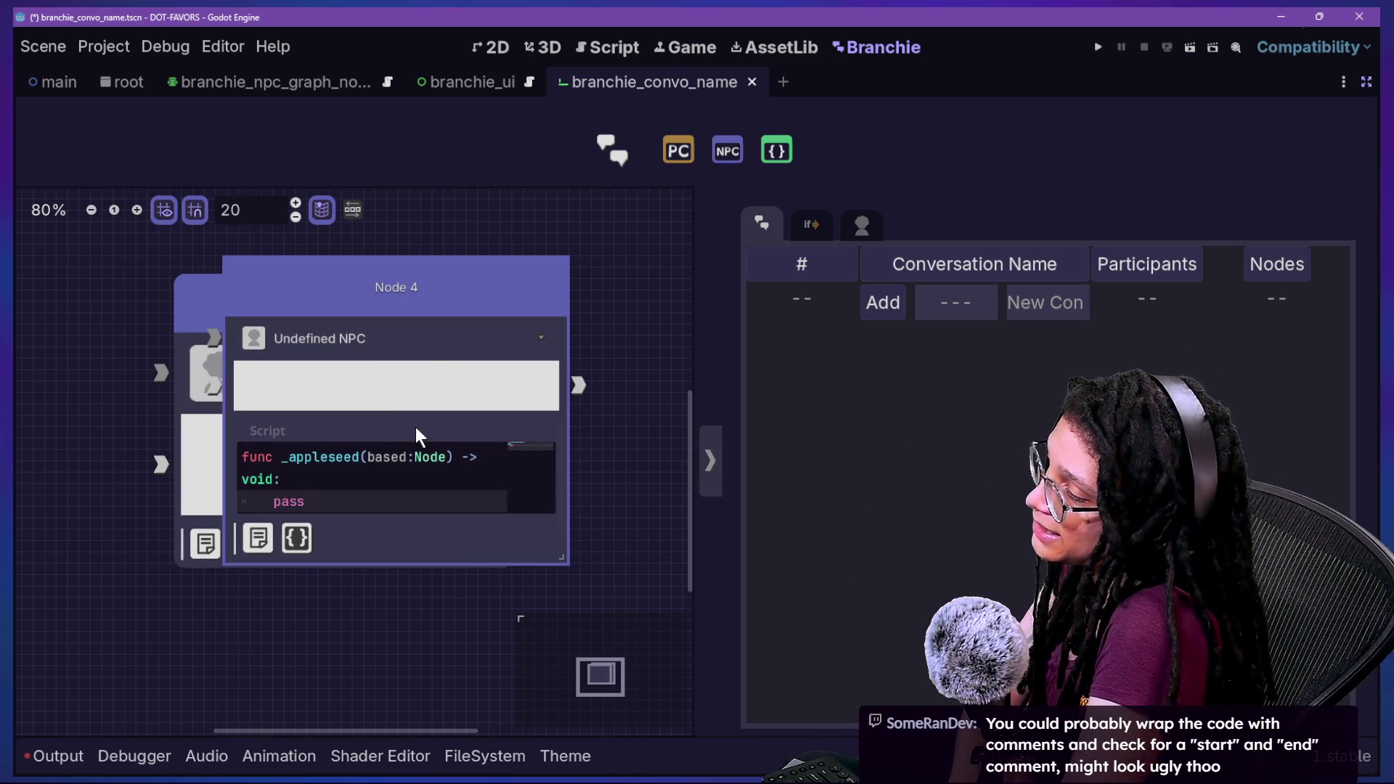
pyautogui.click(414, 477)
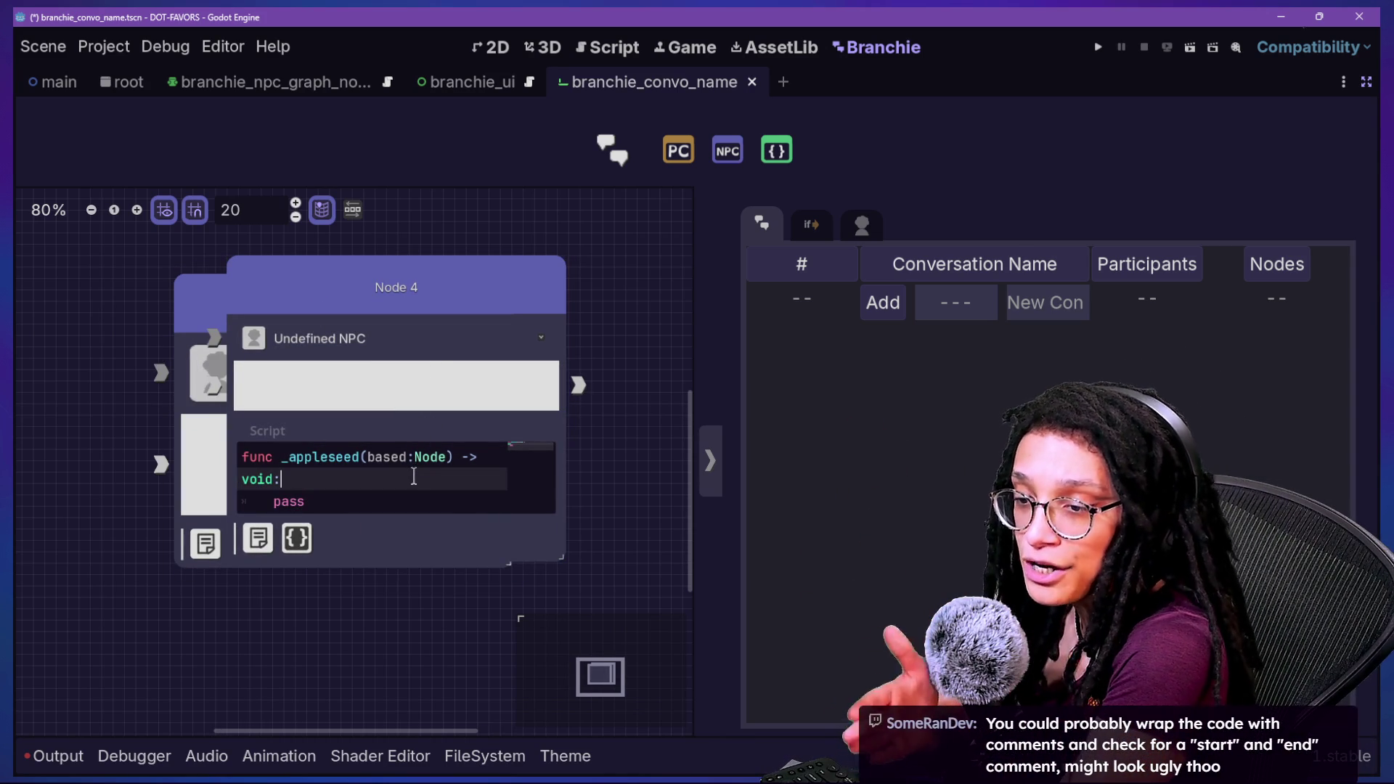
pyautogui.moveTo(328, 457); pyautogui.dragTo(345, 477)
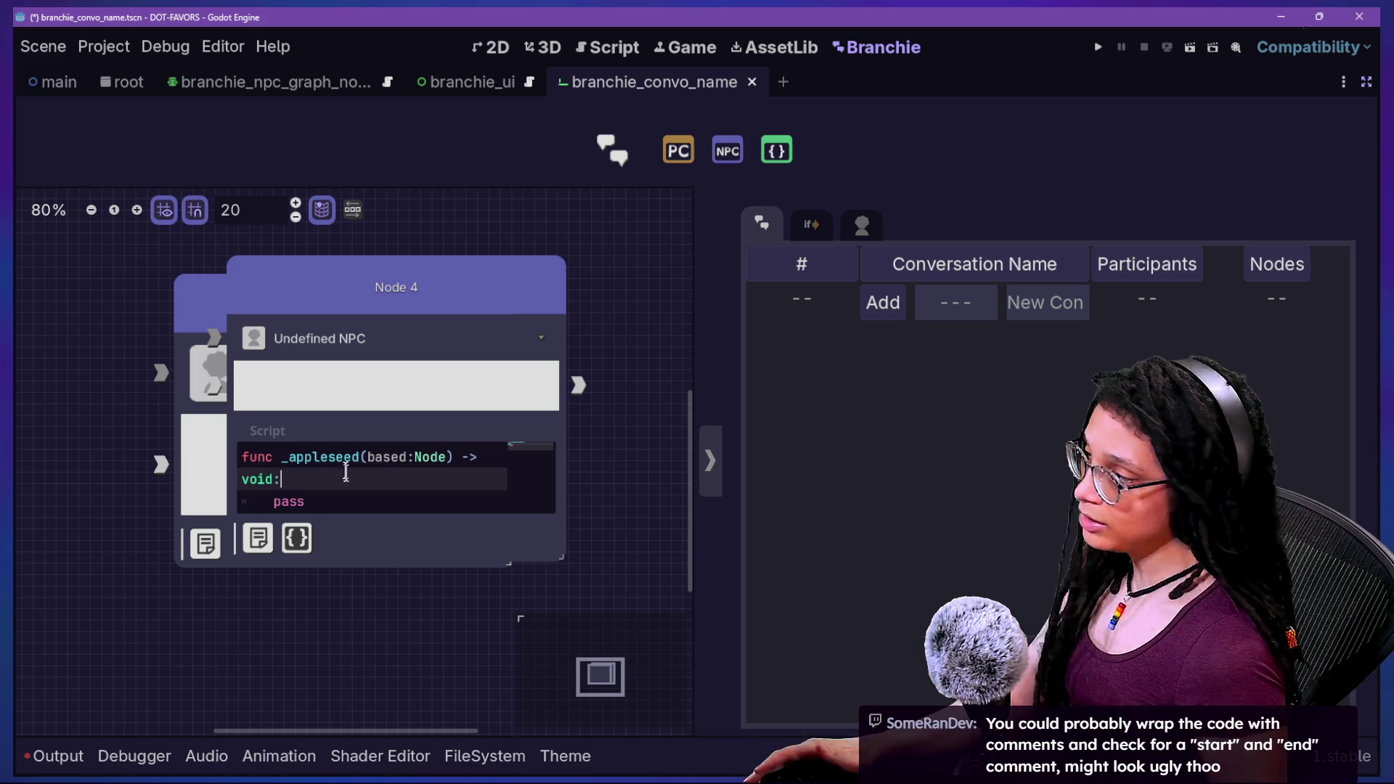
pyautogui.click(371, 302)
pyautogui.press('Delete')
# Delete Node 3, the next remaining node and Node 1 from the Branchie graph.
pyautogui.click(371, 305)
pyautogui.press('Delete')
pyautogui.click(370, 295)
pyautogui.press('Delete')
pyautogui.click(371, 295)
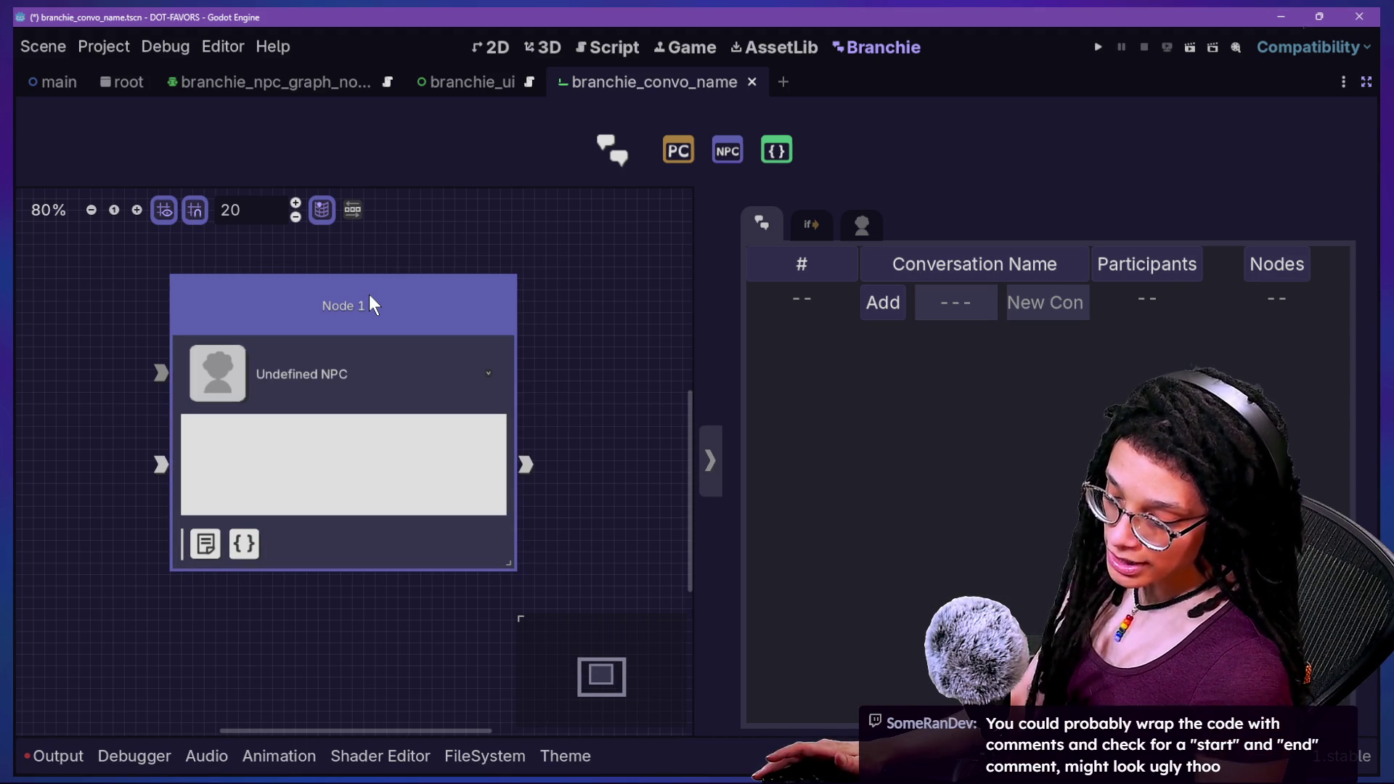
pyautogui.press('Delete')
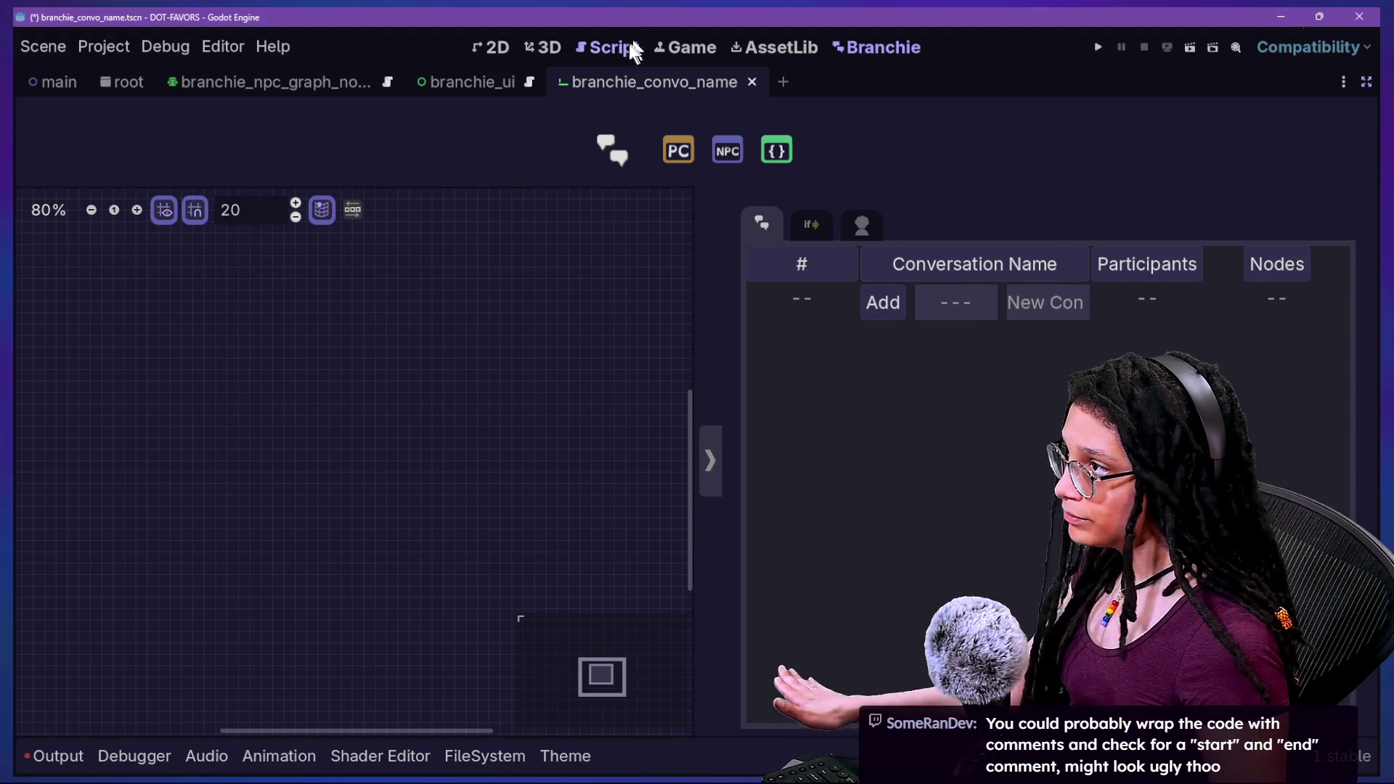
# Review branchie_conversations.gd's class declaration, TODO comment and NODES enum entries.
pyautogui.click(617, 48)
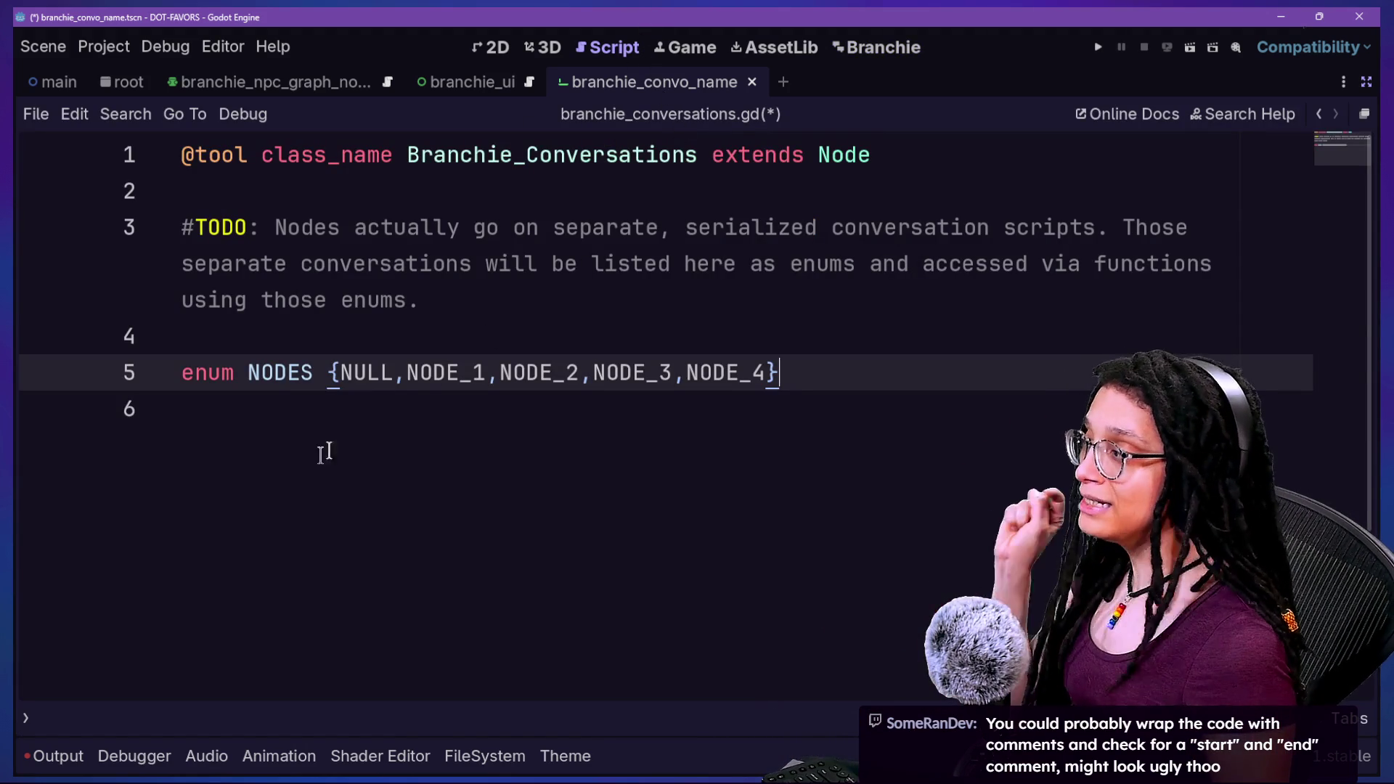
pyautogui.moveTo(207, 212); pyautogui.dragTo(794, 467)
pyautogui.click(831, 426)
pyautogui.click(470, 385)
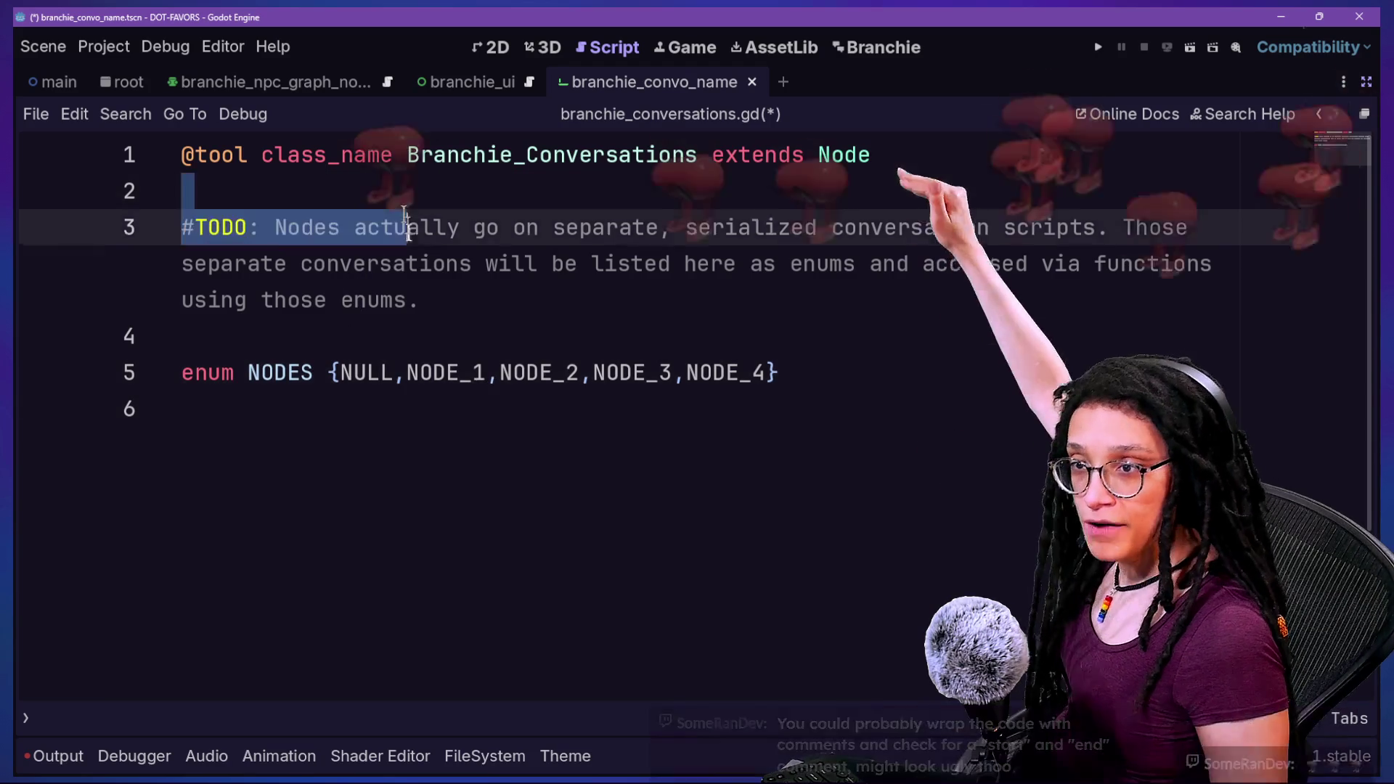
pyautogui.moveTo(314, 210); pyautogui.dragTo(489, 460)
pyautogui.click(488, 462)
pyautogui.moveTo(523, 163); pyautogui.dragTo(638, 504)
pyautogui.click(643, 486)
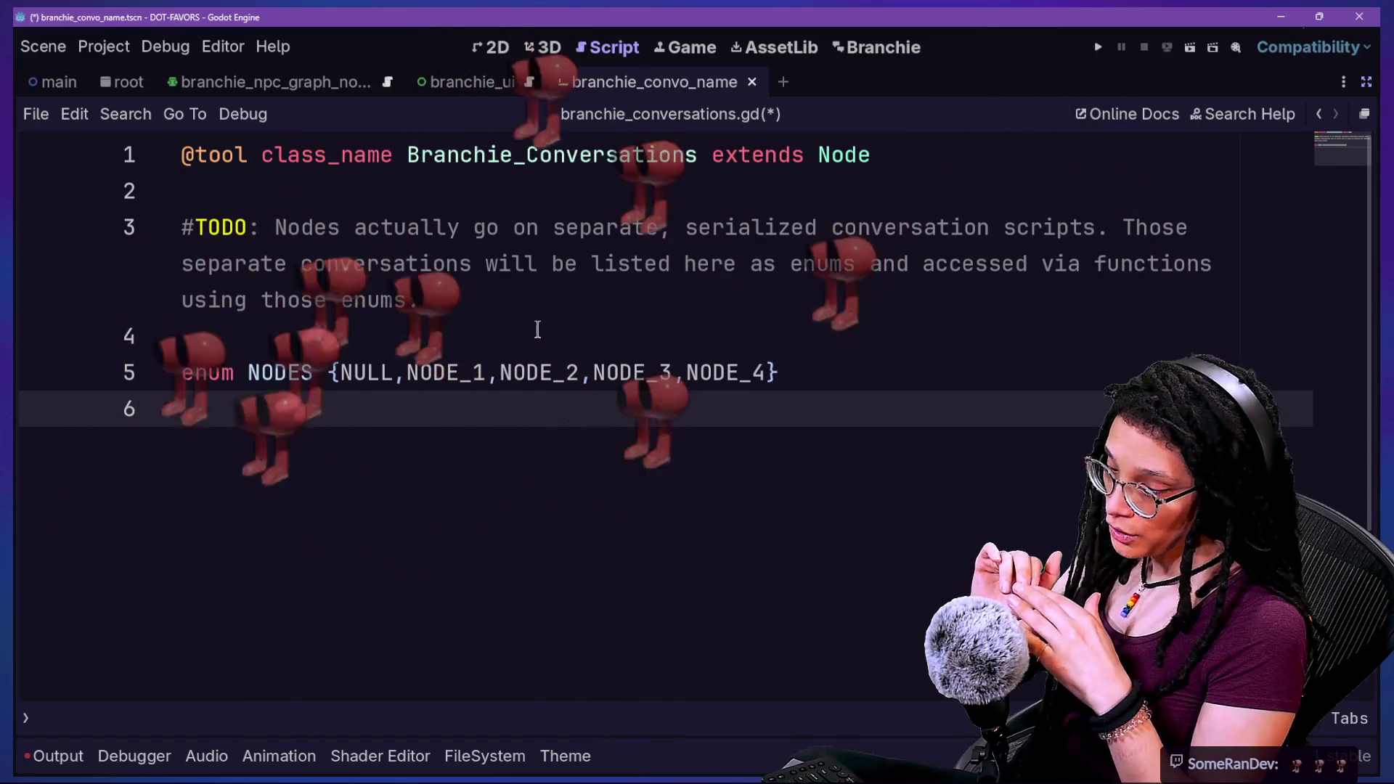
pyautogui.moveTo(406, 373); pyautogui.dragTo(678, 372)
pyautogui.click(725, 372)
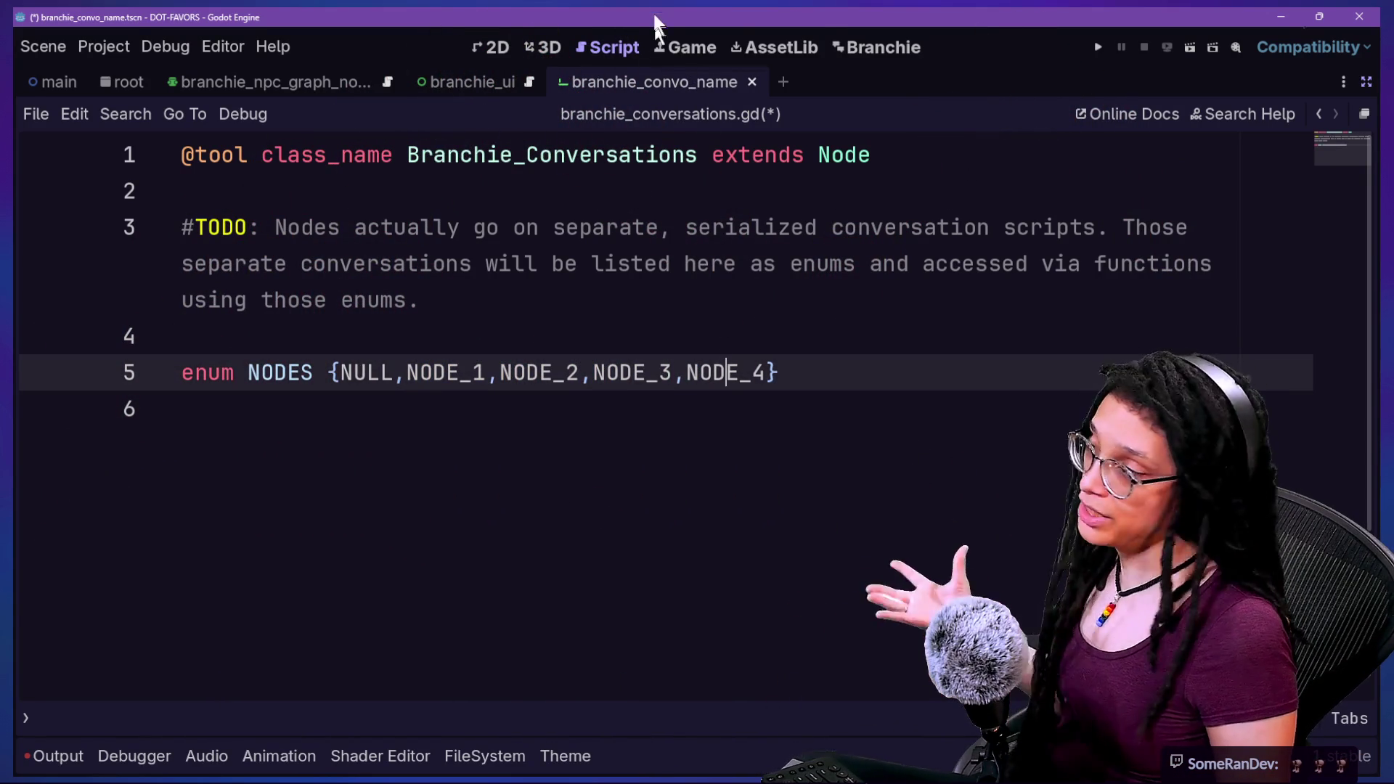
pyautogui.click(840, 47)
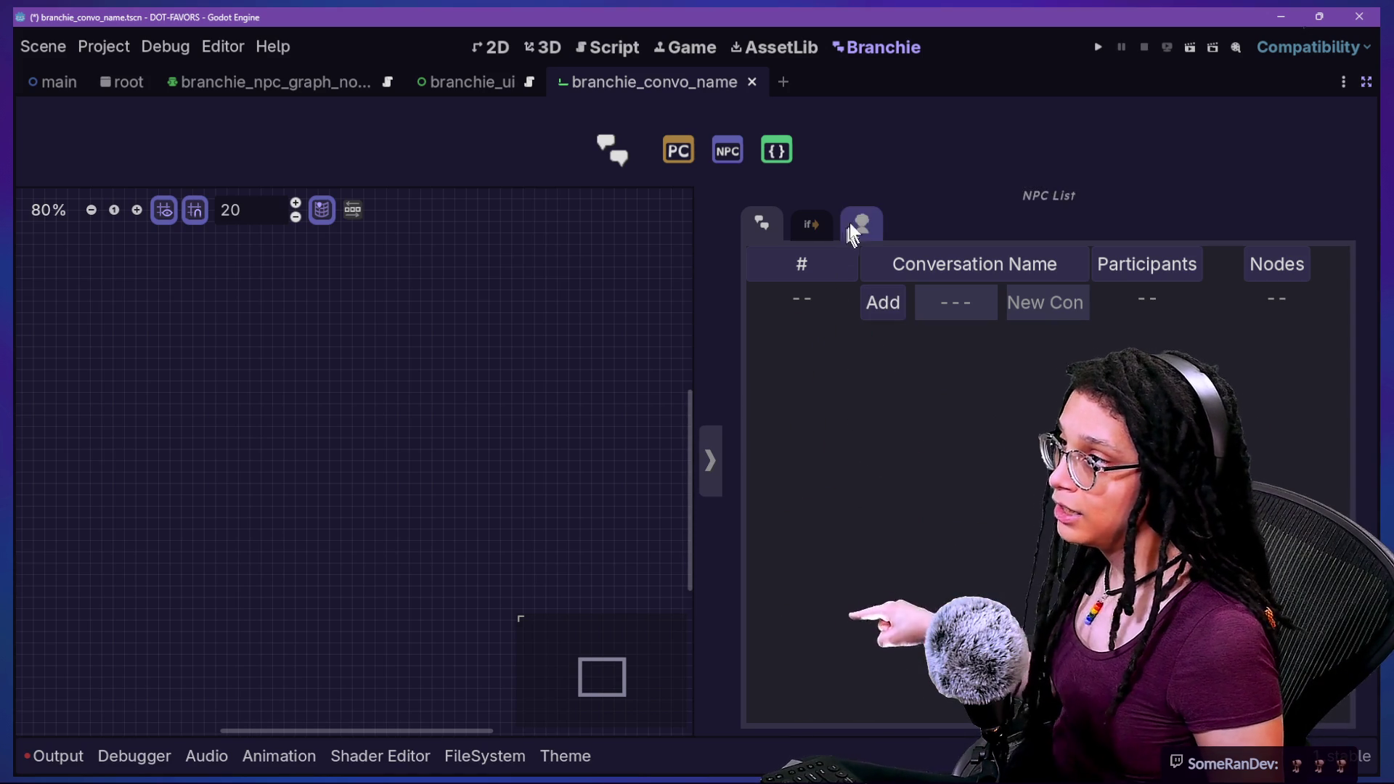
# Restore the docks, switch to branchie_ui and scroll the Scene tree down to ConvoNew_Button.
pyautogui.click(1363, 84)
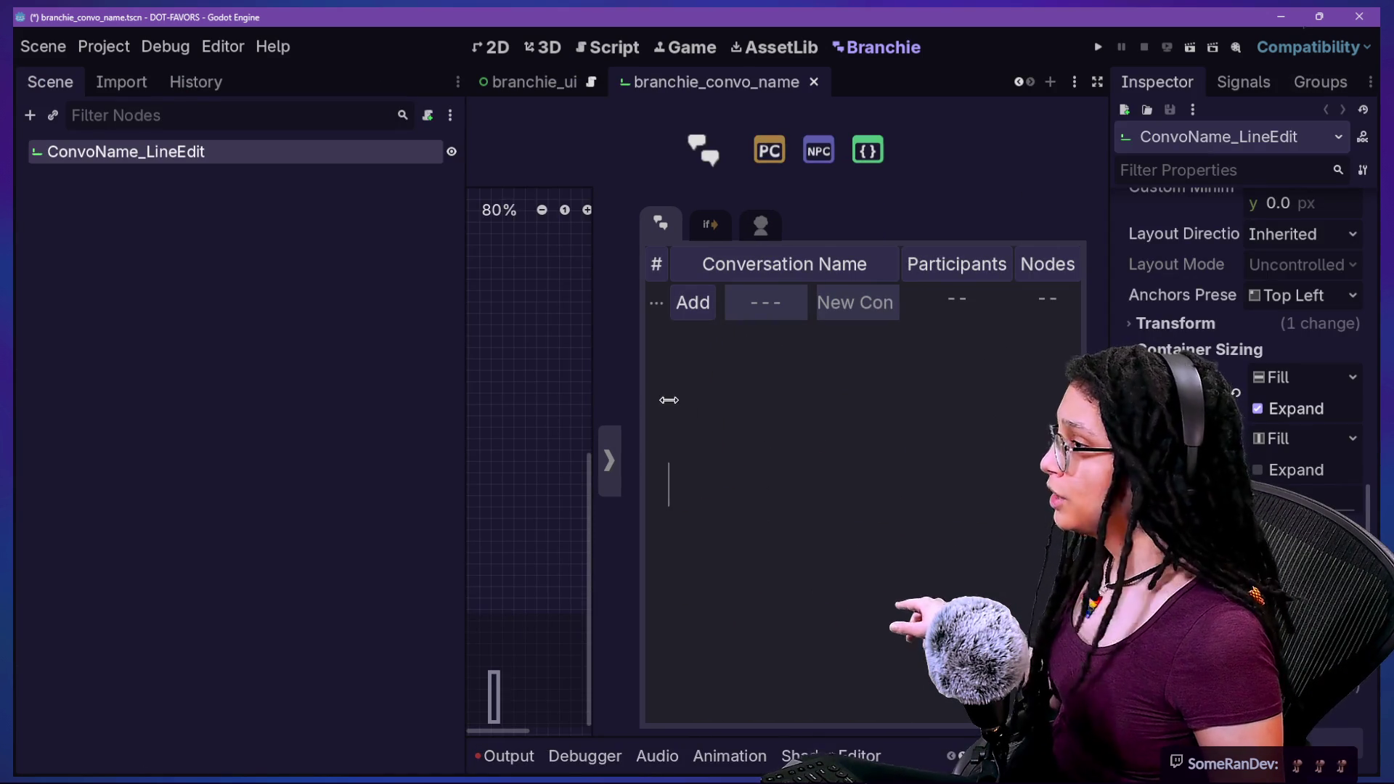
pyautogui.click(510, 84)
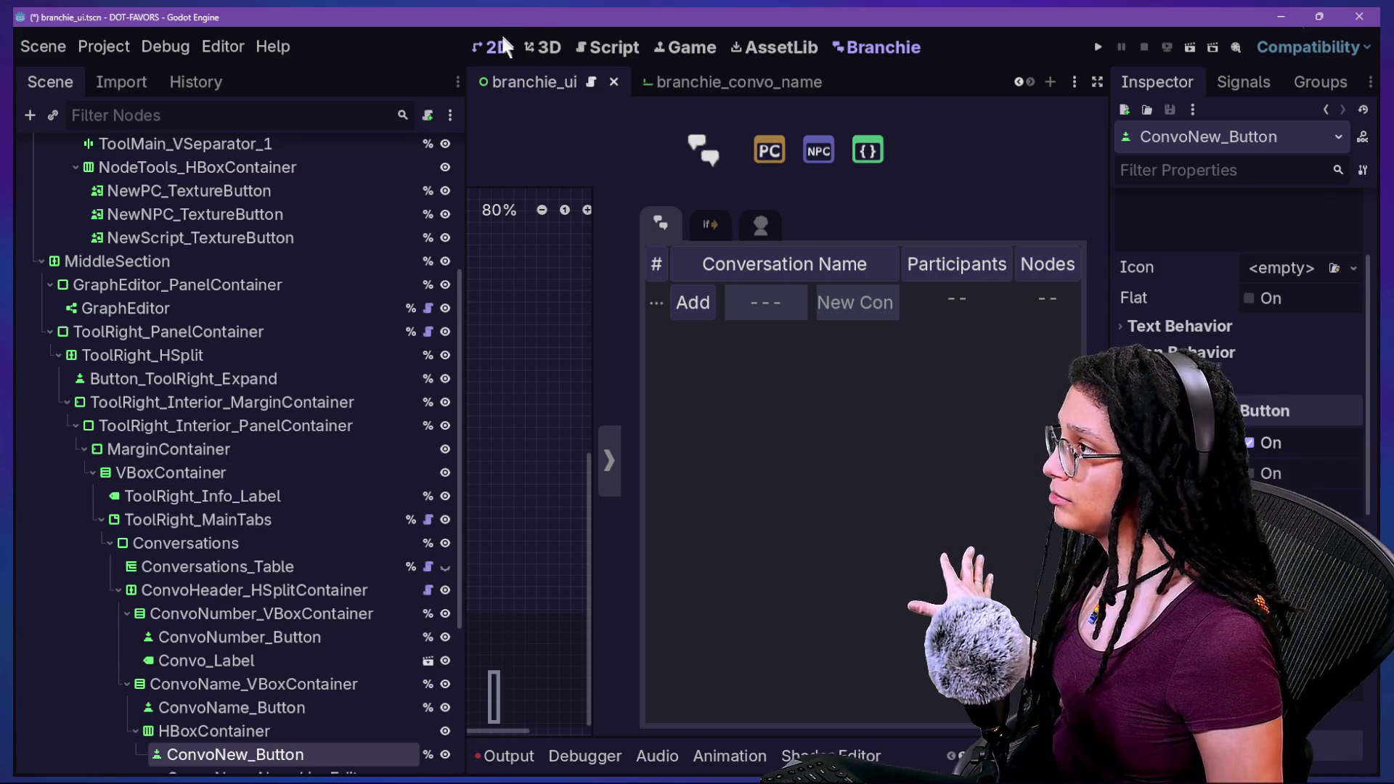
pyautogui.scroll(-4, 284, 671)
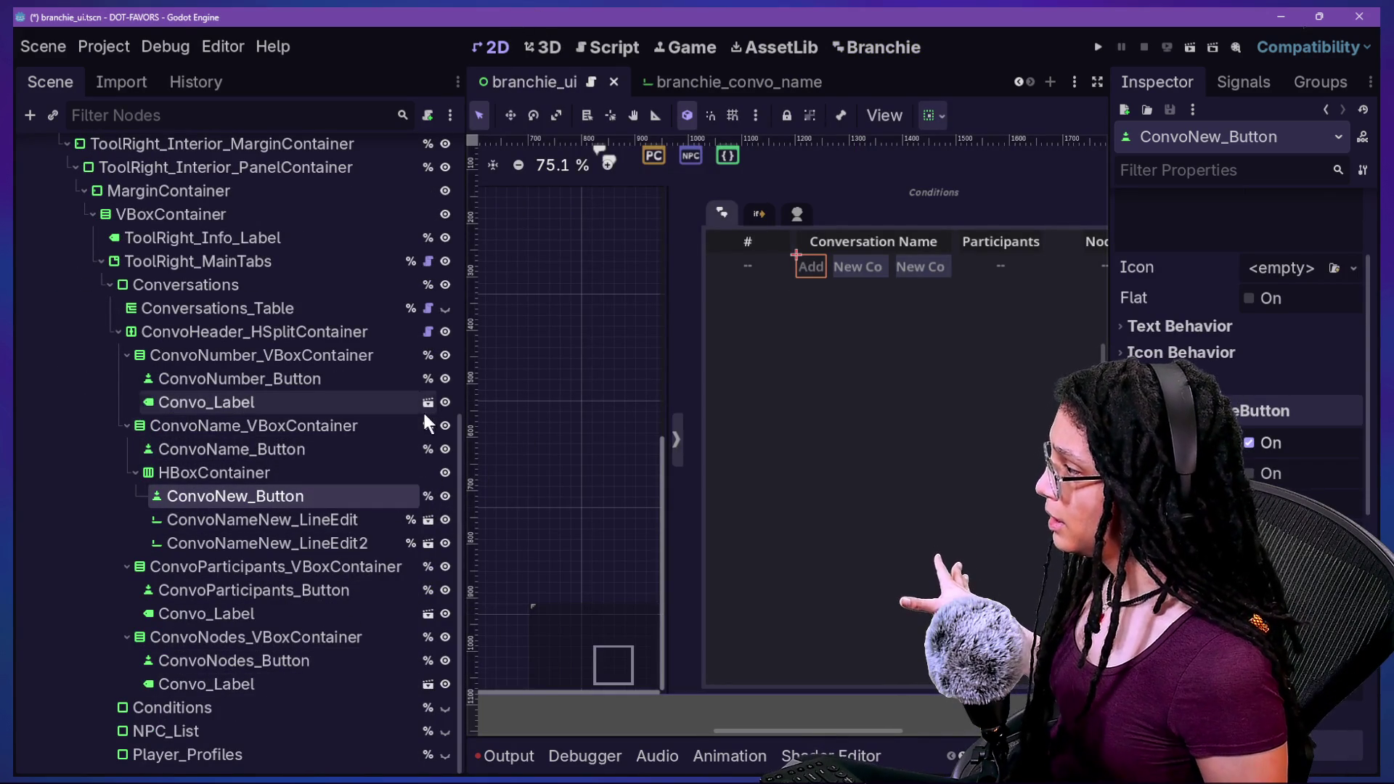
# Show Conversations_Table, hide ConvoHeader_HSplitContainer and save branchie_ui.
pyautogui.click(445, 309)
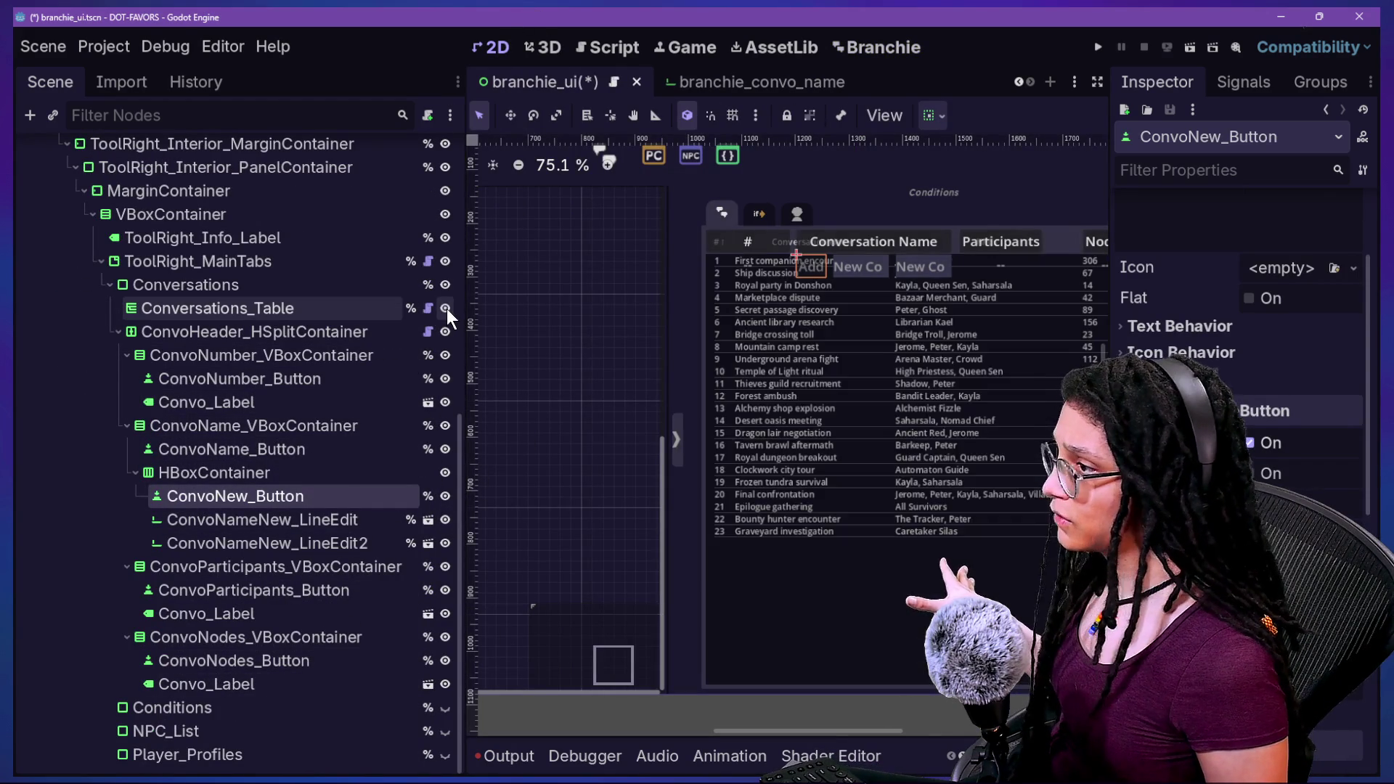
pyautogui.click(445, 332)
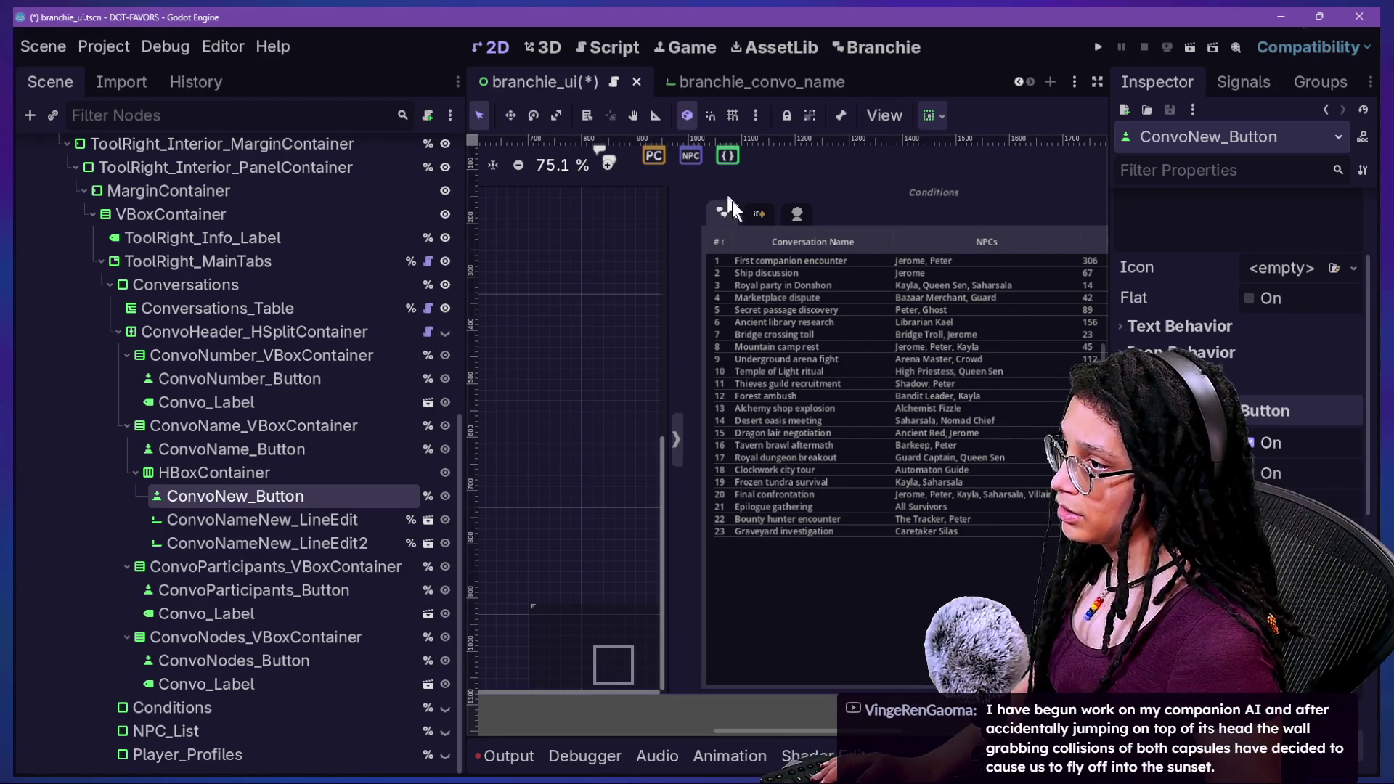
pyautogui.hotkey('ctrl', 's')
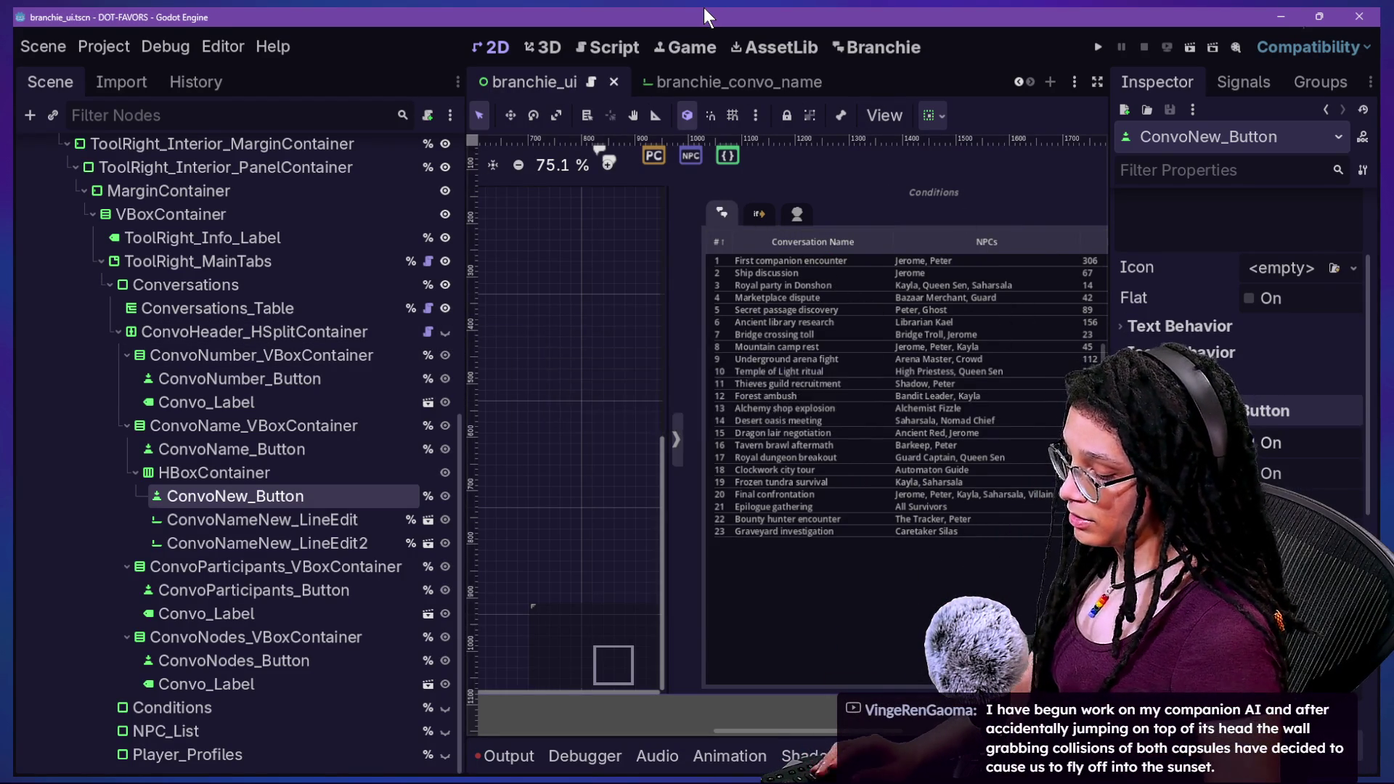
# Reload the Branchie plugin and sort the table by NPCs, Conversation Name, then #.
pyautogui.click(300, 260)
pyautogui.click(300, 259)
pyautogui.press('Escape')
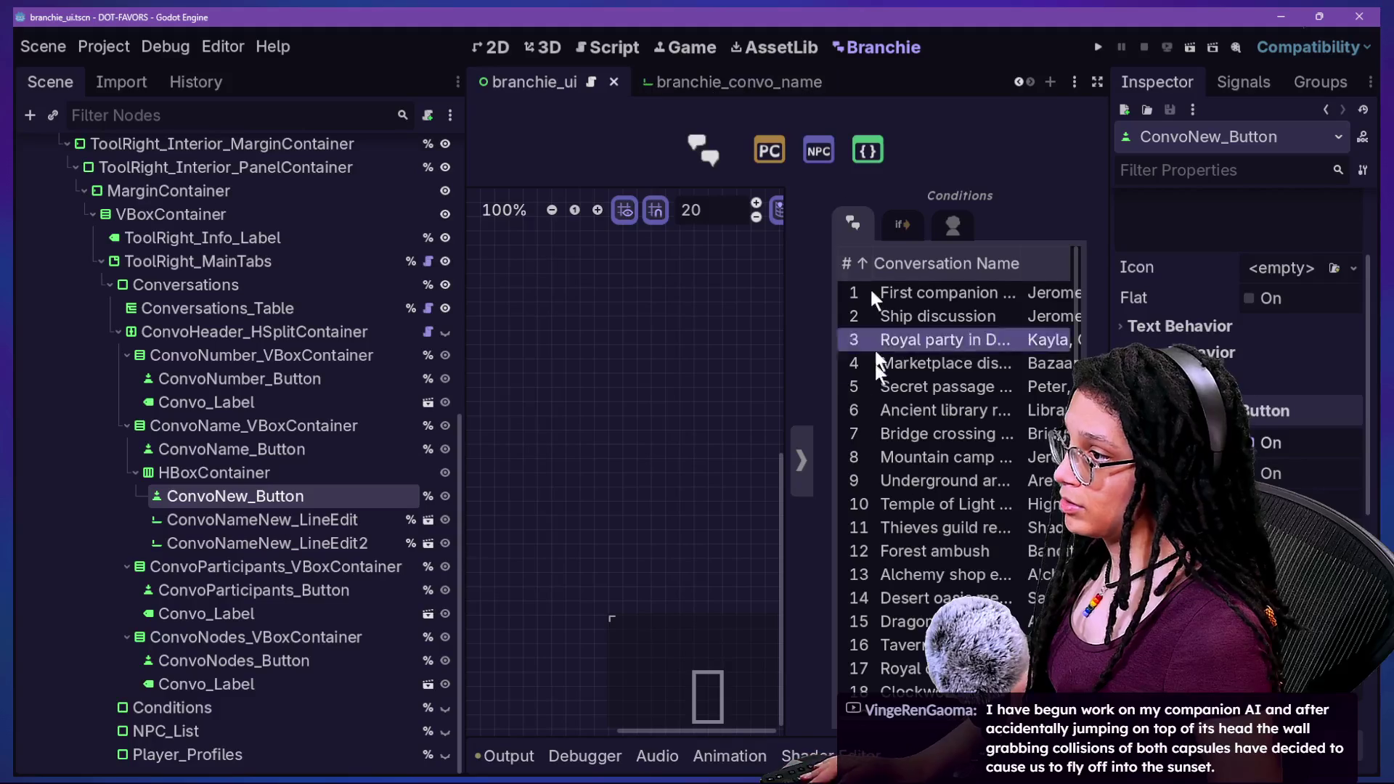
pyautogui.hotkey('ctrl', 'shift', 'F11')
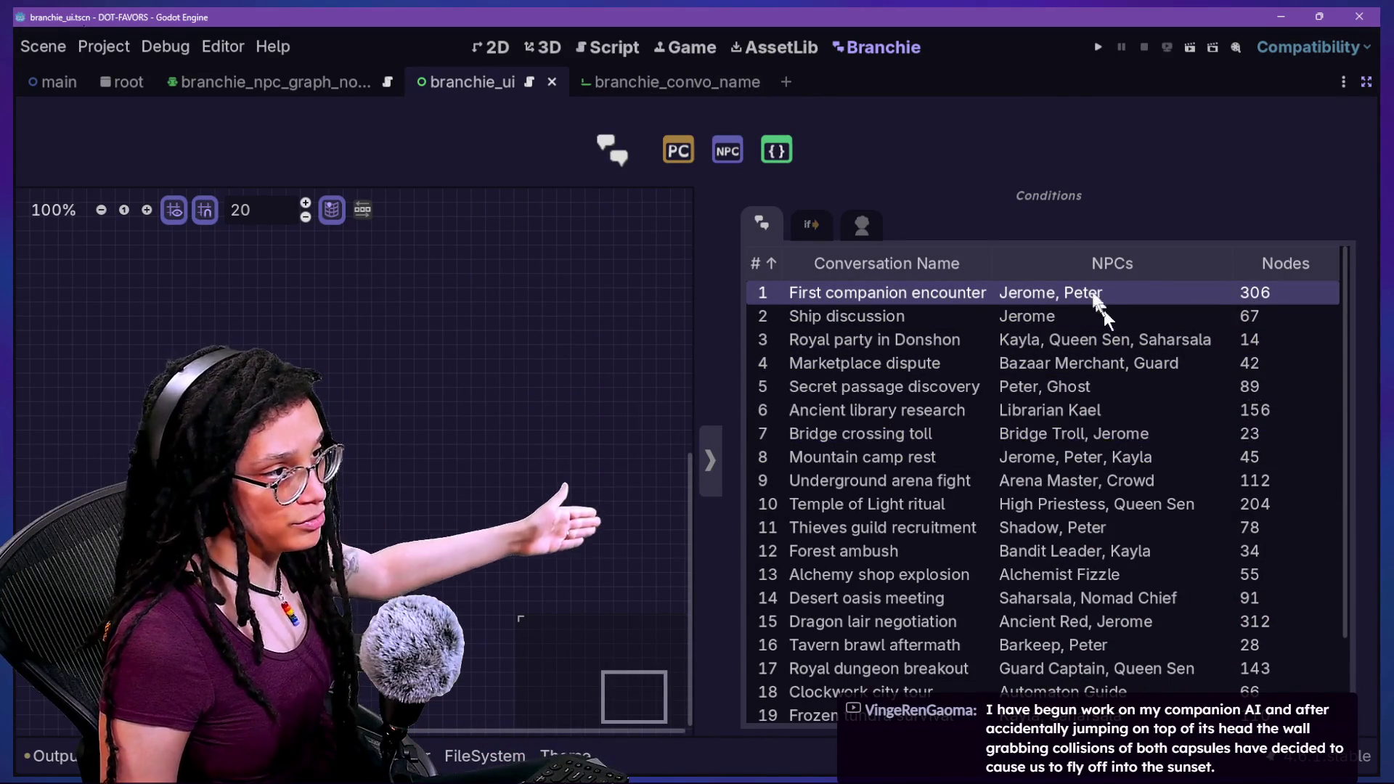
pyautogui.click(1069, 261)
pyautogui.click(926, 262)
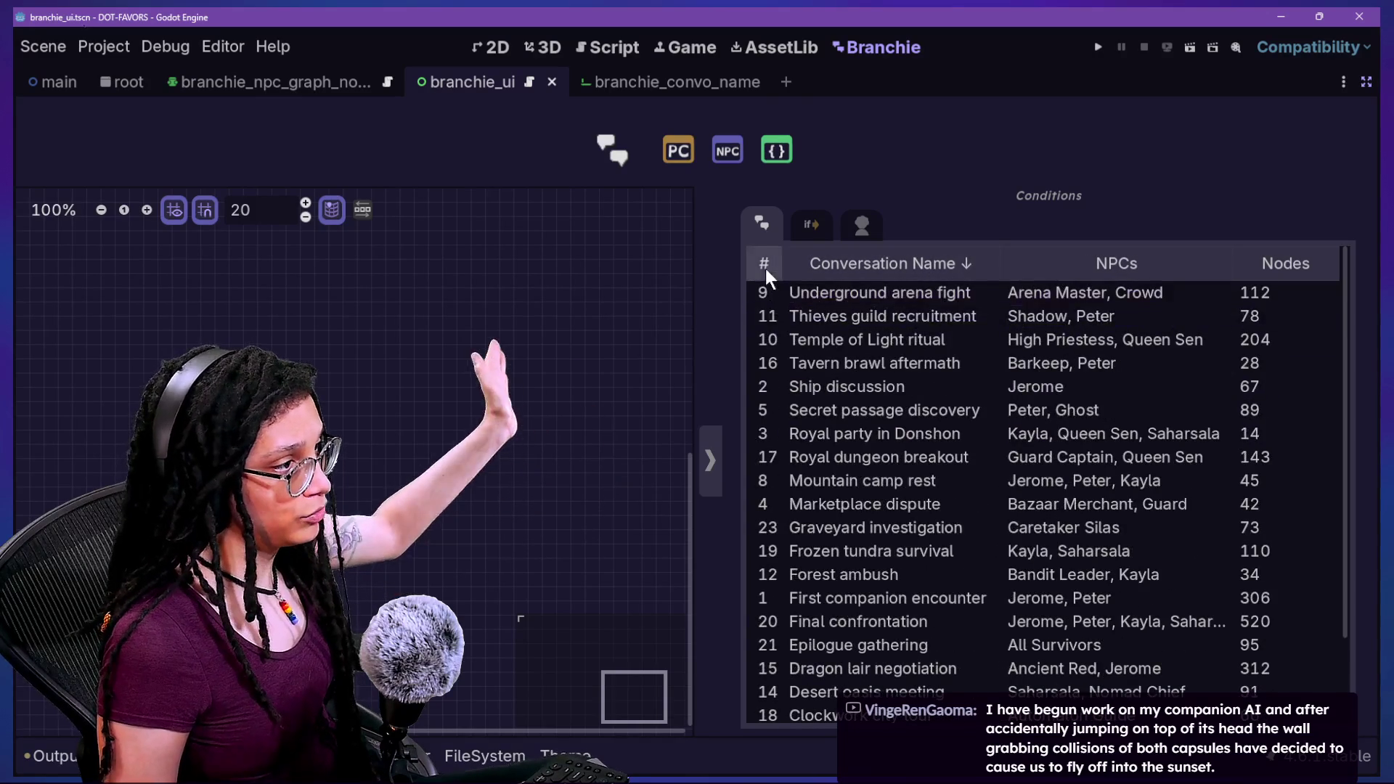
pyautogui.click(765, 265)
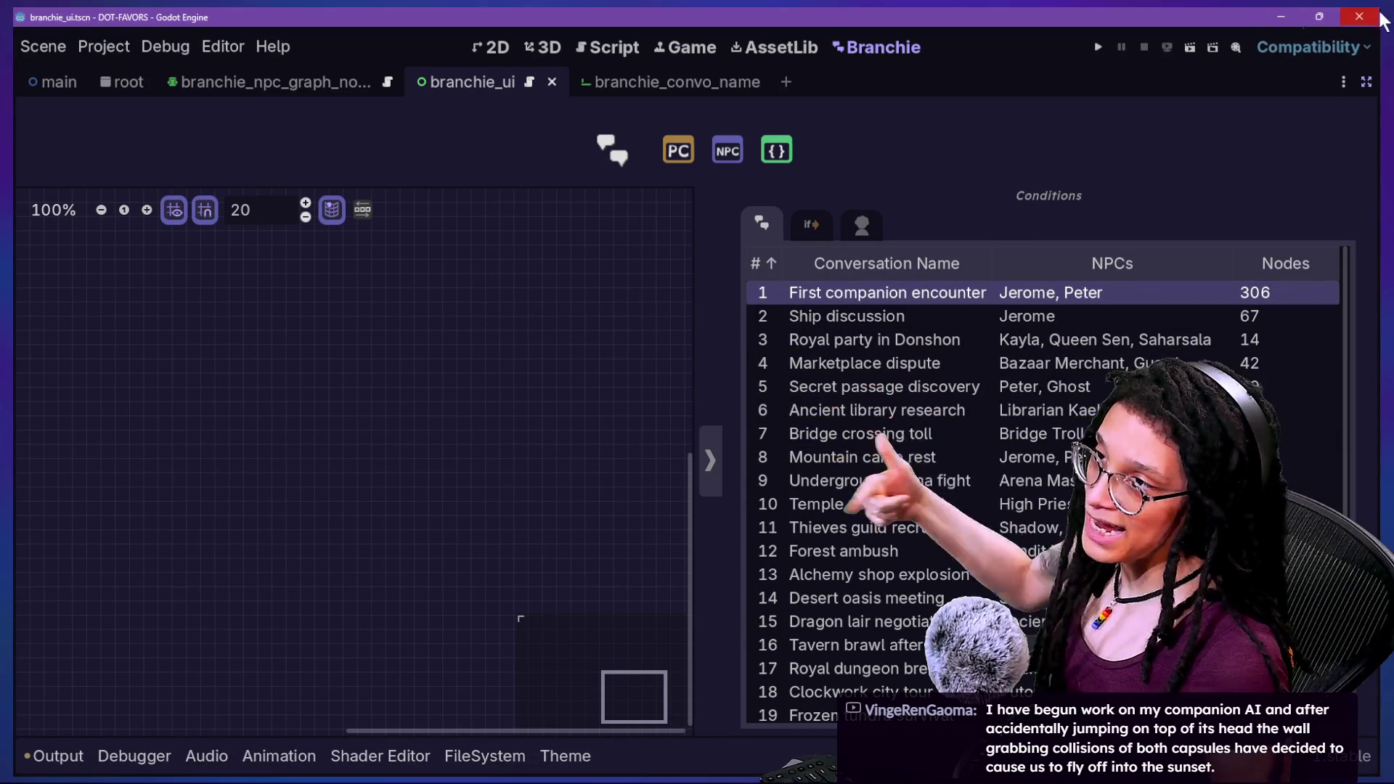
# Restore the docks, inspect HBoxContainer, ConvoNameNew_LineEdit and ConvoNew_Button, then open the Script workspace.
pyautogui.click(1365, 82)
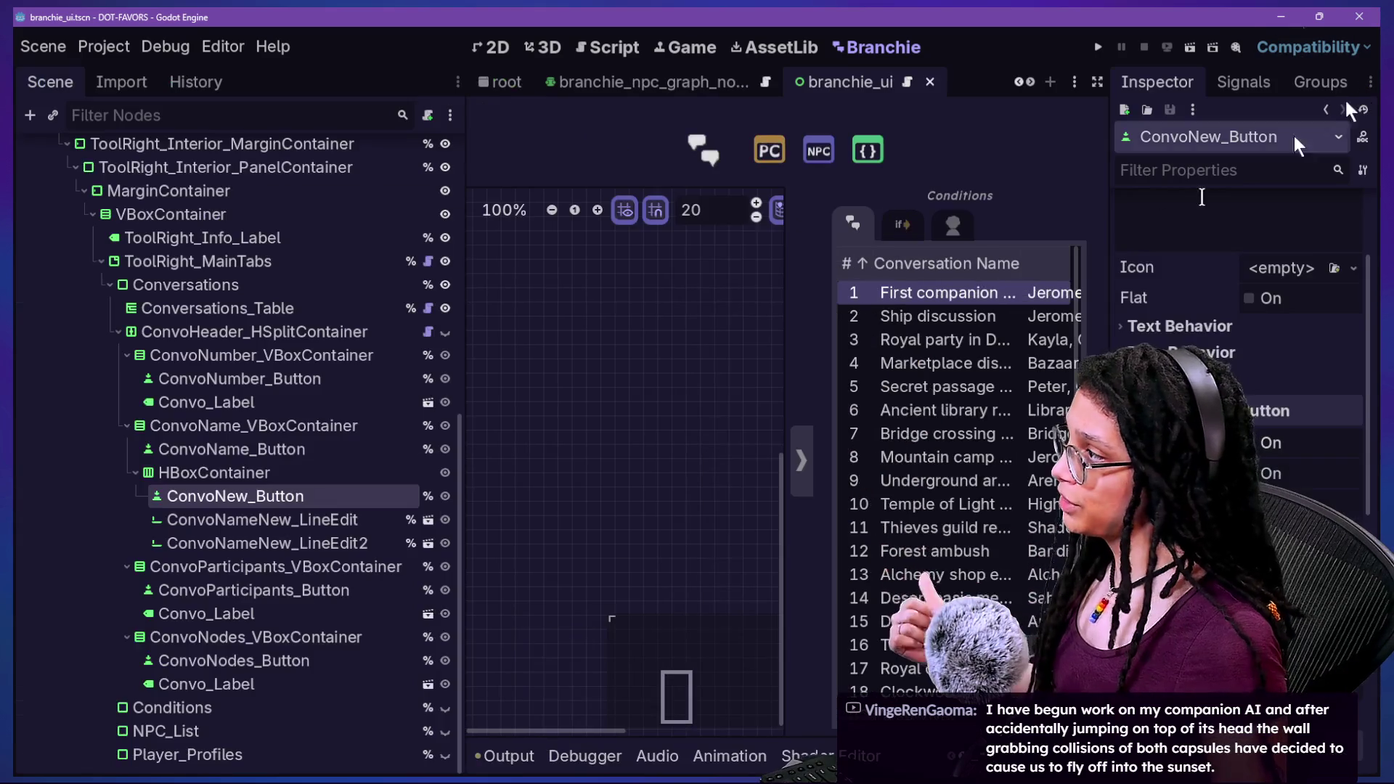
pyautogui.click(232, 472)
pyautogui.click(263, 518)
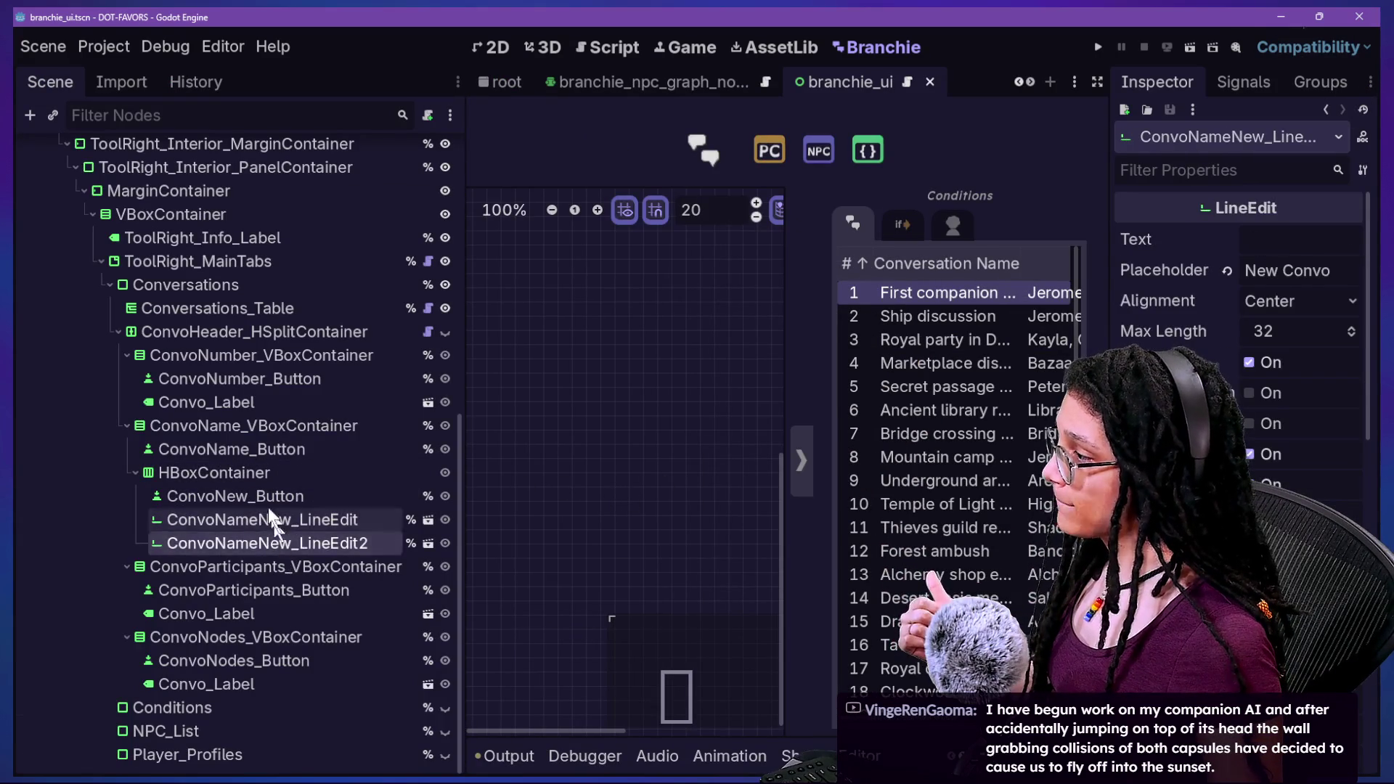
pyautogui.click(268, 500)
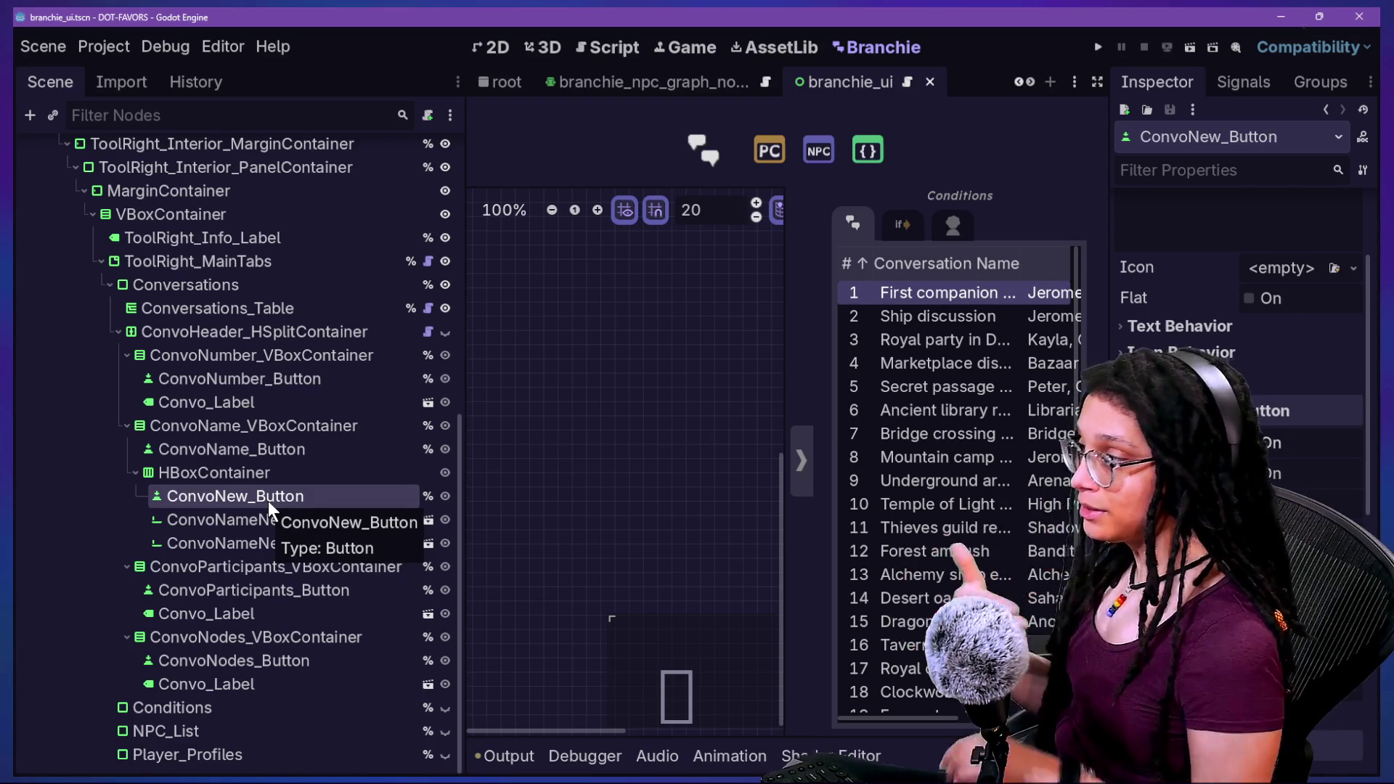
pyautogui.click(621, 56)
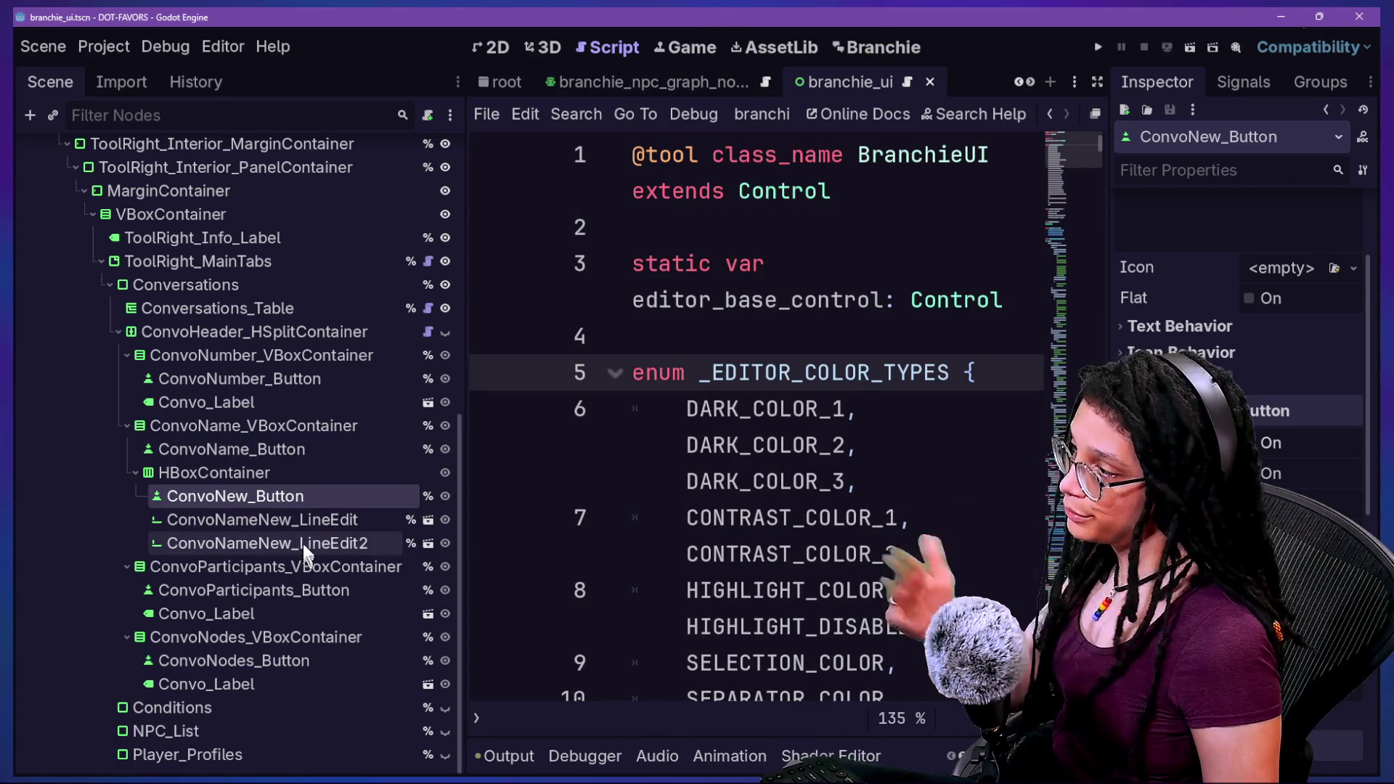
# Inspect the ConvoNameNew_LineEdit, HBoxContainer and ConvoNew_Button node properties.
pyautogui.click(283, 520)
pyautogui.click(269, 496)
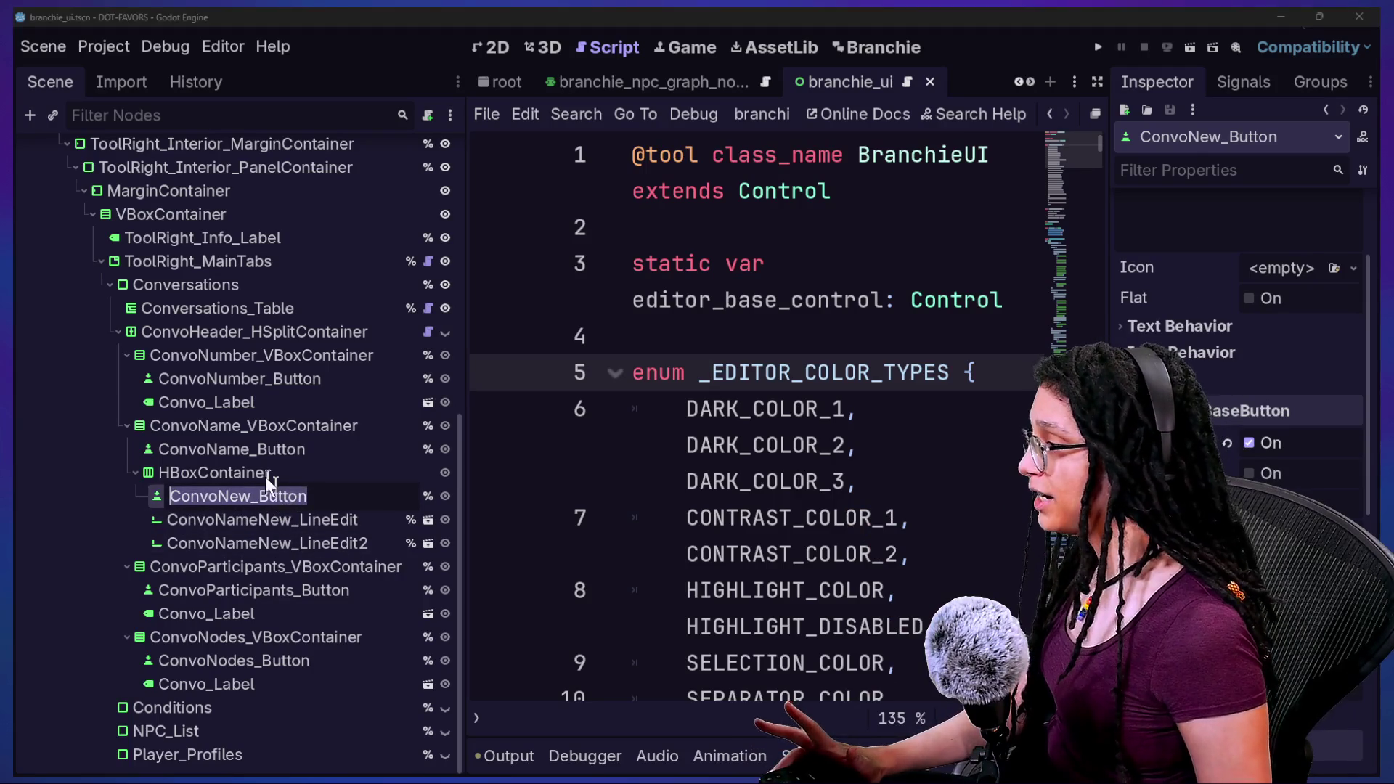
pyautogui.click(269, 511)
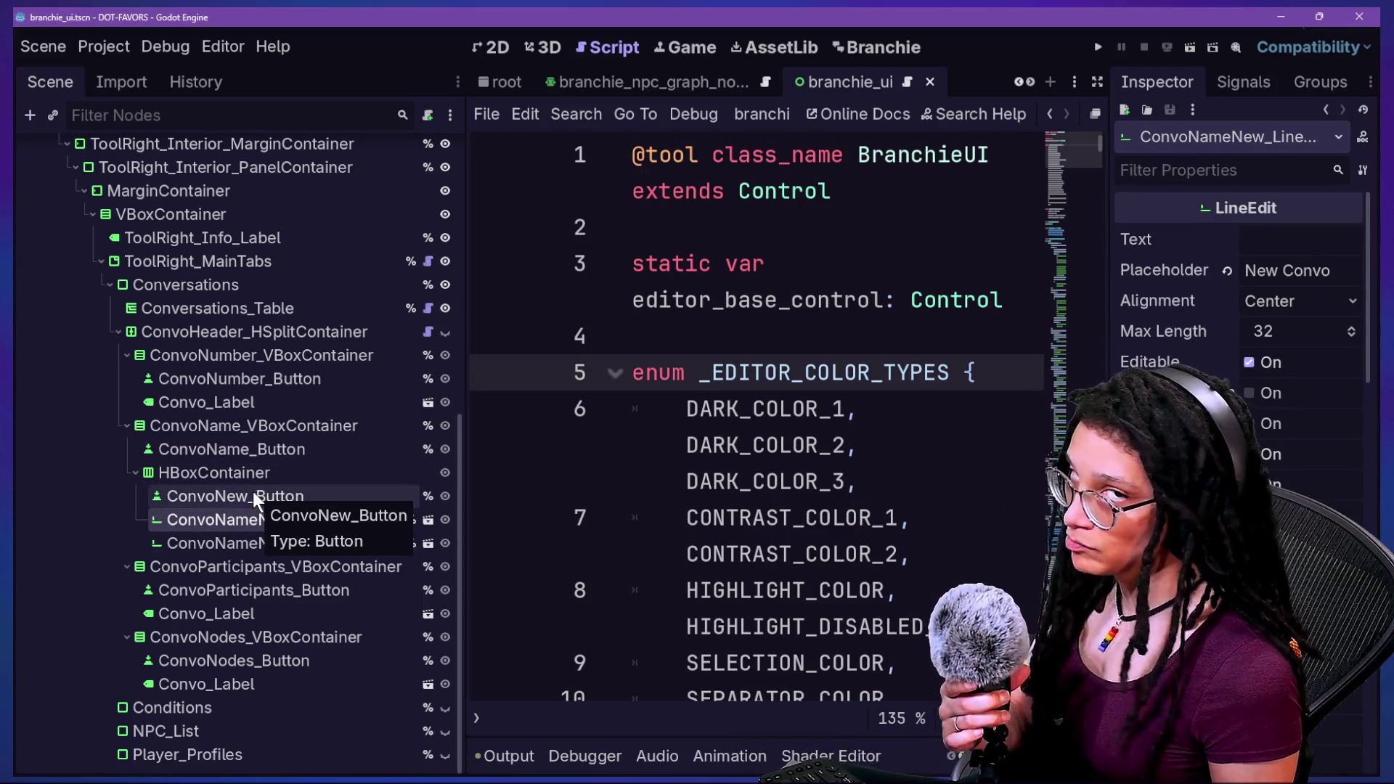
pyautogui.click(246, 472)
pyautogui.click(262, 515)
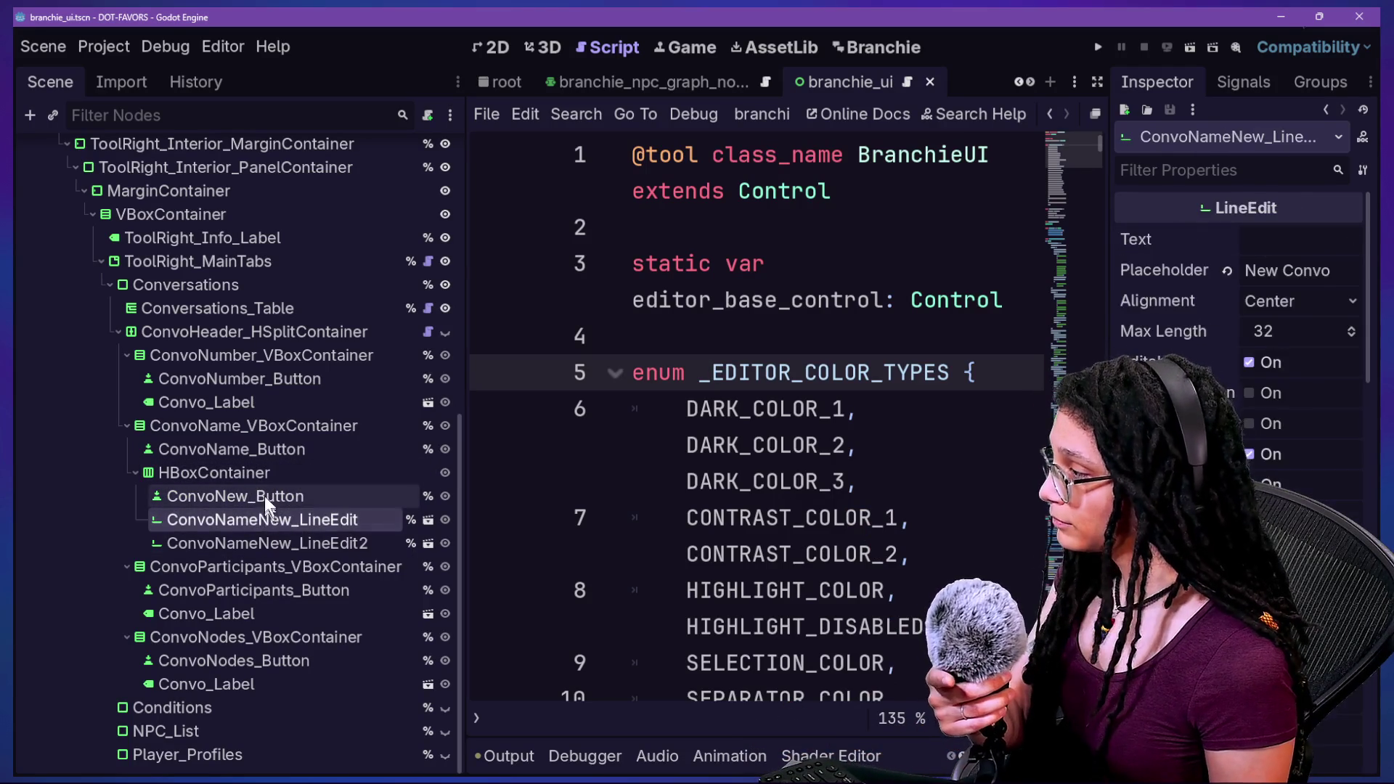
pyautogui.click(265, 496)
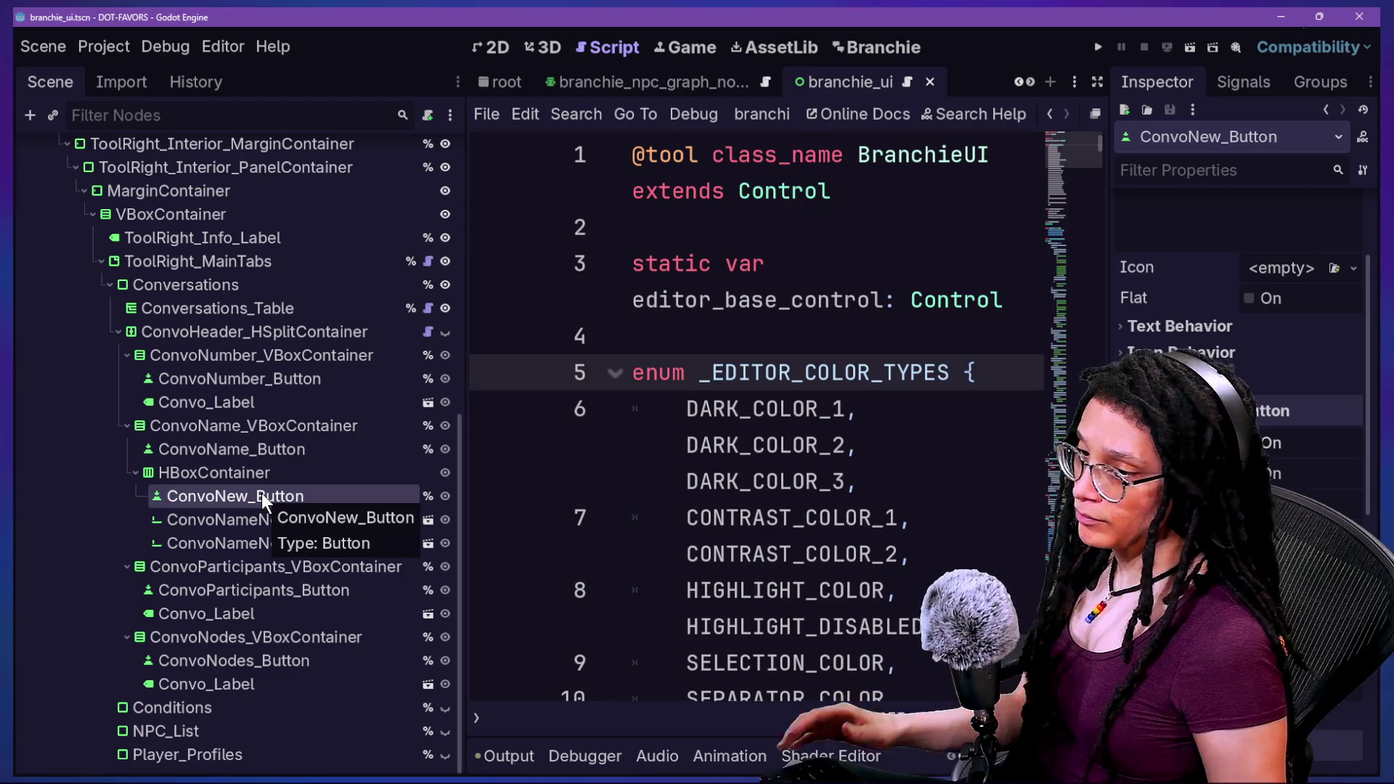
pyautogui.click(269, 511)
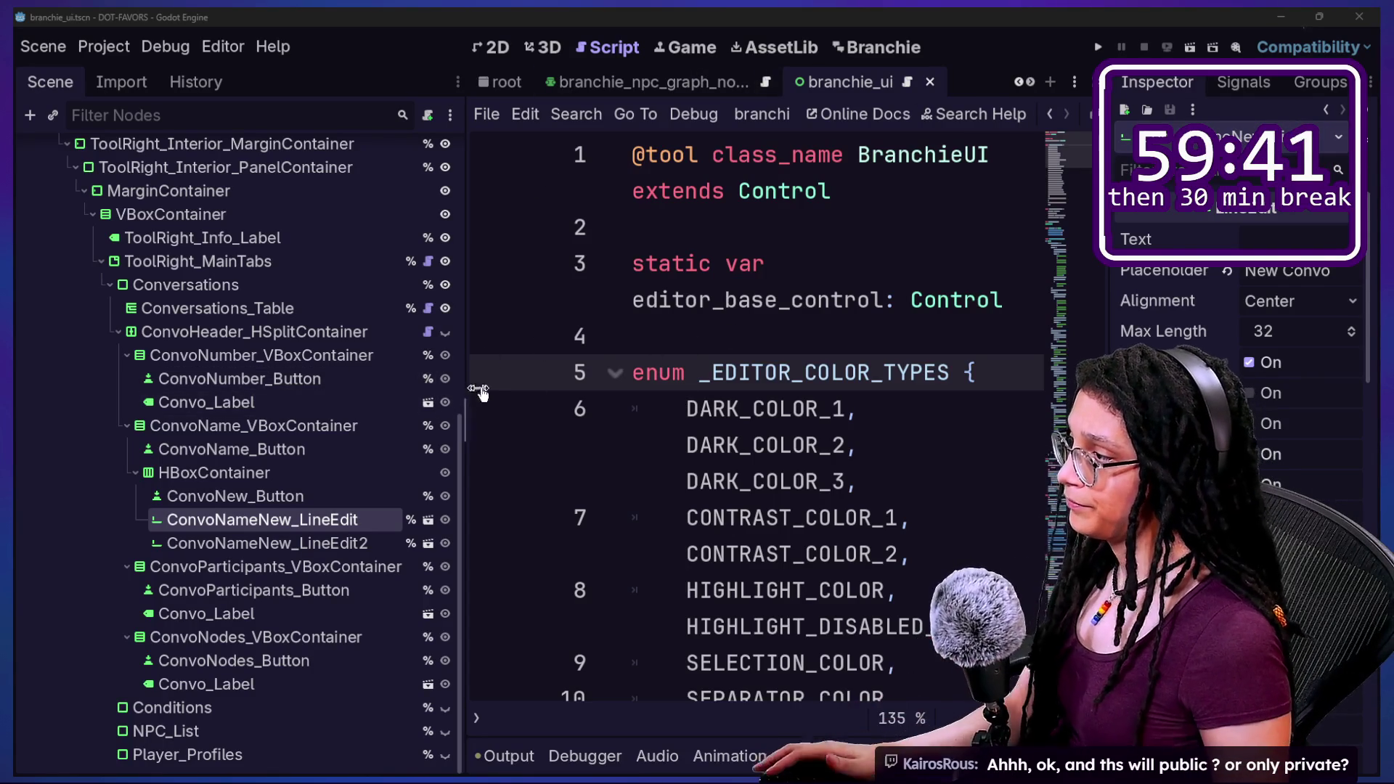
# Resize the scene tree panel, narrowing it for code then widening it to show full node names.
pyautogui.moveTo(465, 403); pyautogui.dragTo(241, 439)
pyautogui.click(710, 337)
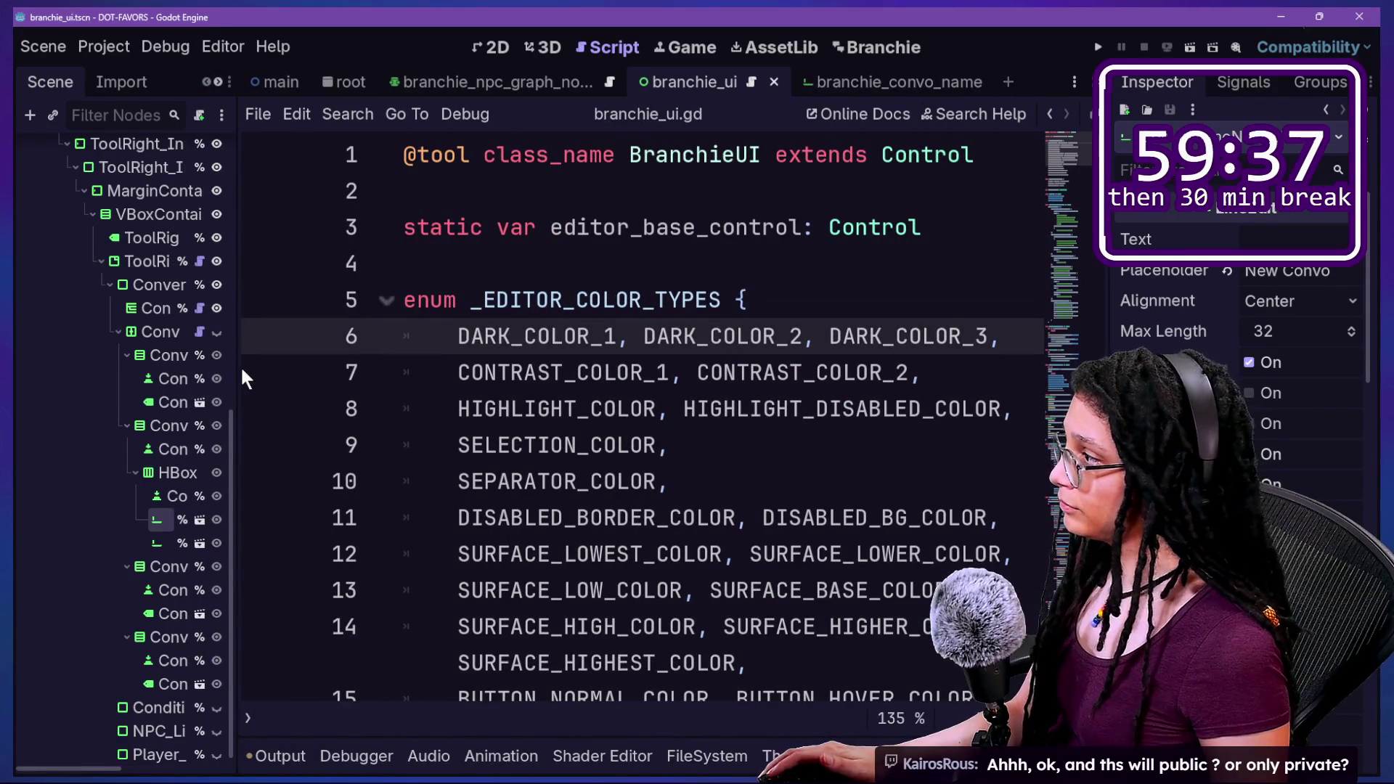
pyautogui.scroll(6, 181, 363)
pyautogui.click(872, 47)
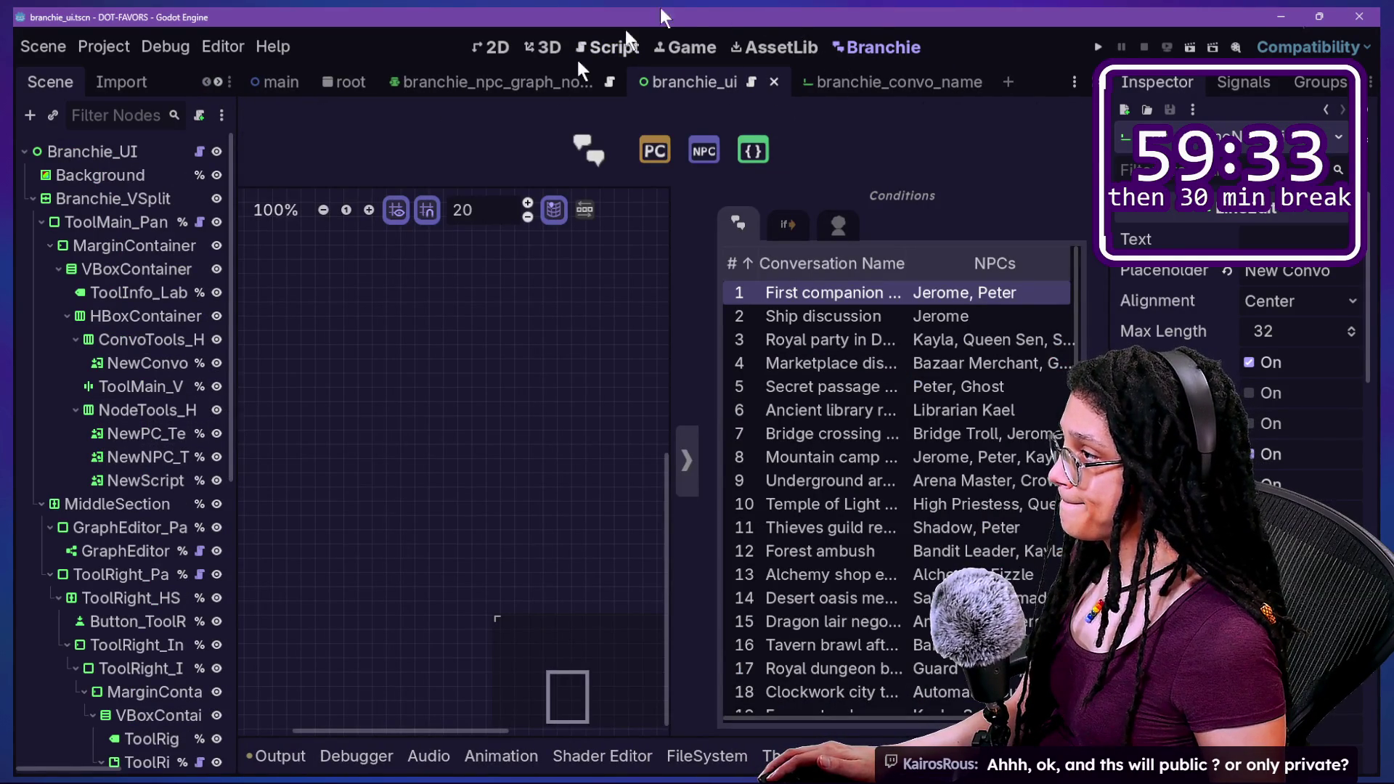
pyautogui.moveTo(242, 405); pyautogui.dragTo(323, 418)
pyautogui.click(614, 51)
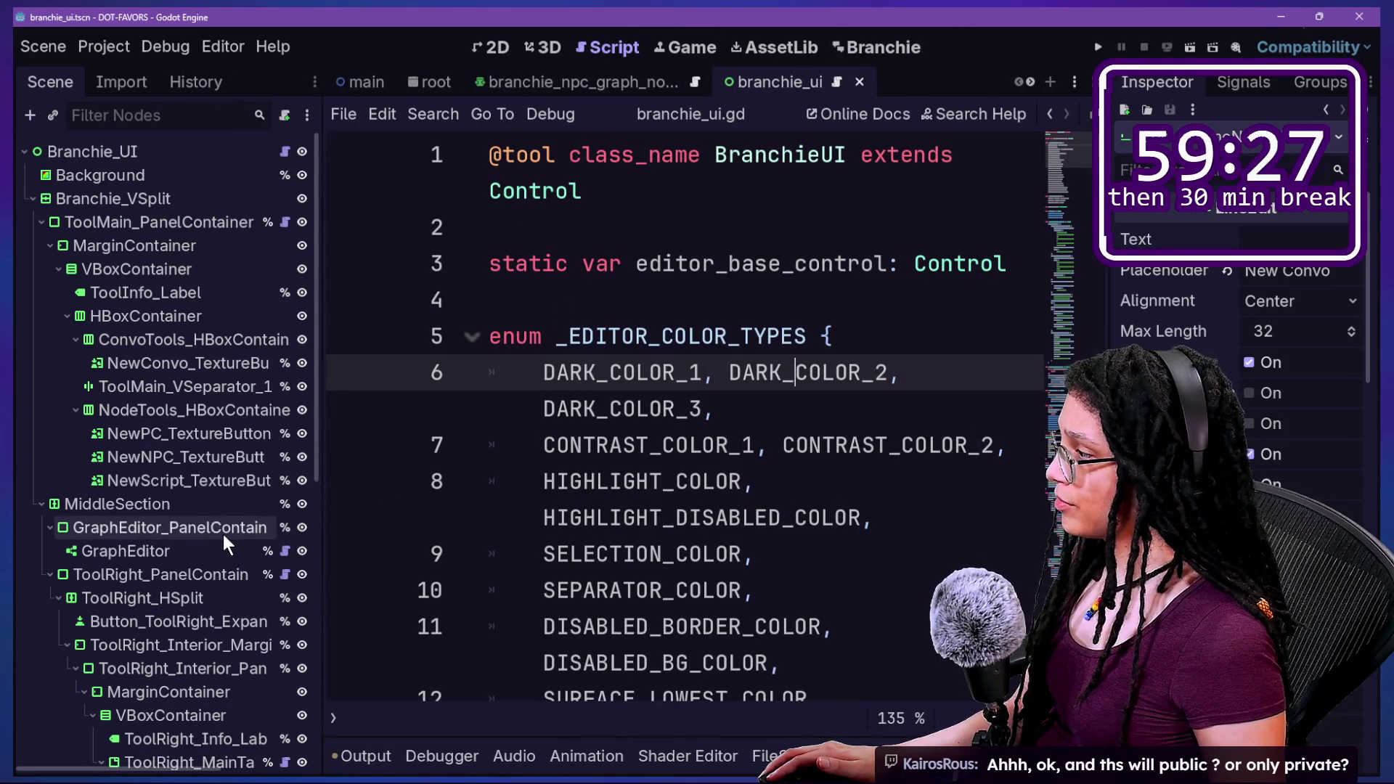
pyautogui.scroll(-3, 273, 546)
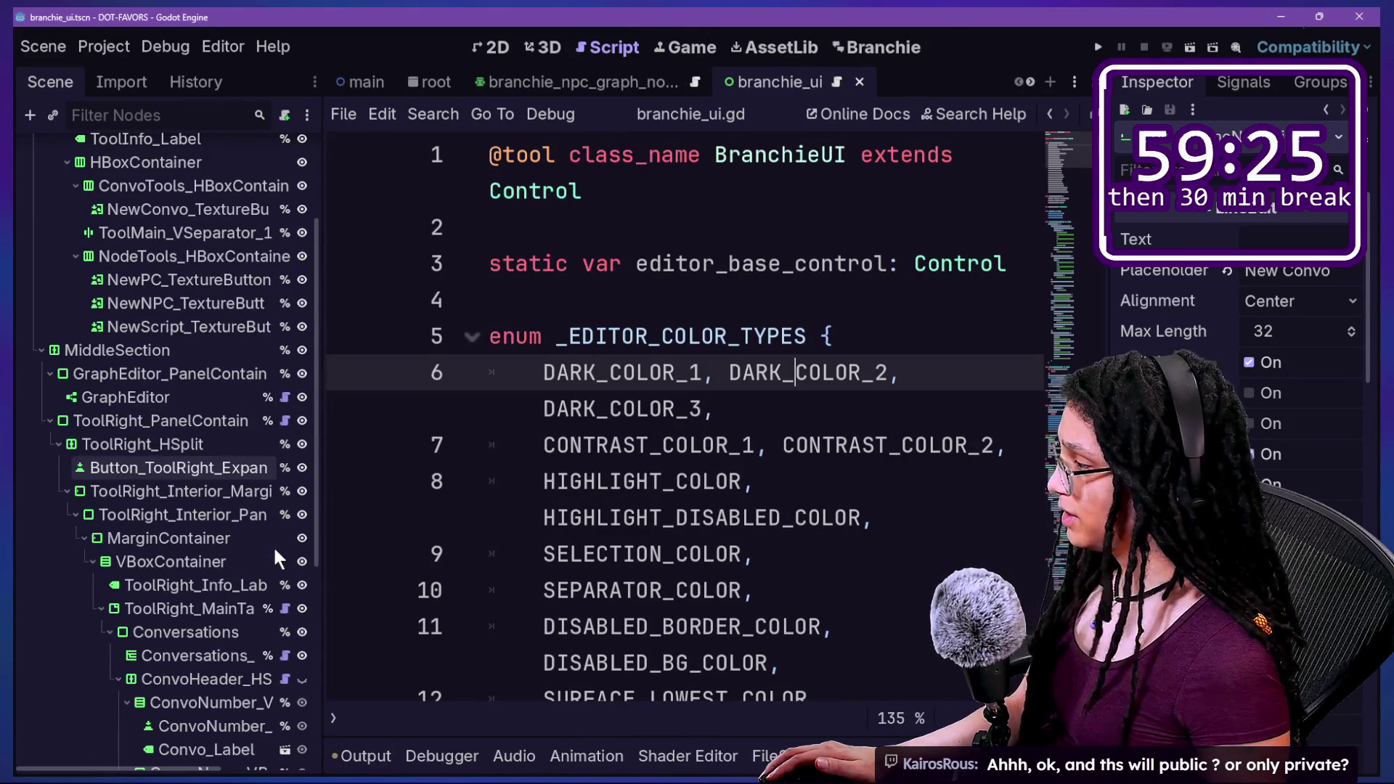
pyautogui.scroll(-5, 281, 592)
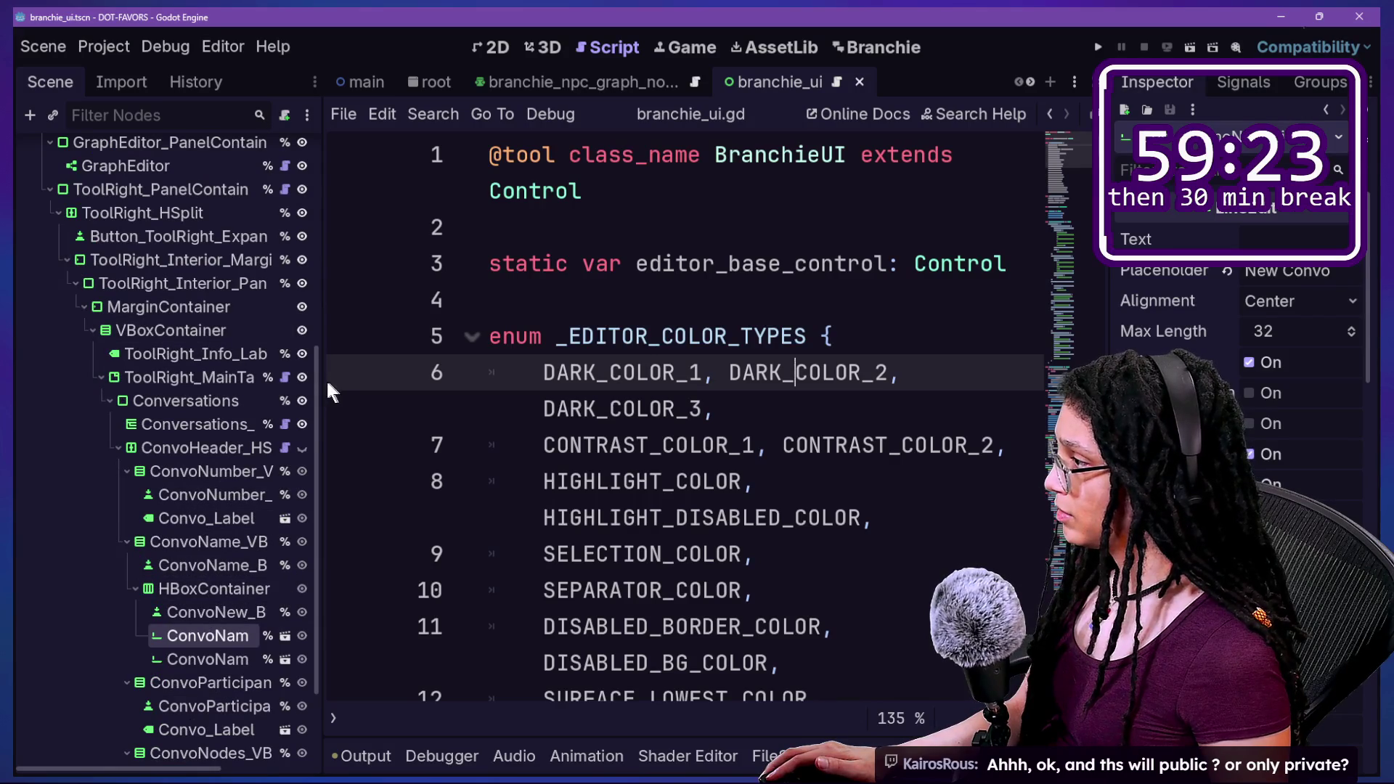
pyautogui.moveTo(323, 385); pyautogui.dragTo(510, 389)
# Toggle the conversation table nodes' visibility and make ConvoHeader_HSplitContainer visible again.
pyautogui.click(492, 401)
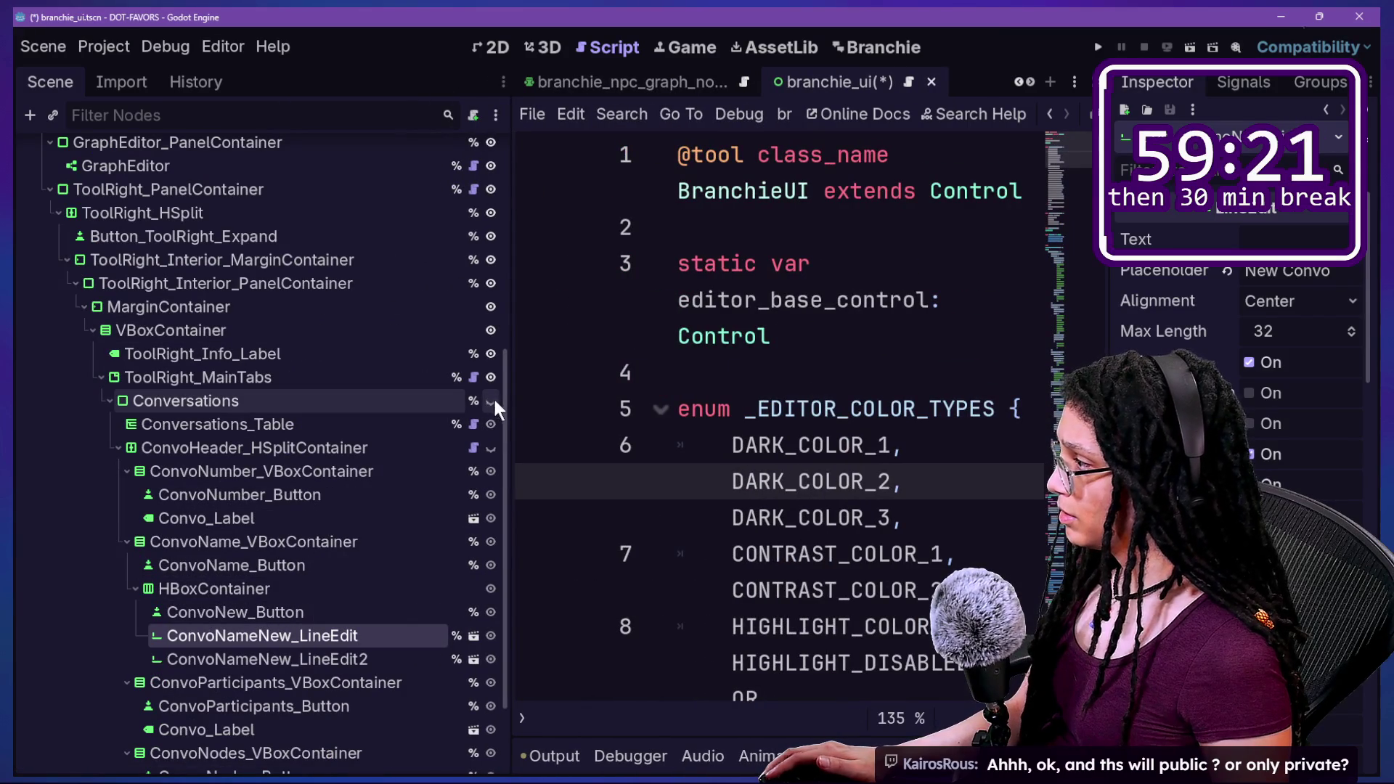
pyautogui.click(491, 402)
pyautogui.click(491, 425)
pyautogui.click(491, 448)
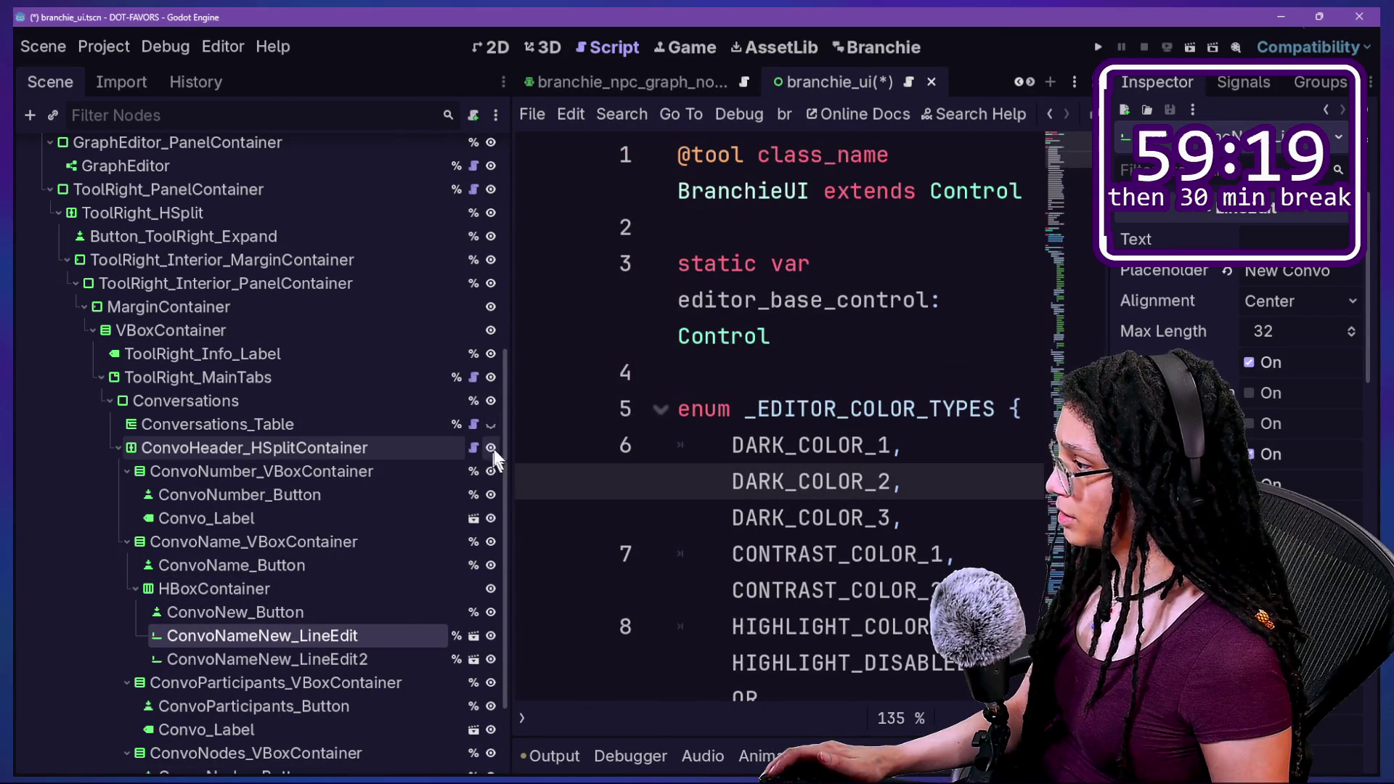
pyautogui.click(870, 45)
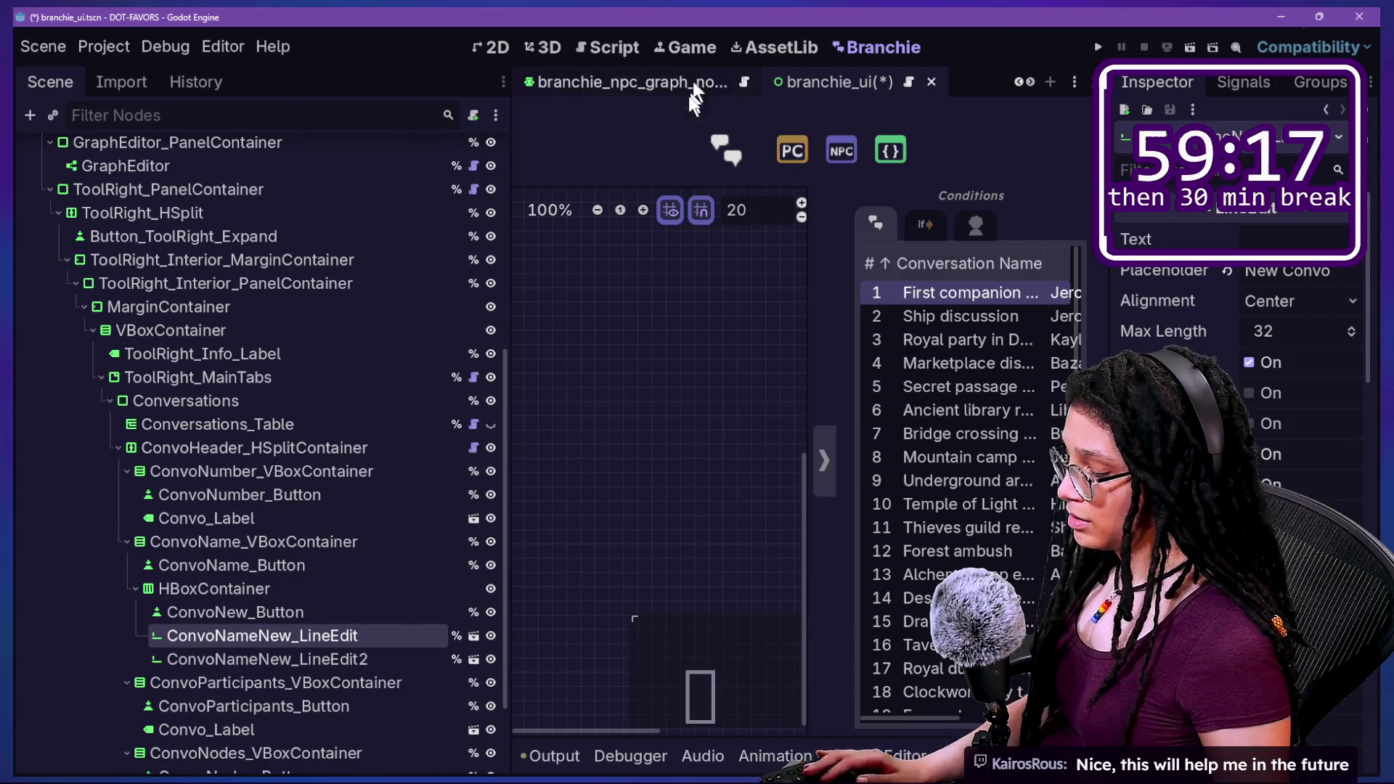
# Save the scene, reload the Branchie plugin, and narrow the scene tree and Inspector.
pyautogui.hotkey('ctrl', 's')
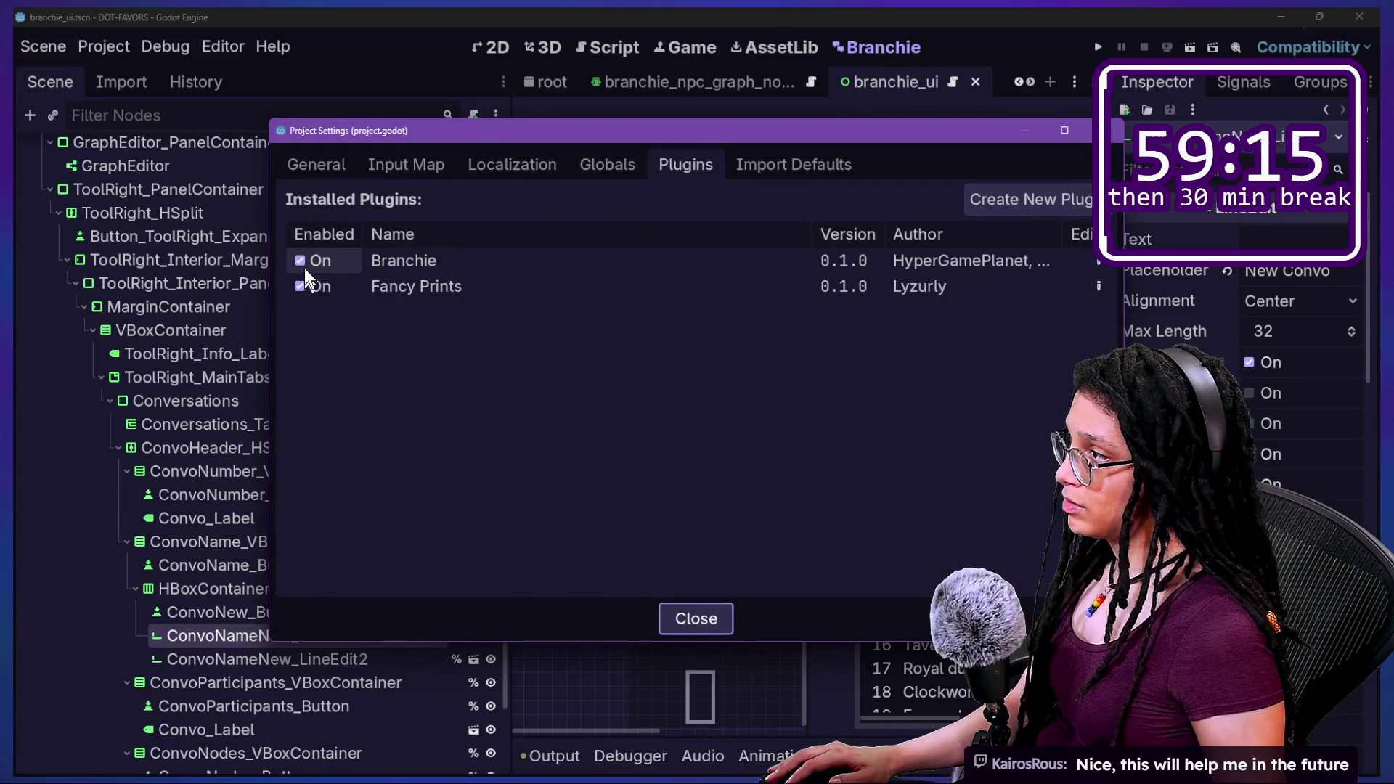
pyautogui.click(300, 260)
pyautogui.click(300, 260)
pyautogui.press('Escape')
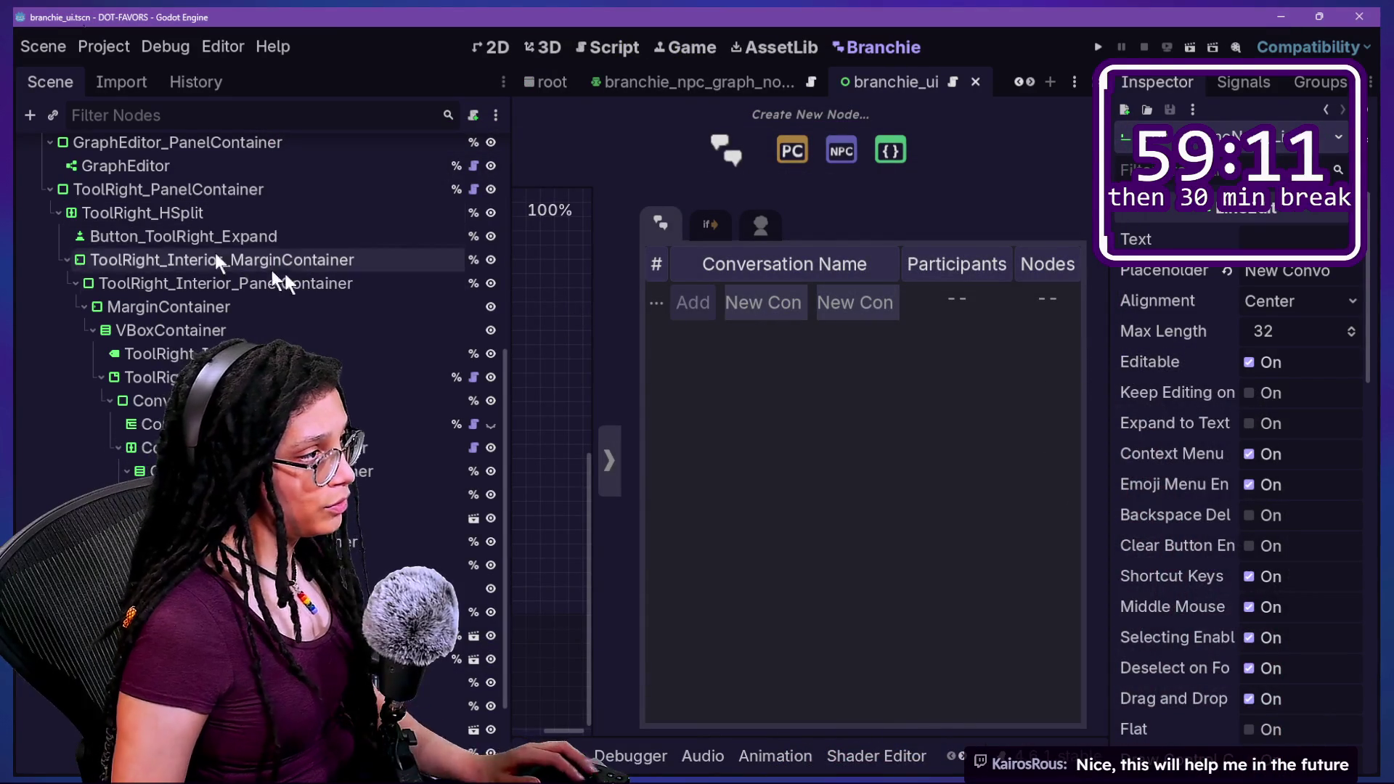
pyautogui.moveTo(510, 290); pyautogui.dragTo(294, 294)
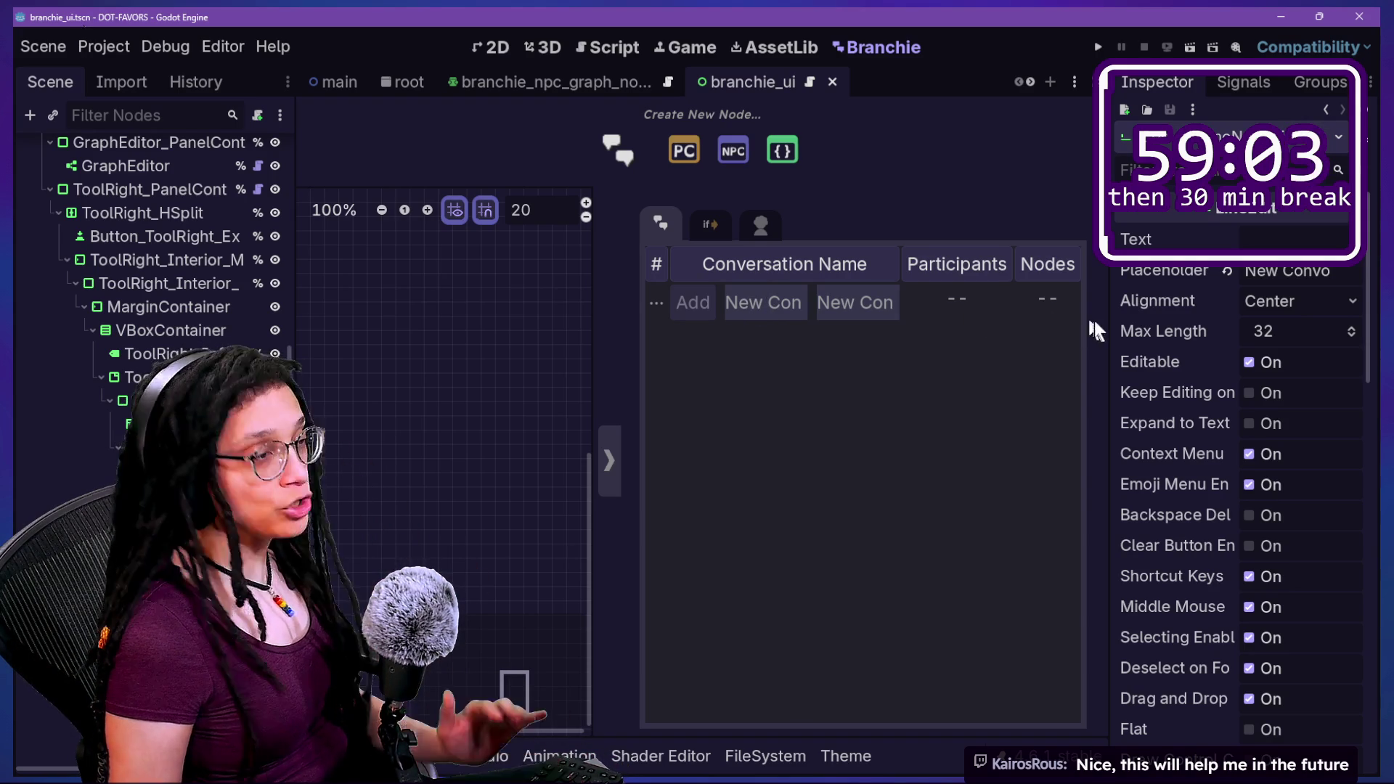
pyautogui.moveTo(1107, 326); pyautogui.dragTo(1127, 344)
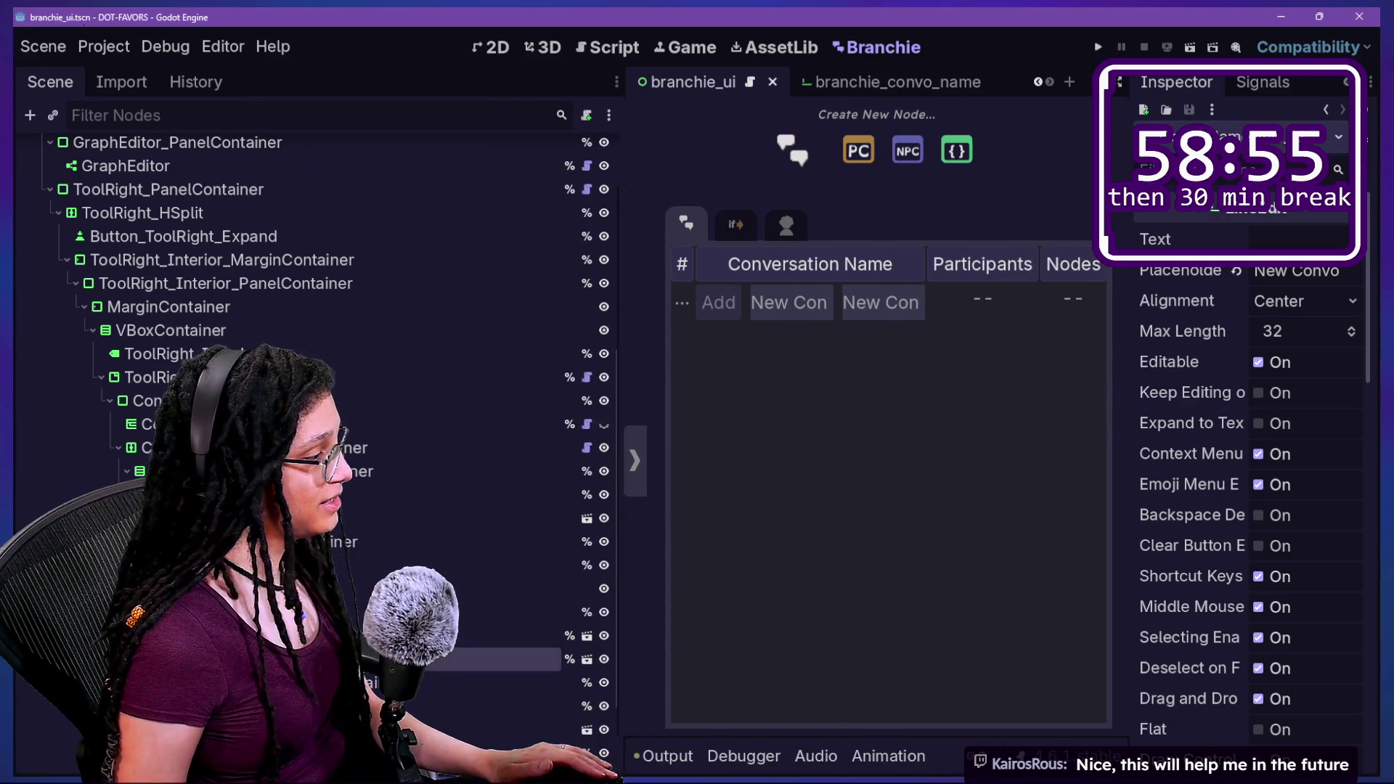
# Delete the ConvoNameNew_LineEdit2 node, save, and reload the Branchie plugin.
pyautogui.press('Delete')
pyautogui.press('Return')
pyautogui.hotkey('ctrl', 's')
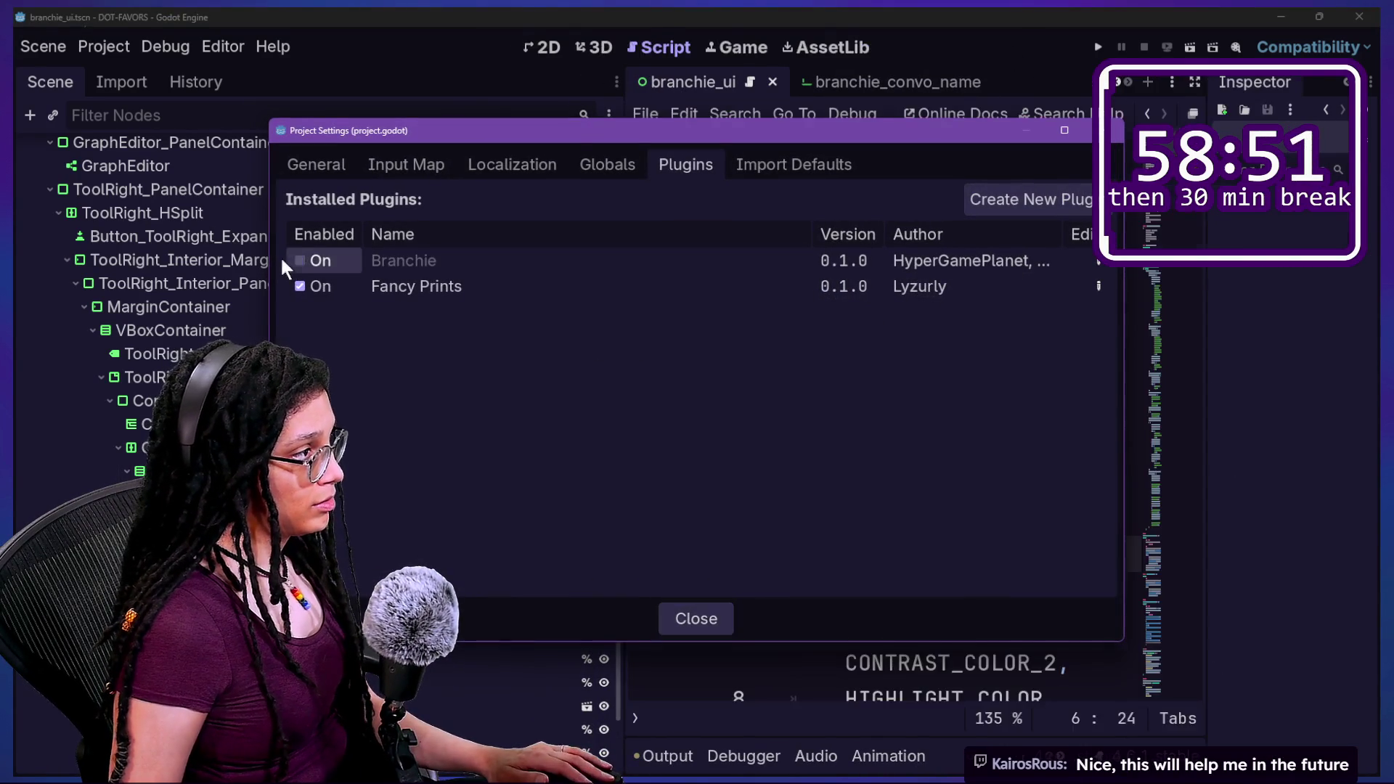
pyautogui.doubleClick(300, 260)
pyautogui.press('Escape')
# Widen the graph canvas and test the New Convo field by typing and erasing 4.
pyautogui.moveTo(628, 405); pyautogui.dragTo(323, 411)
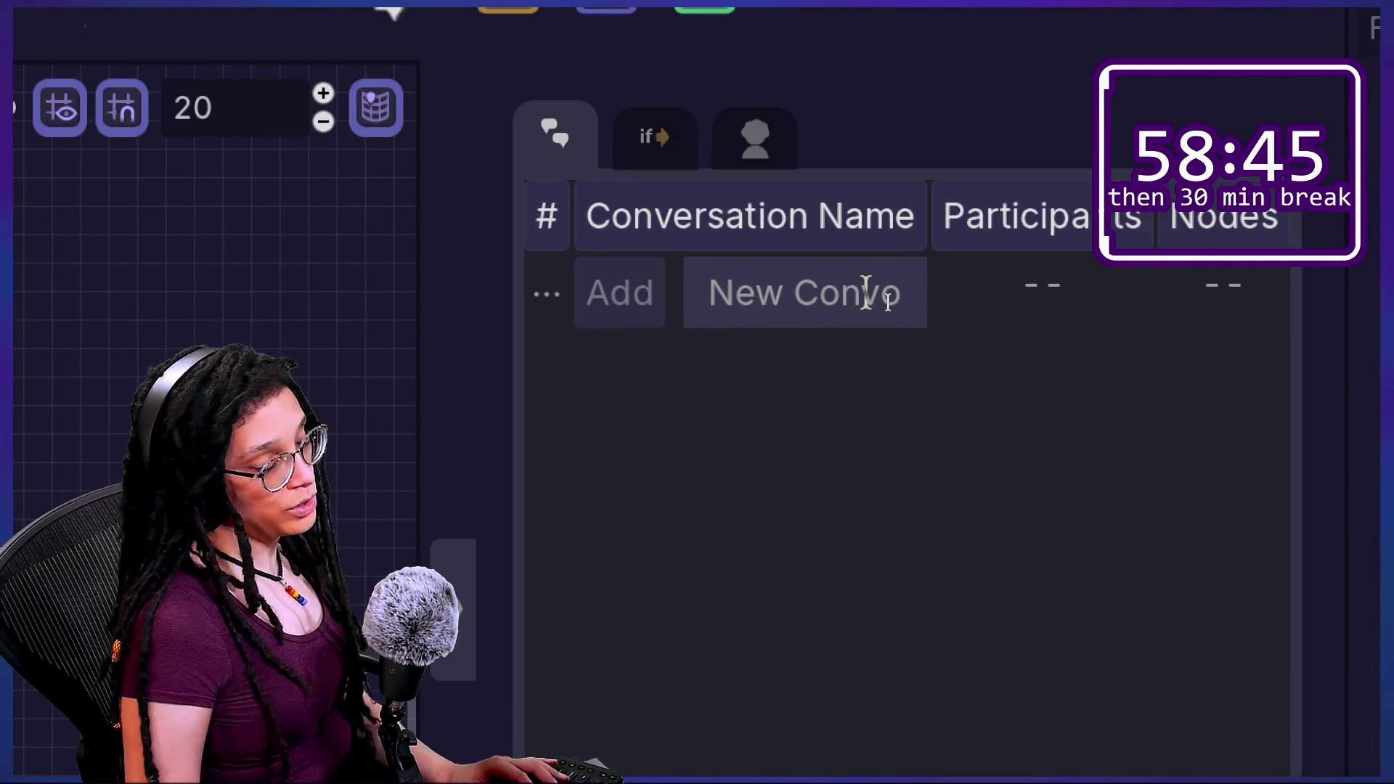
pyautogui.click(866, 292)
pyautogui.write('4')
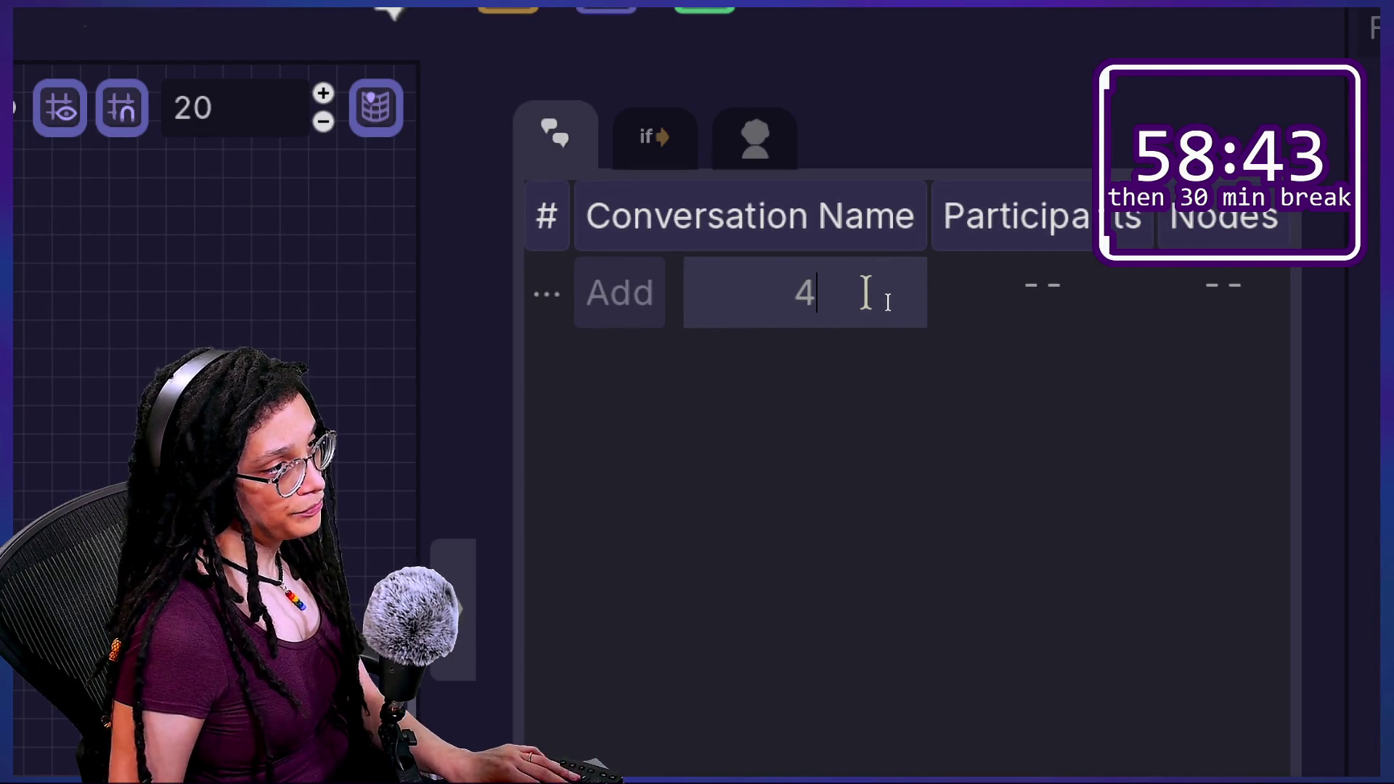
pyautogui.press('BackSpace')
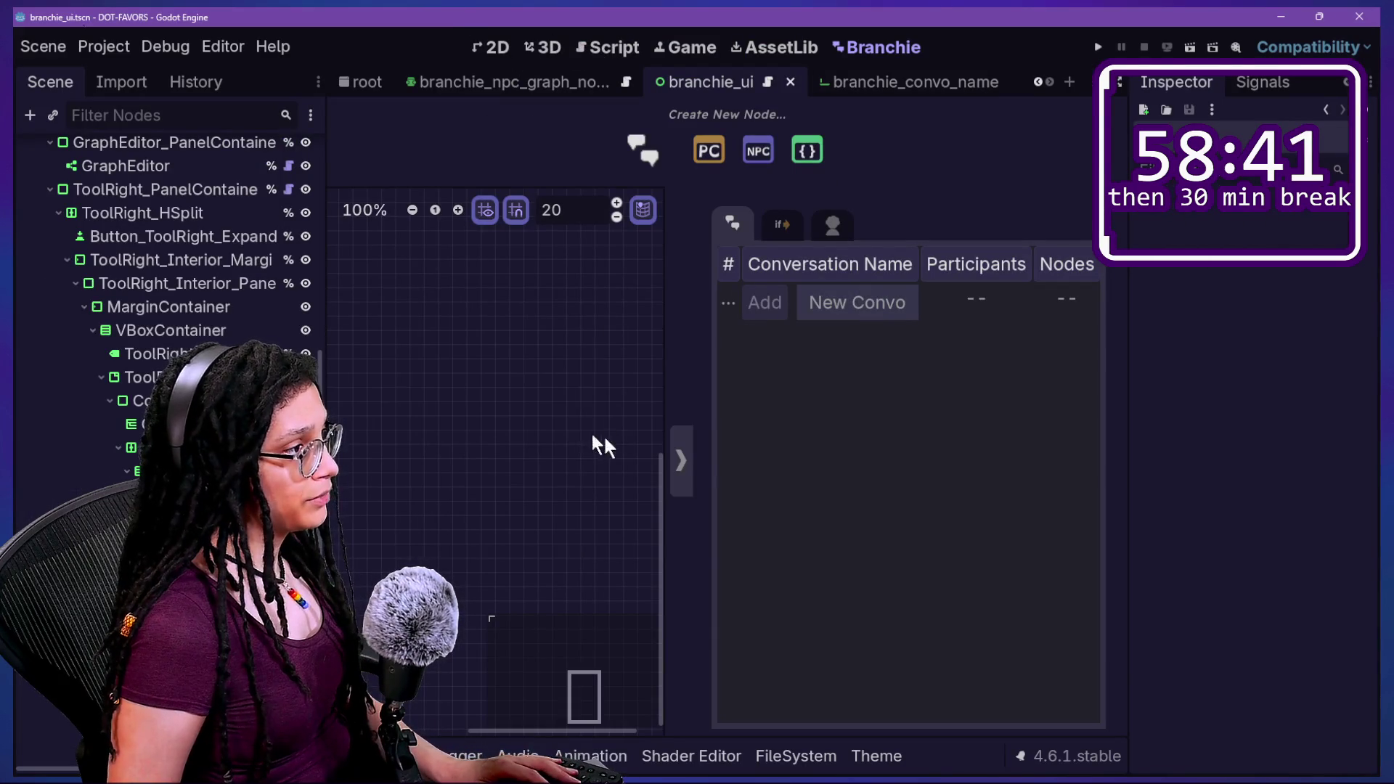
pyautogui.click(604, 55)
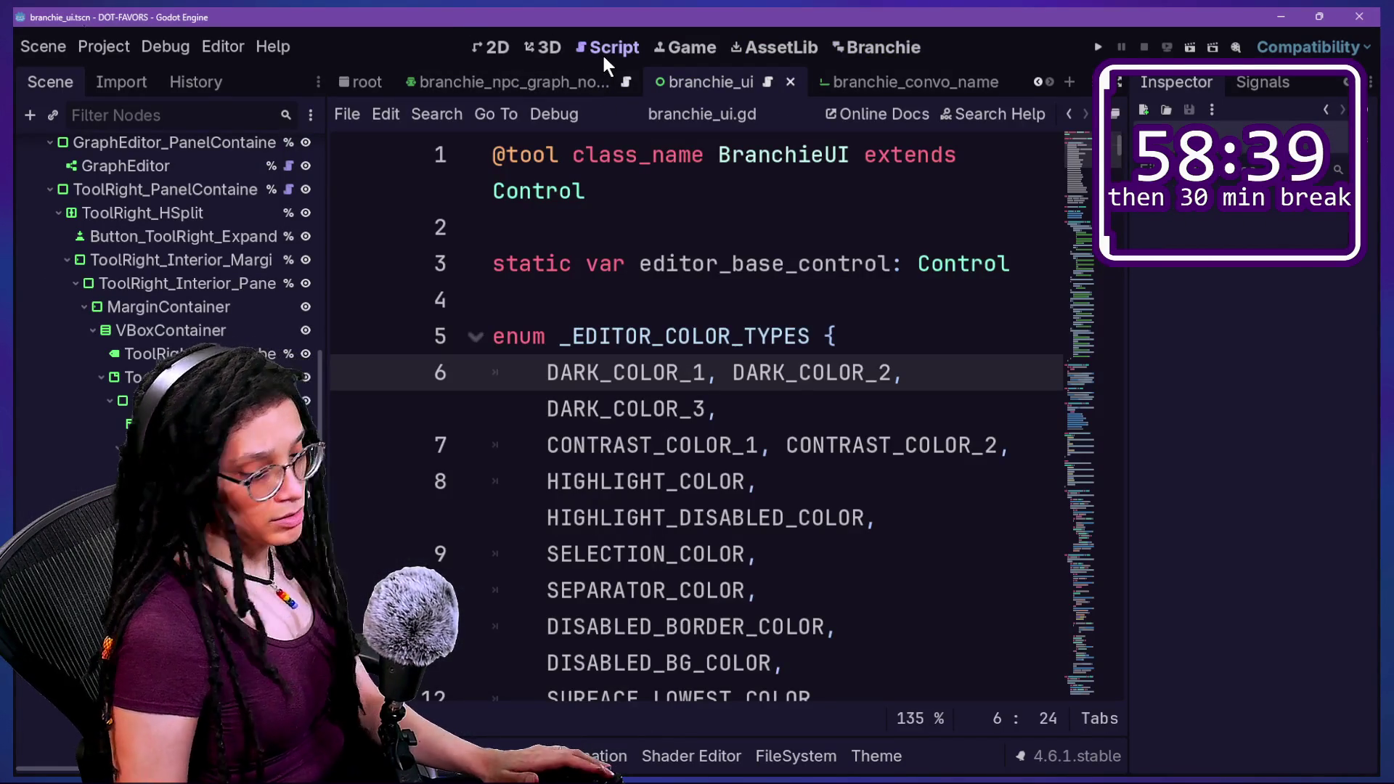
# Open branchie_conversations.gd through Quick Open.
pyautogui.click(557, 436)
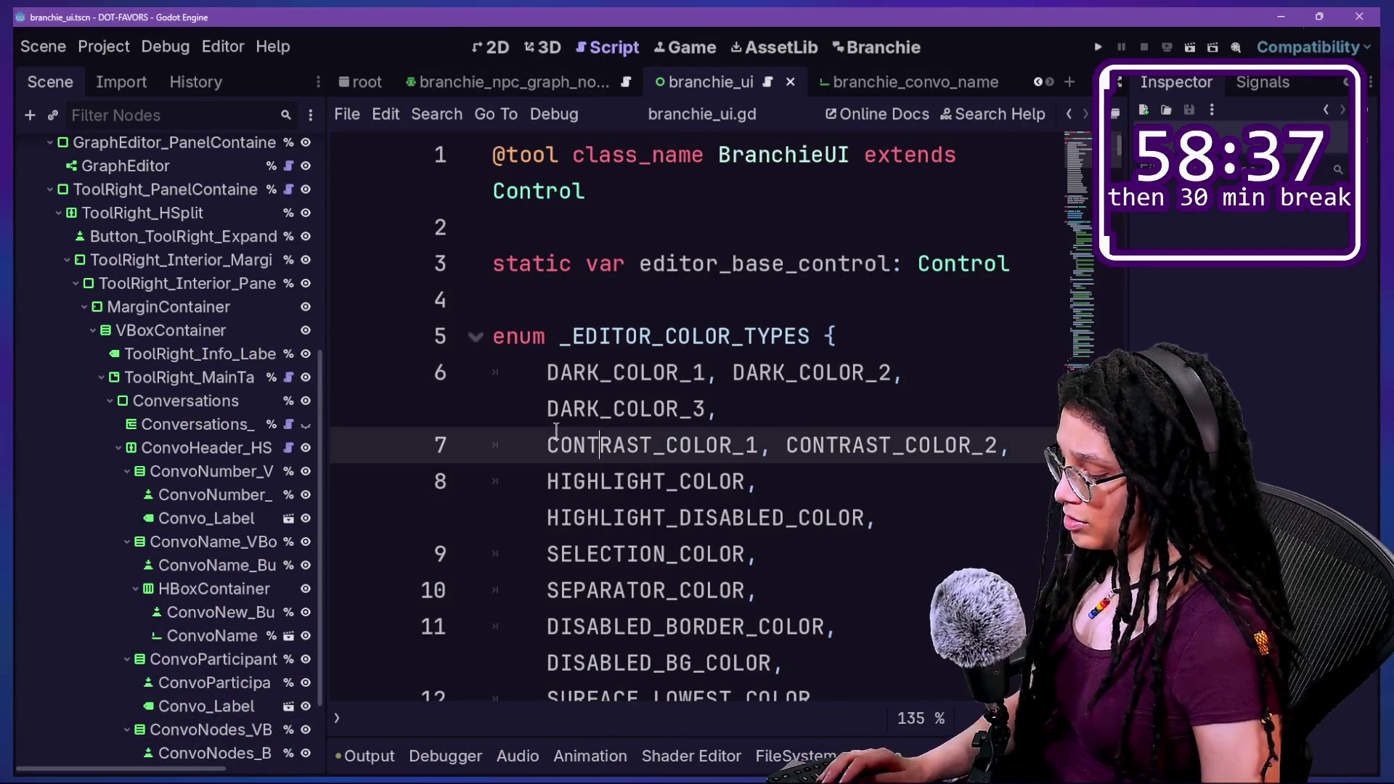
pyautogui.hotkey('alt', 'shift', 'o')
pyautogui.press('Down')
pyautogui.press('Up')
pyautogui.press('Return')
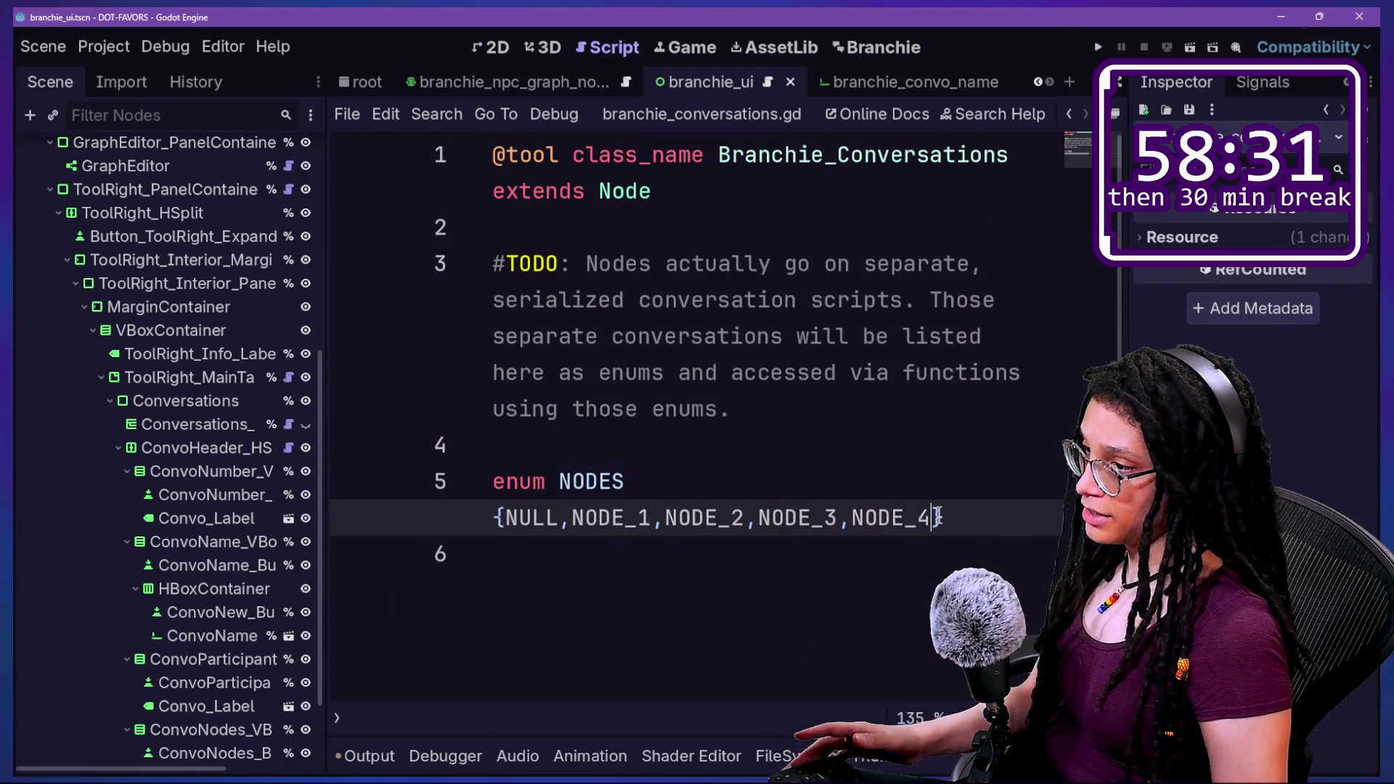
# Edit the NODES enum so NODE_4 is followed by a trailing comma.
pyautogui.write(',')
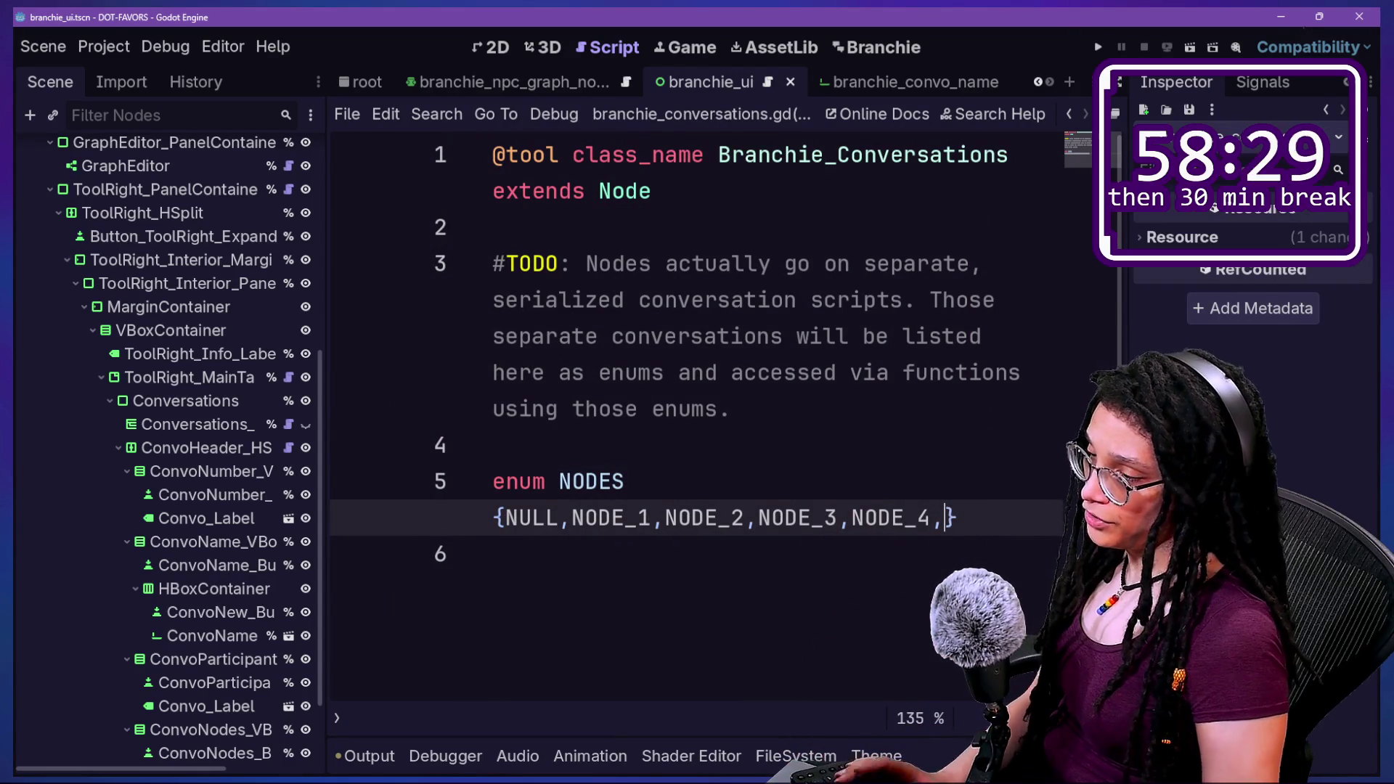
pyautogui.write('4_')
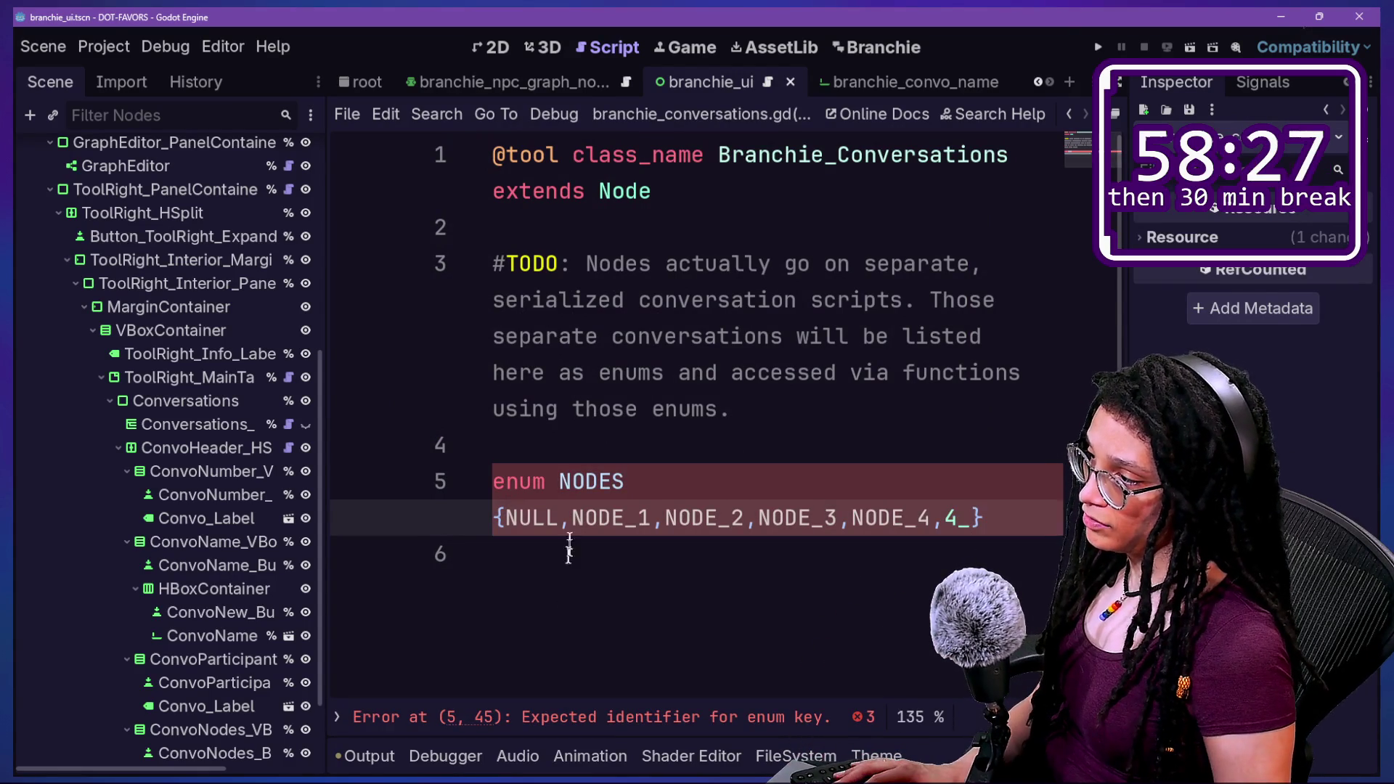
pyautogui.click(980, 517)
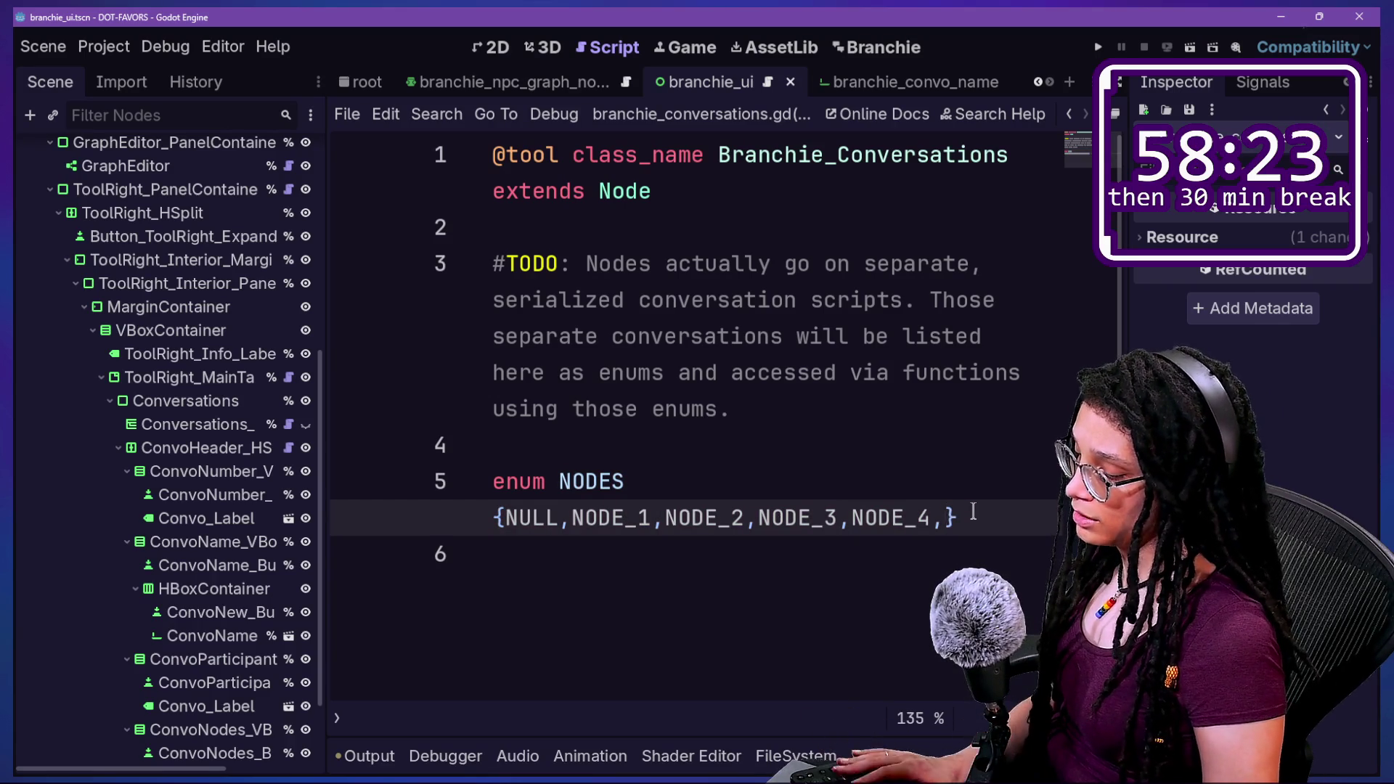
pyautogui.write('df+')
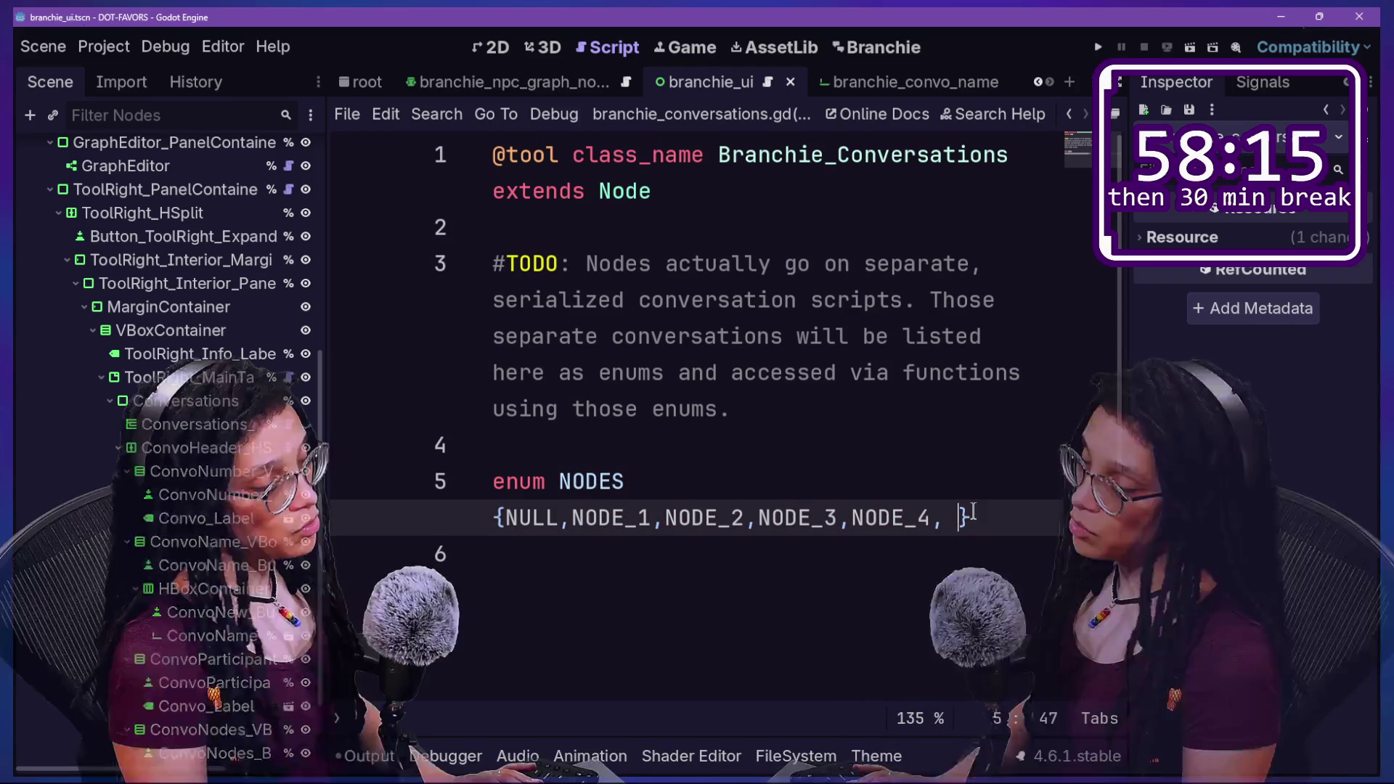
pyautogui.press('BackSpace')
pyautogui.write('_')
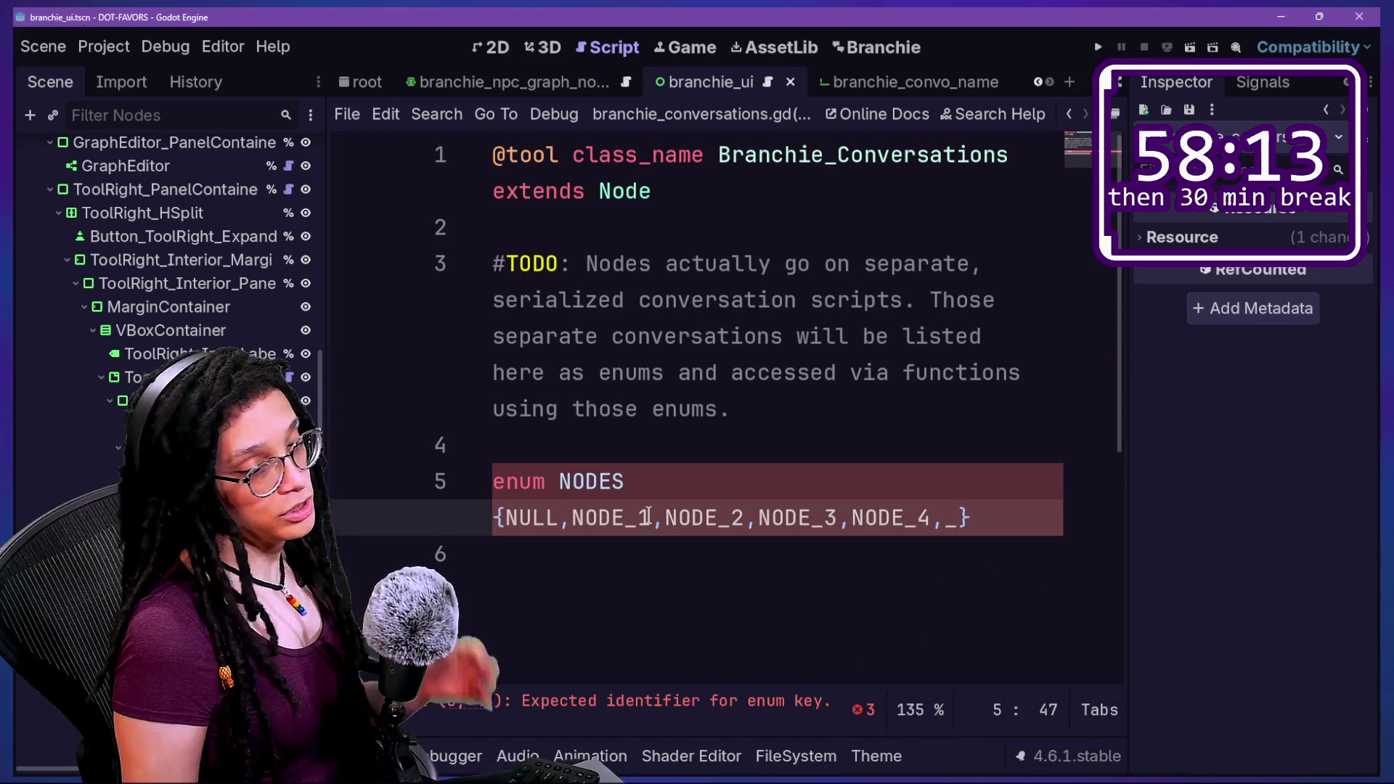
pyautogui.press('BackSpace')
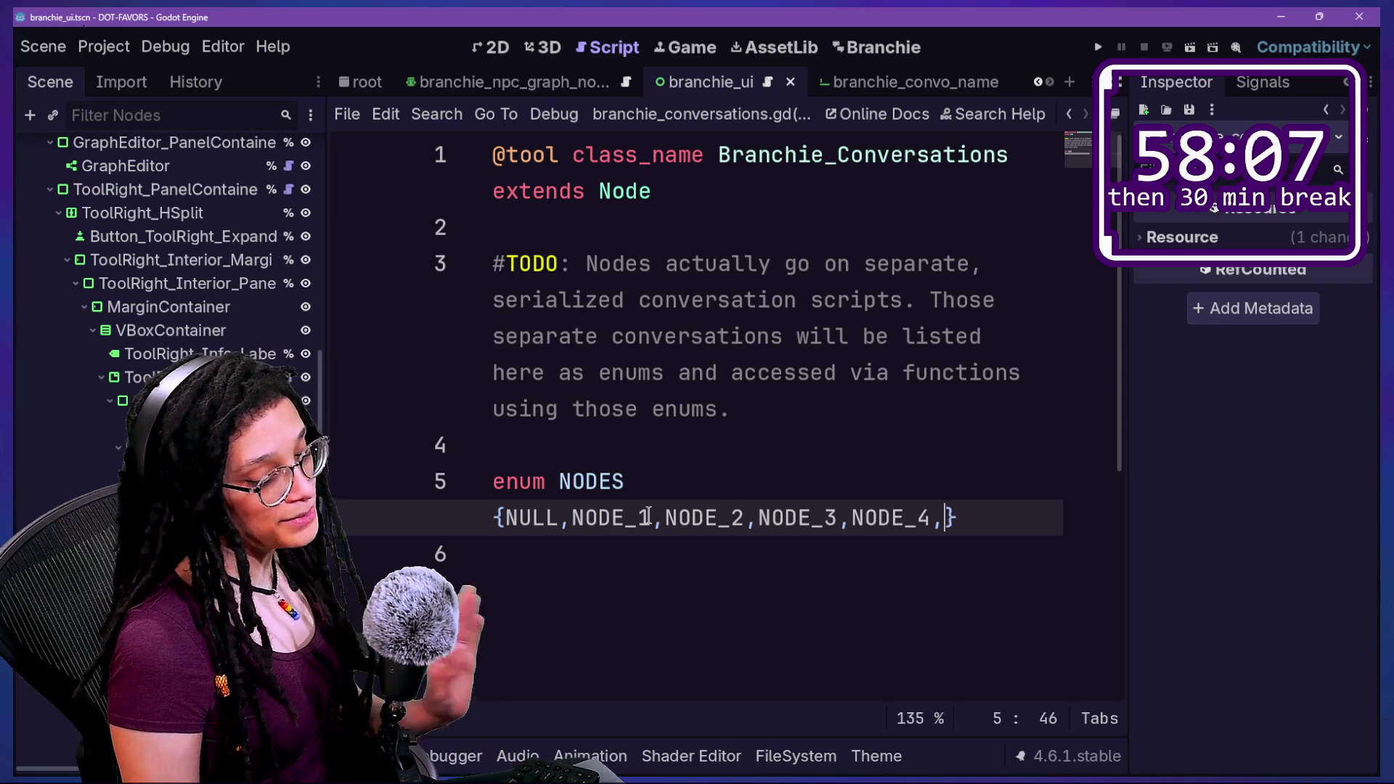
pyautogui.write('-')
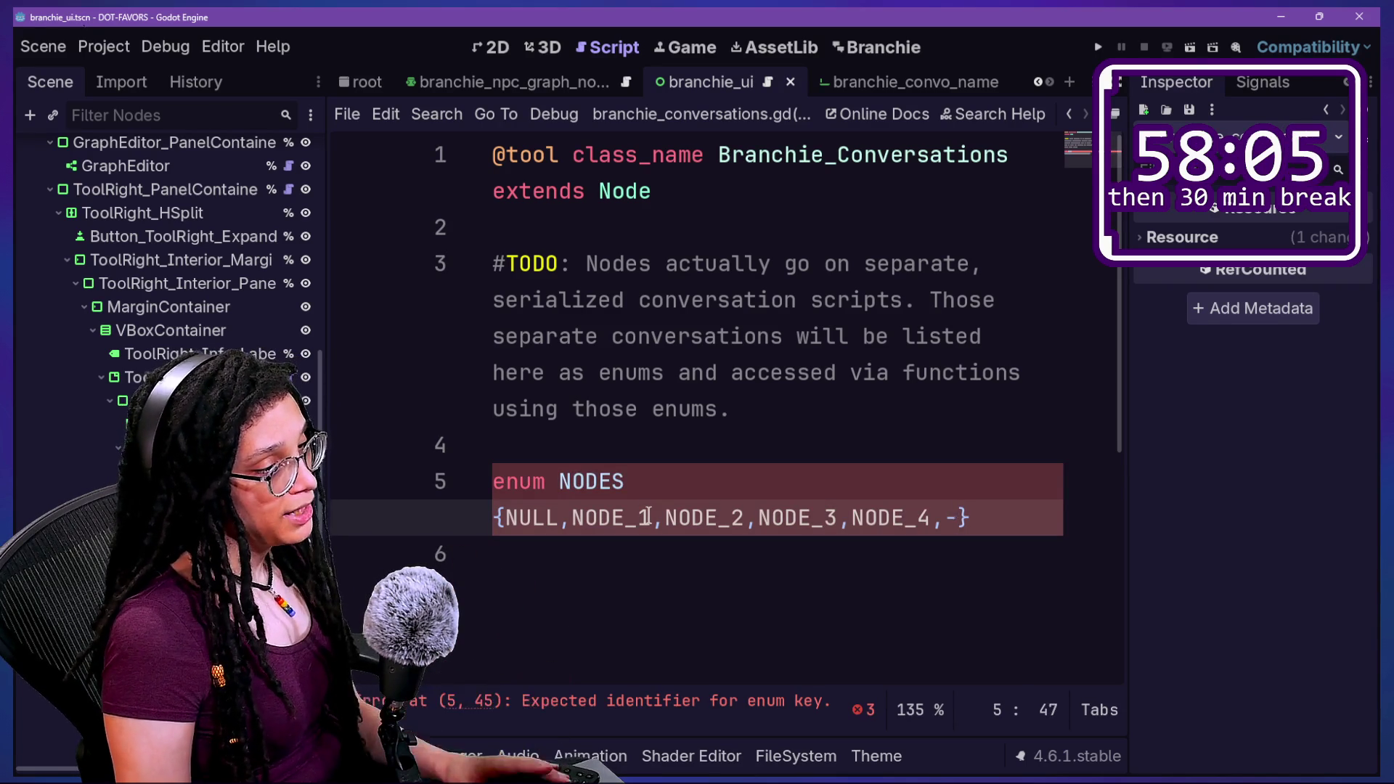
pyautogui.write('-43455')
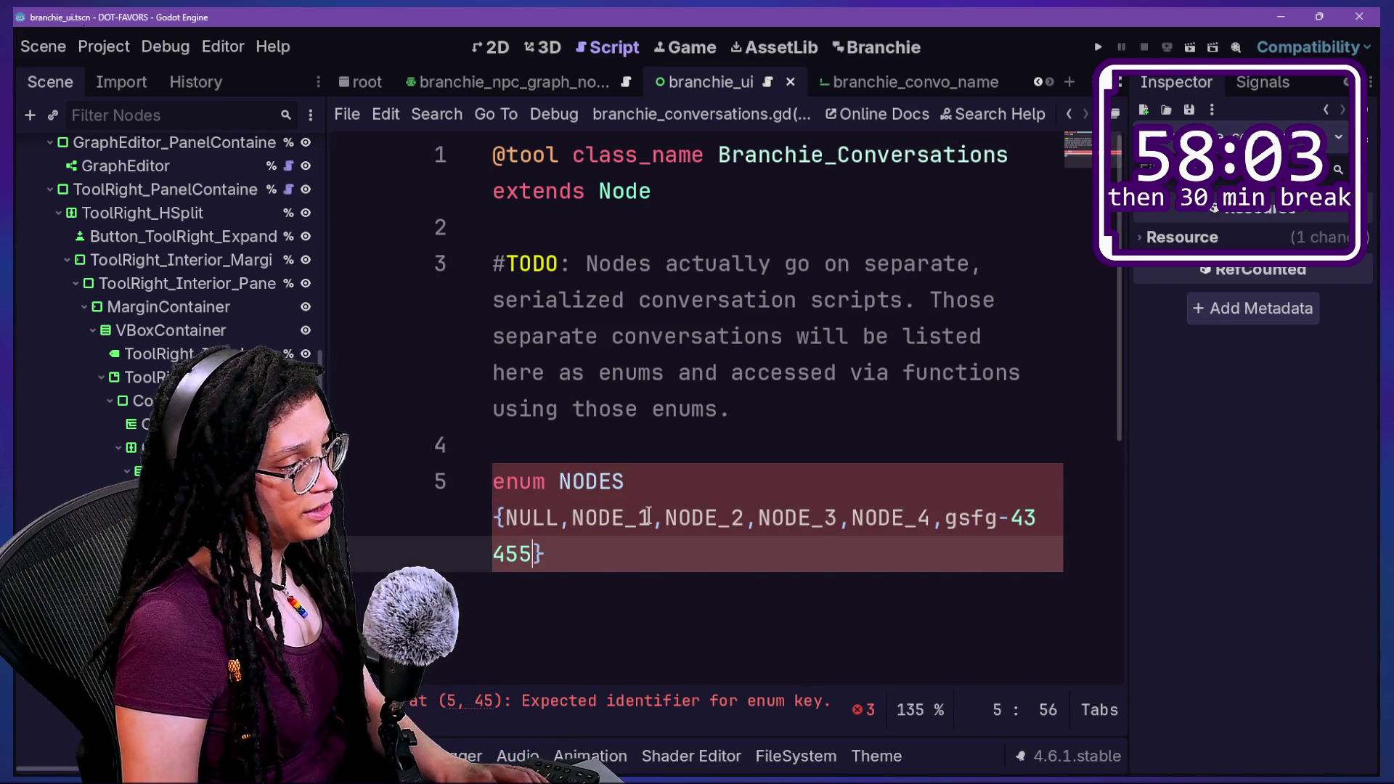
pyautogui.press('BackSpace')
pyautogui.press('BackSpace')
pyautogui.press('BackSpace')
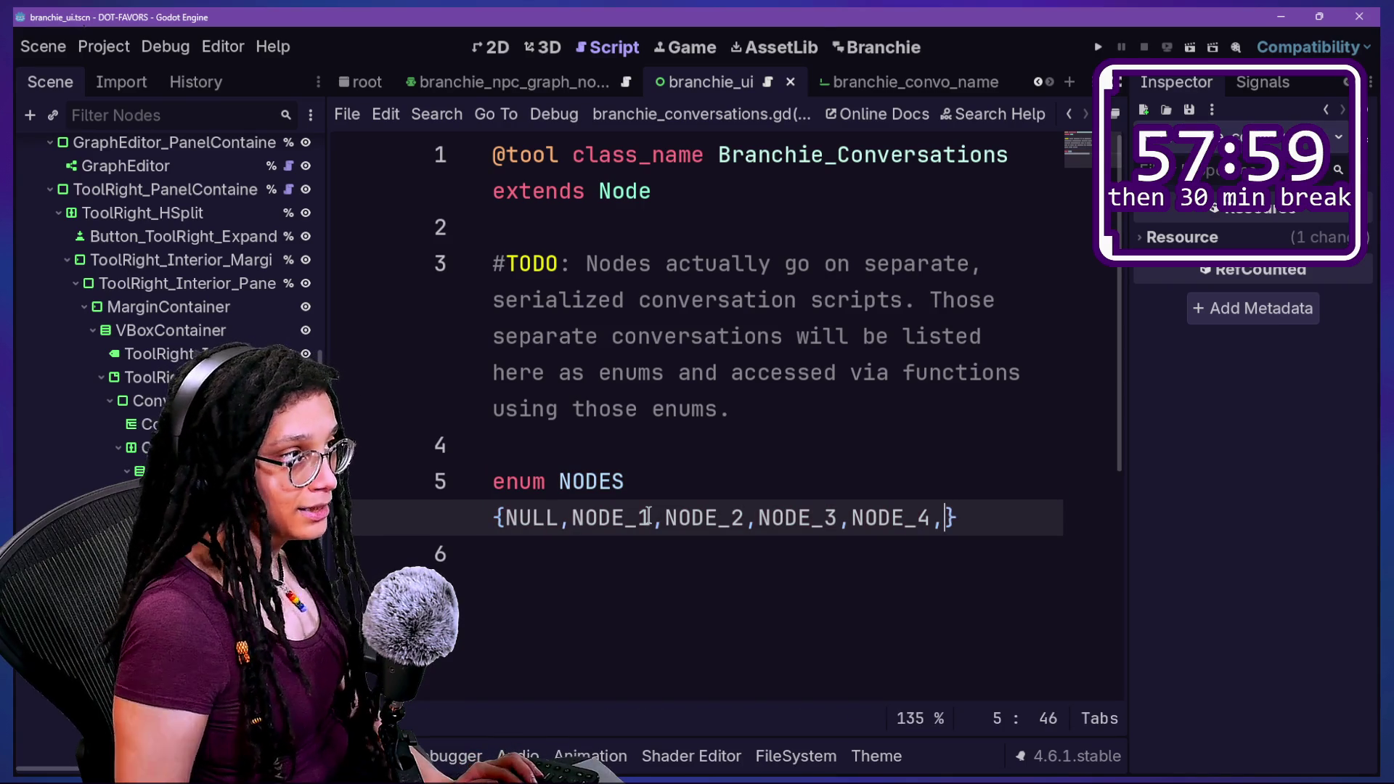
pyautogui.click(858, 43)
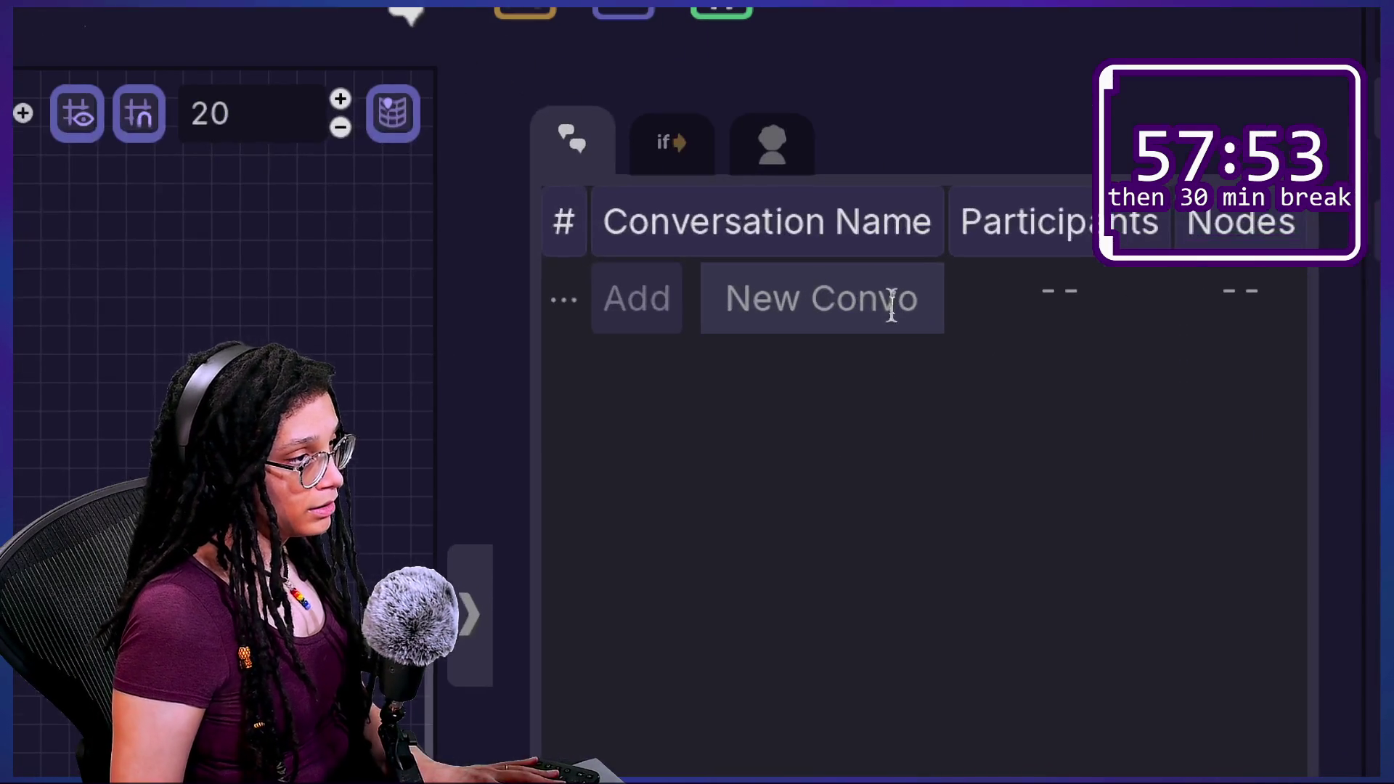
# Test the New Convo name field by typing aa, aaa and aera, clearing each.
pyautogui.write('a')
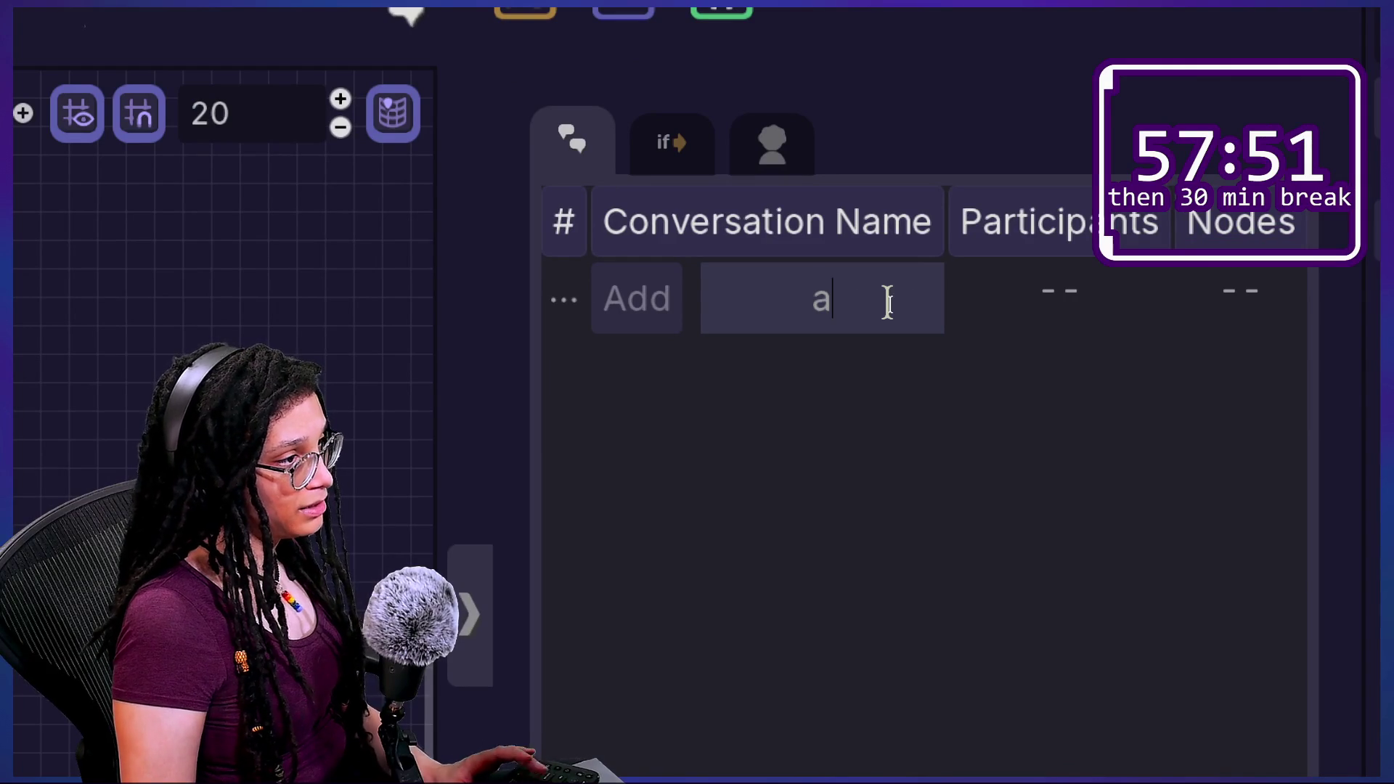
pyautogui.write('a')
pyautogui.press('BackSpace')
pyautogui.press('BackSpace')
pyautogui.write('aaa')
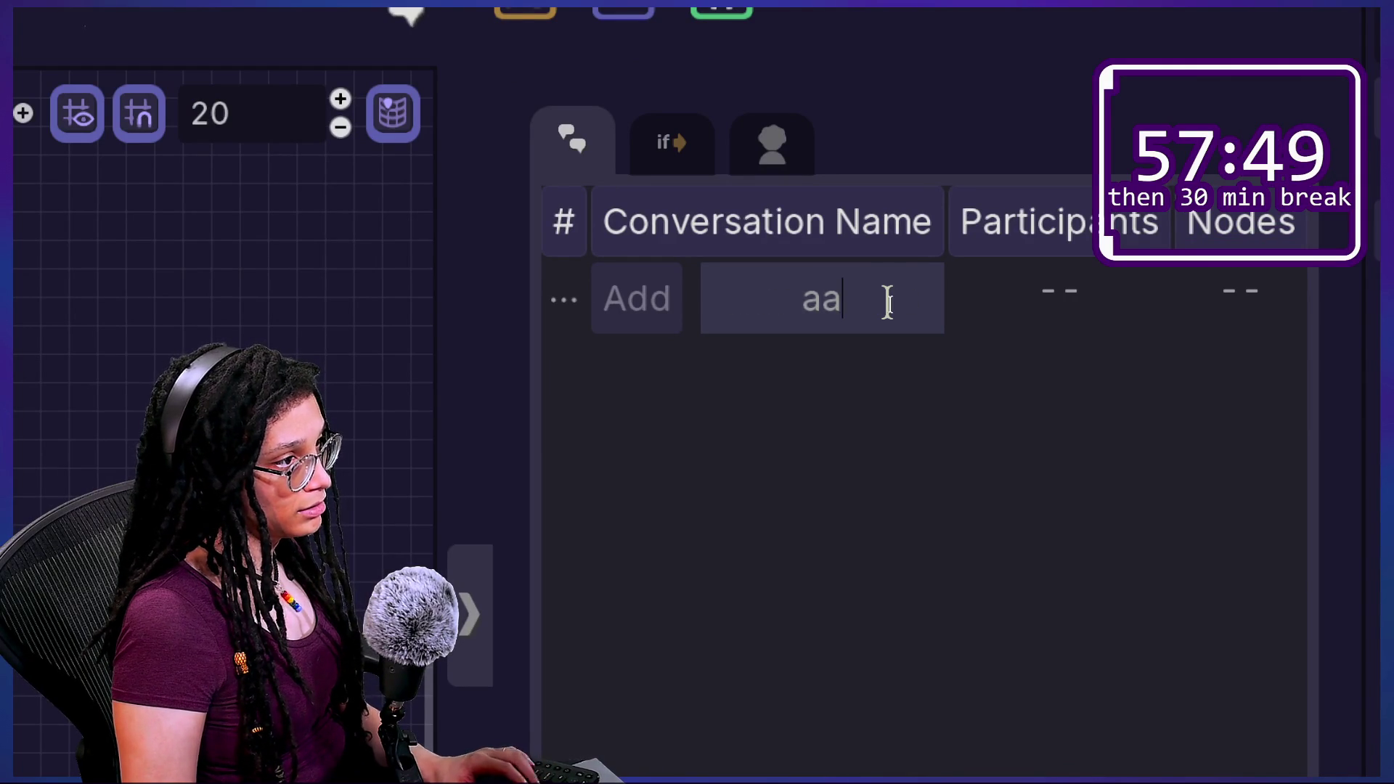
pyautogui.press('BackSpace')
pyautogui.write('aera')
pyautogui.press('BackSpace')
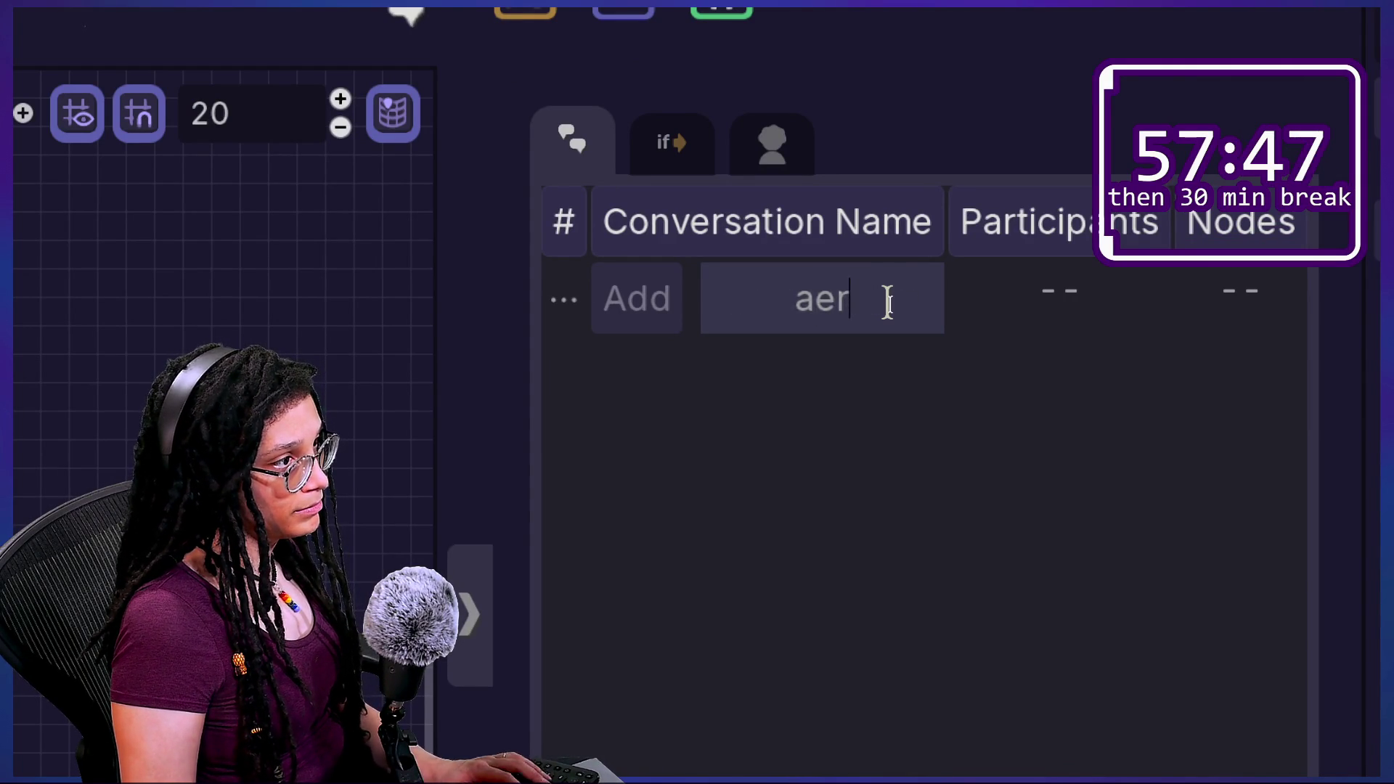
pyautogui.press('BackSpace')
pyautogui.press('BackSpace')
pyautogui.press('BackSpace')
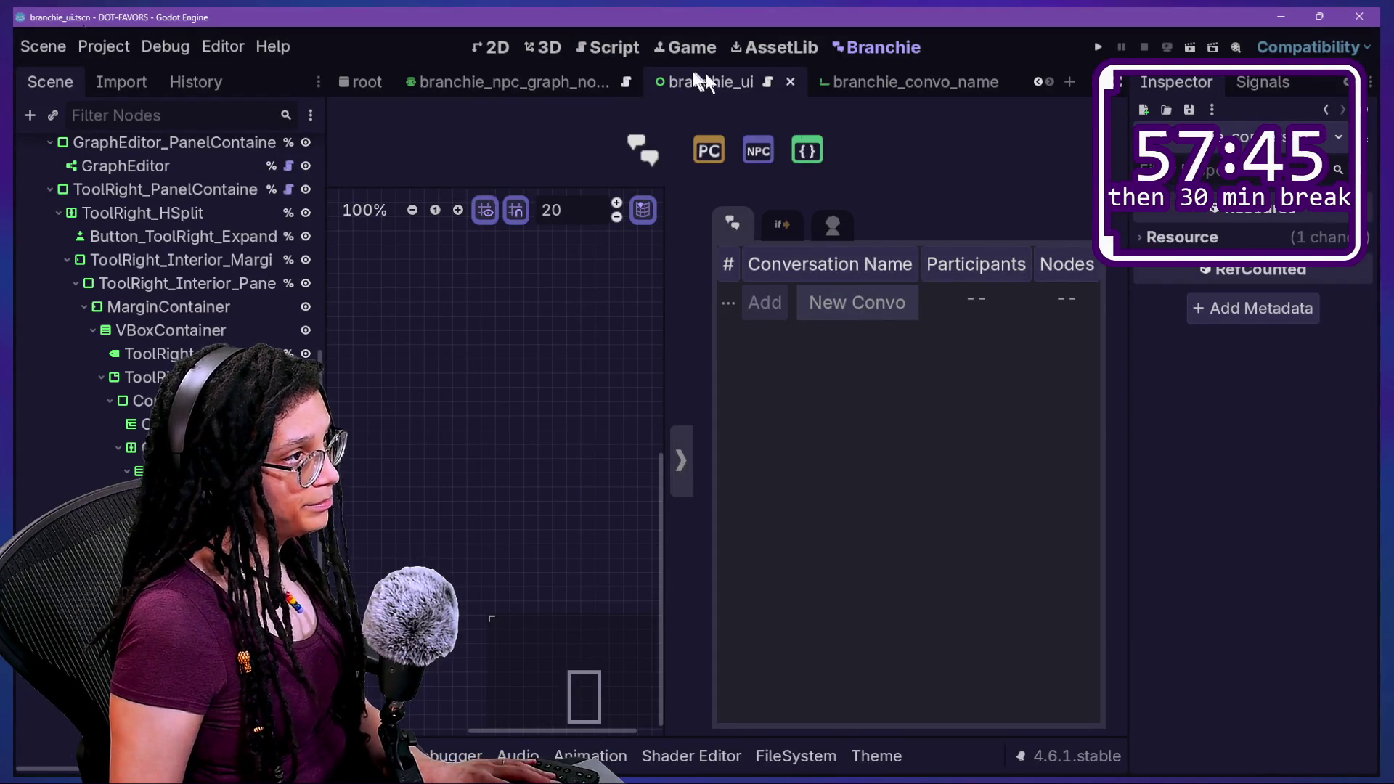
# Reload Branchie, widen the scene tree and inspect ConvoNameNew_LineEdit (placeholder New Convo, max length 32).
pyautogui.hotkey('alt', 'p')
pyautogui.click(320, 260)
pyautogui.click(320, 260)
pyautogui.press('Escape')
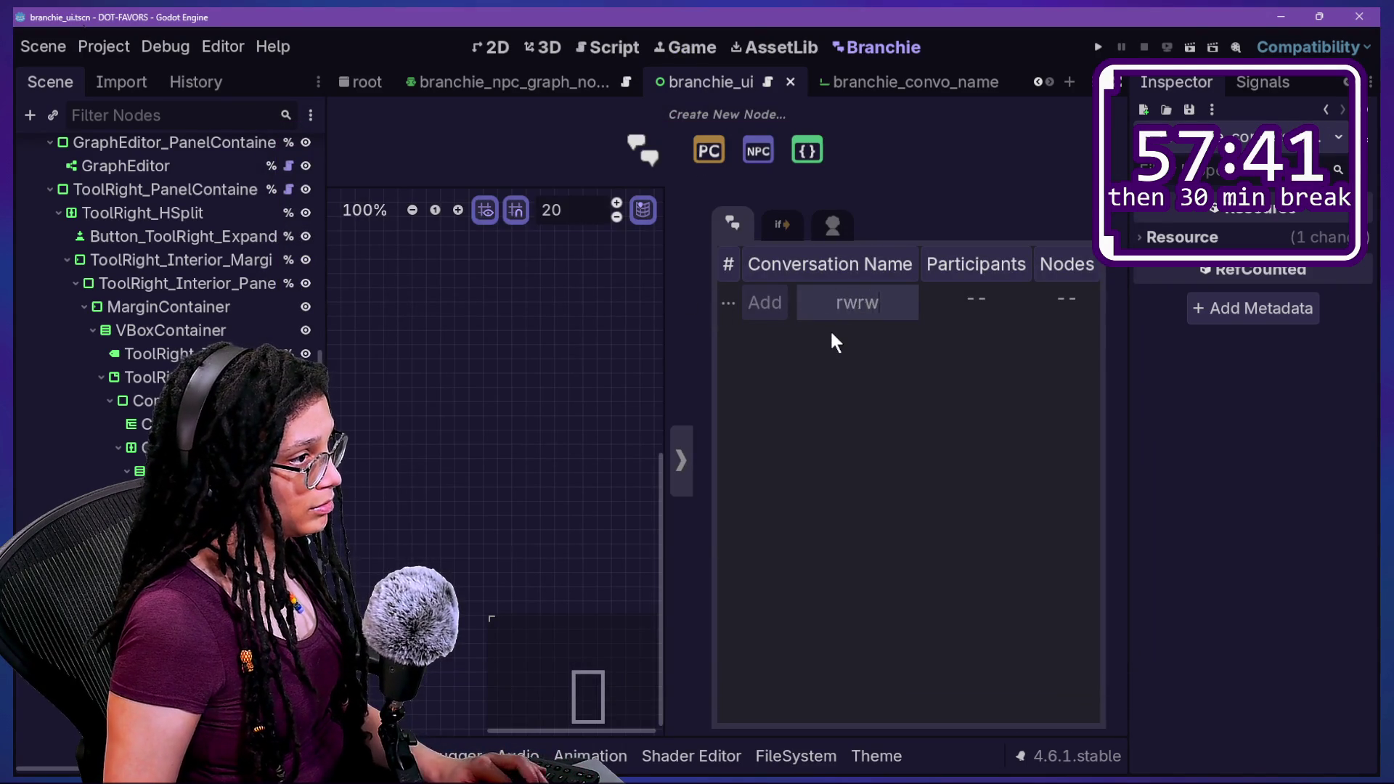
pyautogui.press('BackSpace')
pyautogui.press('BackSpace')
pyautogui.press('BackSpace')
pyautogui.press('BackSpace')
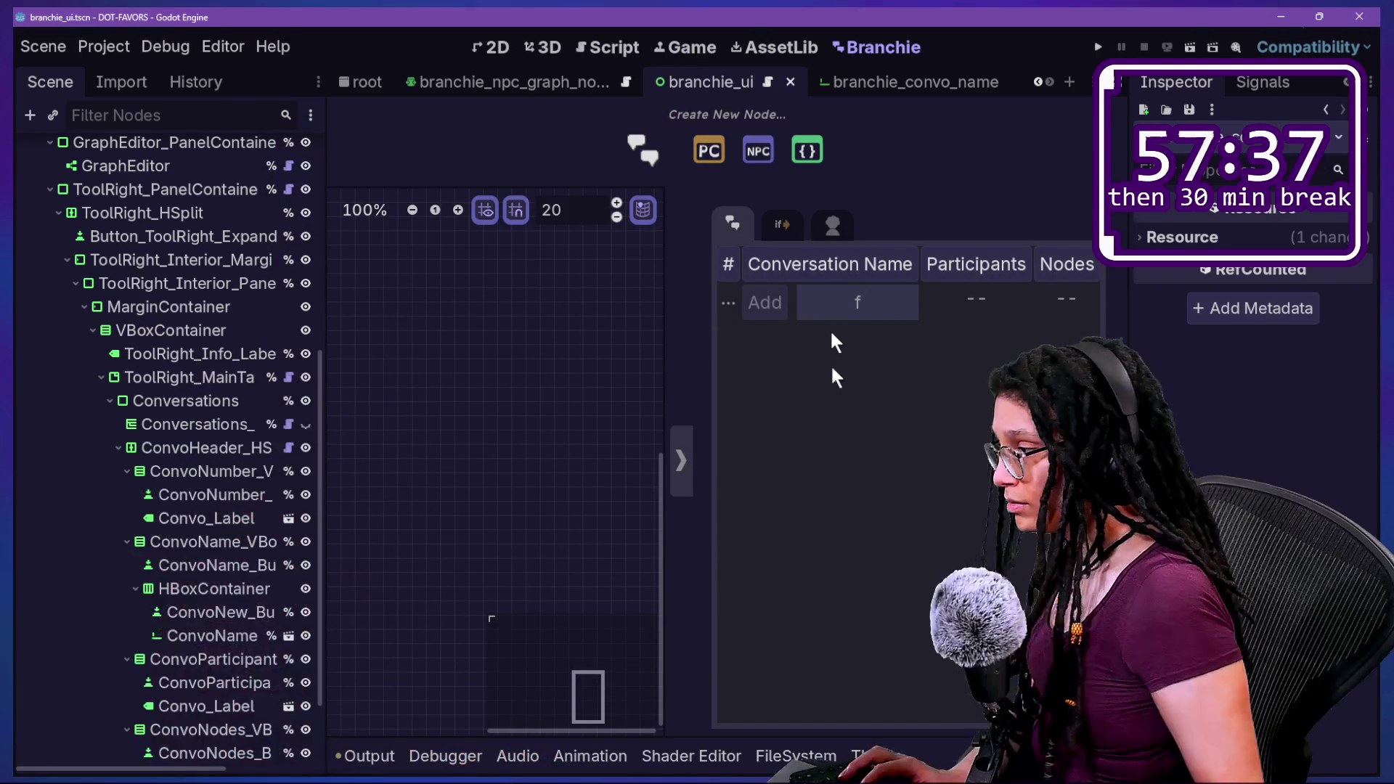
pyautogui.moveTo(323, 514)
pyautogui.mouseDown()
pyautogui.moveTo(576, 498)
pyautogui.moveTo(513, 501)
pyautogui.mouseUp()
pyautogui.click(373, 636)
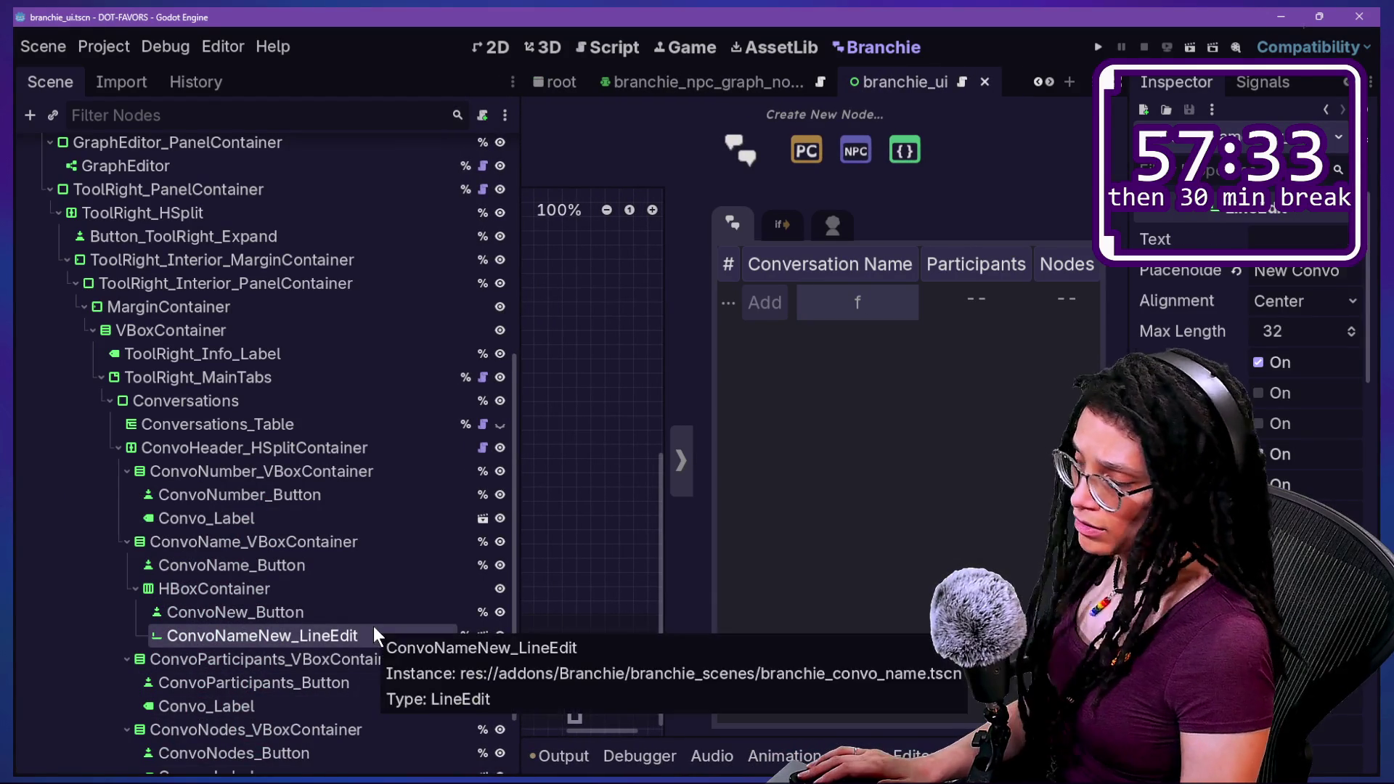
pyautogui.click(626, 47)
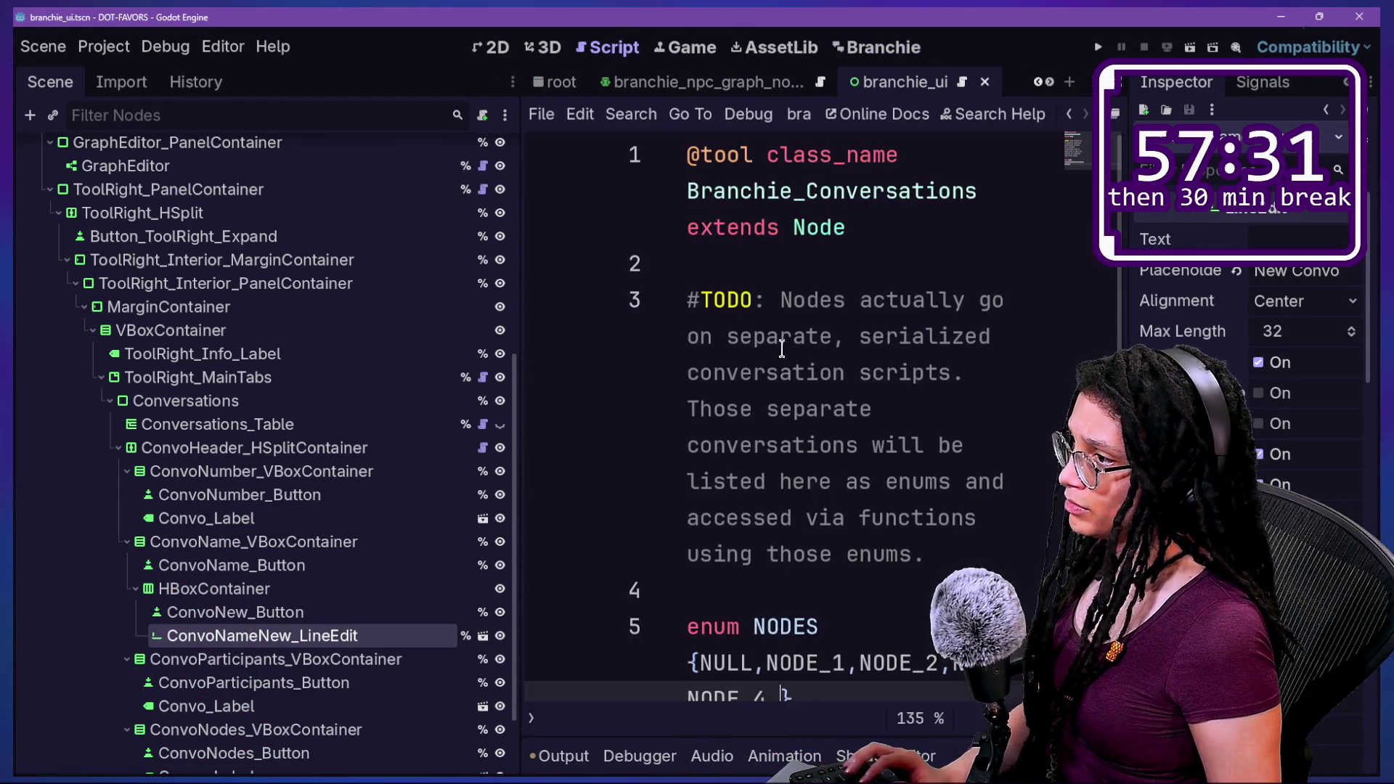
# Hide the docks and open branchie_convo_header.gd via Quick Open by searching 'header'.
pyautogui.hotkey('ctrl', 'shift', 'F11')
pyautogui.hotkey('shift', 'alt', 'o')
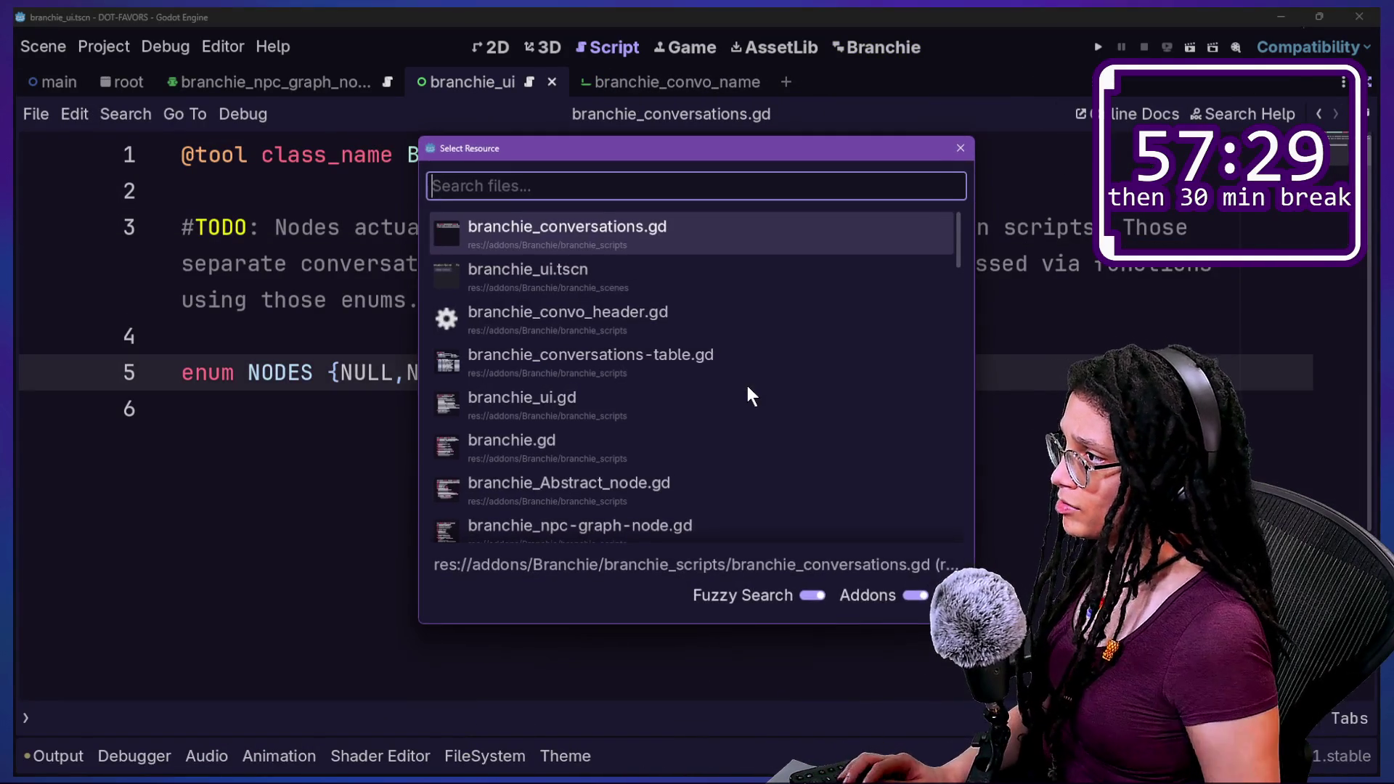
pyautogui.press('Down')
pyautogui.press('Down')
pyautogui.press('Up')
pyautogui.press('Up')
pyautogui.press('Down')
pyautogui.press('Down')
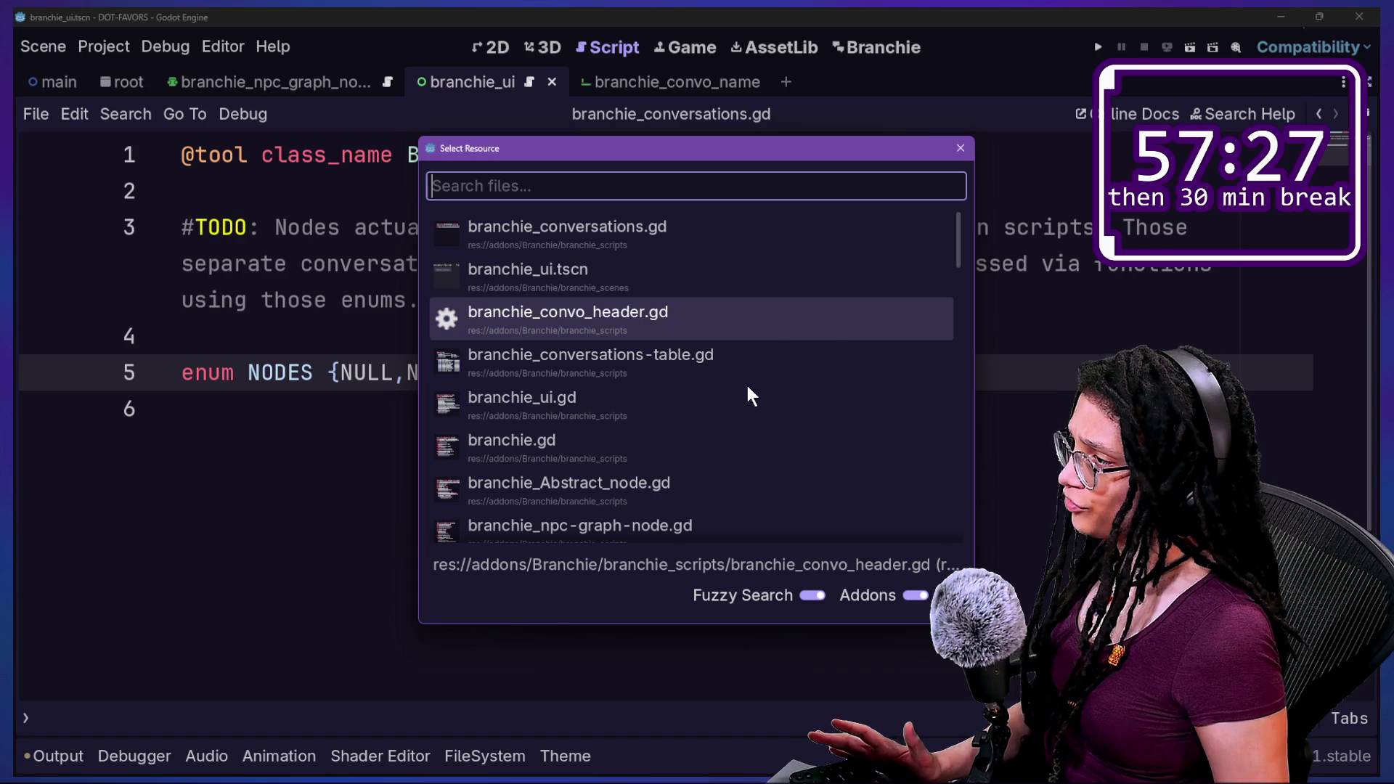
pyautogui.press('Down')
pyautogui.press('Down')
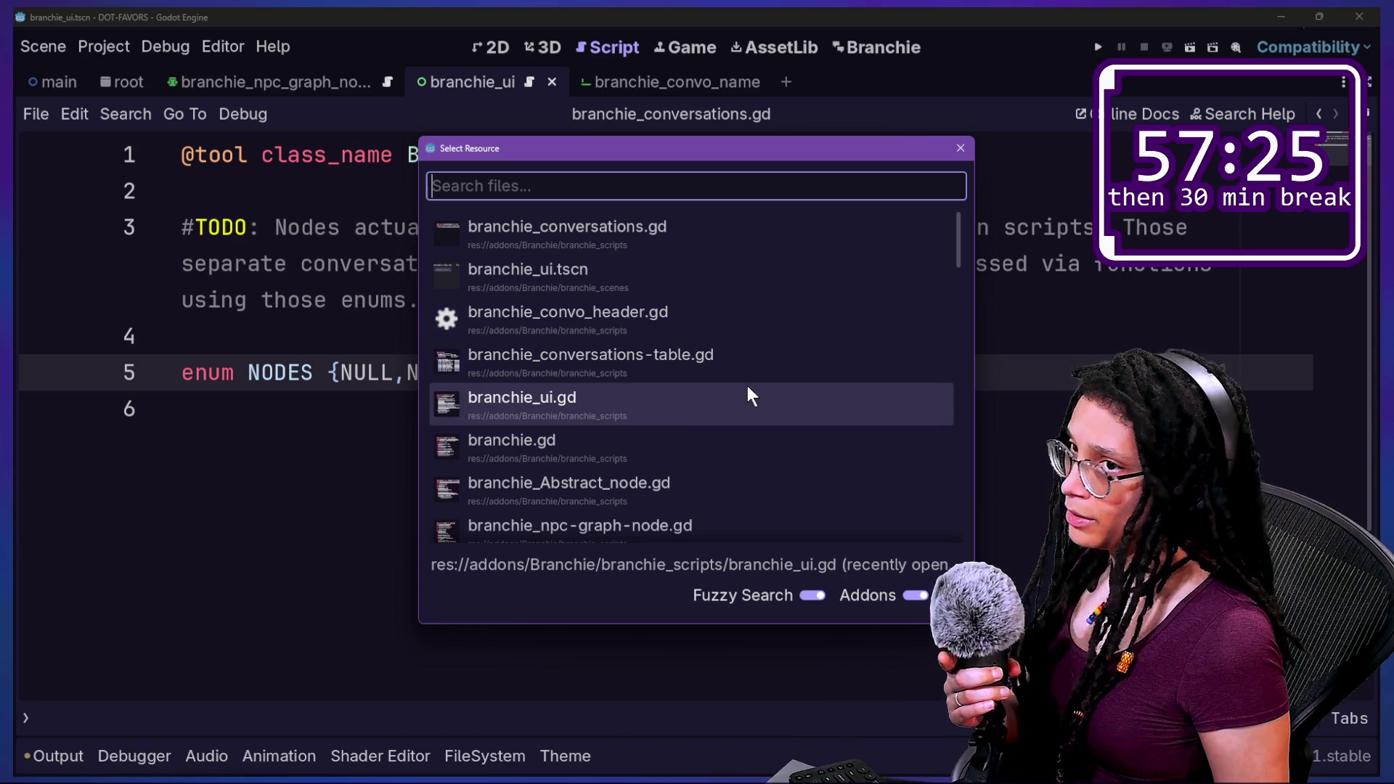
pyautogui.press('Down')
pyautogui.press('Up')
pyautogui.press('Up')
pyautogui.press('Up')
pyautogui.press('Up')
pyautogui.press('Up')
pyautogui.press('Down')
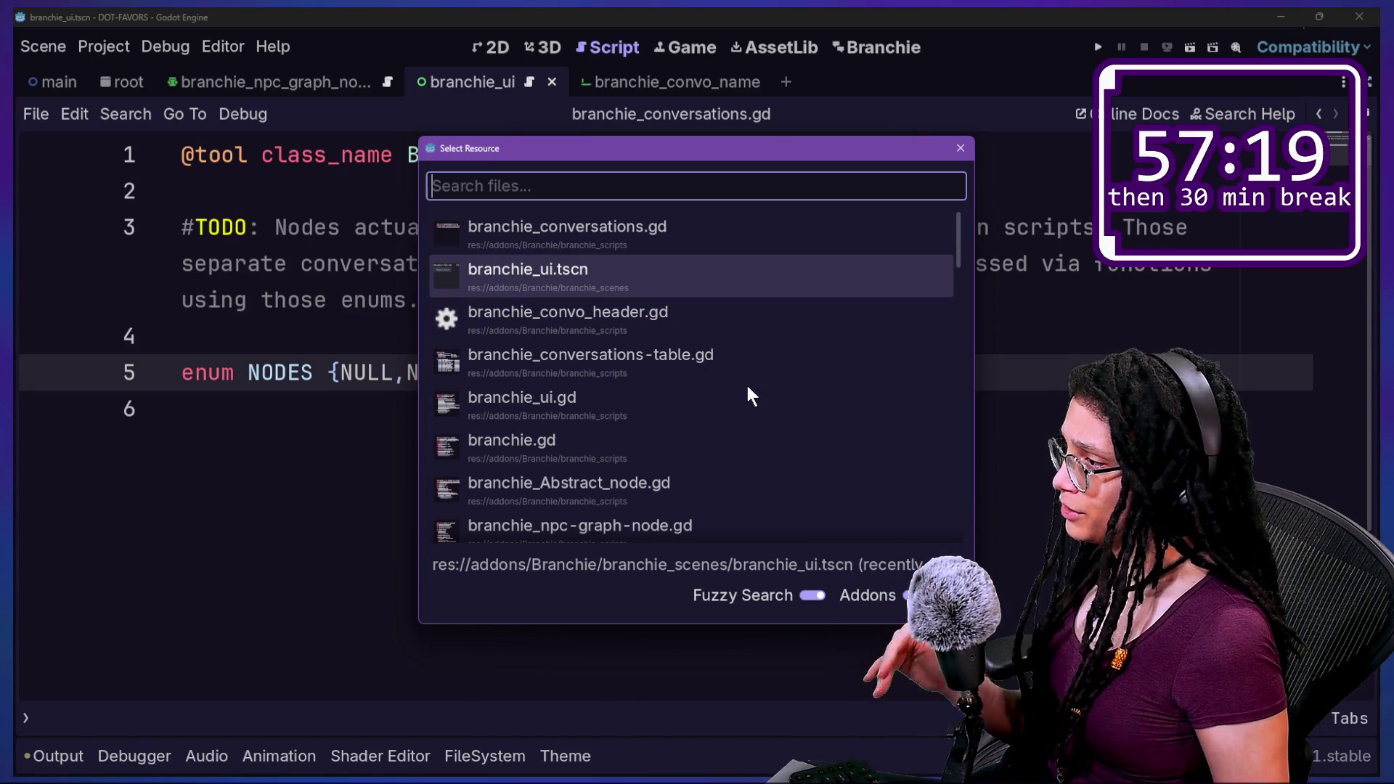
pyautogui.press('Down')
pyautogui.press('Down')
pyautogui.write('header')
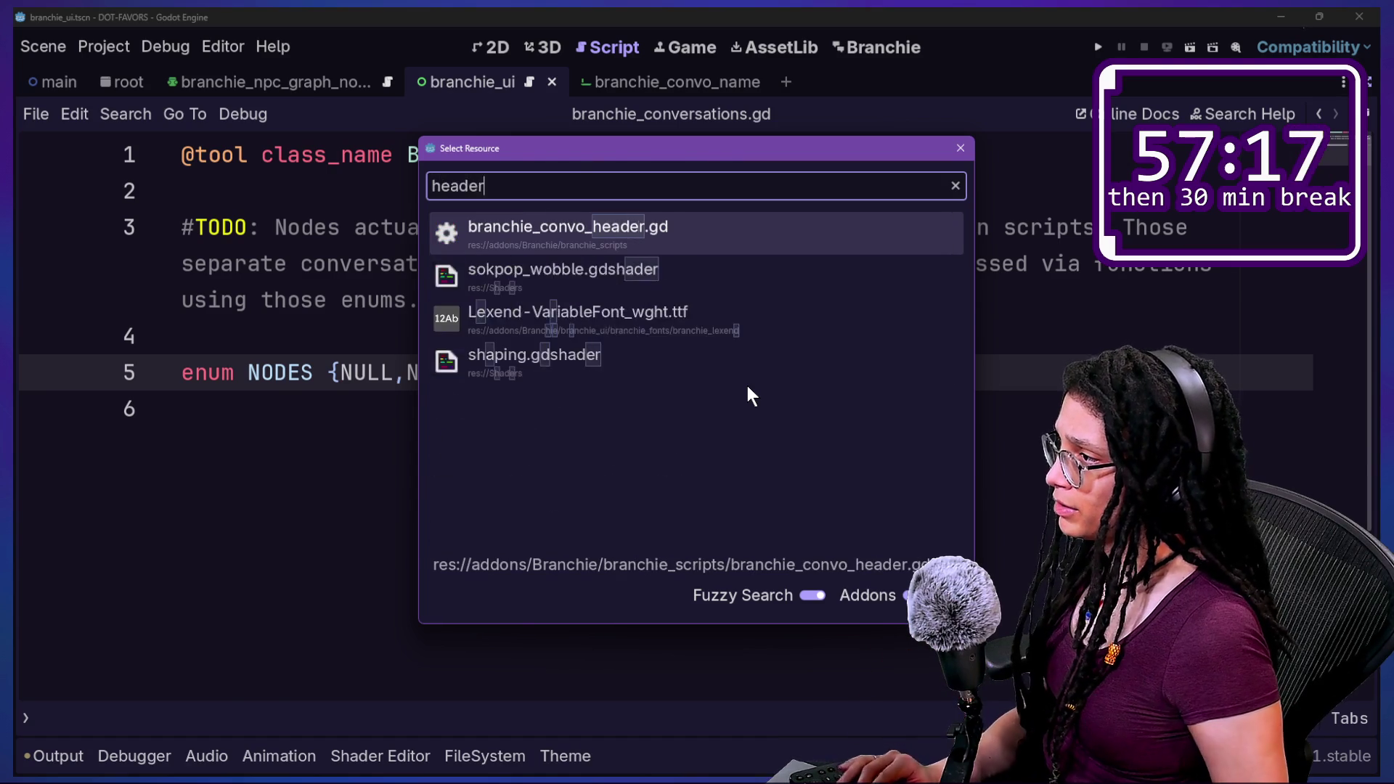
pyautogui.press('Return')
# Comment out the unfinished find line 70 with Ctrl+K and reload the Branchie plugin.
pyautogui.click(524, 481)
pyautogui.click(549, 521)
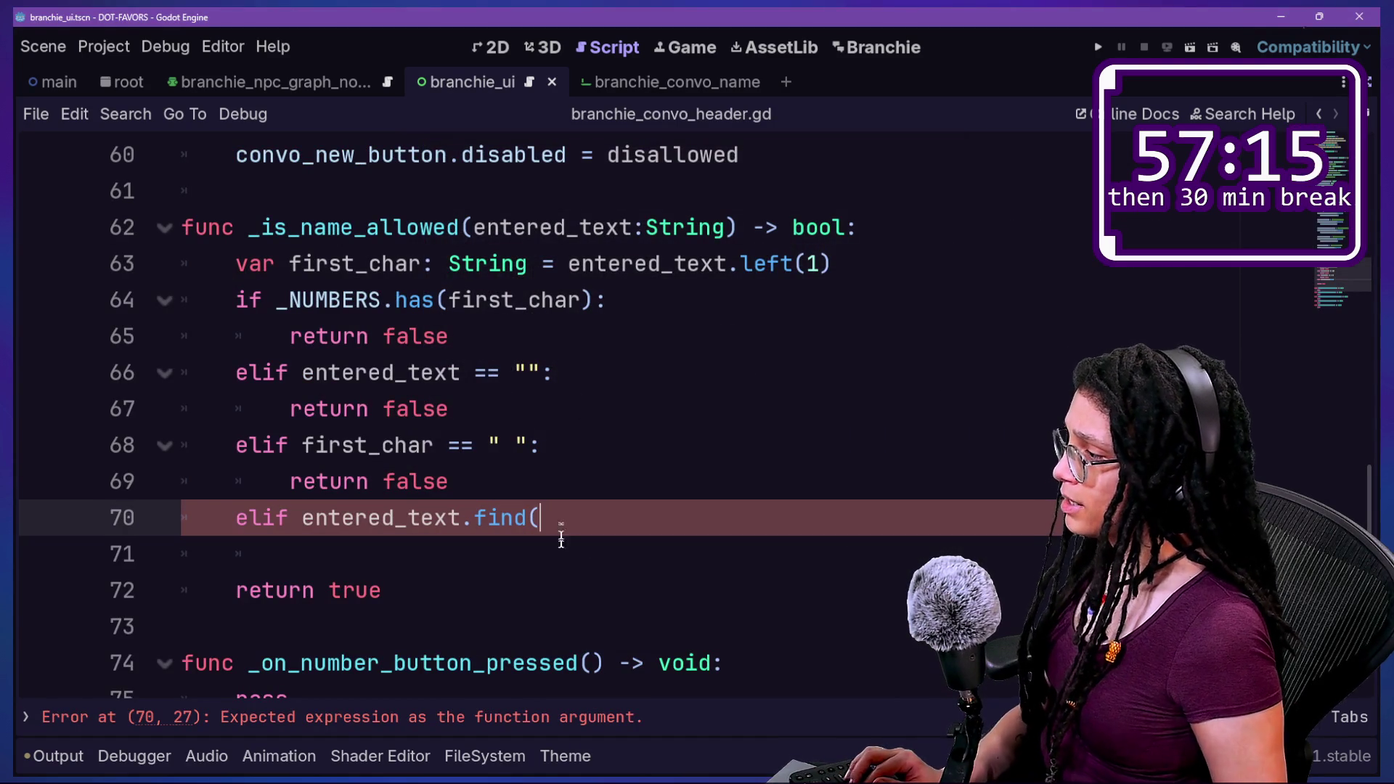
pyautogui.hotkey('ctrl', 'k')
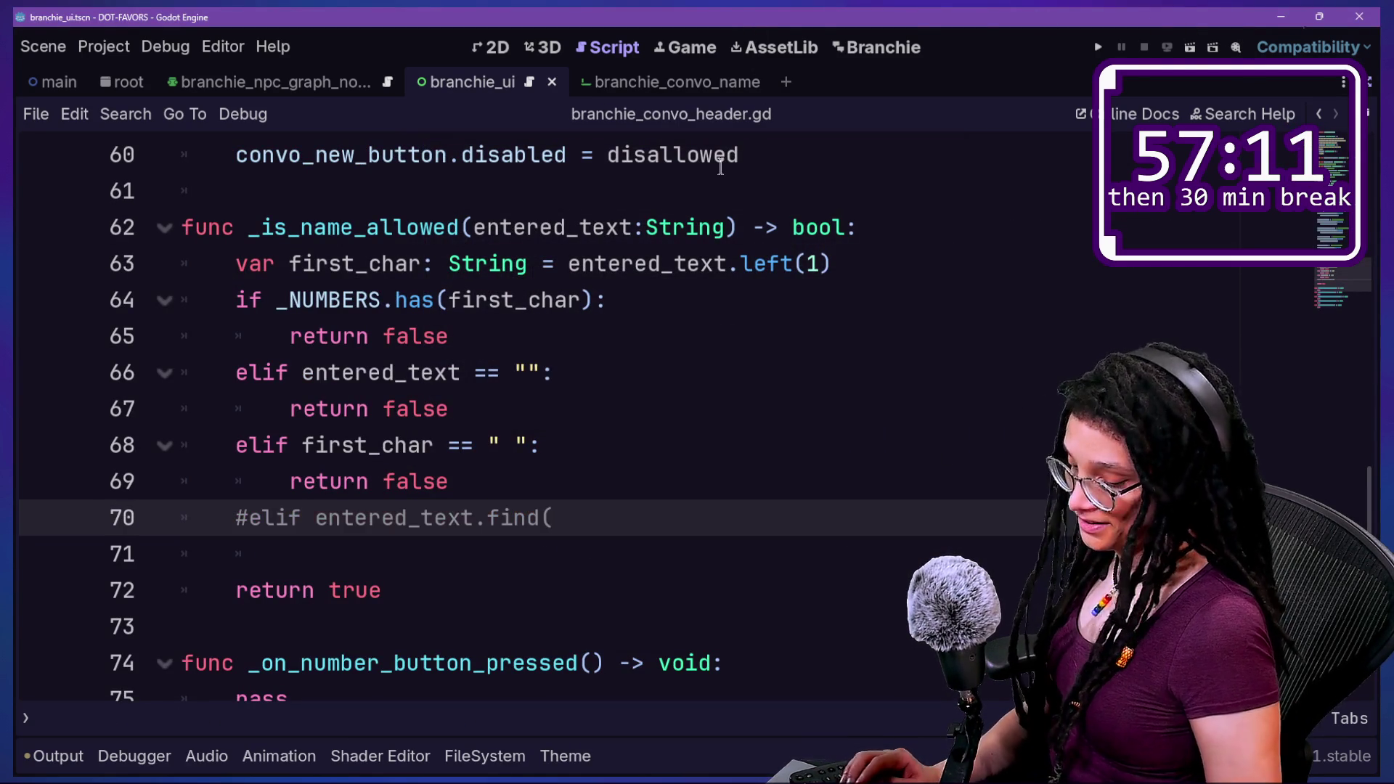
pyautogui.click(304, 268)
pyautogui.press('Escape')
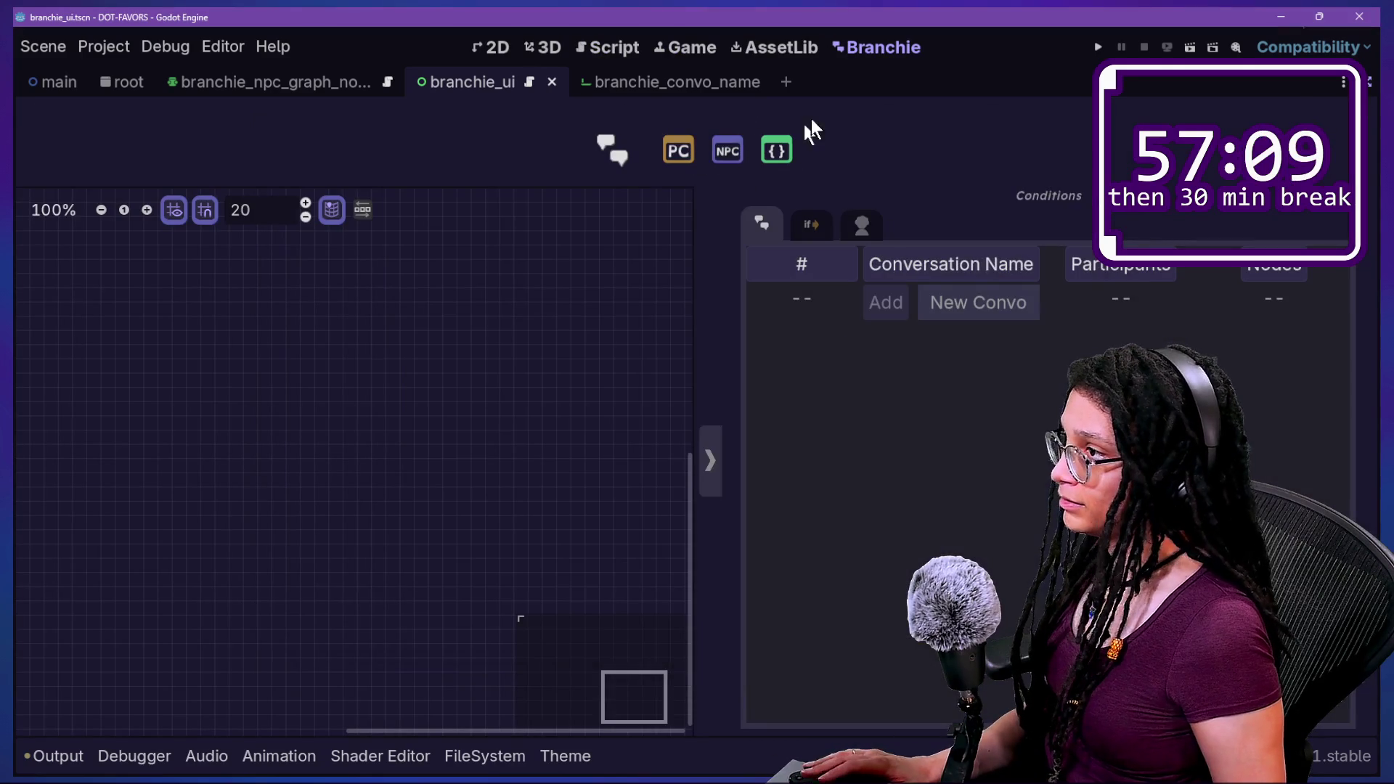
# Try the names fefef, aaa, sdas, 3daedf, w and 3 in the New Convo field to check Add enabling.
pyautogui.click(977, 302)
pyautogui.write('fefef')
pyautogui.press('BackSpace')
pyautogui.press('BackSpace')
pyautogui.press('BackSpace')
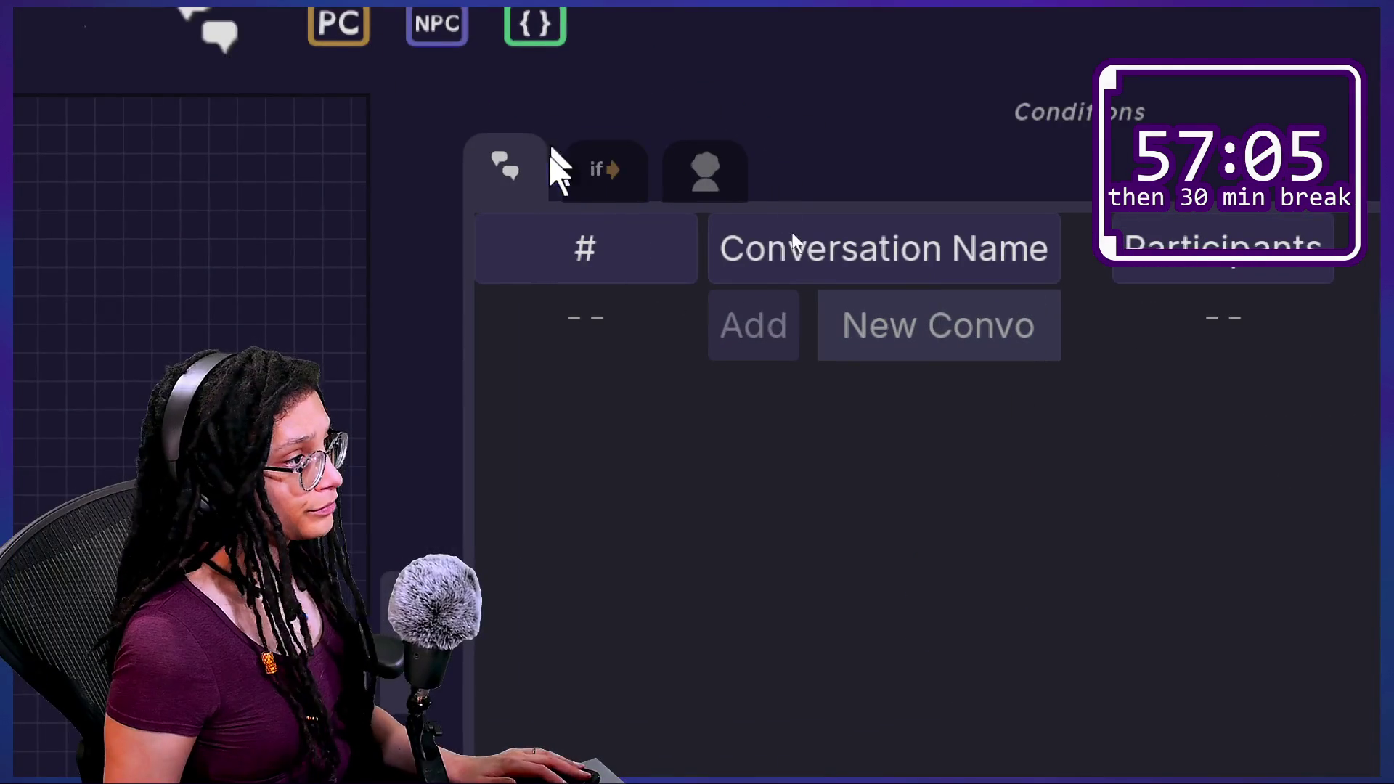
pyautogui.write('sdasdaas')
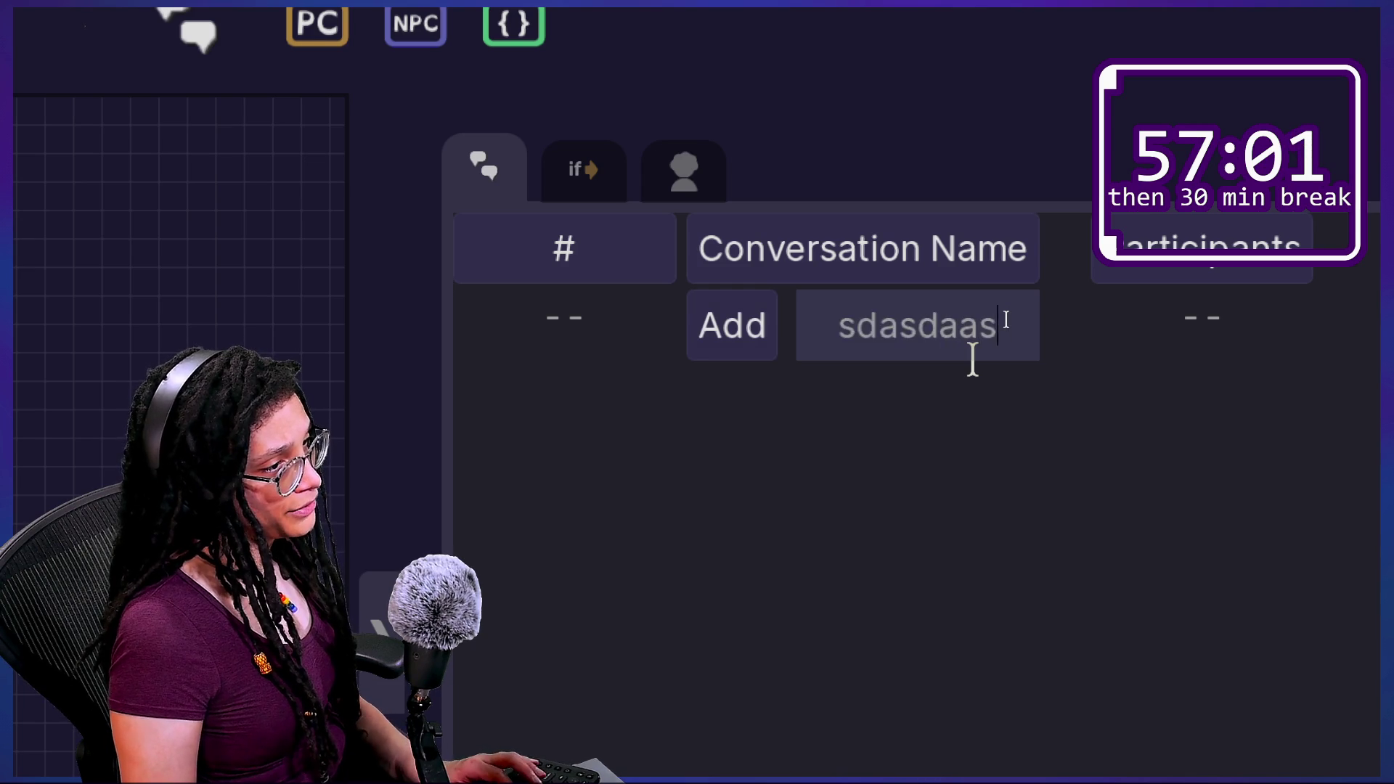
pyautogui.press('BackSpace')
pyautogui.press('BackSpace')
pyautogui.press('BackSpace')
pyautogui.write('3daedf')
pyautogui.press('BackSpace')
pyautogui.press('BackSpace')
pyautogui.press('BackSpace')
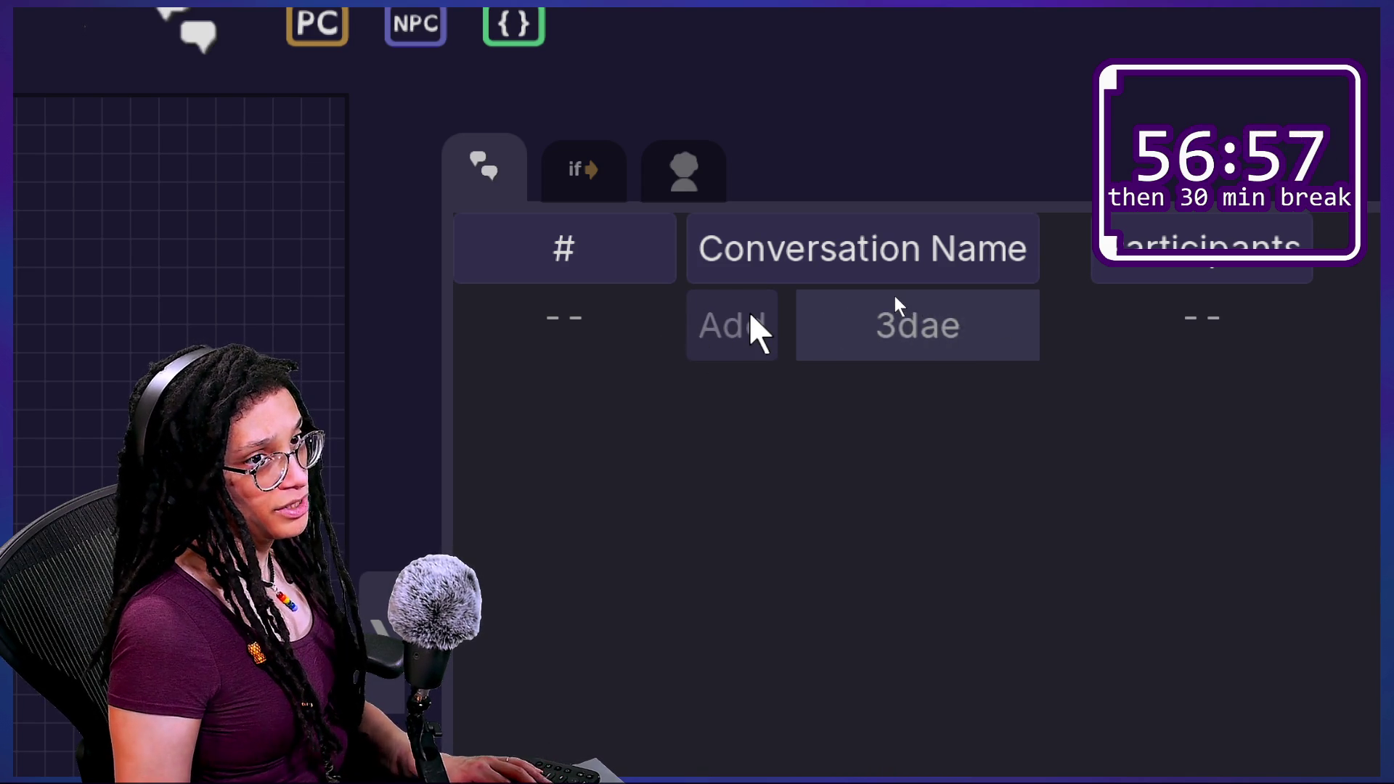
pyautogui.write('w')
pyautogui.press('BackSpace')
pyautogui.press('BackSpace')
pyautogui.write('3')
pyautogui.press('BackSpace')
# Test dfsfsdf, 342342, fdf, 3434, '-', '_' and finally !45sbe, then resize the header's # column.
pyautogui.write('dfsfsdf')
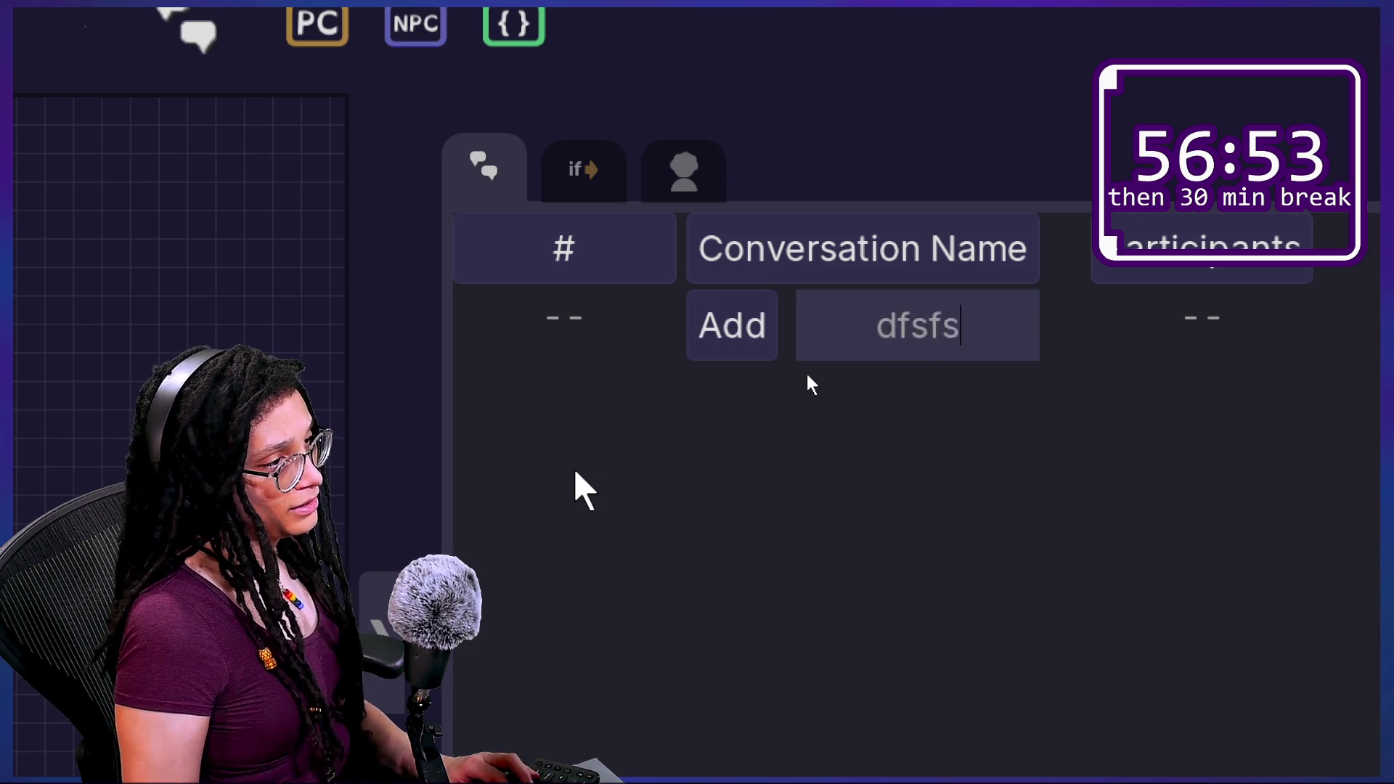
pyautogui.press('BackSpace')
pyautogui.press('BackSpace')
pyautogui.press('BackSpace')
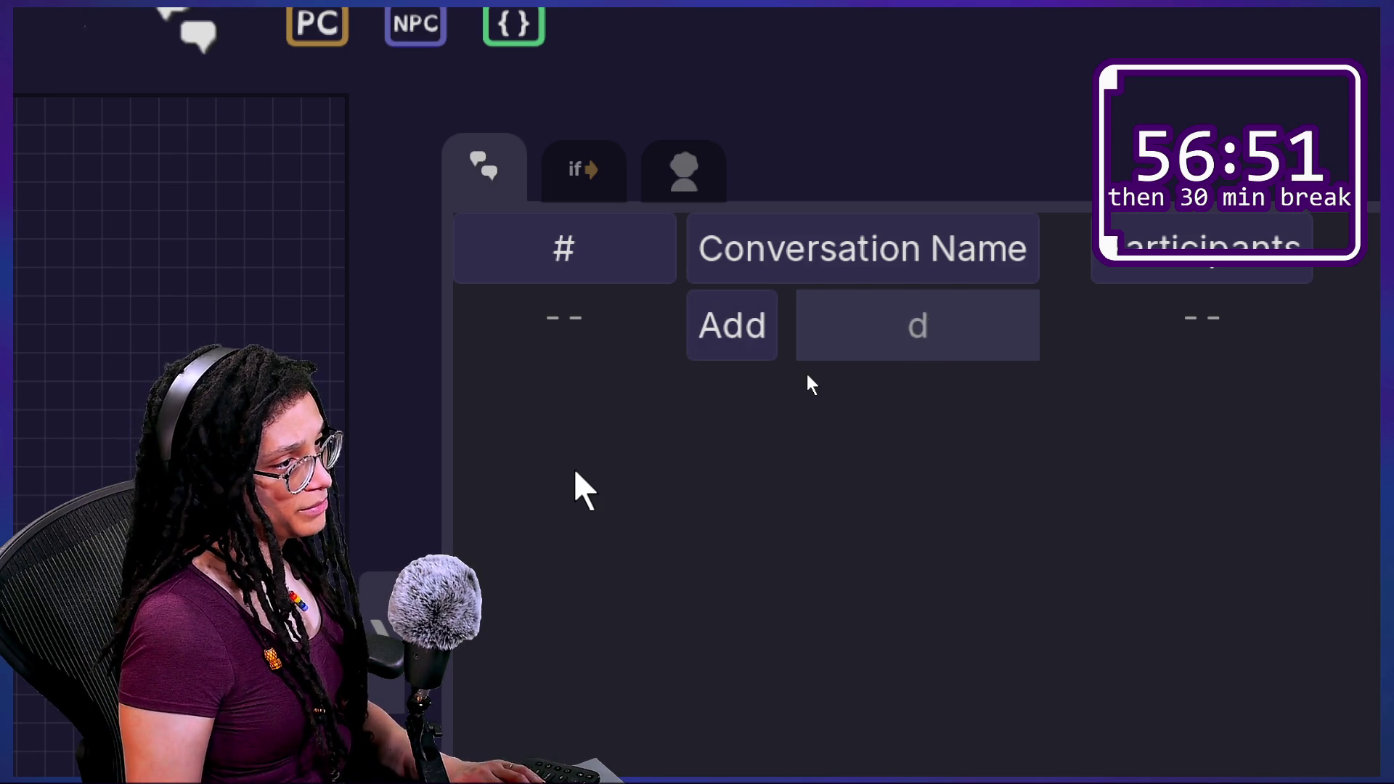
pyautogui.write('342342')
pyautogui.press('BackSpace')
pyautogui.press('BackSpace')
pyautogui.press('BackSpace')
pyautogui.press('BackSpace')
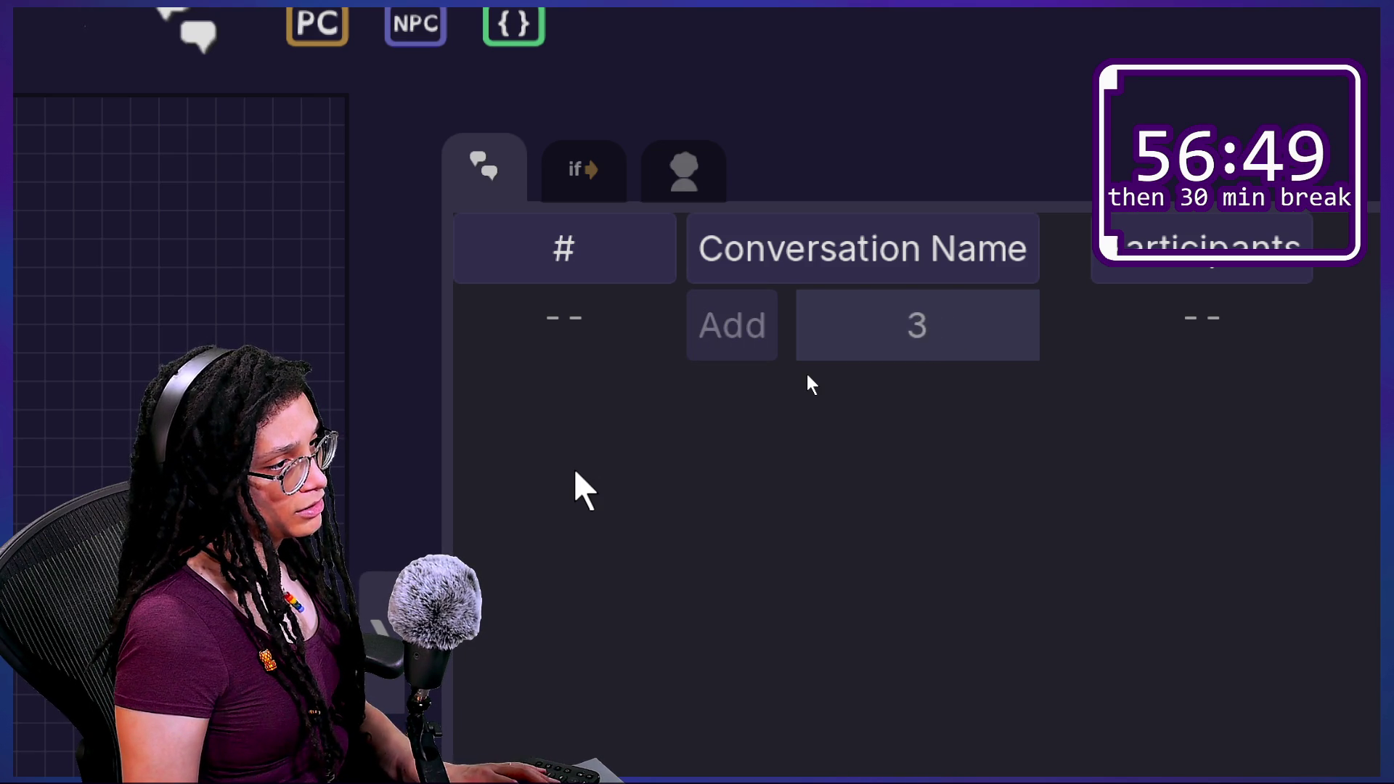
pyautogui.press('BackSpace')
pyautogui.write('fdf')
pyautogui.press('BackSpace')
pyautogui.write('3434')
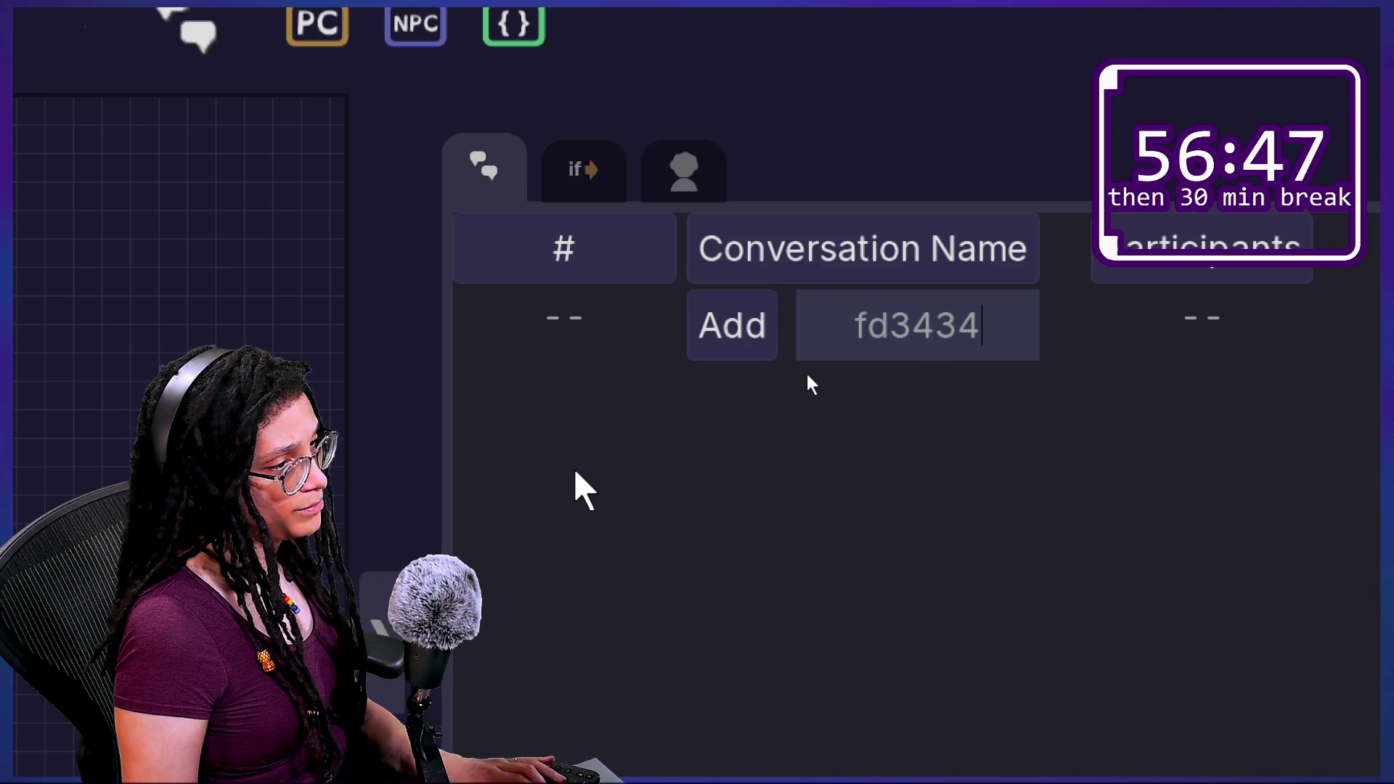
pyautogui.press('BackSpace')
pyautogui.press('BackSpace')
pyautogui.press('BackSpace')
pyautogui.press('BackSpace')
pyautogui.write('-')
pyautogui.press('BackSpace')
pyautogui.write('_')
pyautogui.press('BackSpace')
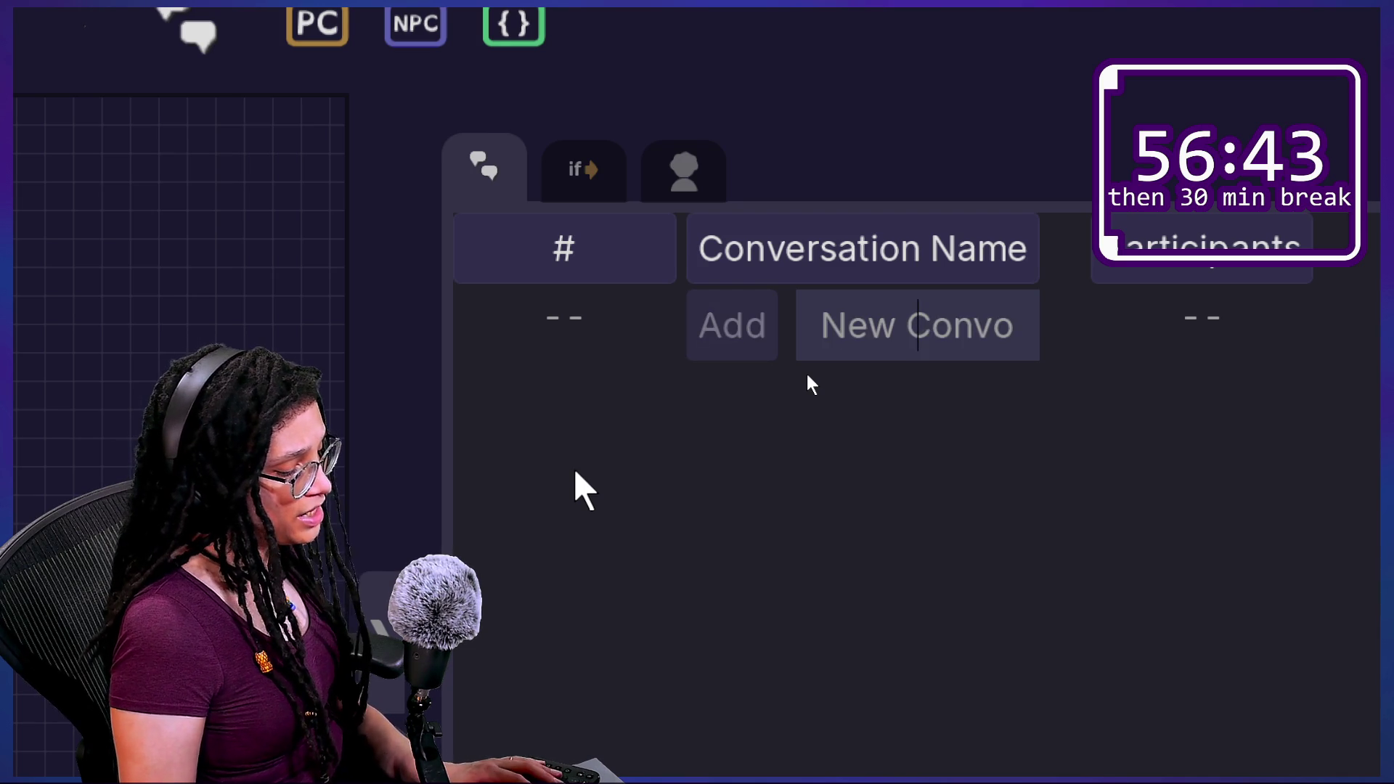
pyautogui.write('!45')
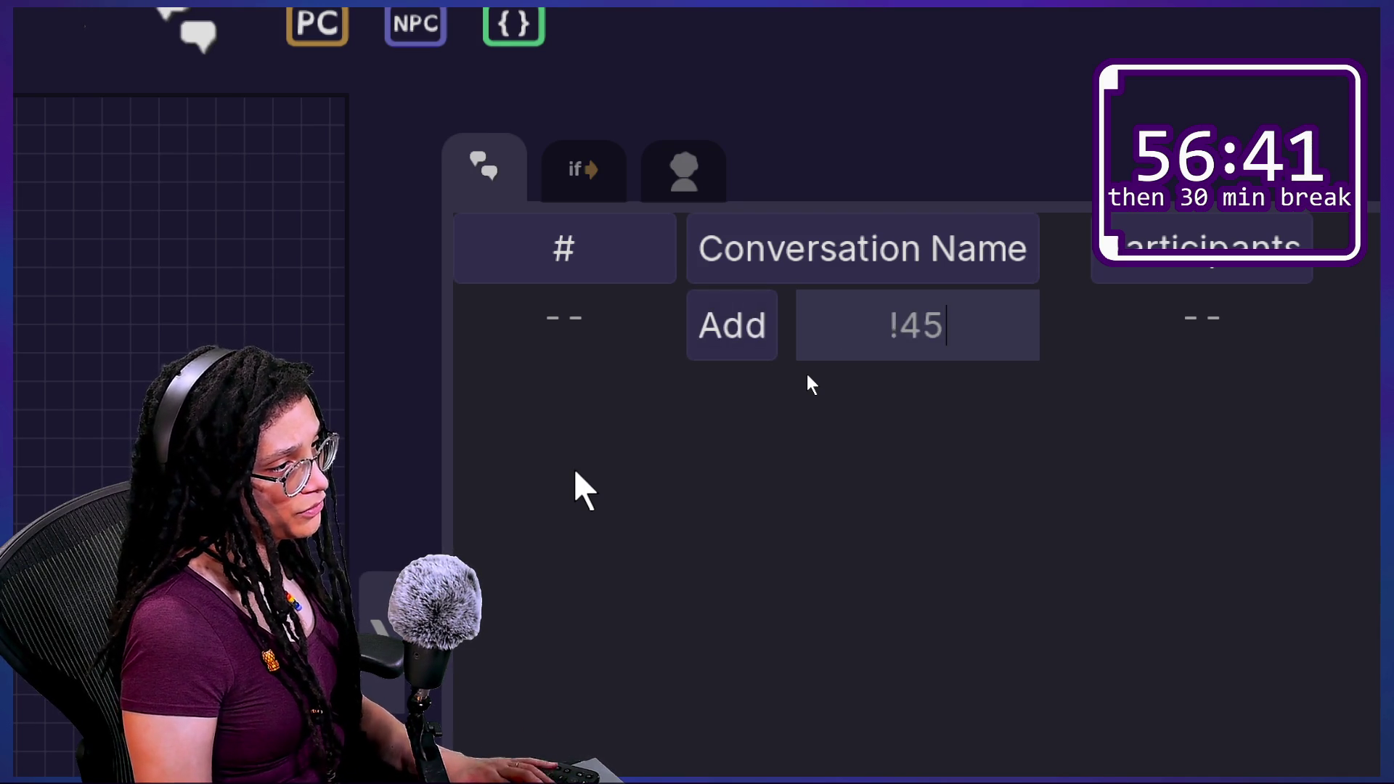
pyautogui.write('sbe')
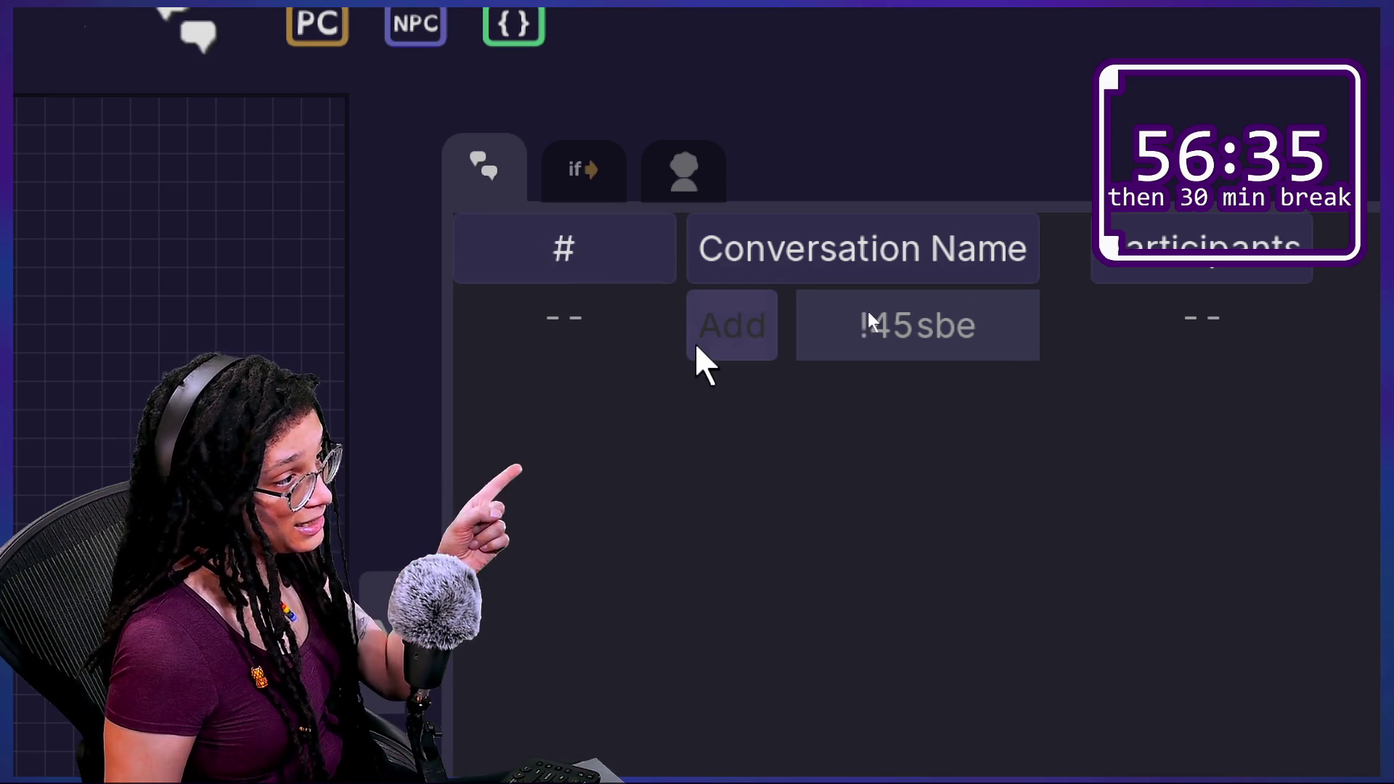
pyautogui.moveTo(676, 323)
pyautogui.mouseDown()
pyautogui.moveTo(756, 324)
pyautogui.moveTo(489, 355)
pyautogui.moveTo(673, 351)
pyautogui.mouseUp()
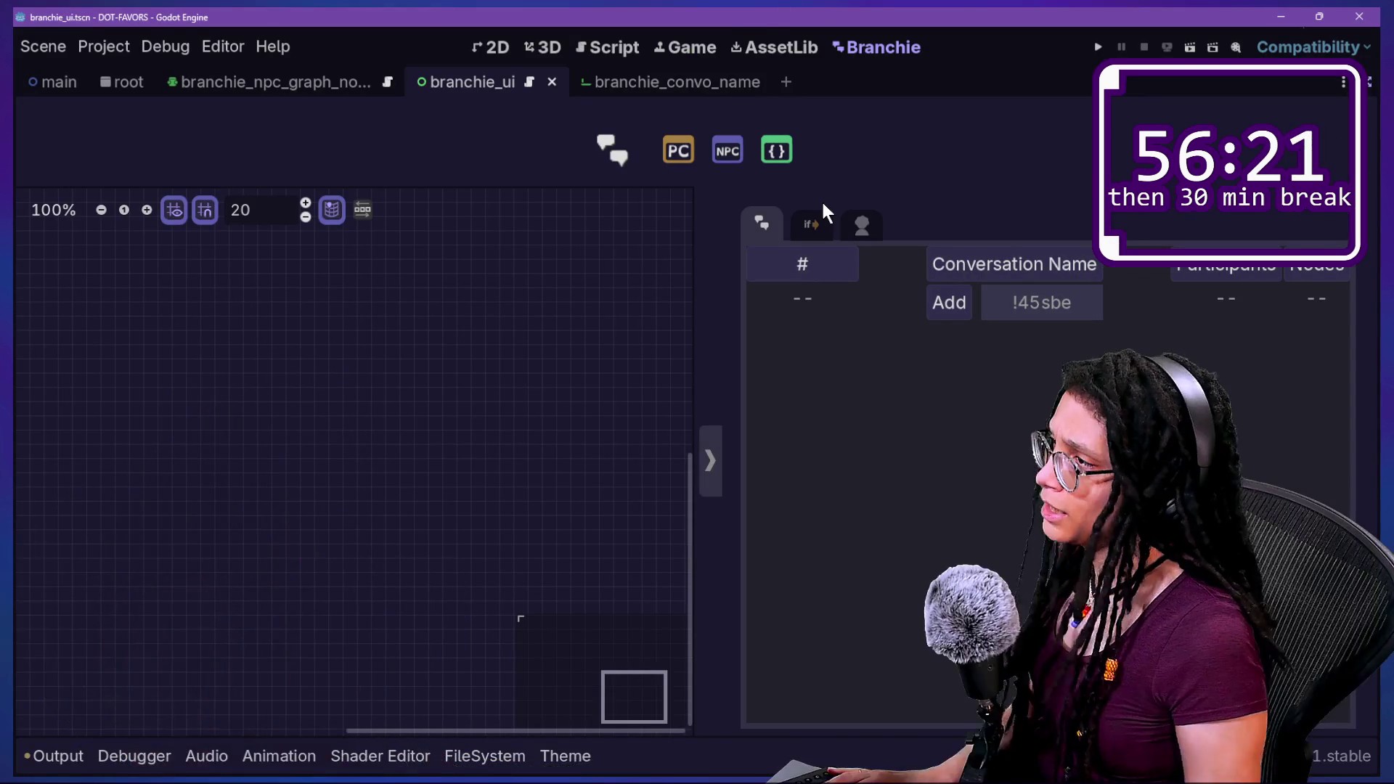
# Return to branchie_convo_header.gd and inspect the _LETTERS and _NUMBERS character lists.
pyautogui.click(620, 48)
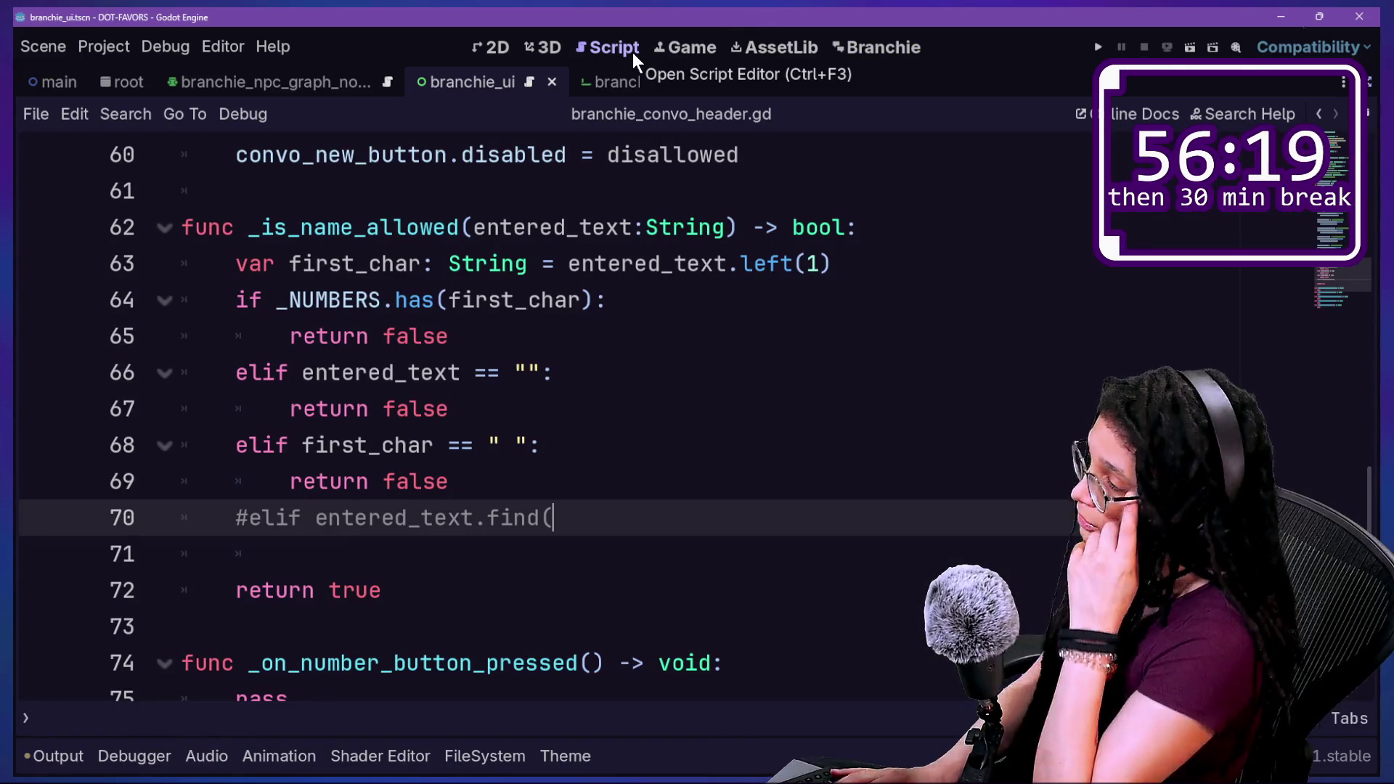
pyautogui.click(673, 372)
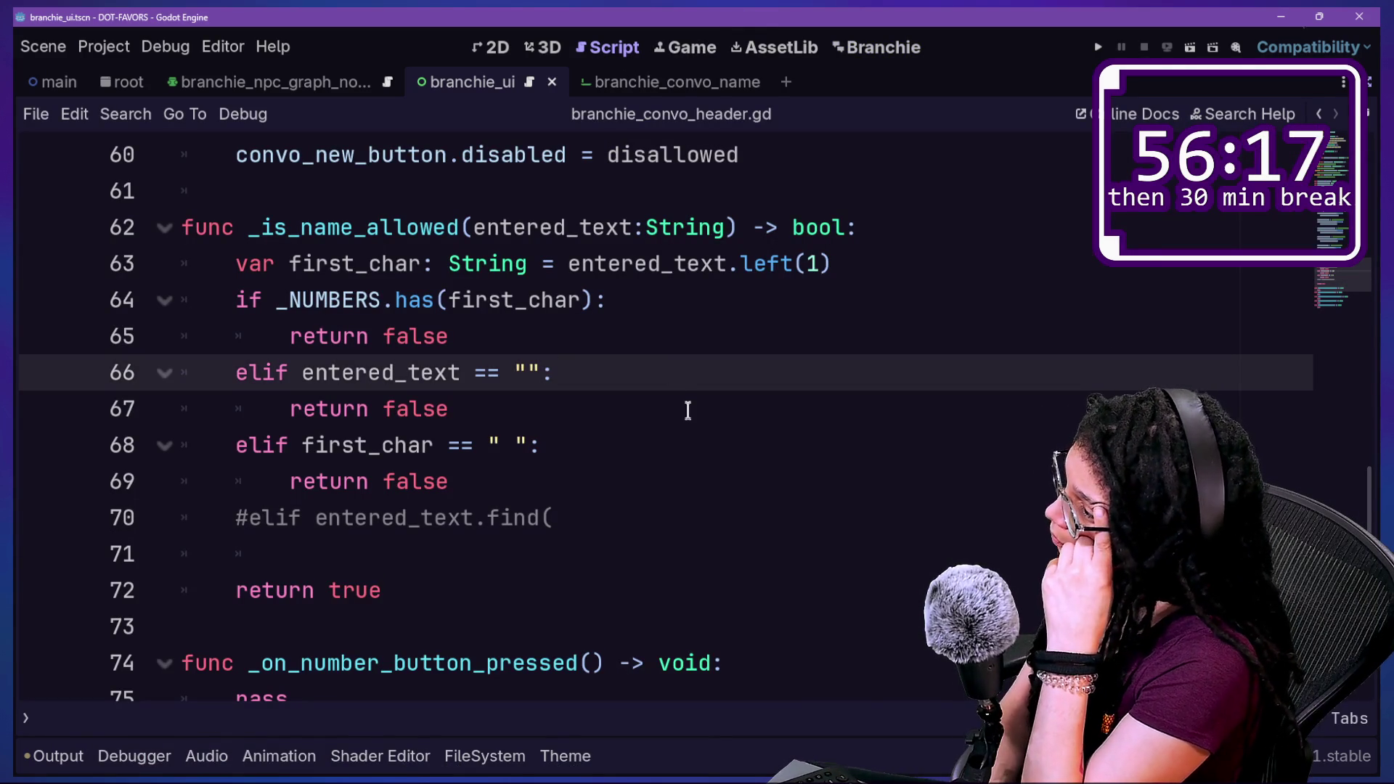
pyautogui.scroll(20, 687, 413)
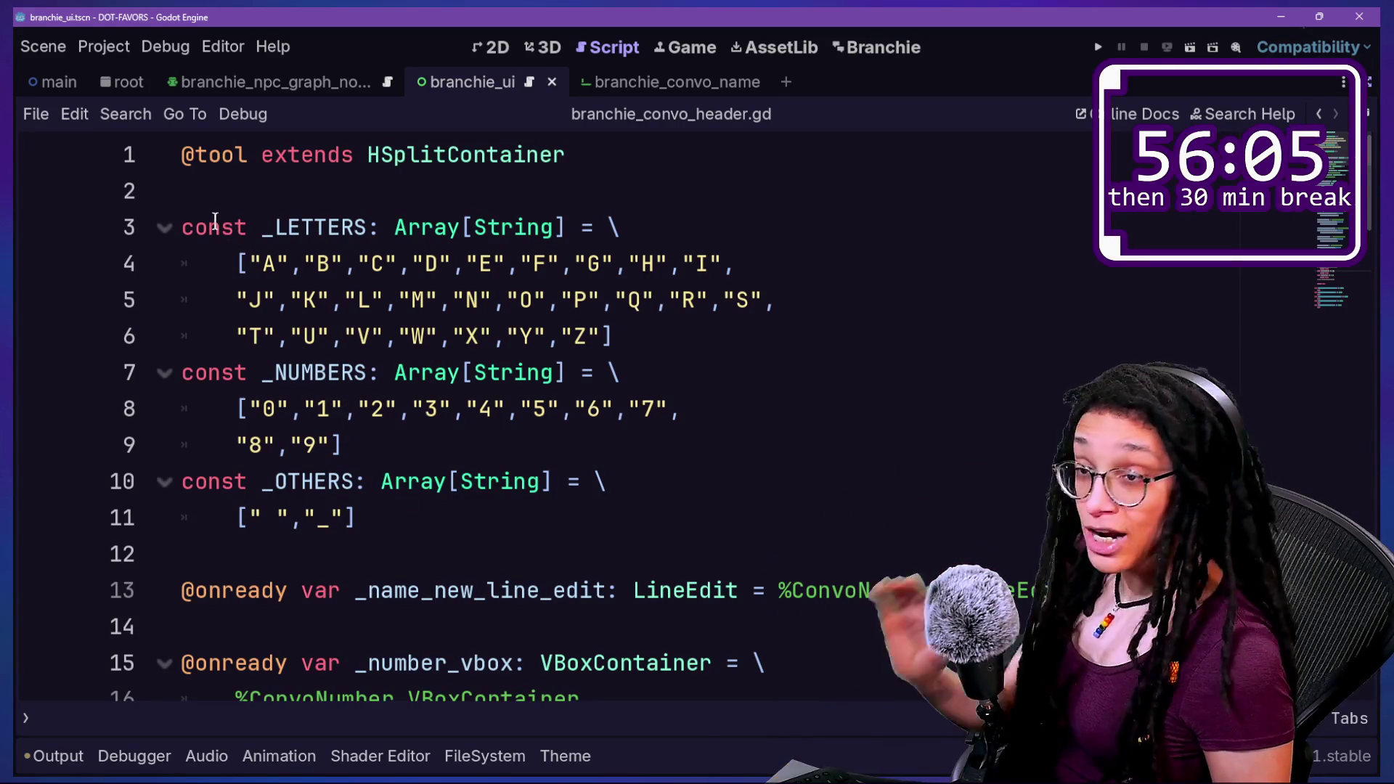
pyautogui.moveTo(206, 207)
pyautogui.mouseDown()
pyautogui.moveTo(427, 505)
pyautogui.moveTo(260, 155)
pyautogui.moveTo(429, 444)
pyautogui.mouseUp()
pyautogui.click(450, 525)
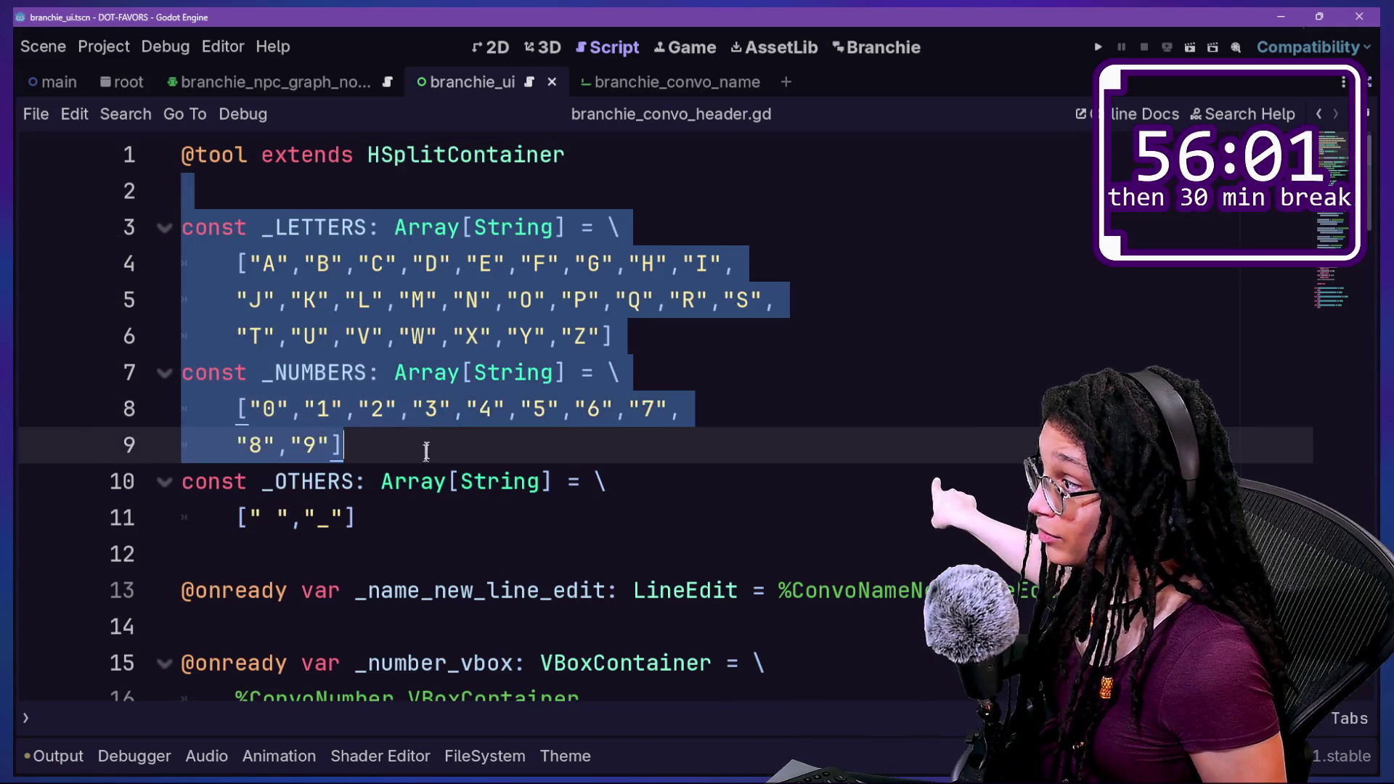
pyautogui.click(385, 507)
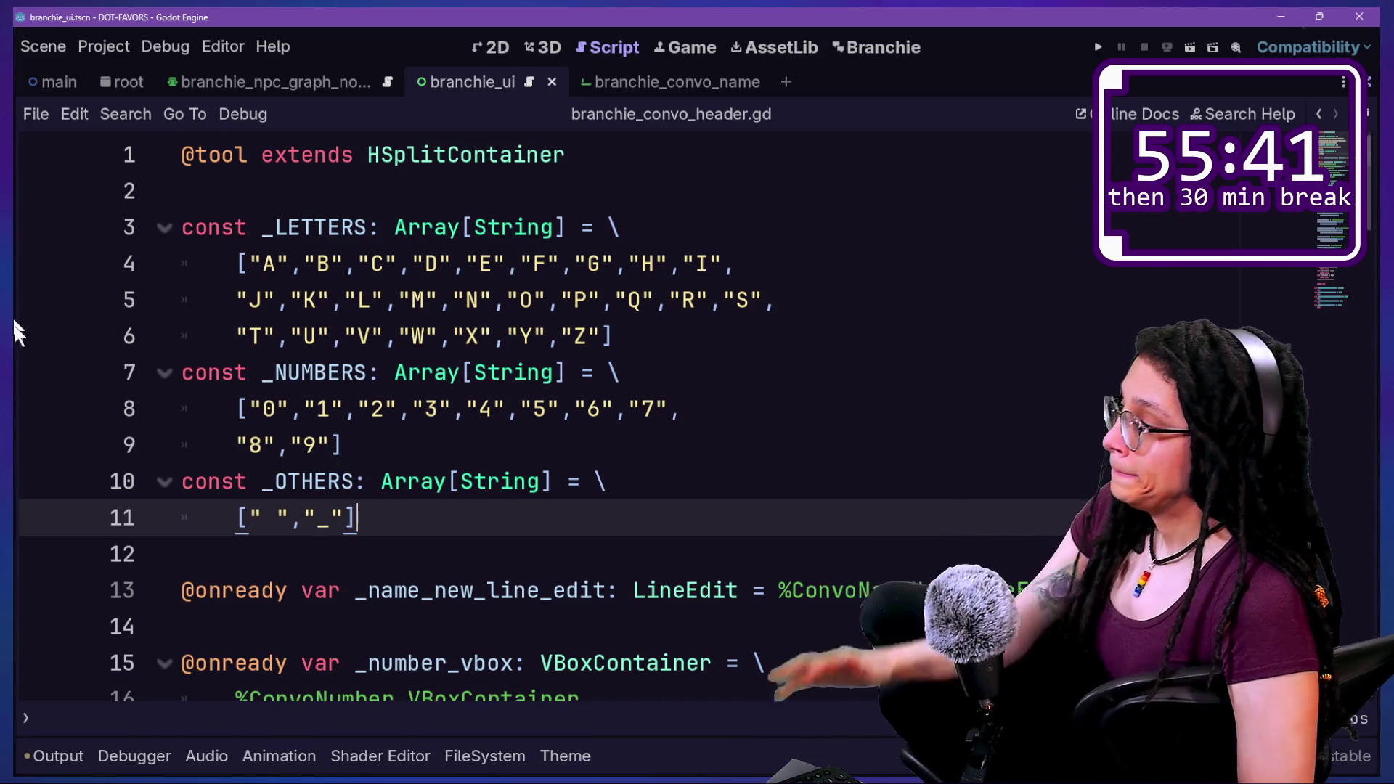
# Review the _is_name_allowed checks and place the caret at the end of the commented entered_text.find( line.
pyautogui.click(408, 372)
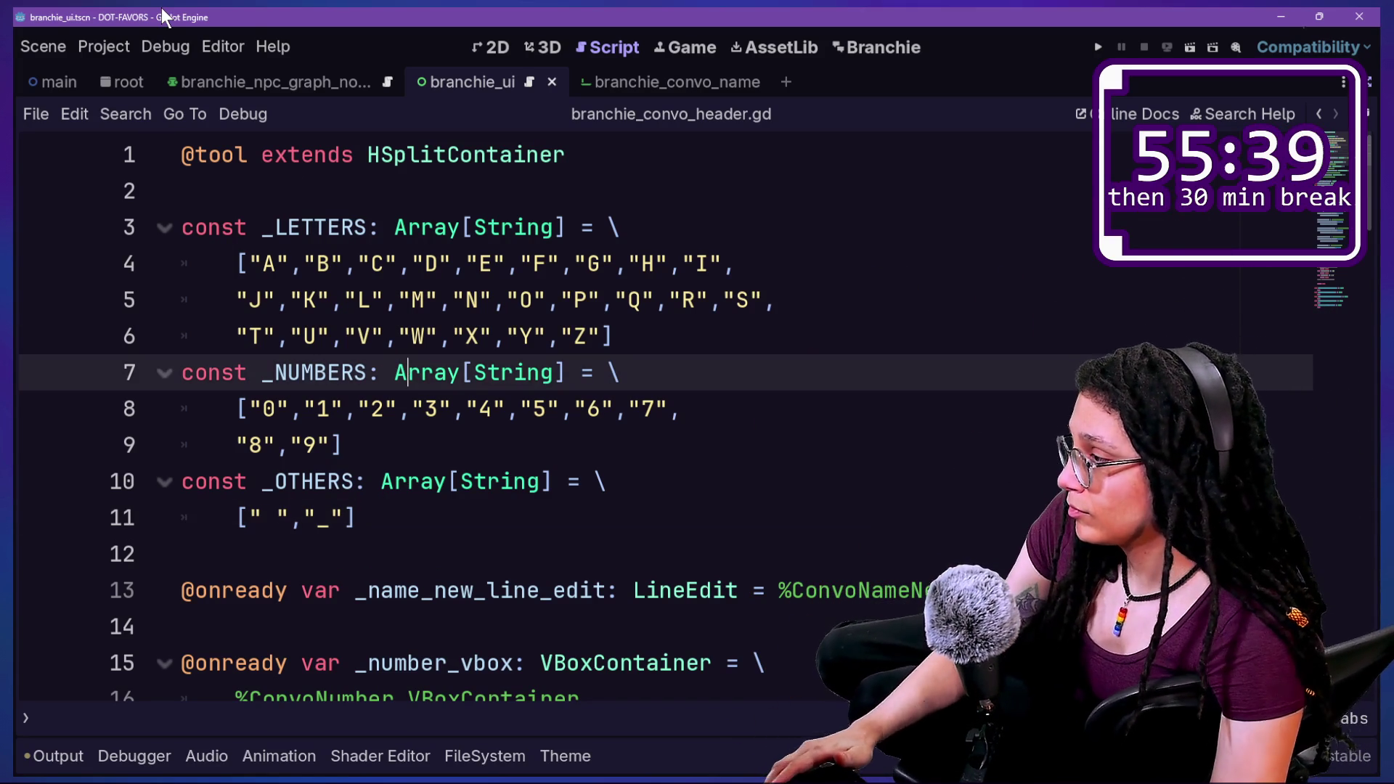
pyautogui.scroll(-20, 748, 239)
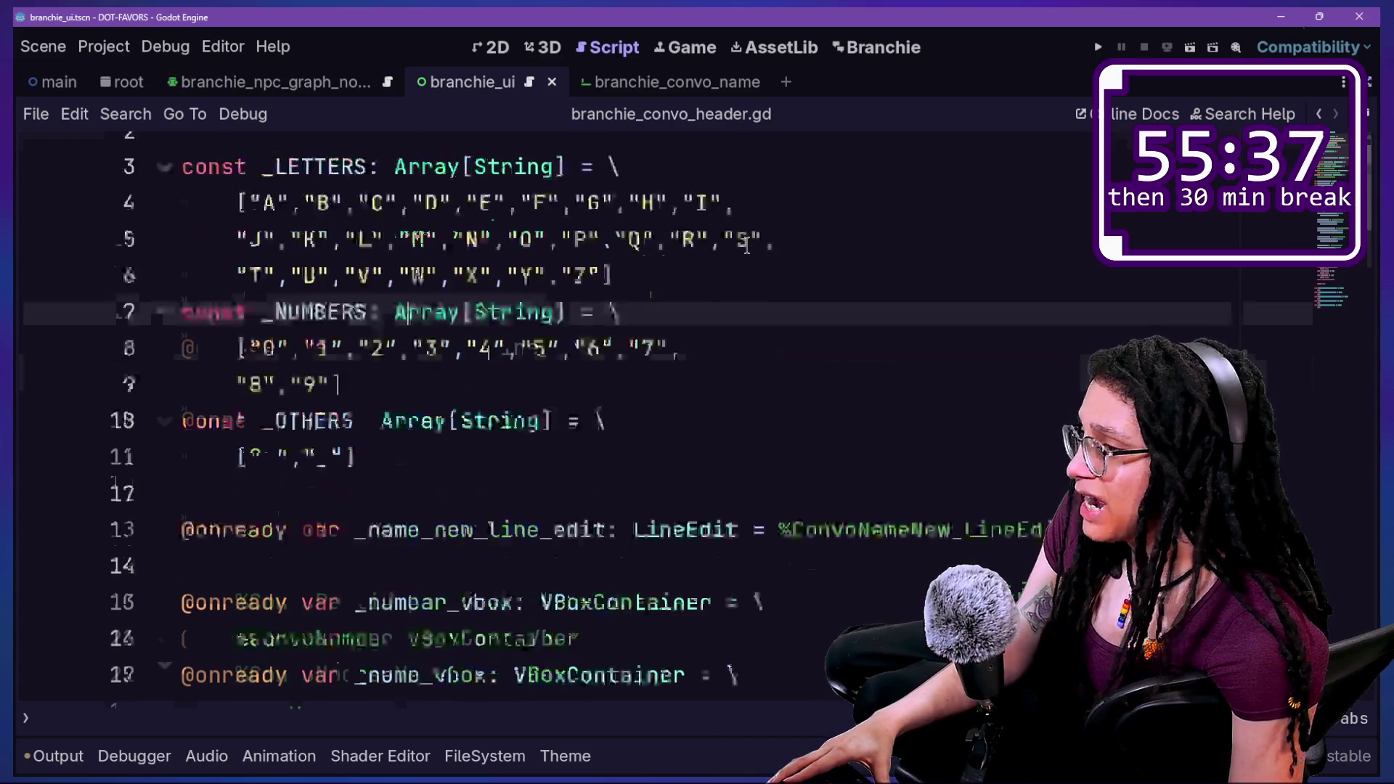
pyautogui.scroll(-5, 863, 233)
pyautogui.scroll(7, 863, 234)
pyautogui.scroll(-3, 862, 234)
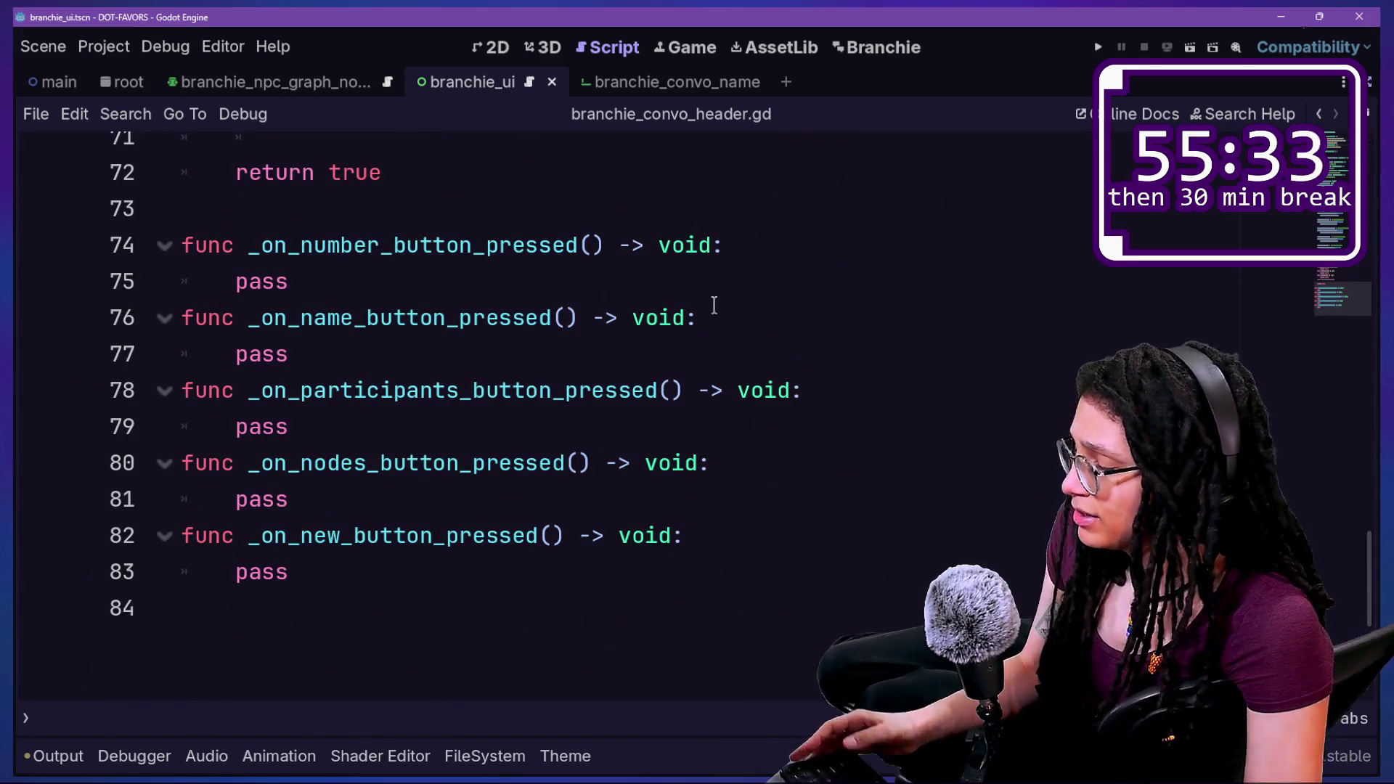
pyautogui.scroll(3, 326, 259)
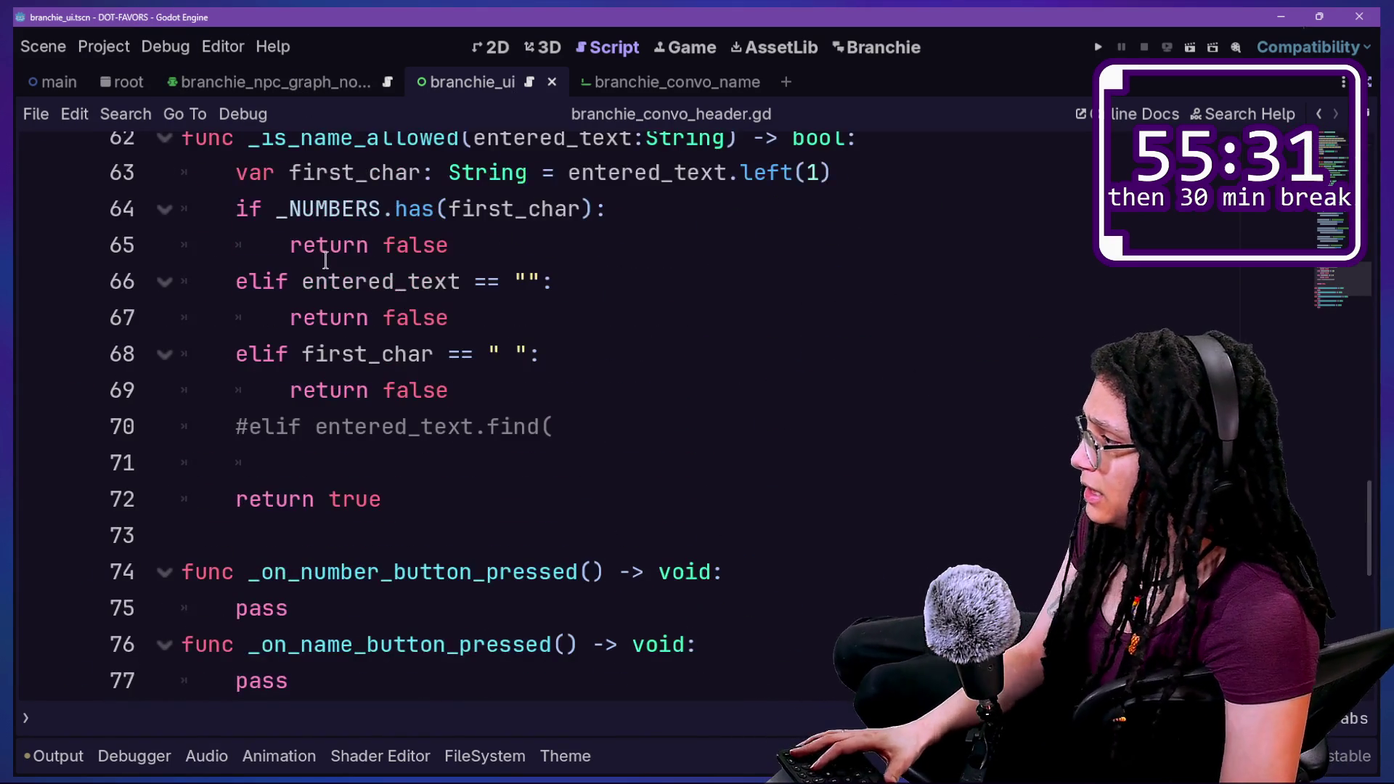
pyautogui.click(740, 428)
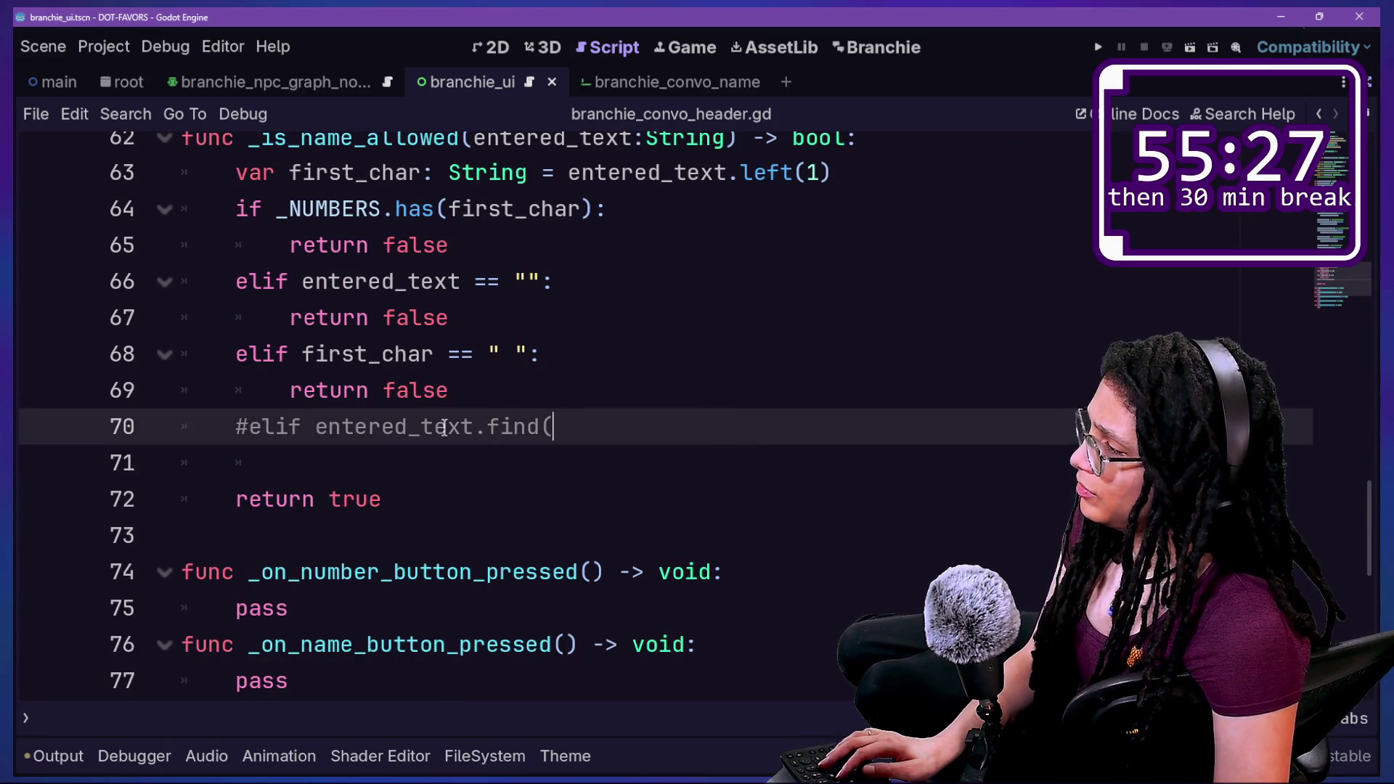
# Open the String class reference and browse its methods, including get_slice.
pyautogui.keyDown('ctrl'); pyautogui.click(488, 173); pyautogui.keyUp('ctrl')
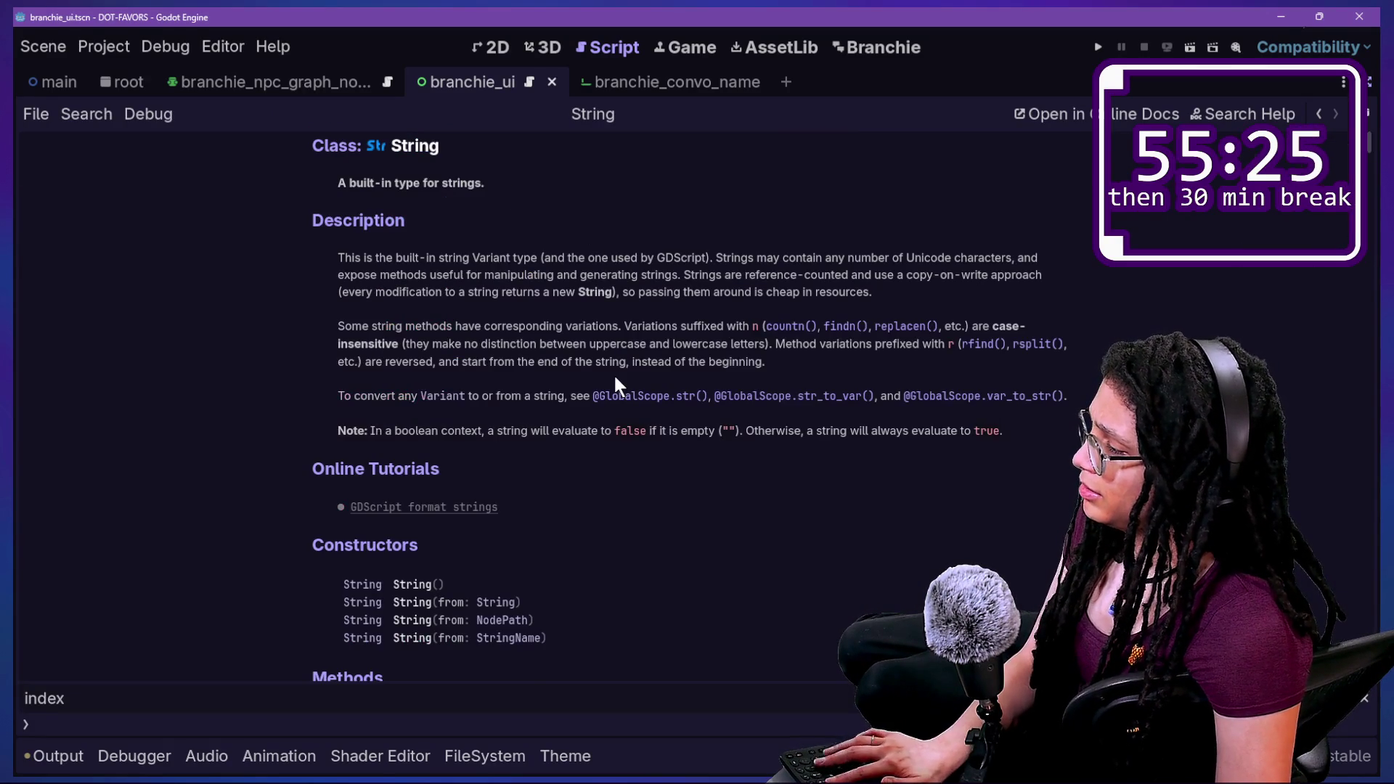
pyautogui.scroll(-6, 615, 381)
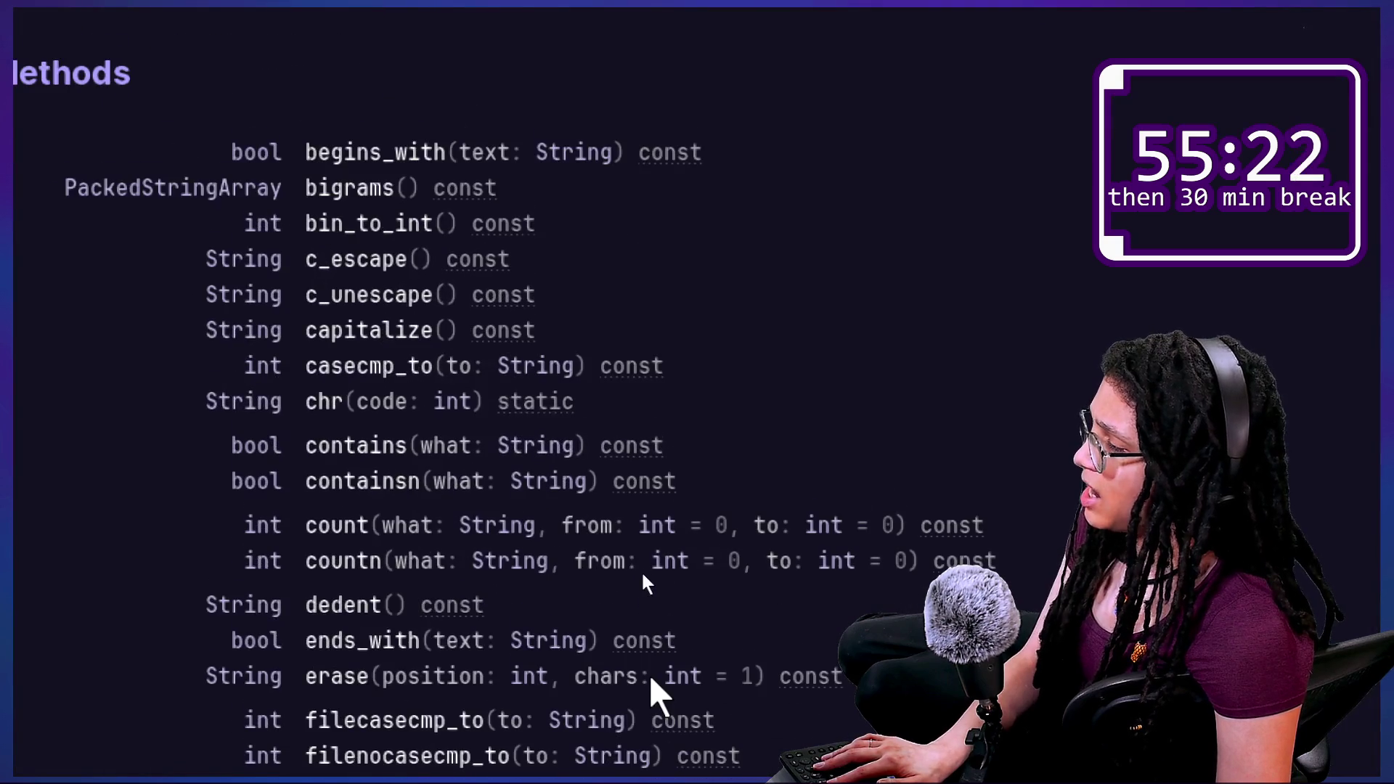
pyautogui.scroll(-3, 651, 687)
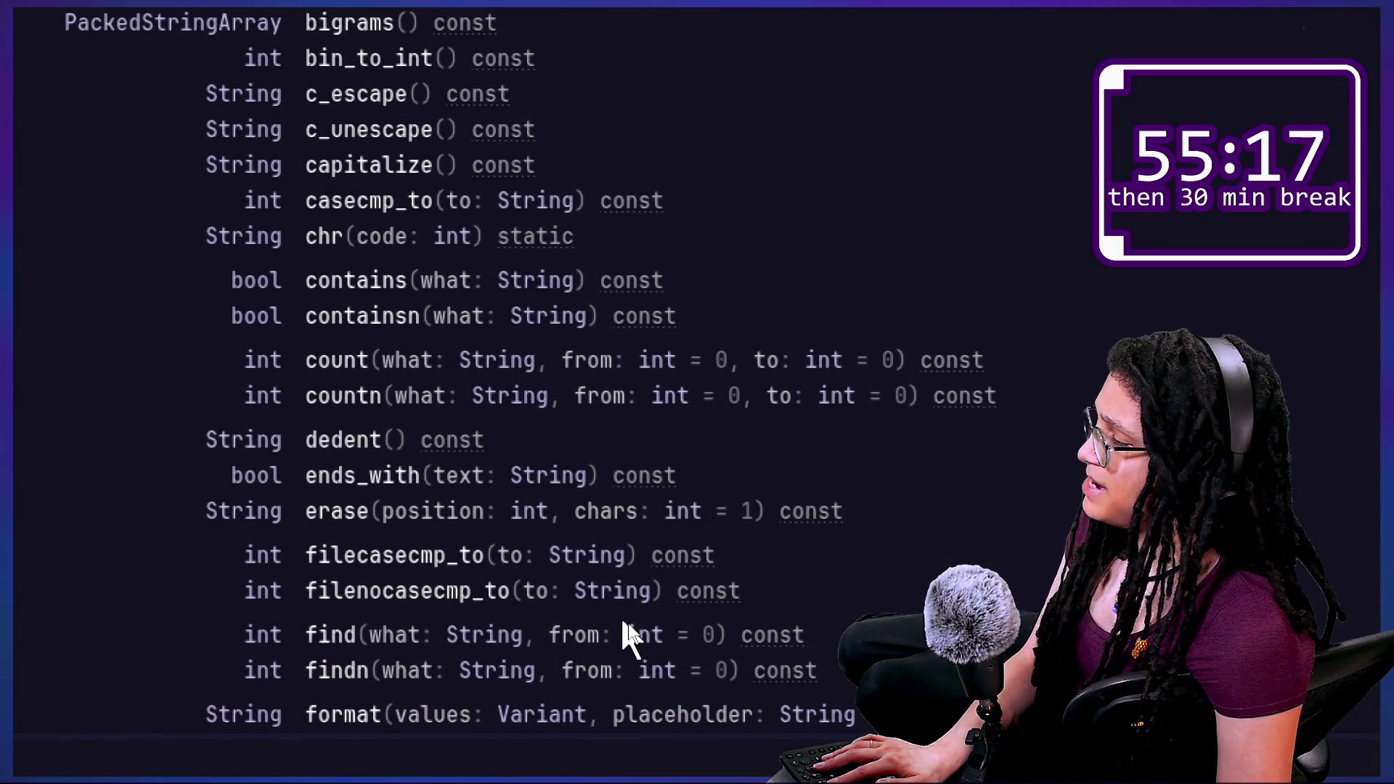
pyautogui.scroll(-5, 624, 635)
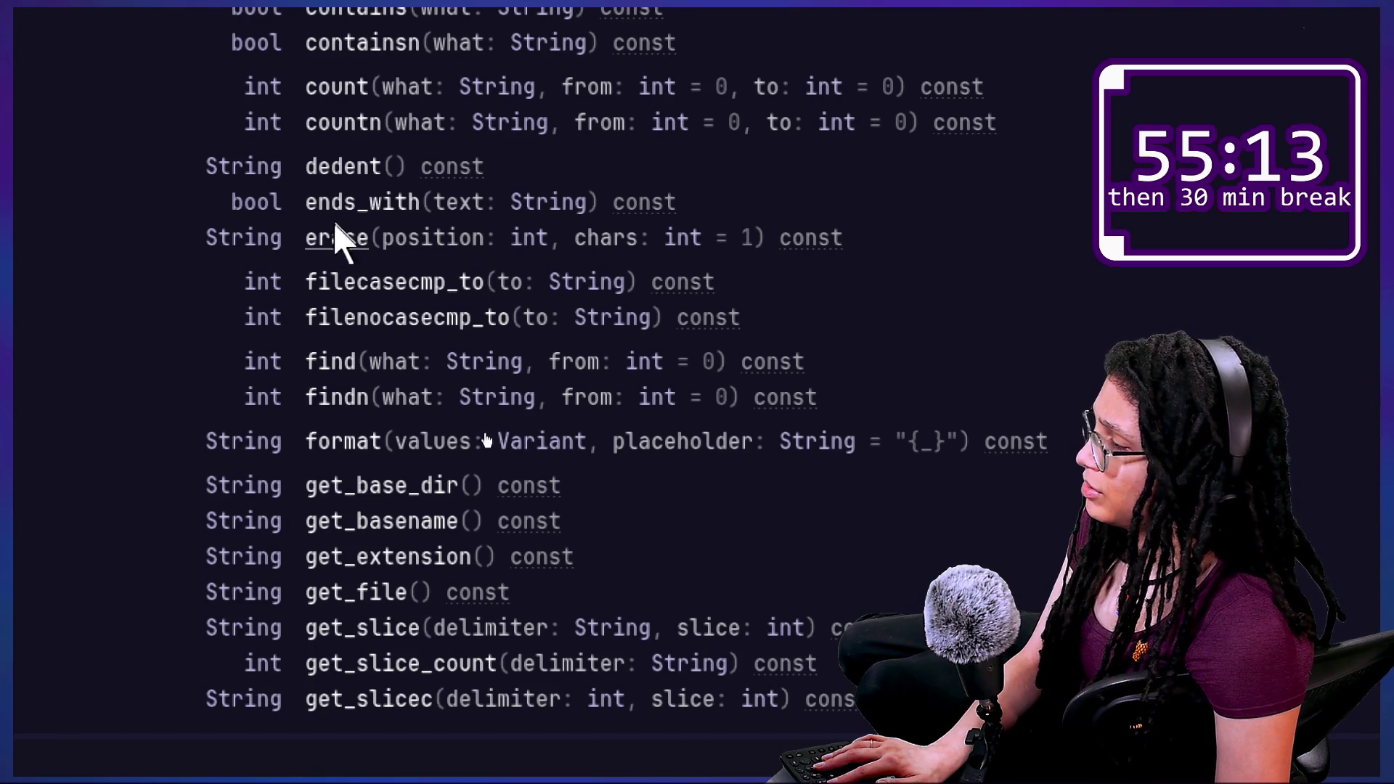
pyautogui.scroll(-6, 347, 318)
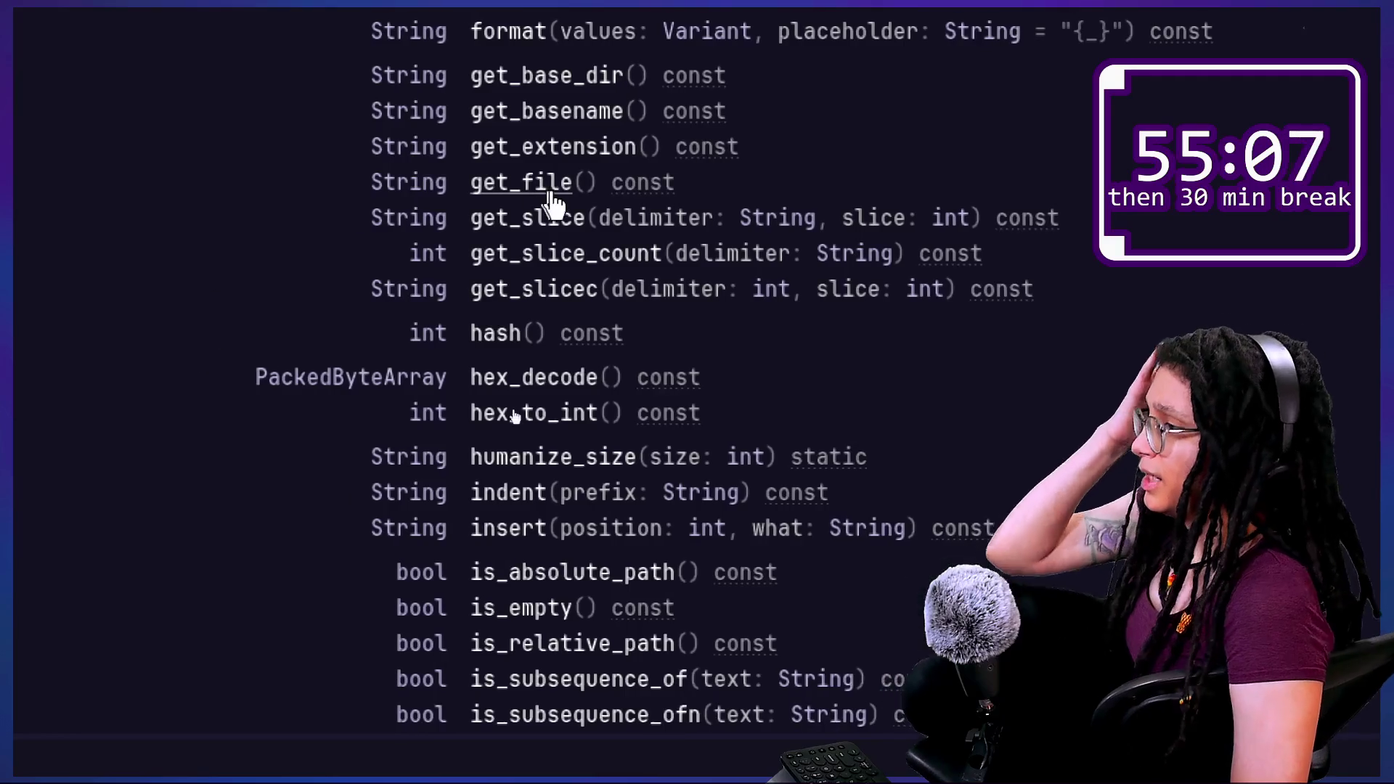
pyautogui.click(564, 234)
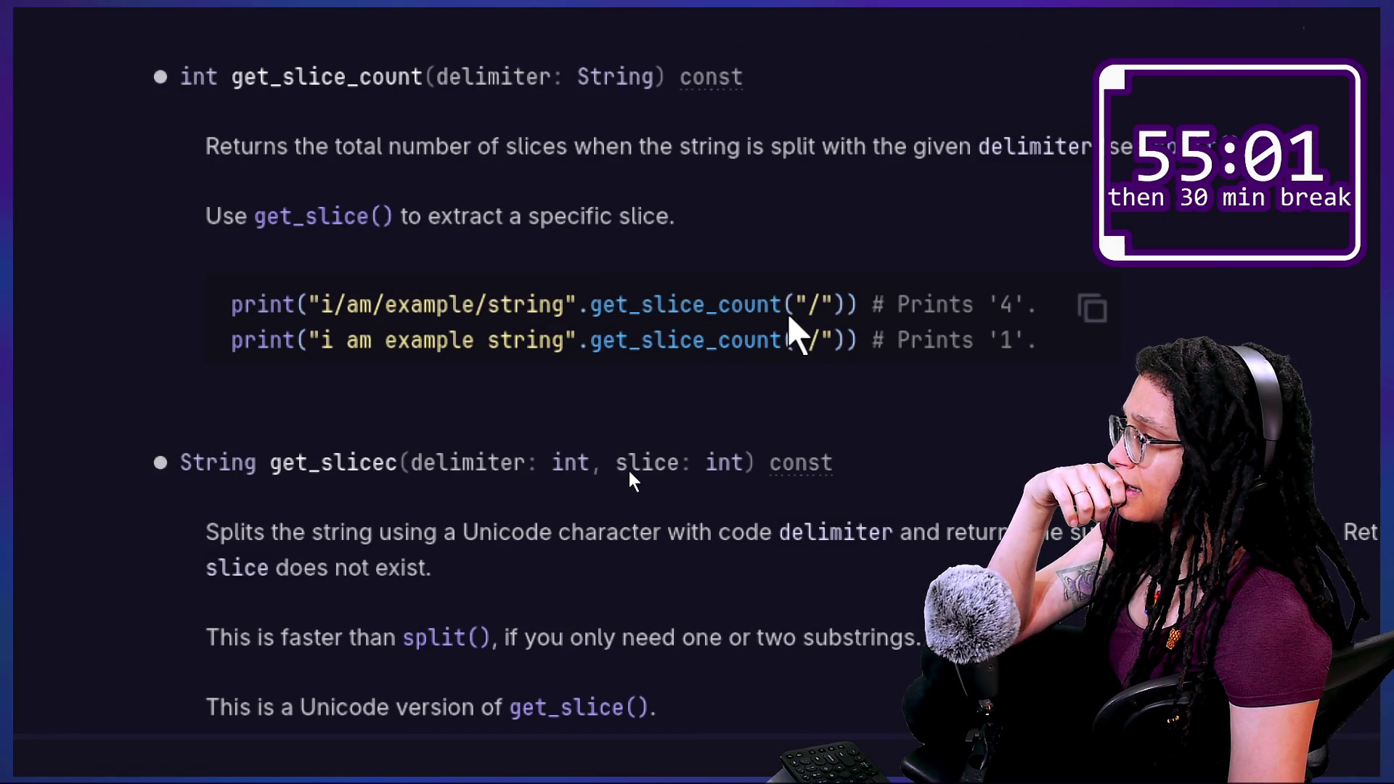
pyautogui.scroll(2, 627, 468)
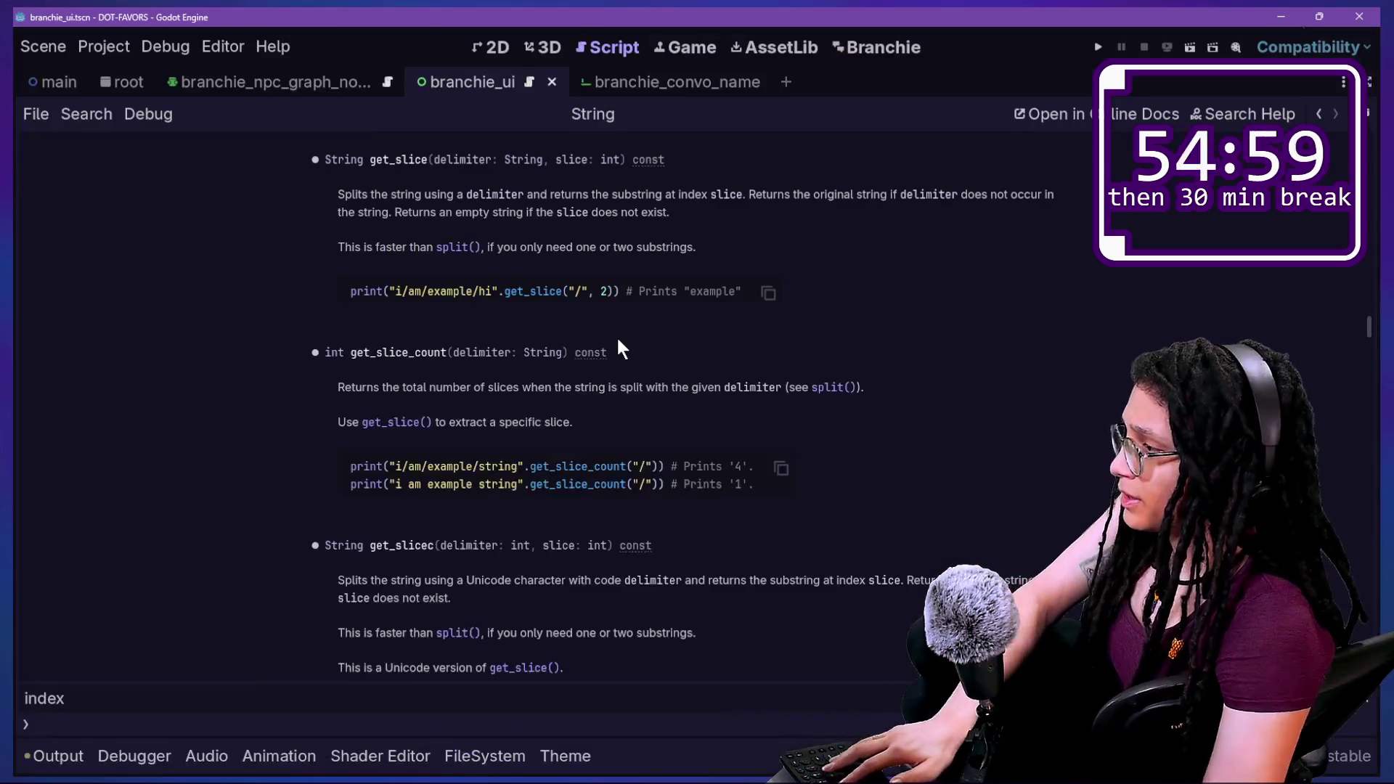
# Search the String docs for 'array' and step through matches back to the split method.
pyautogui.hotkey('ctrl', 'f')
pyautogui.write('a')
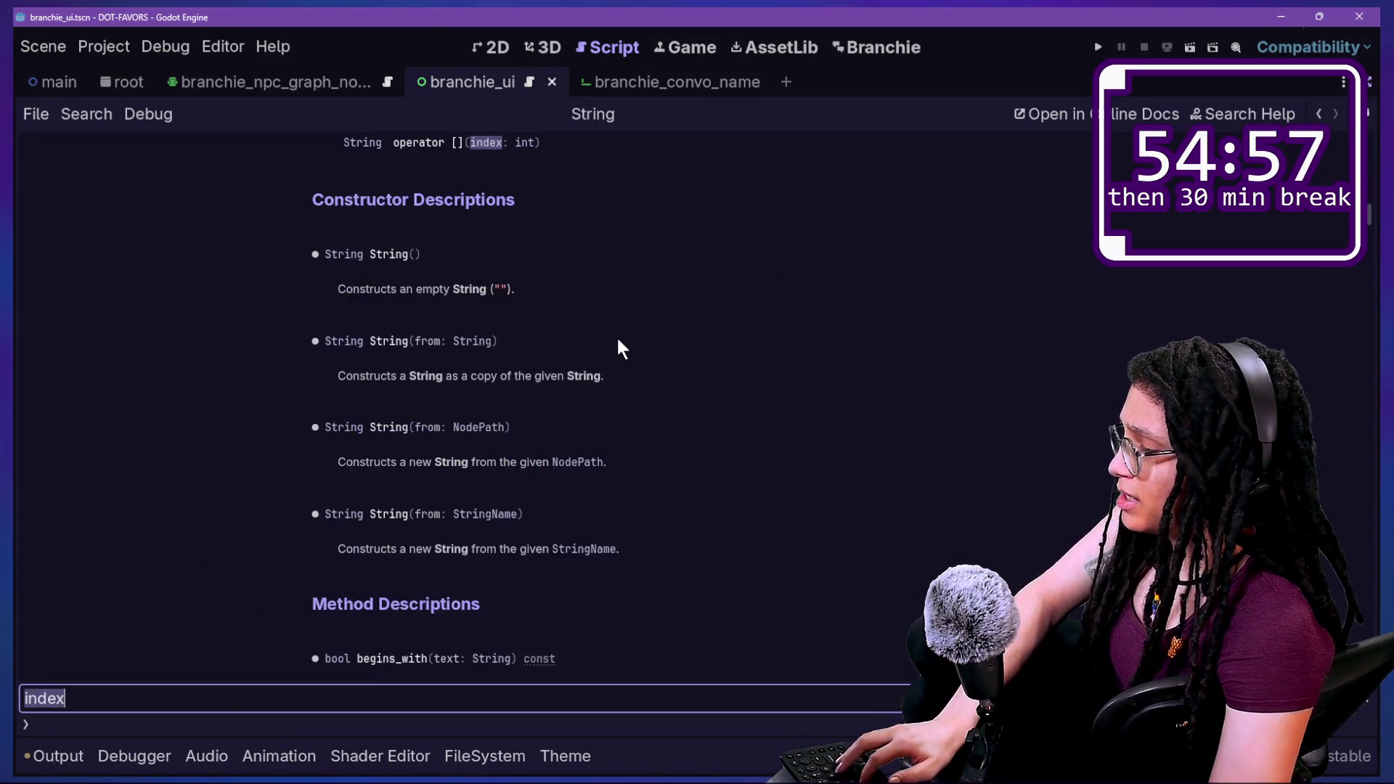
pyautogui.write('rray')
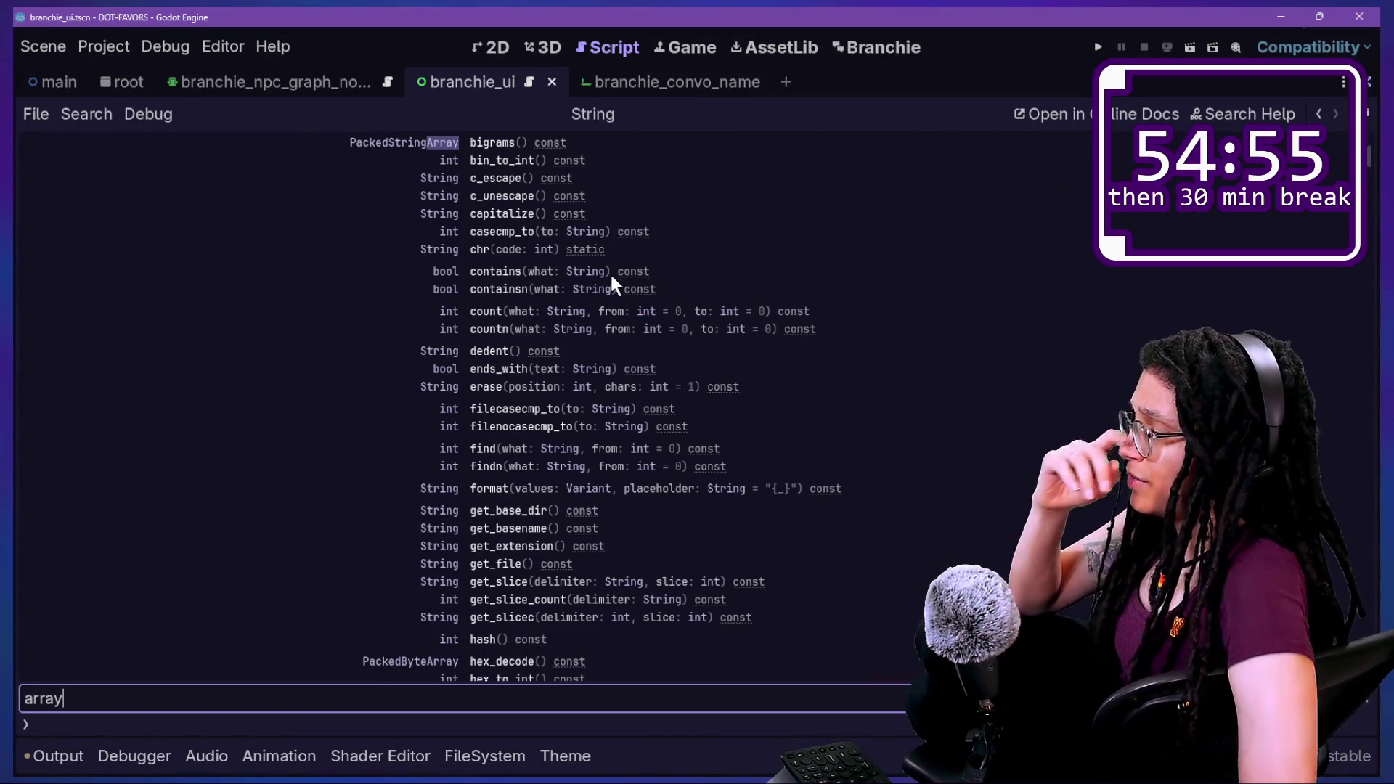
pyautogui.press('Return')
pyautogui.press('Return')
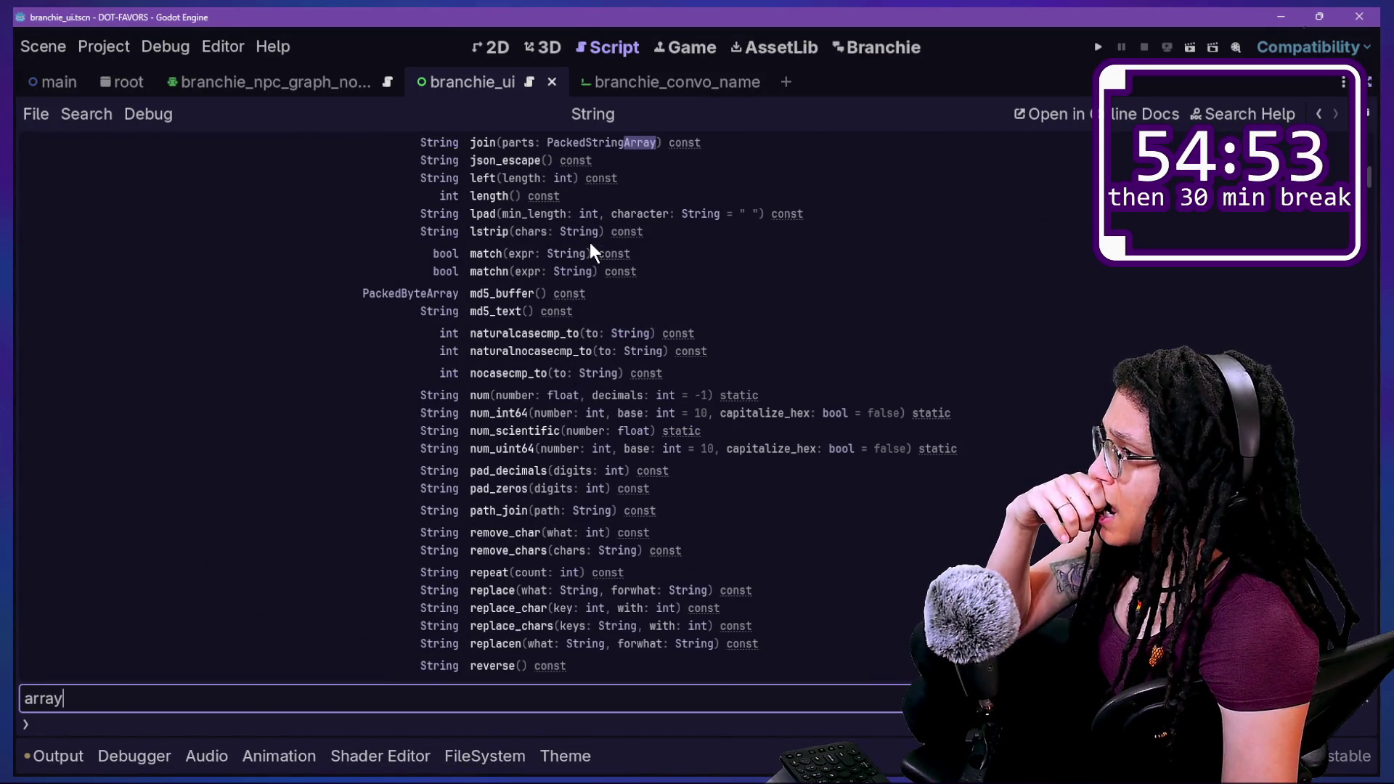
pyautogui.press('Return')
pyautogui.press('Return')
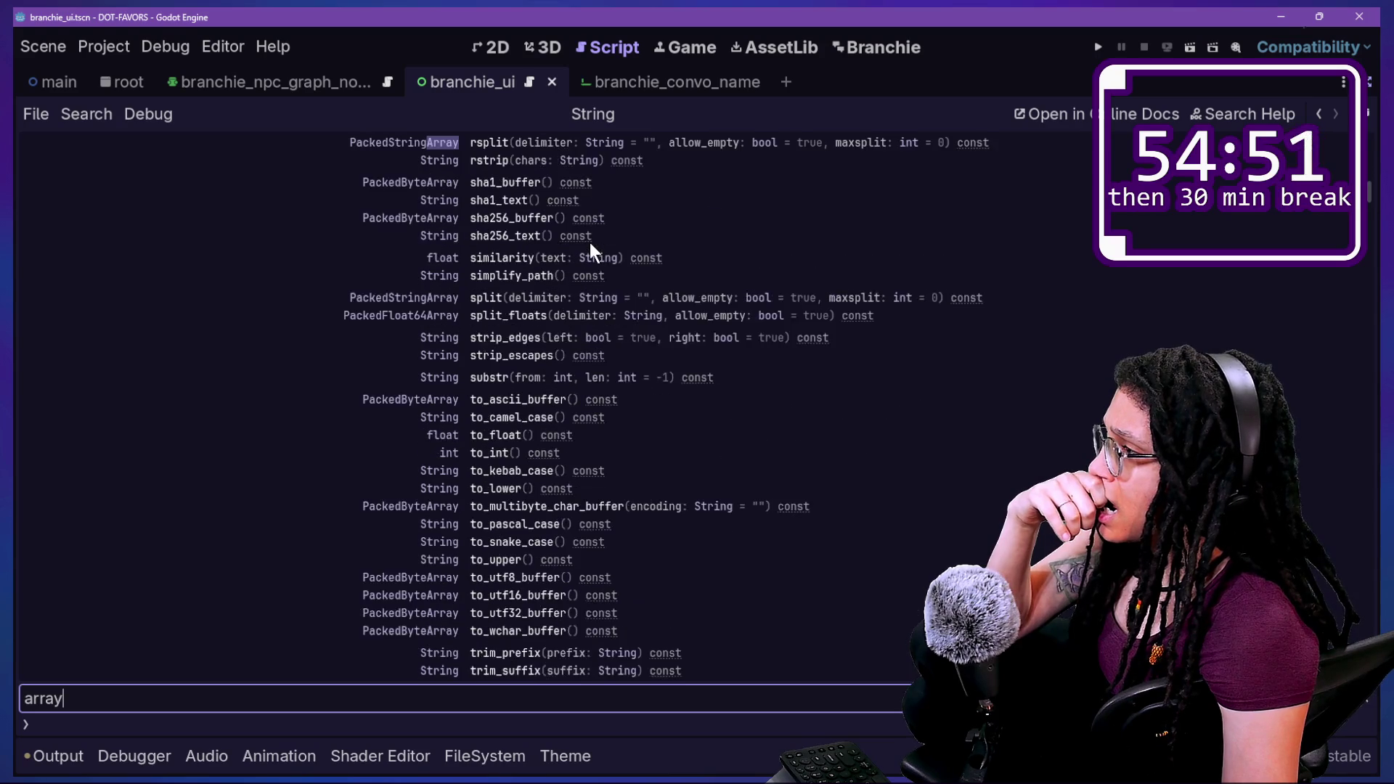
pyautogui.press('Return')
pyautogui.press('Return')
pyautogui.press('Return')
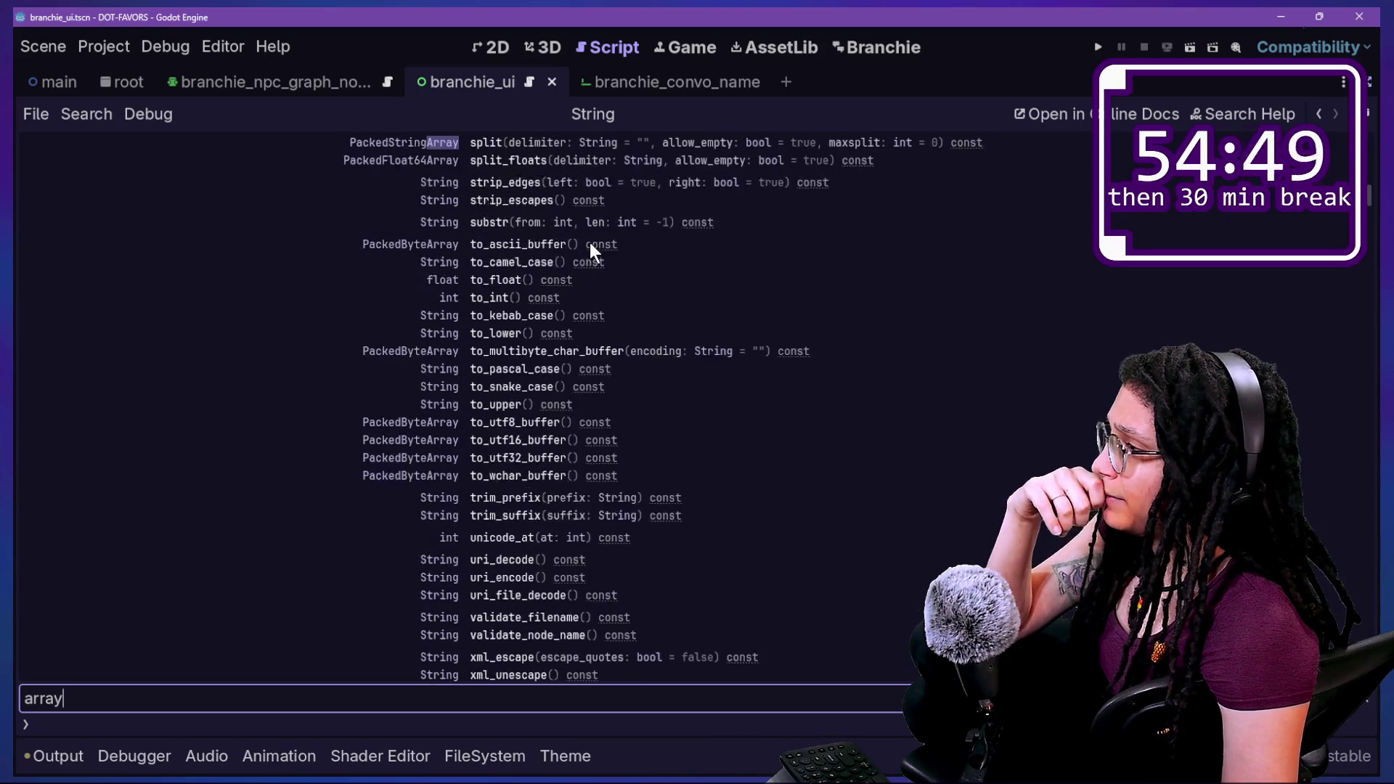
pyautogui.hotkey('shift', 'Return')
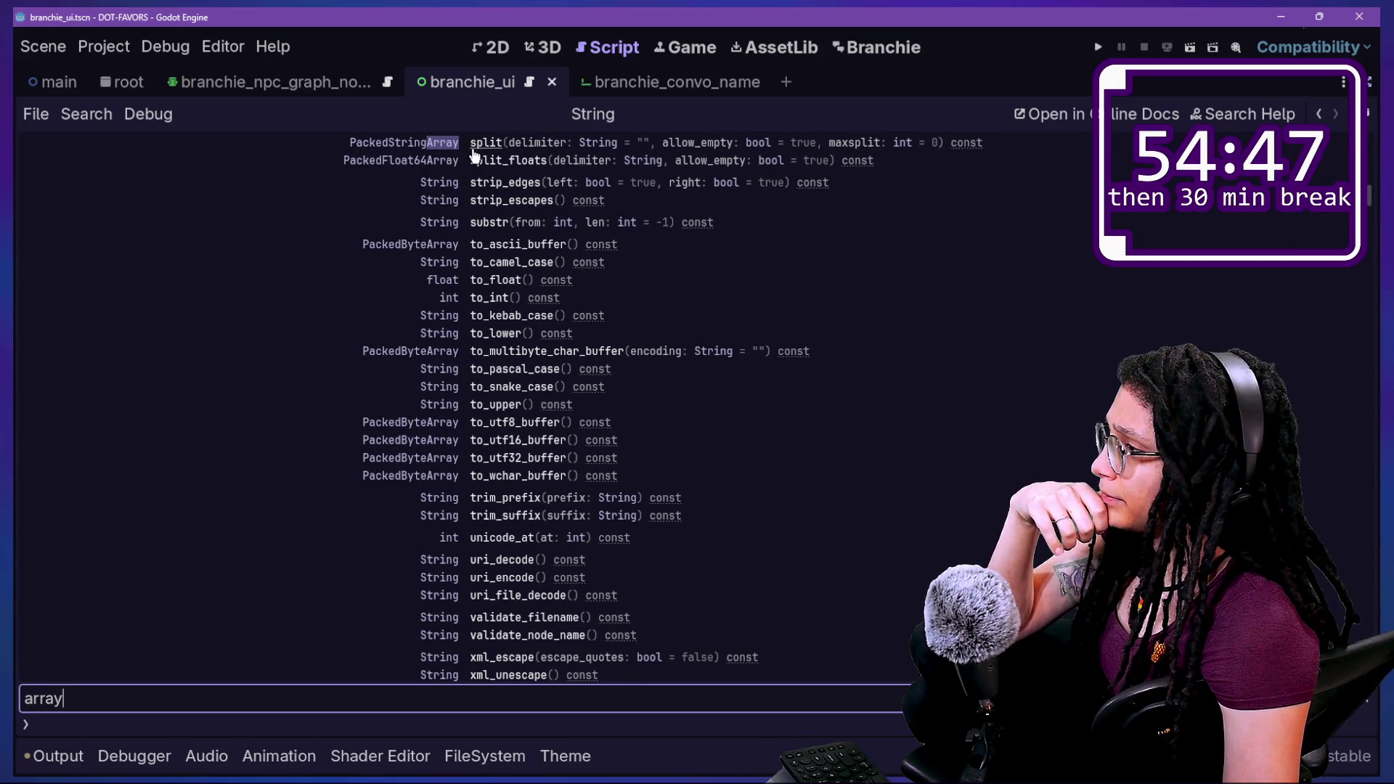
# Read the full split() description, including its delimiter, allow_empty and maxsplit parameters.
pyautogui.click(491, 144)
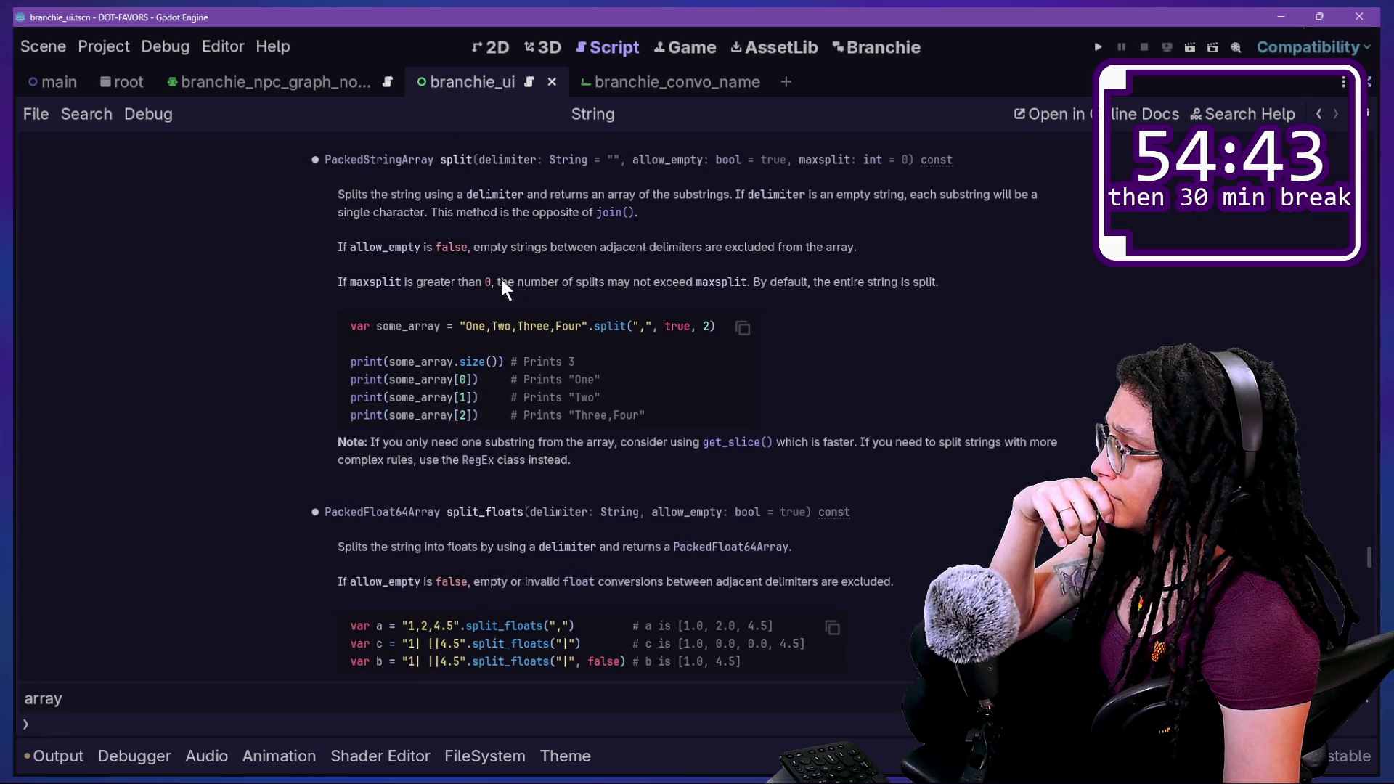
pyautogui.scroll(-5, 502, 283)
pyautogui.scroll(-3, 503, 284)
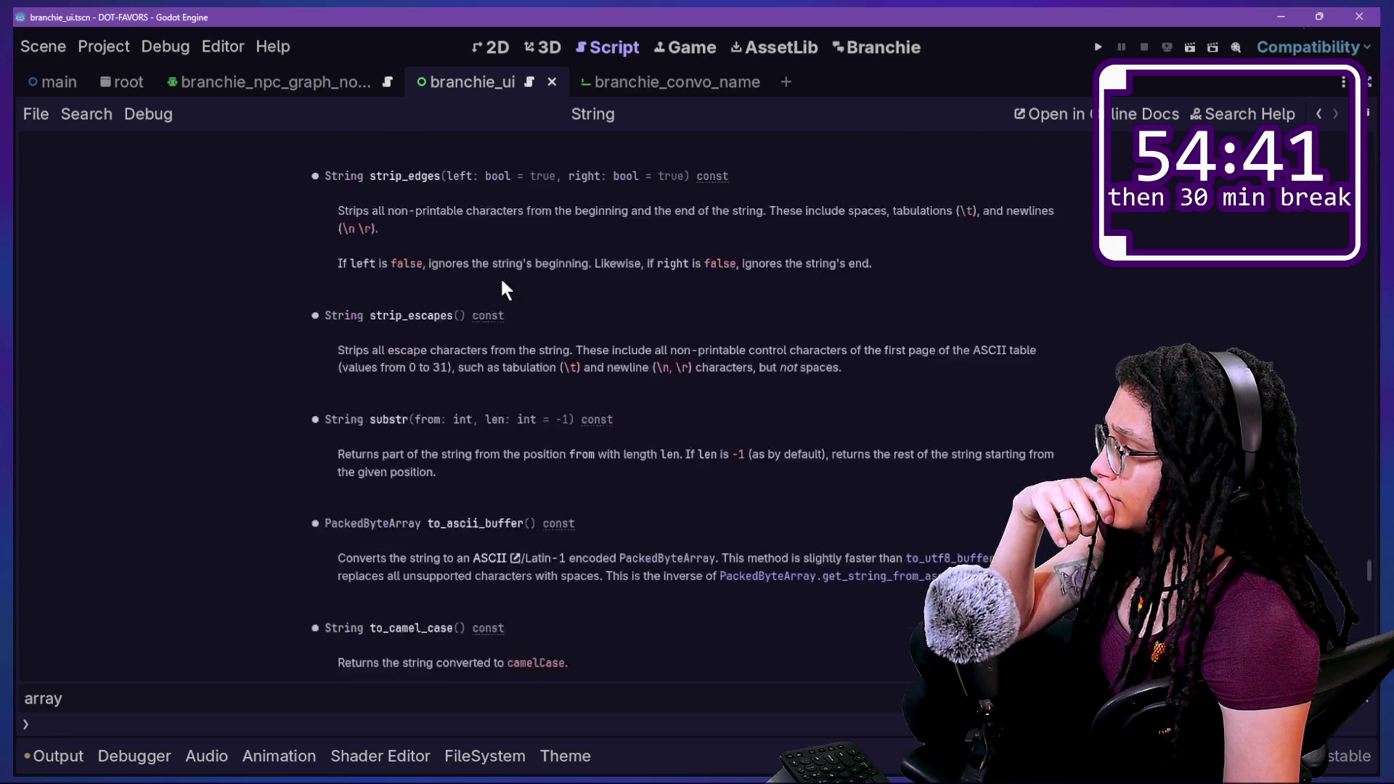
pyautogui.scroll(6, 502, 284)
pyautogui.scroll(-4, 499, 276)
pyautogui.scroll(3, 500, 277)
pyautogui.scroll(3, 502, 285)
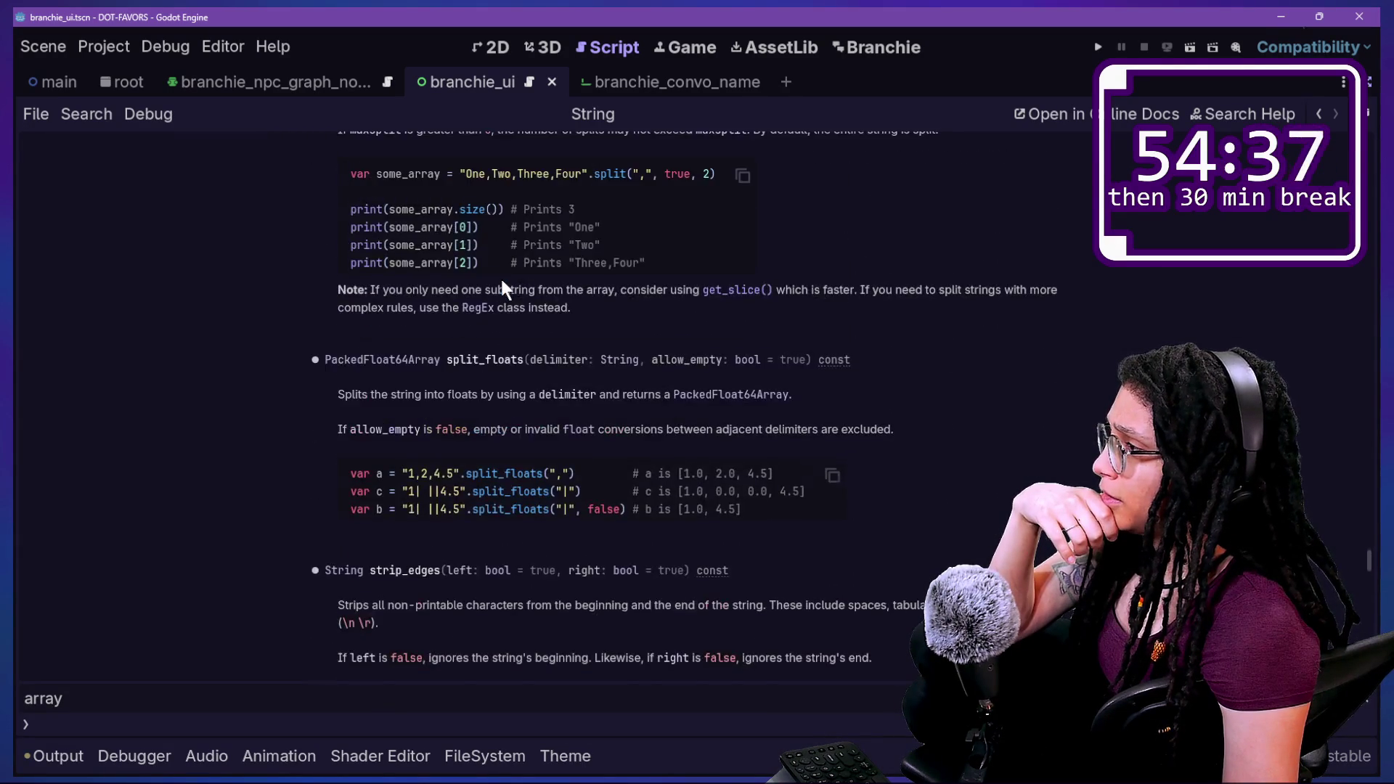
pyautogui.scroll(2, 502, 285)
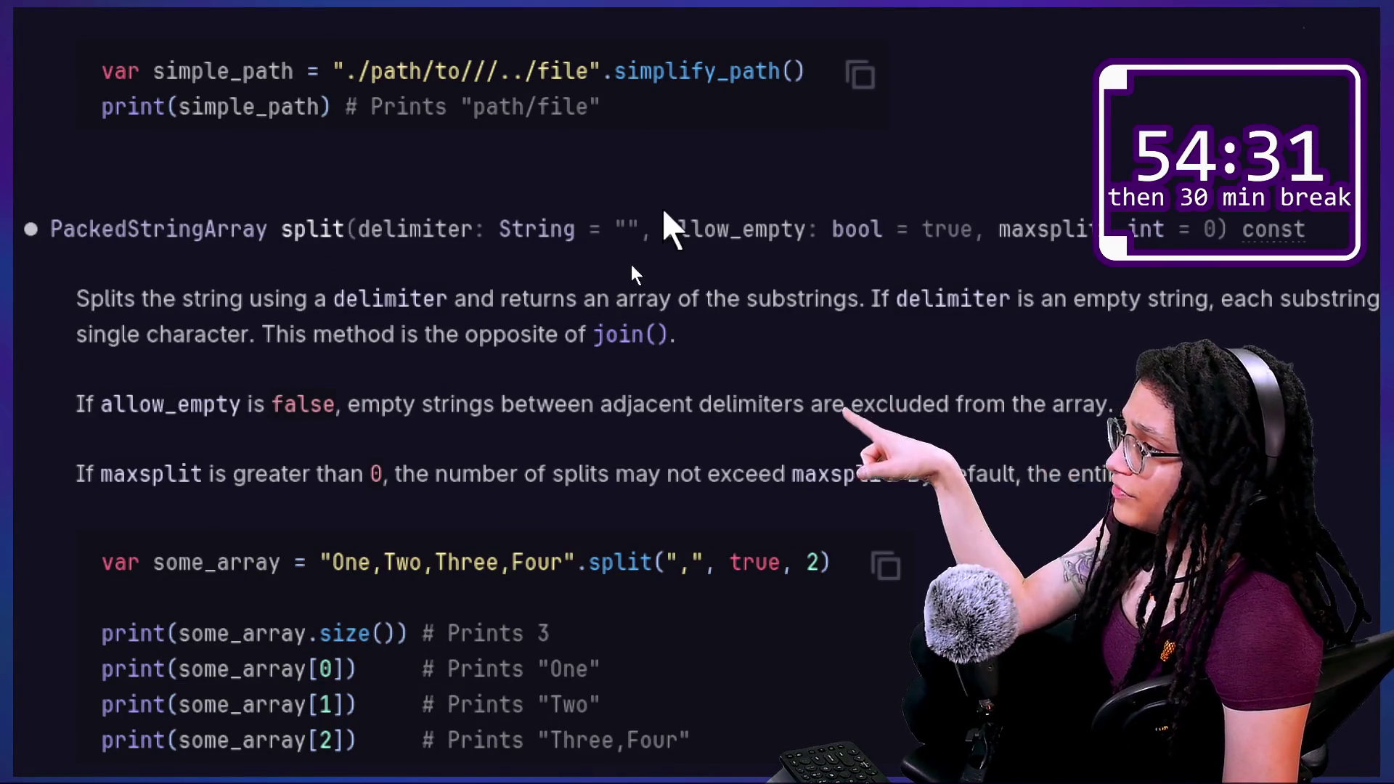
pyautogui.moveTo(615, 230); pyautogui.dragTo(651, 230)
pyautogui.click(648, 233)
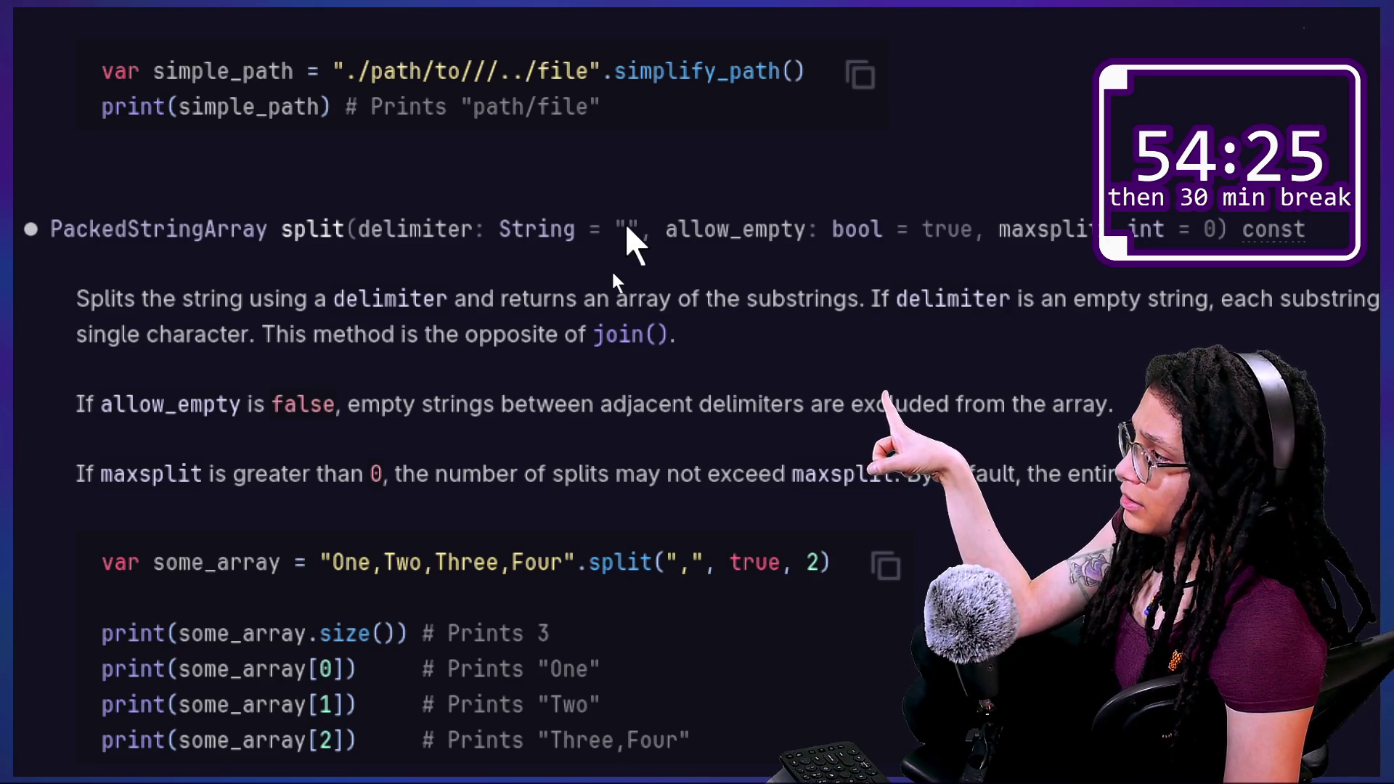
pyautogui.hscroll(5, 991, 352)
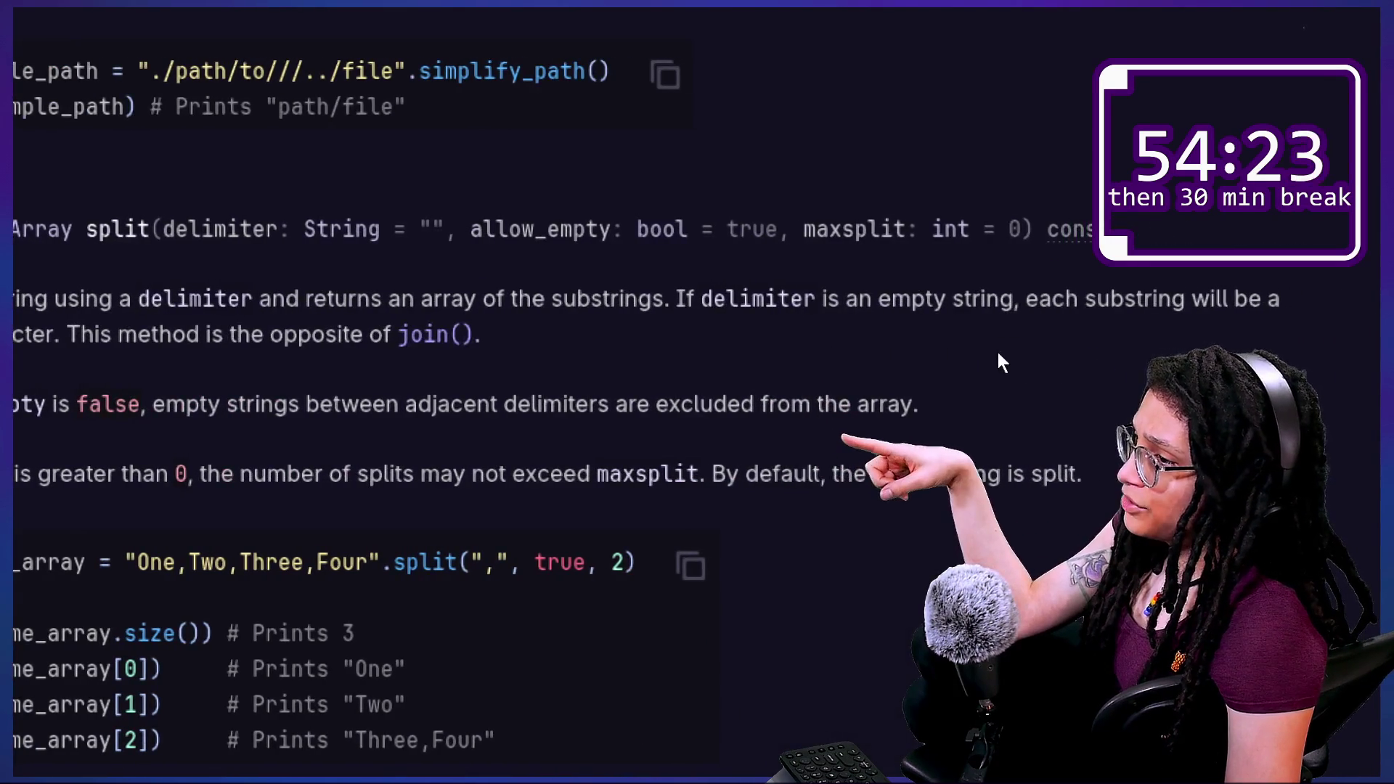
pyautogui.hscroll(-10, 570, 414)
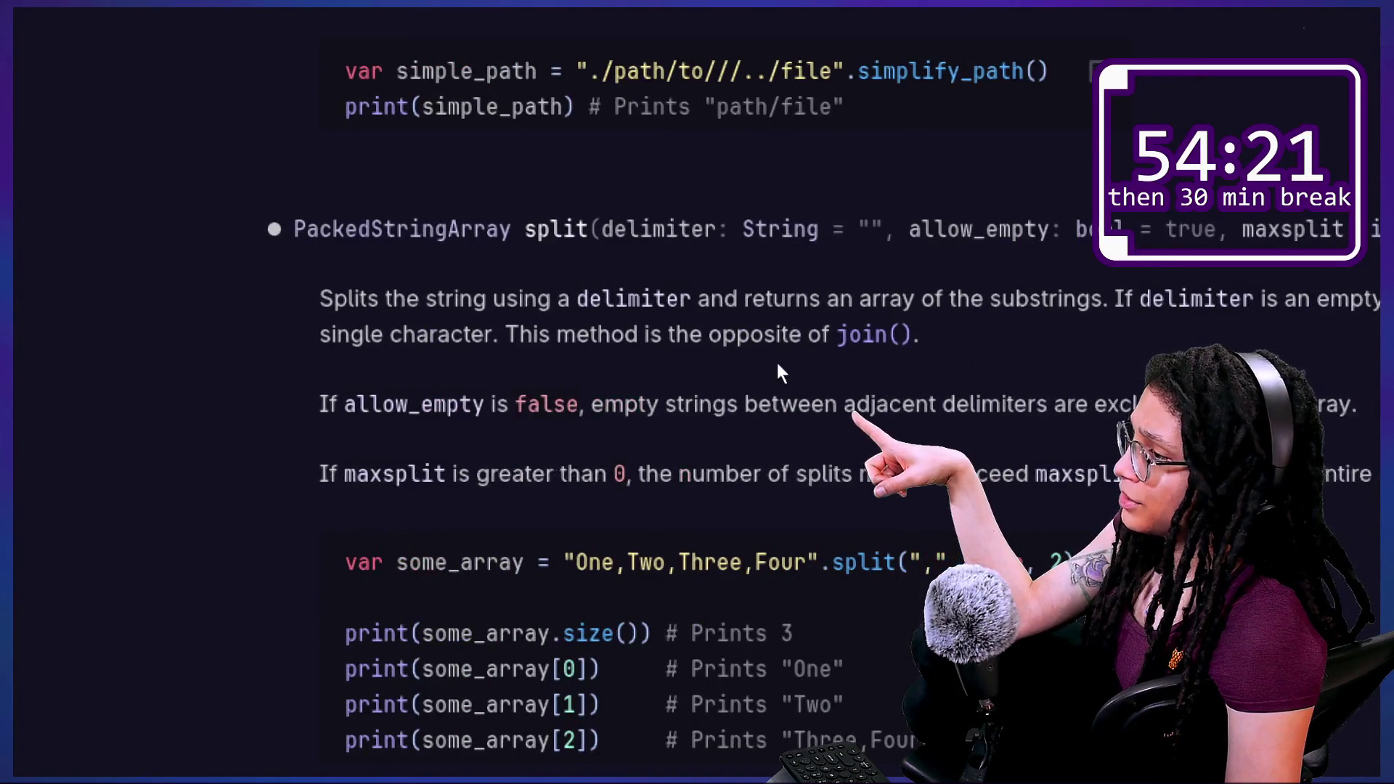
pyautogui.hscroll(5, 799, 363)
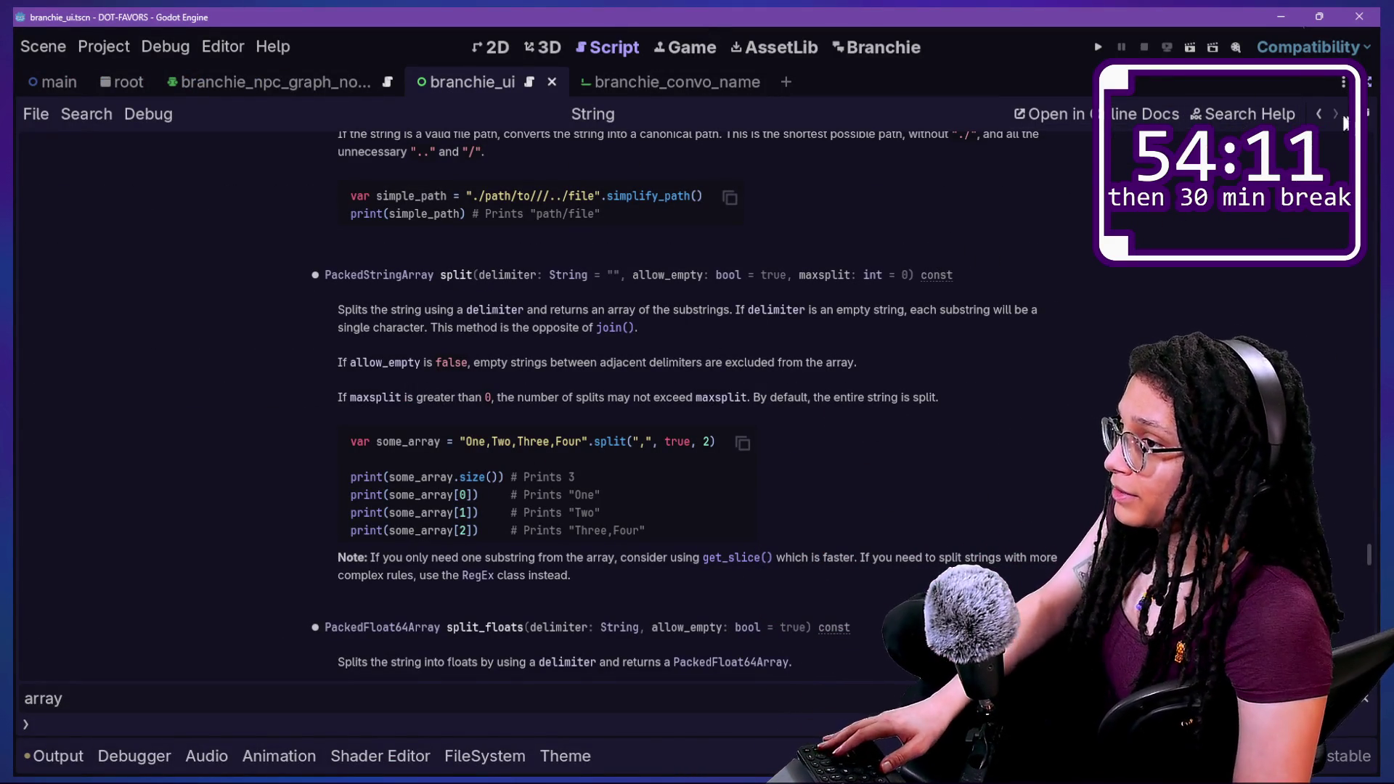
# Step back through the help history and return forward to the split() description.
pyautogui.click(1322, 116)
pyautogui.click(1324, 117)
pyautogui.click(1332, 115)
pyautogui.click(1330, 113)
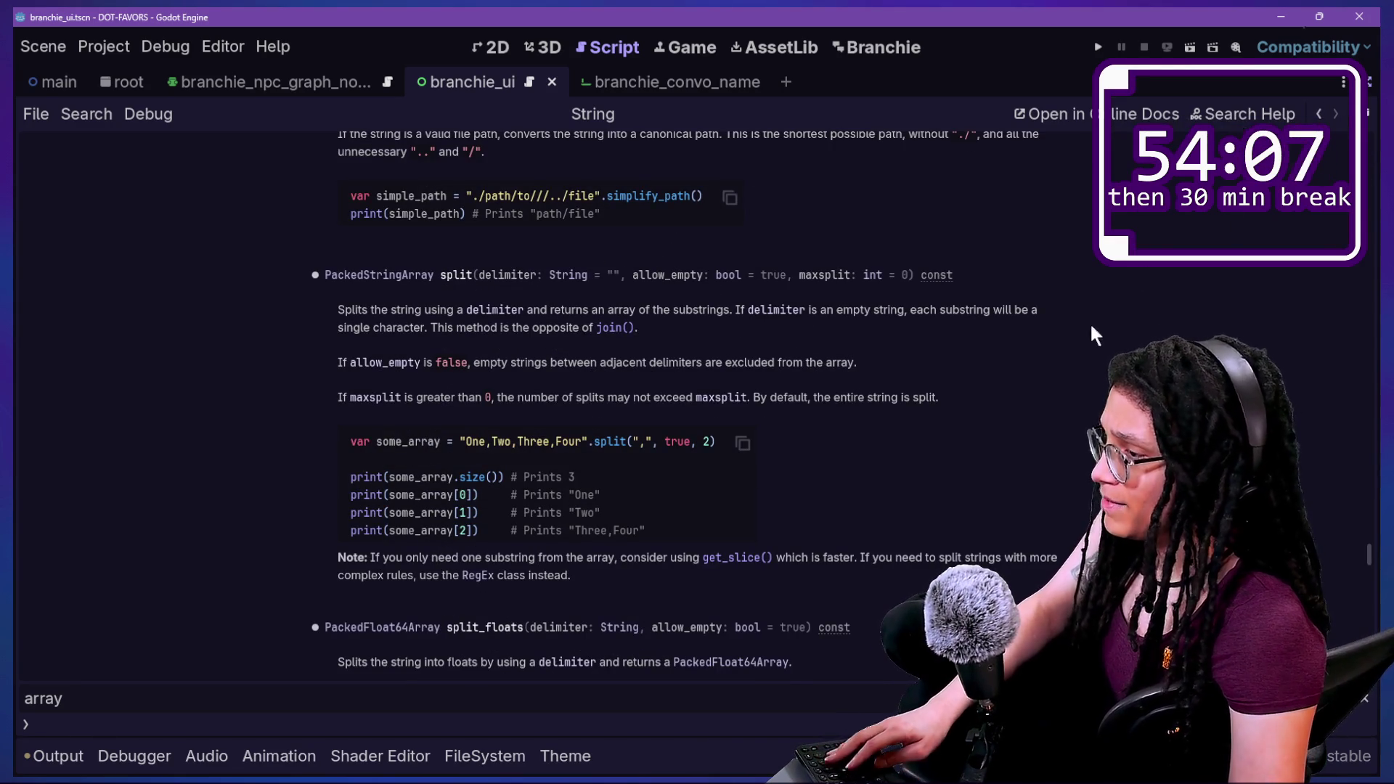
pyautogui.hotkey('alt', 'shift', 'o')
# Open branchie_convo_header.gd through the quick-open search for 'header'.
pyautogui.press('Down')
pyautogui.press('Up')
pyautogui.press('Up')
pyautogui.press('Down')
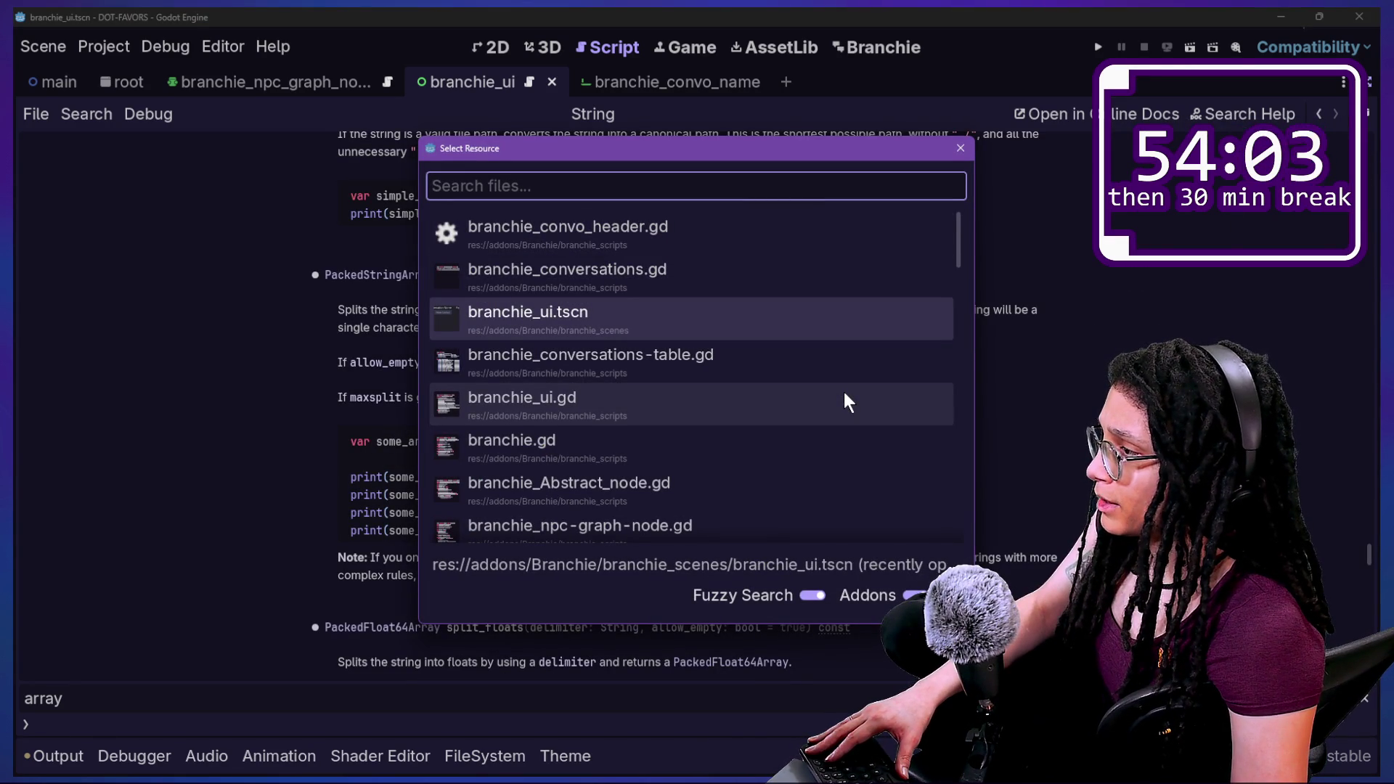
pyautogui.write('header')
pyautogui.press('Return')
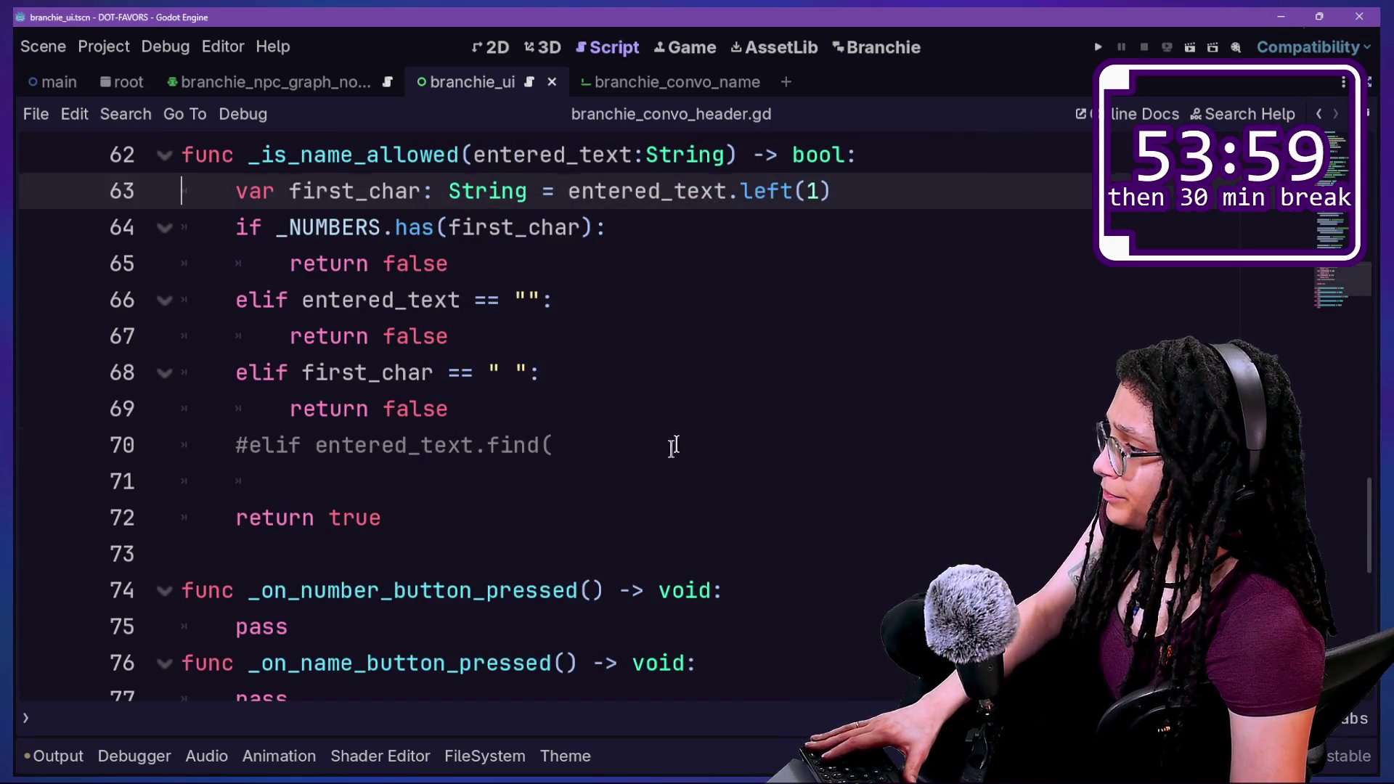
pyautogui.click(657, 444)
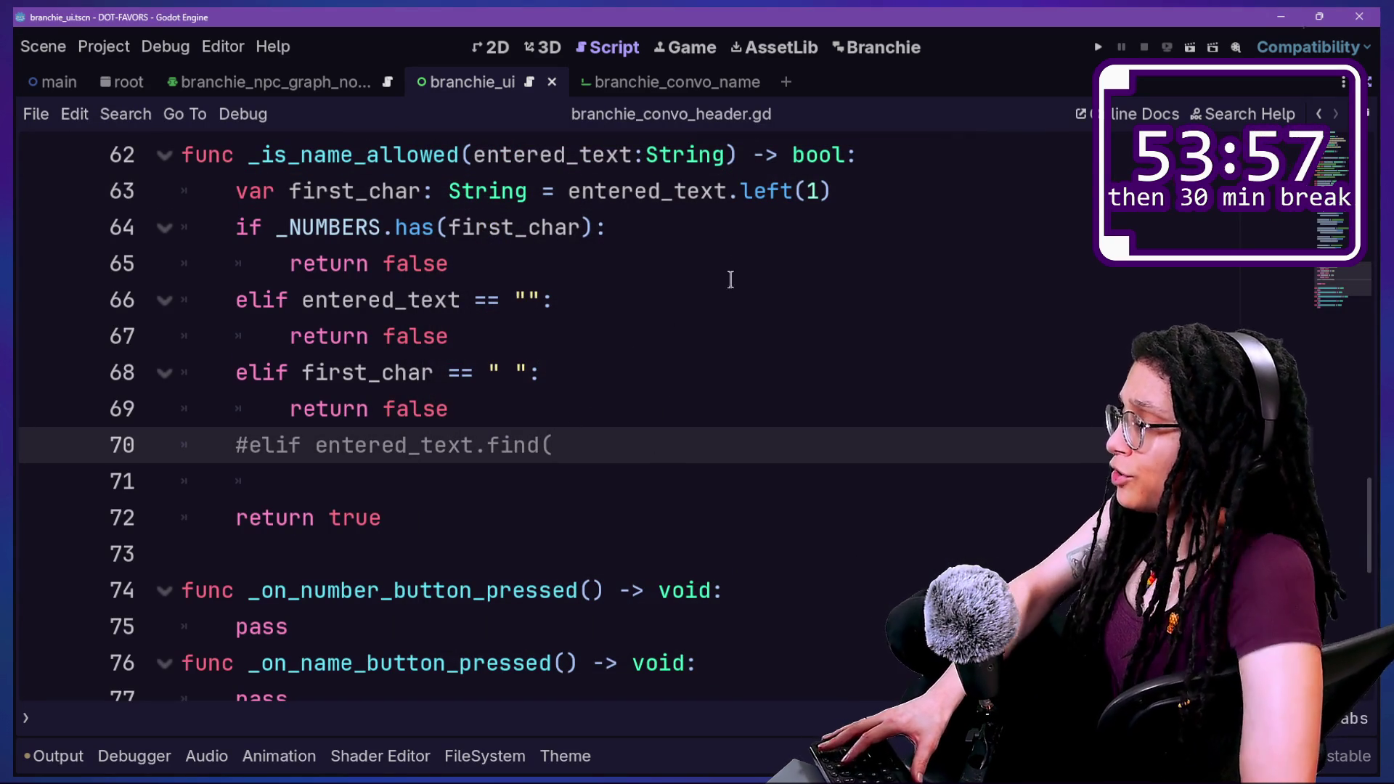
# Add 'char_array: PackedStringArray = entered_text.split()' below the first_char line and save.
pyautogui.click(850, 193)
pyautogui.press('Return')
pyautogui.write('var')
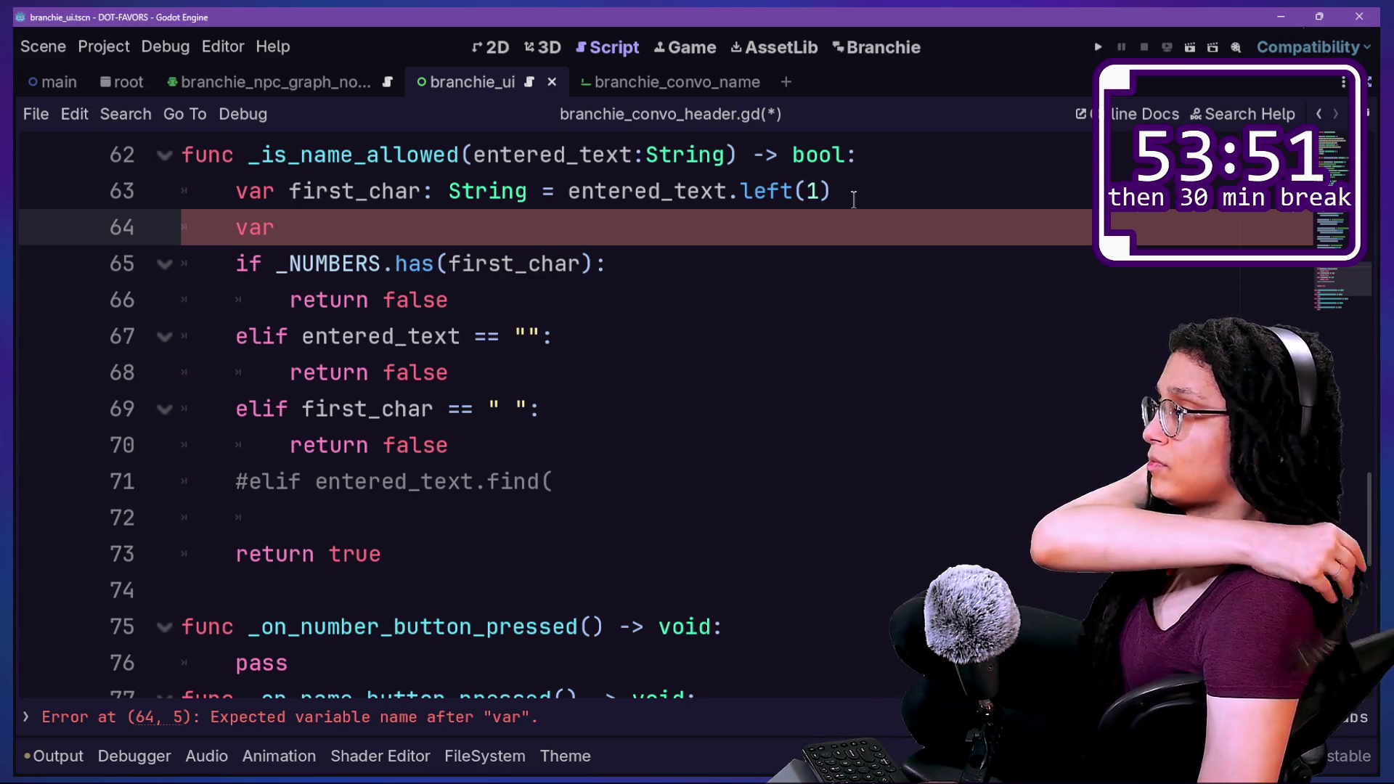
pyautogui.write('char_array: ')
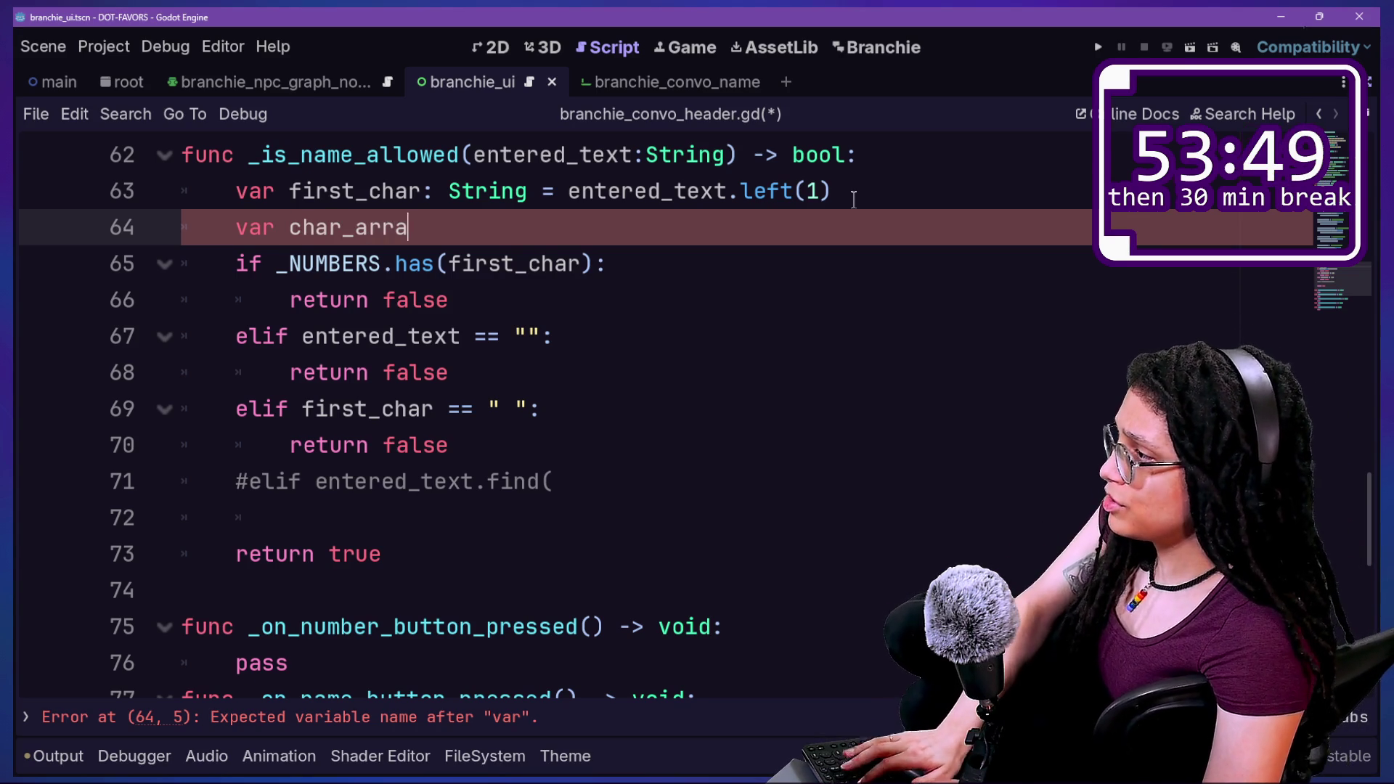
pyautogui.write('PackedStringArra')
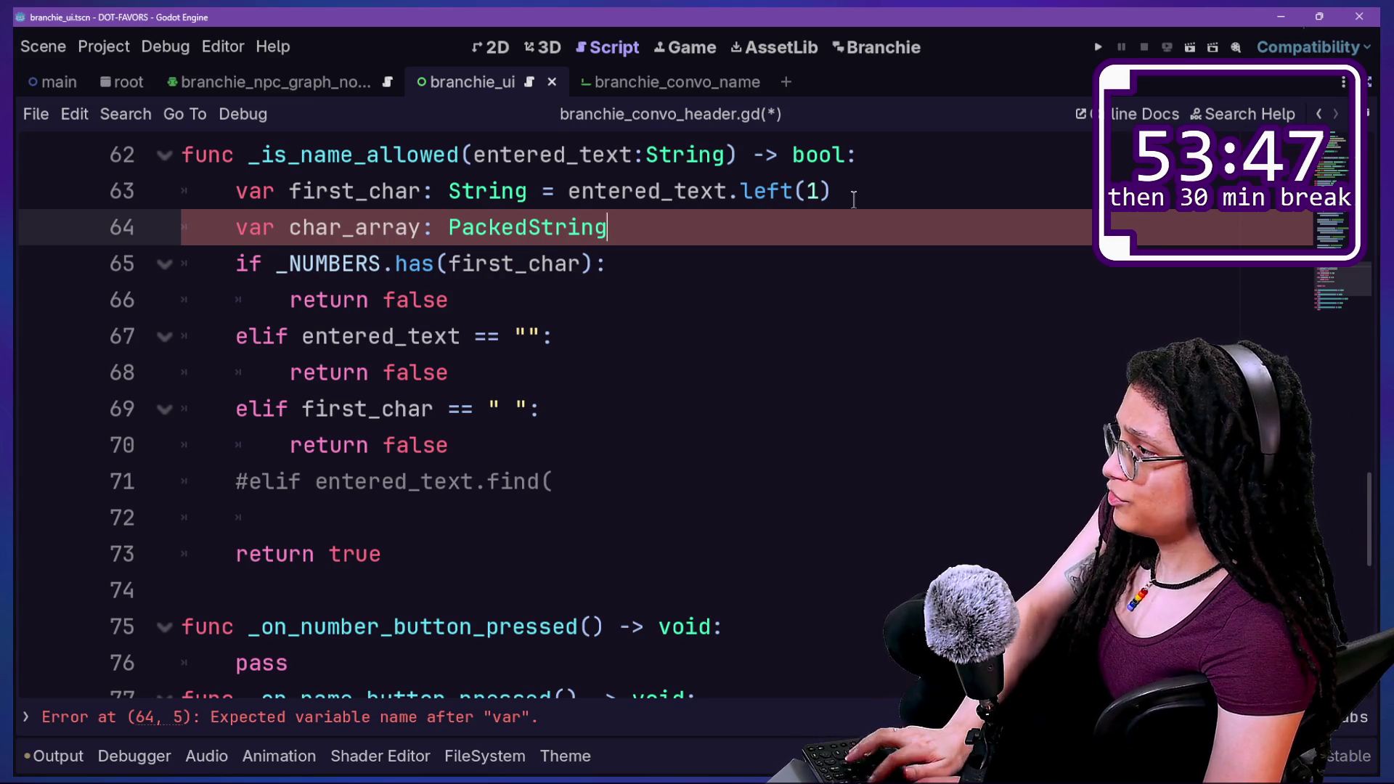
pyautogui.write('y = enete')
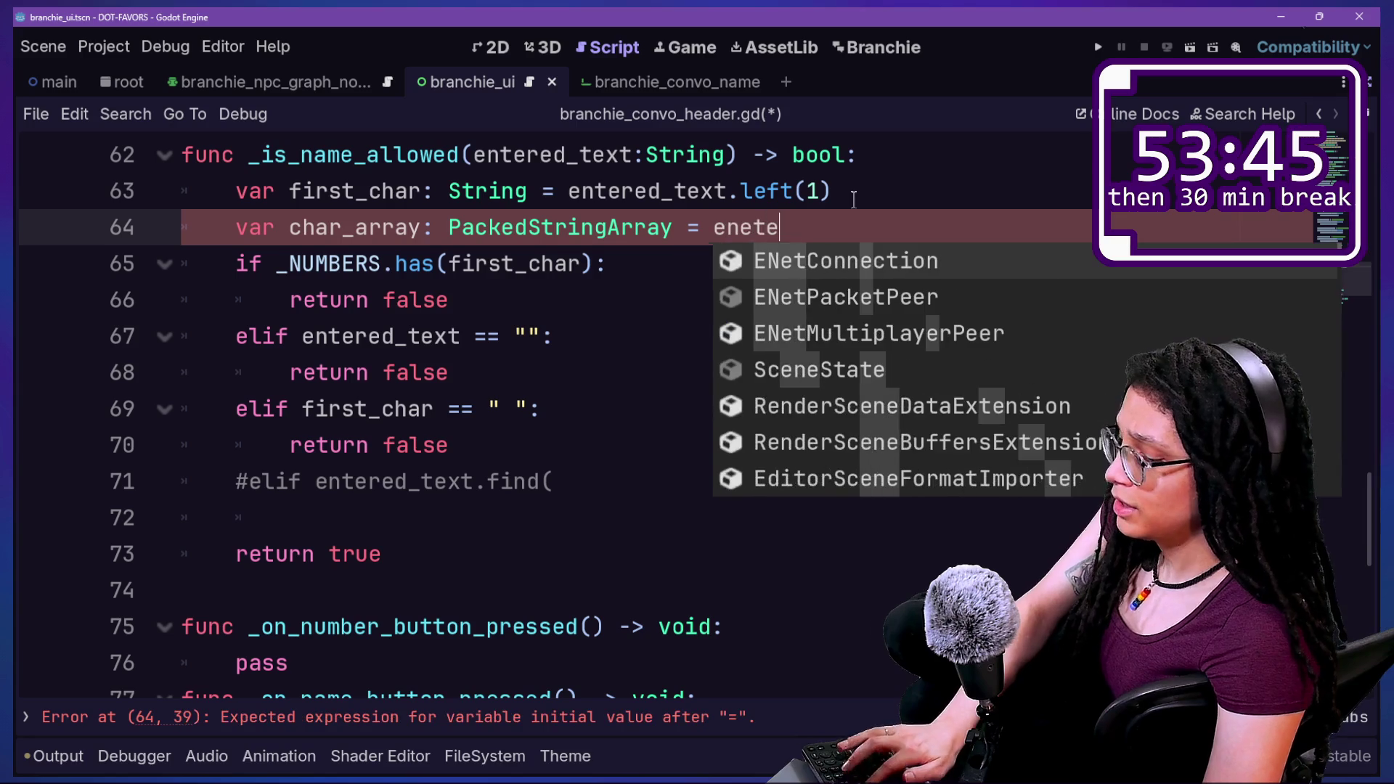
pyautogui.write('red')
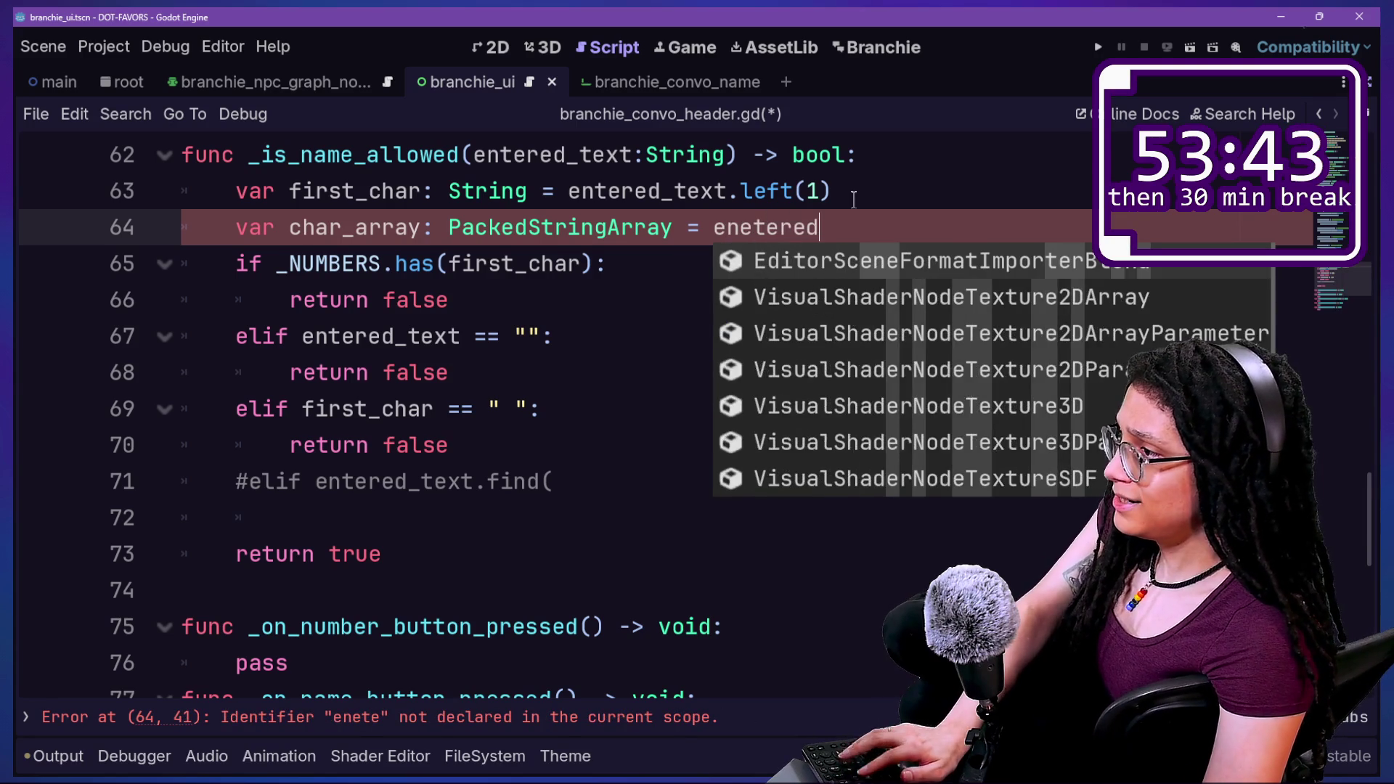
pyautogui.press('BackSpace')
pyautogui.press('BackSpace')
pyautogui.press('BackSpace')
pyautogui.press('BackSpace')
pyautogui.press('BackSpace')
pyautogui.press('BackSpace')
pyautogui.write('t')
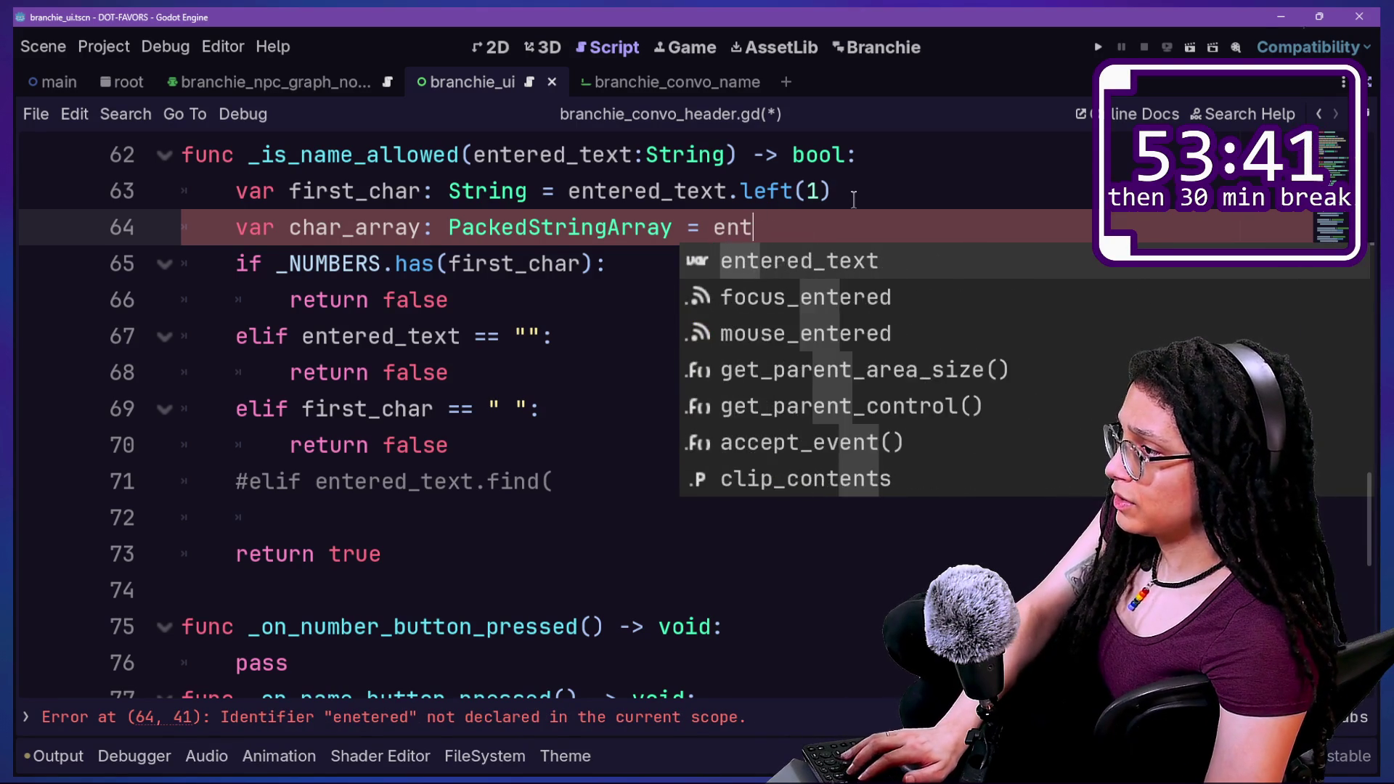
pyautogui.press('Return')
pyautogui.write('.d')
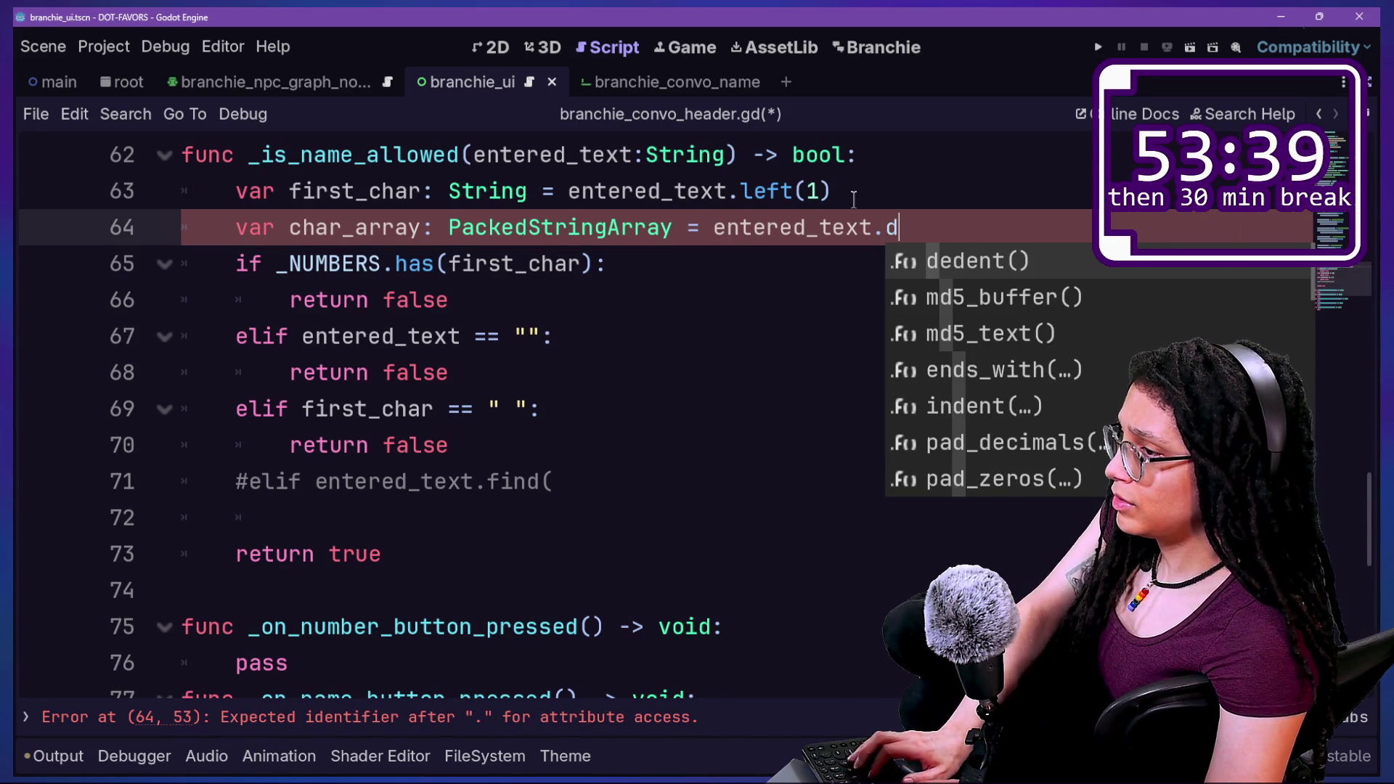
pyautogui.press('BackSpace')
pyautogui.write('sp')
pyautogui.press('Return')
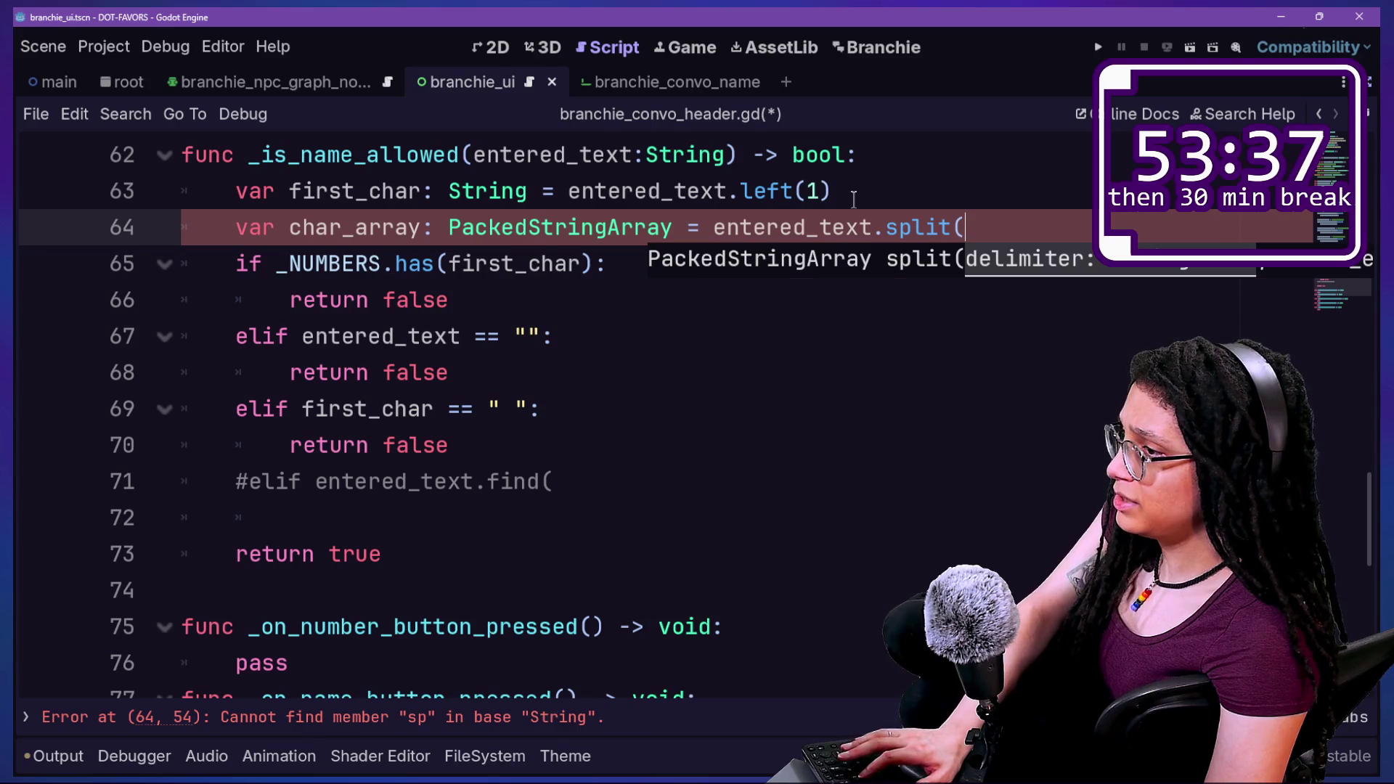
pyautogui.write(')')
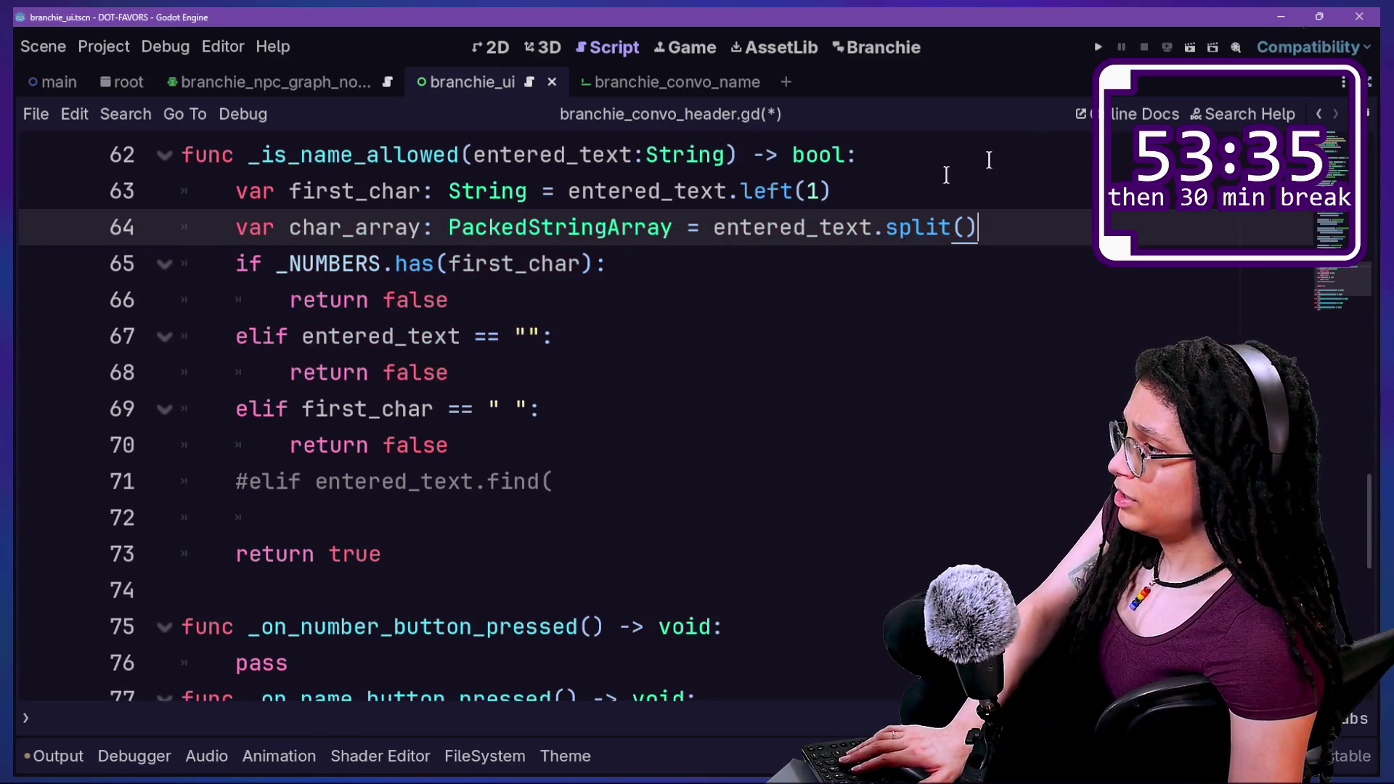
pyautogui.hotkey('ctrl', 's')
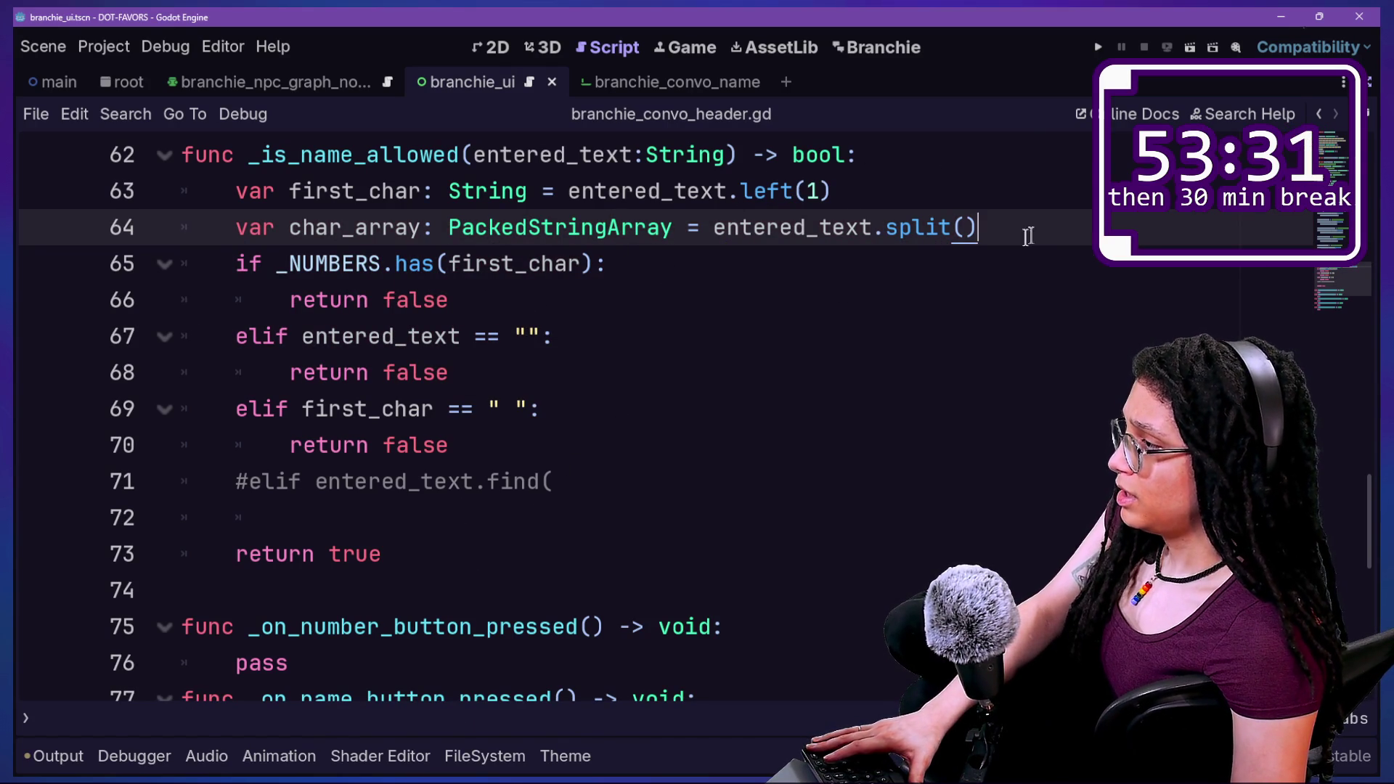
# Add print(char_array) on the next line and save the script.
pyautogui.press('Return')
pyautogui.write('print_')
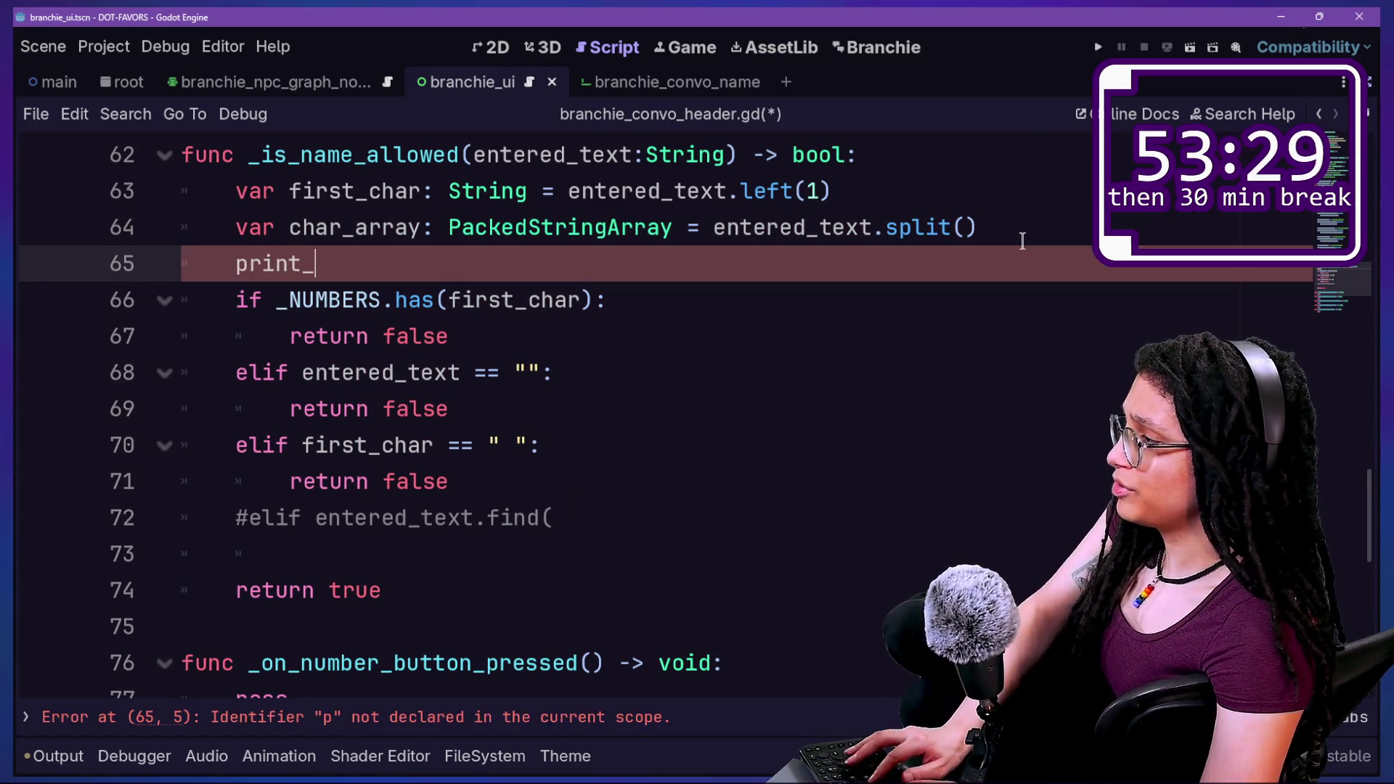
pyautogui.press('BackSpace')
pyautogui.press('Escape')
pyautogui.write('(char_arra')
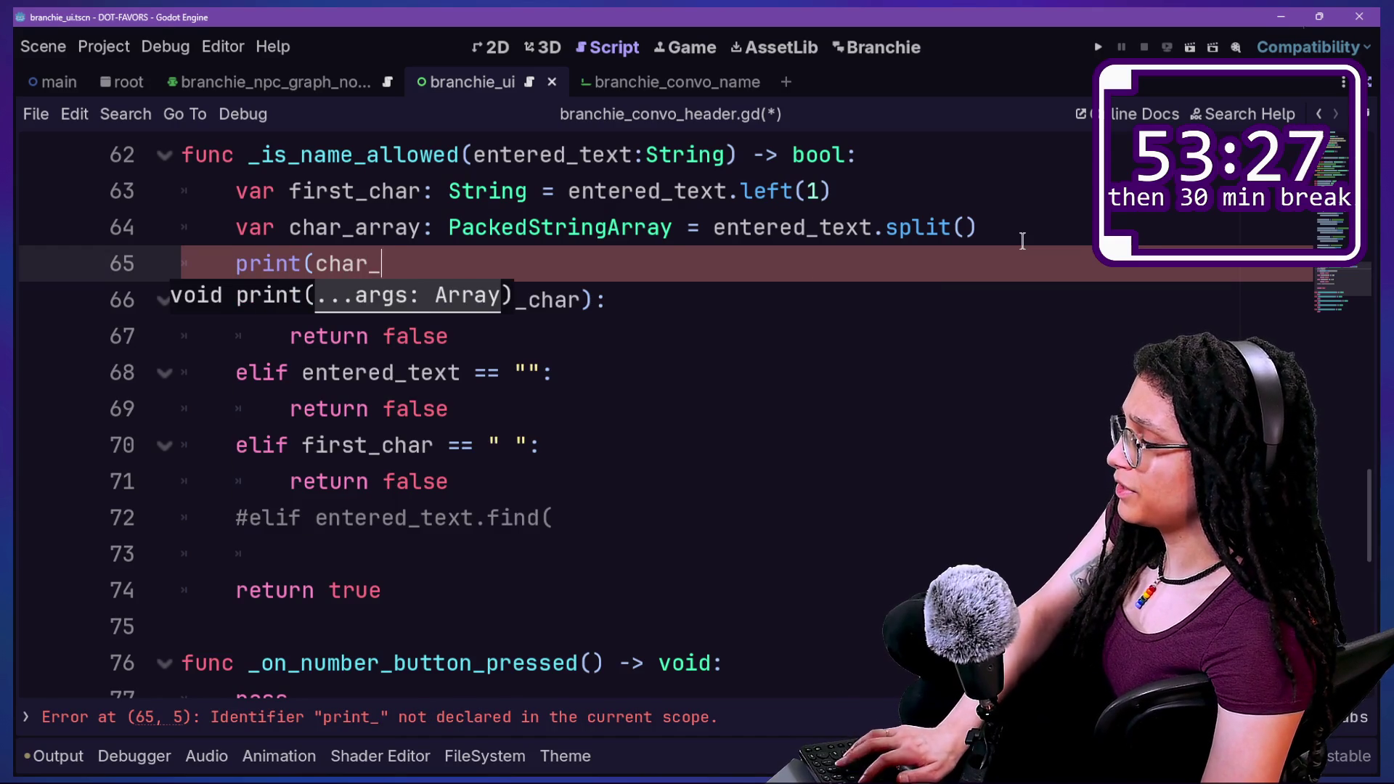
pyautogui.write('y')
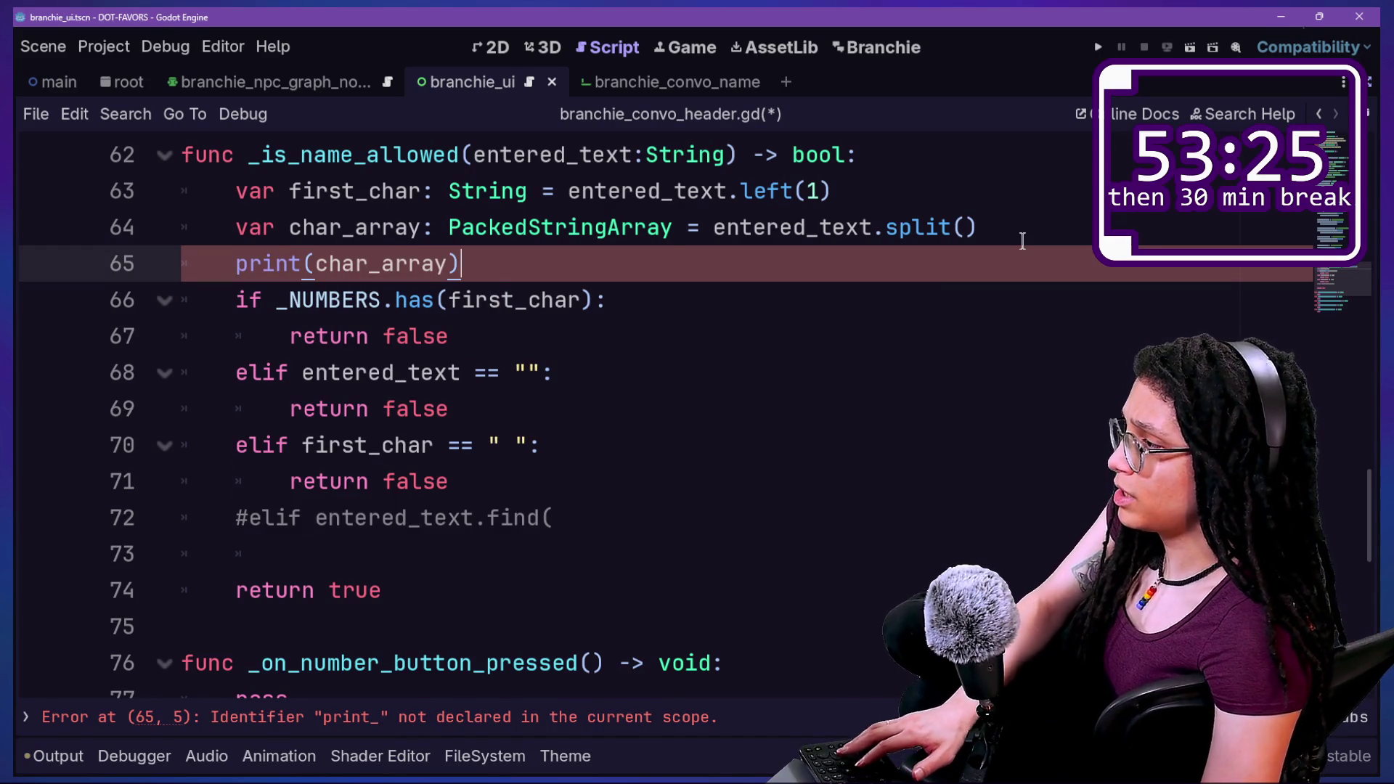
pyautogui.hotkey('ctrl', 's')
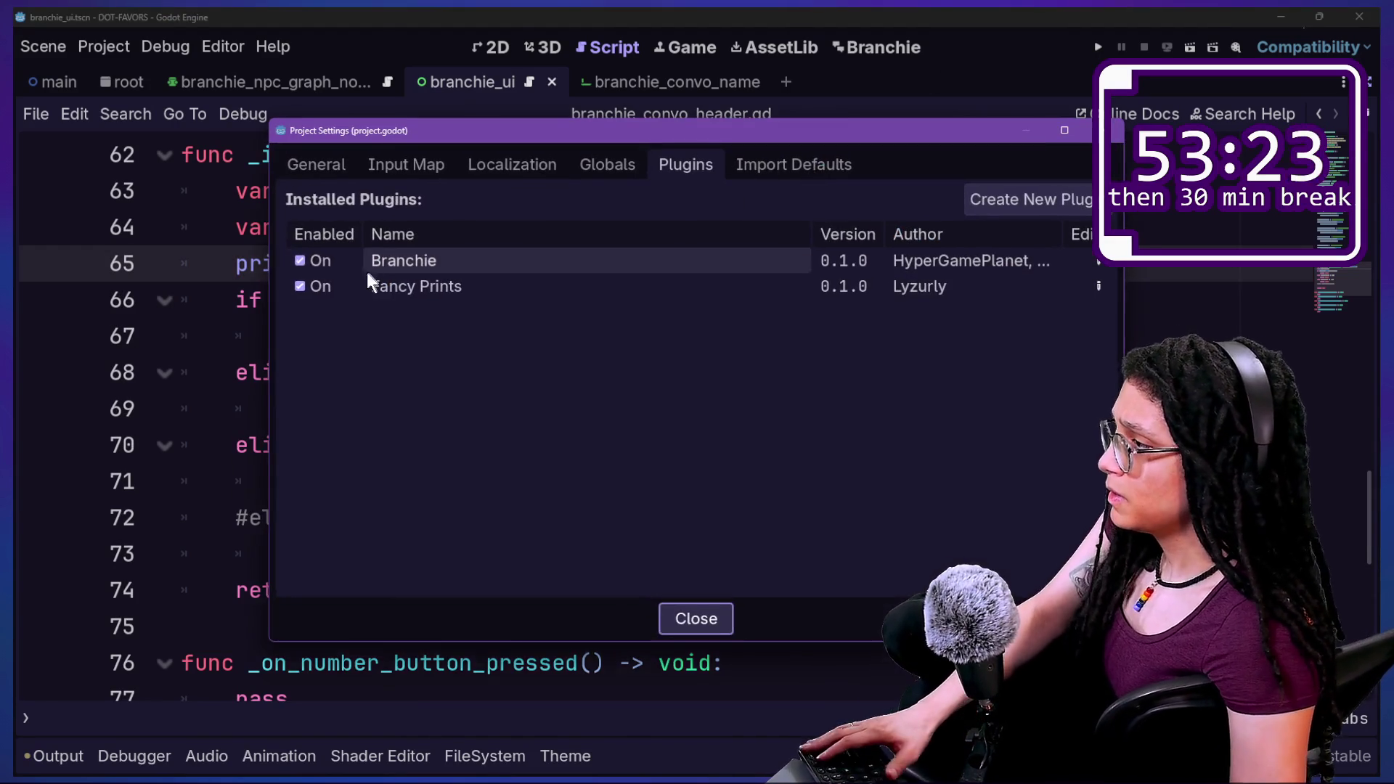
# Reload the Branchie plugin in Project Settings and clear the Output log.
pyautogui.click(324, 260)
pyautogui.click(325, 260)
pyautogui.press('Escape')
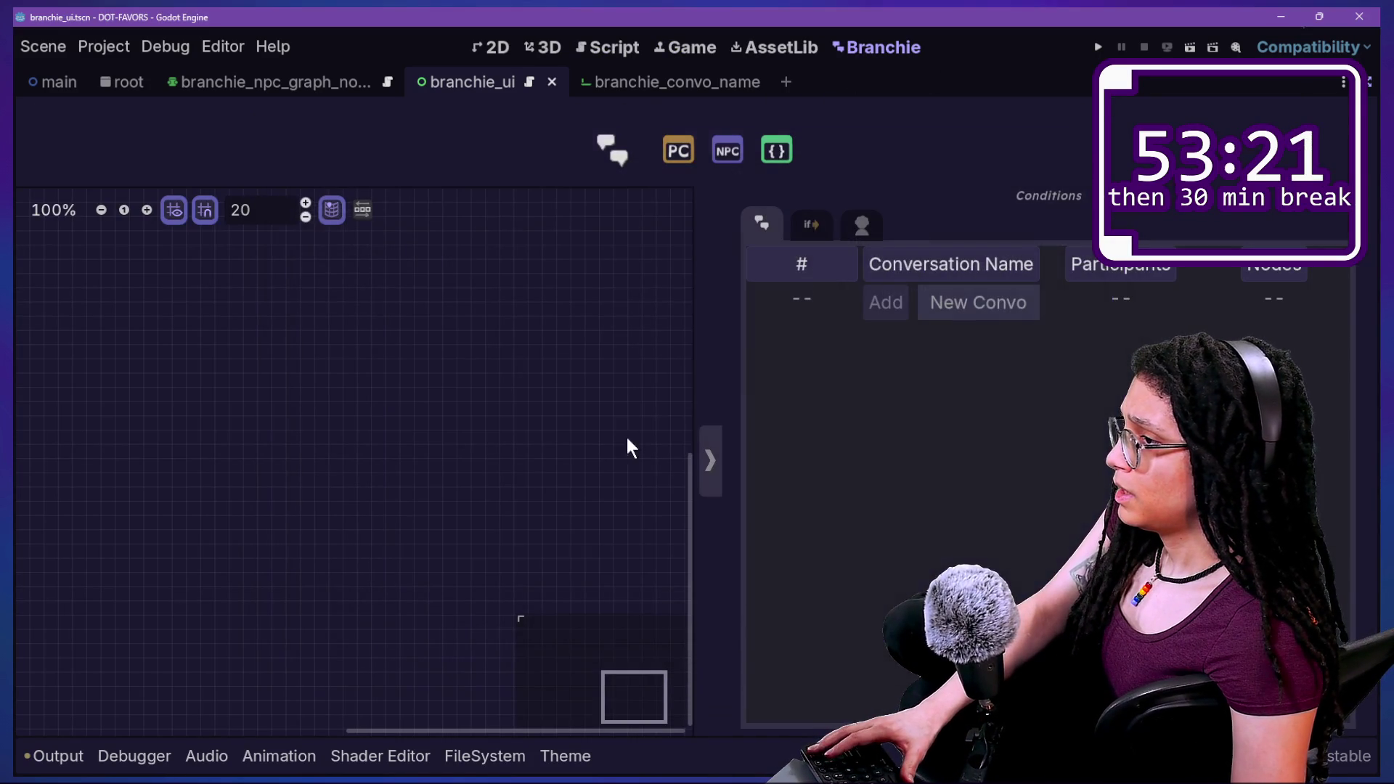
pyautogui.click(32, 756)
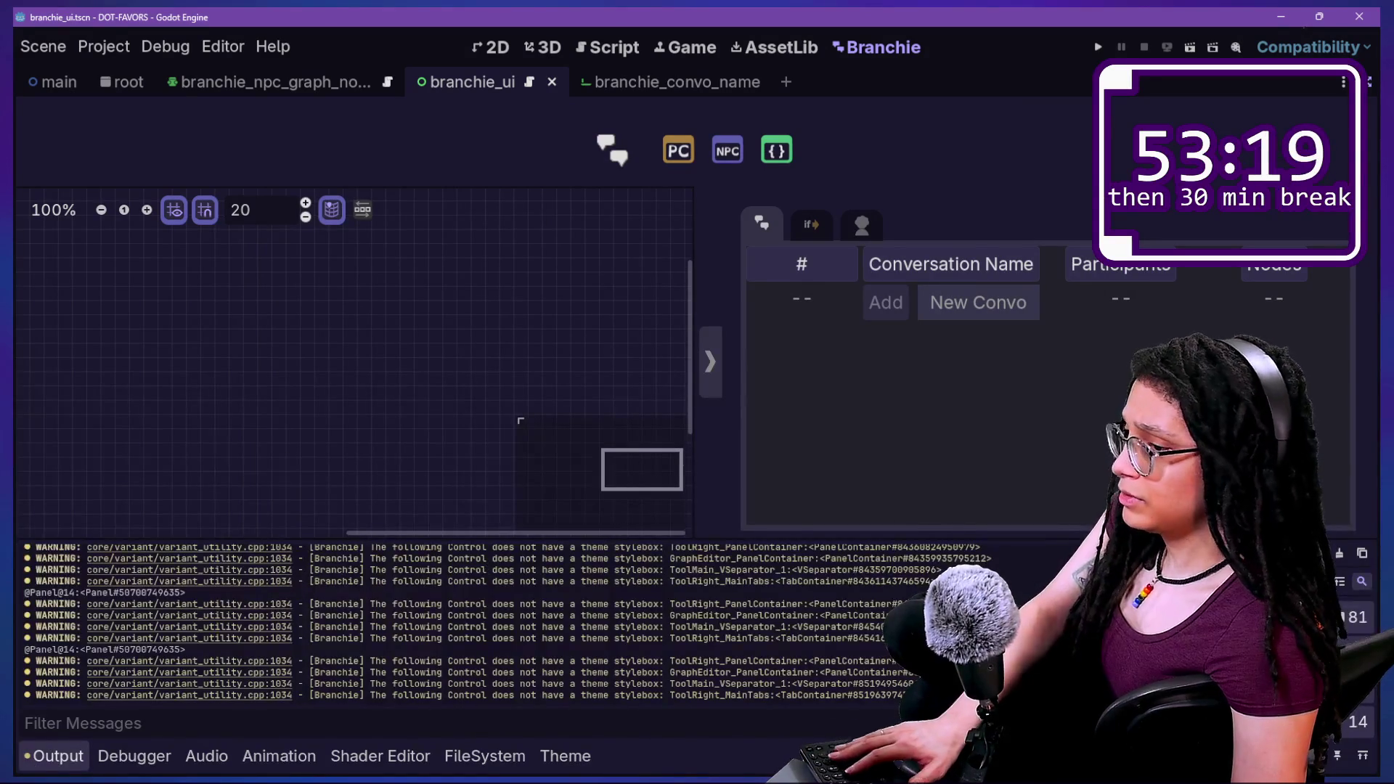
pyautogui.hotkey('ctrl', 'shift', 'k')
pyautogui.write('ffe')
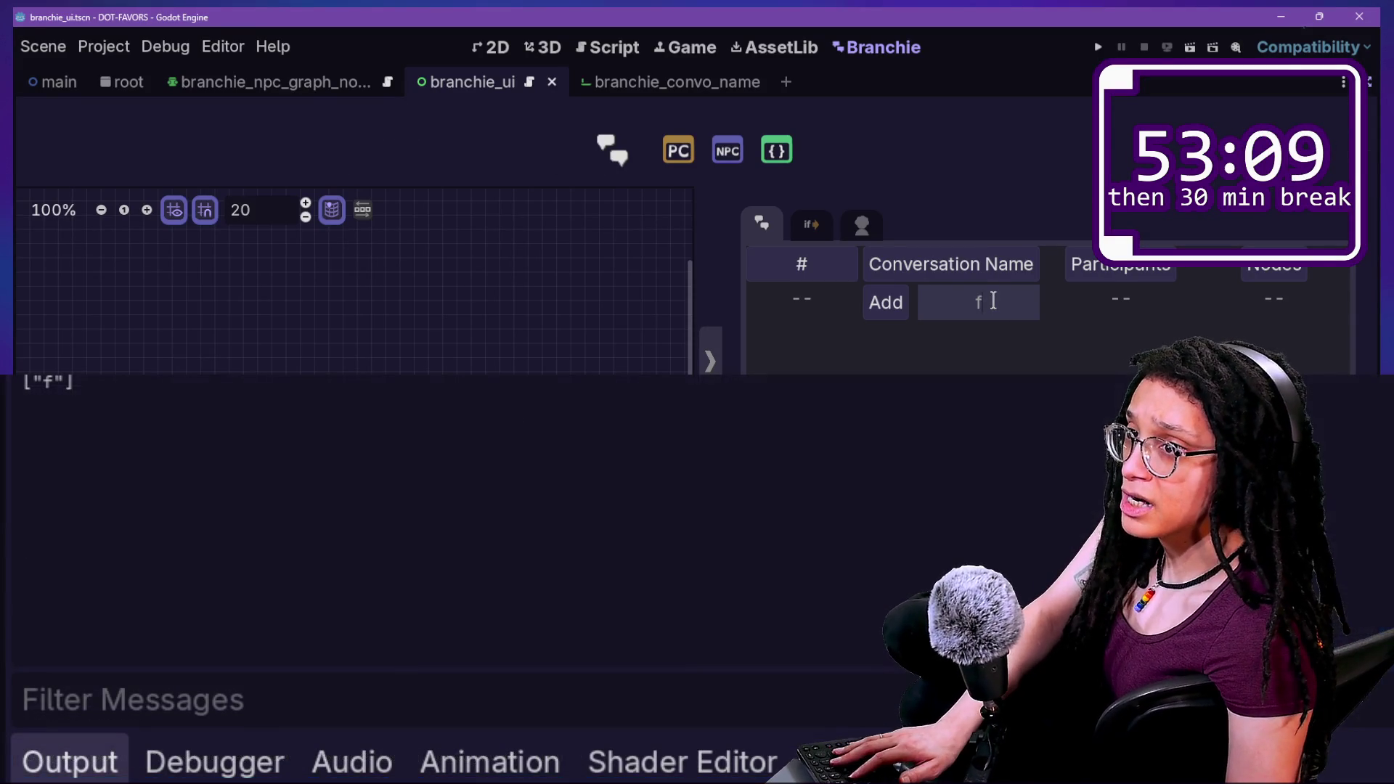
# Type several test strings into the New Convo field to watch per-character arrays print in Output.
pyautogui.write('faj')
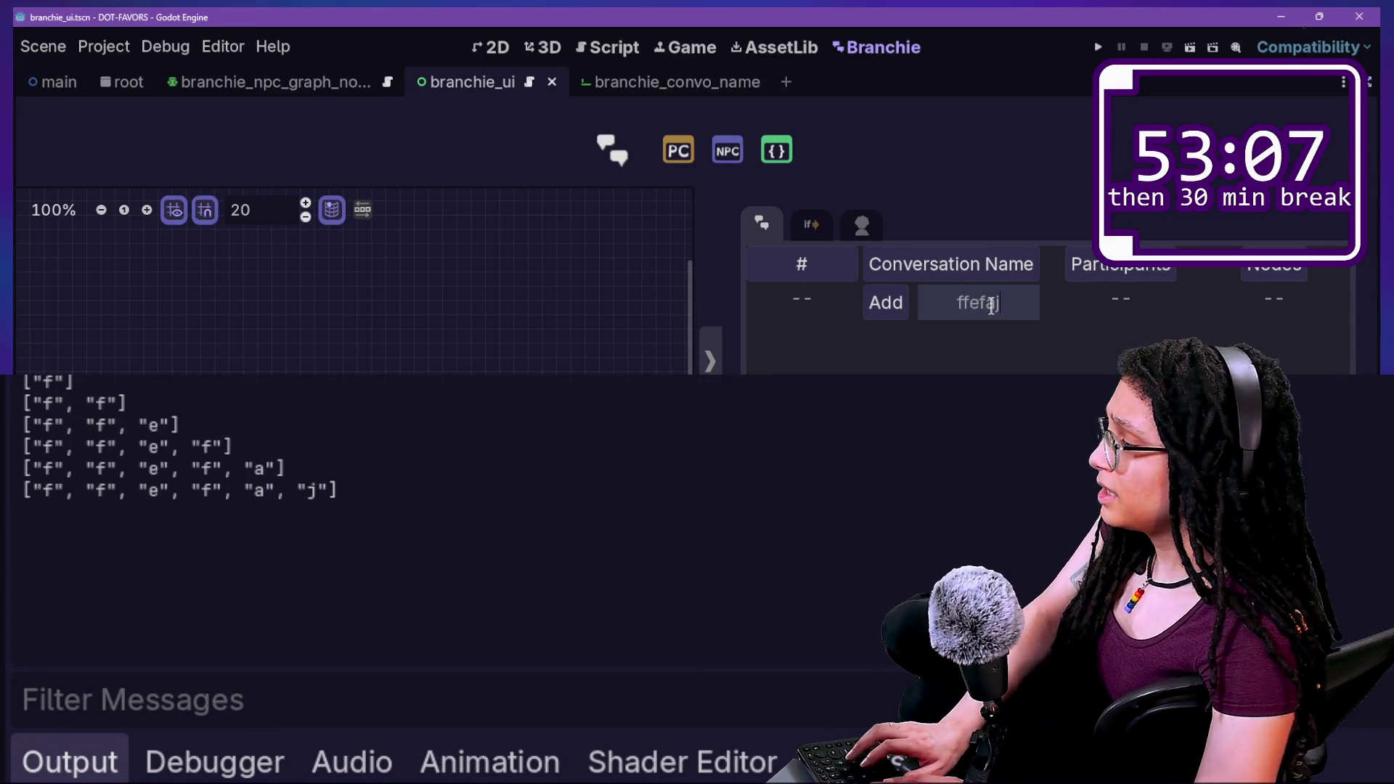
pyautogui.write('nalsjndnaolfn olwnfo nfol')
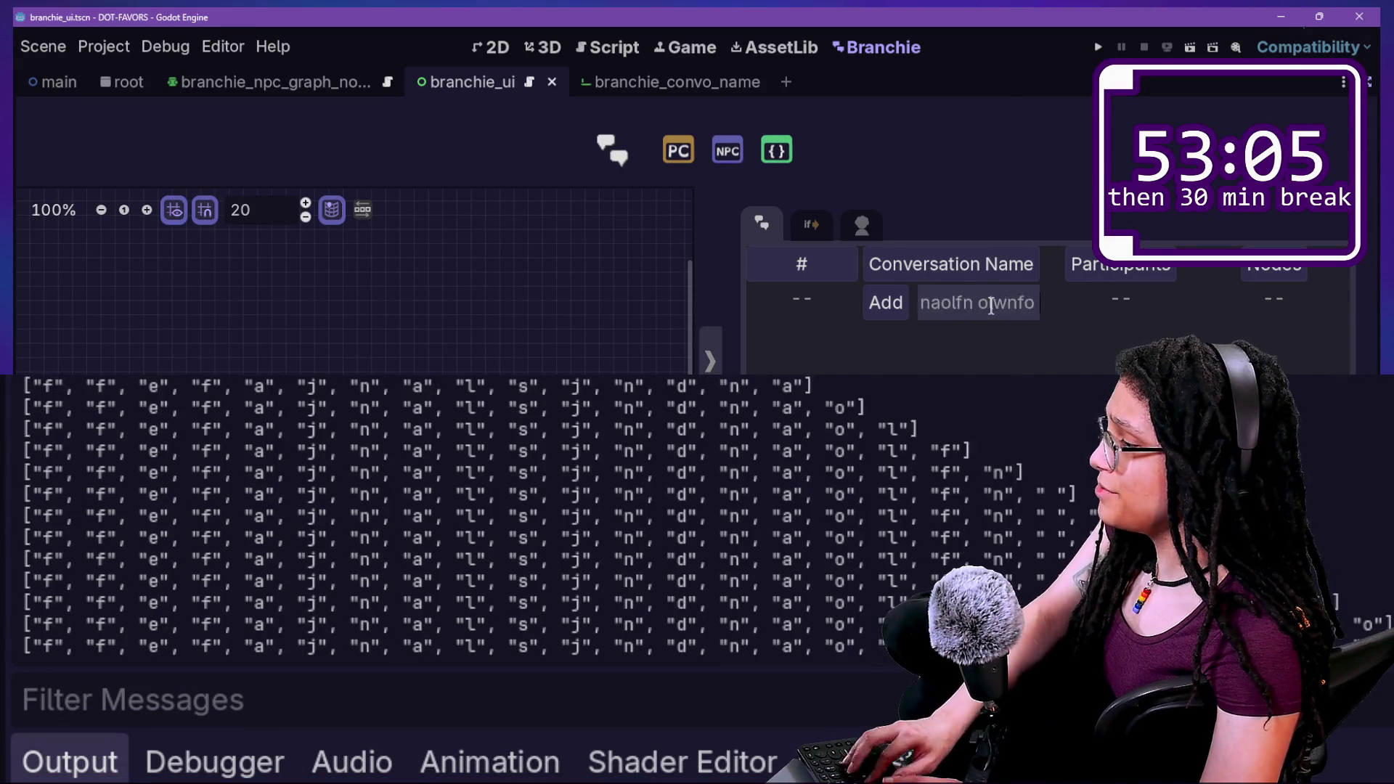
pyautogui.press('BackSpace')
pyautogui.press('BackSpace')
pyautogui.press('BackSpace')
pyautogui.write('weofiweofinwoei')
pyautogui.press('BackSpace')
pyautogui.press('BackSpace')
pyautogui.press('BackSpace')
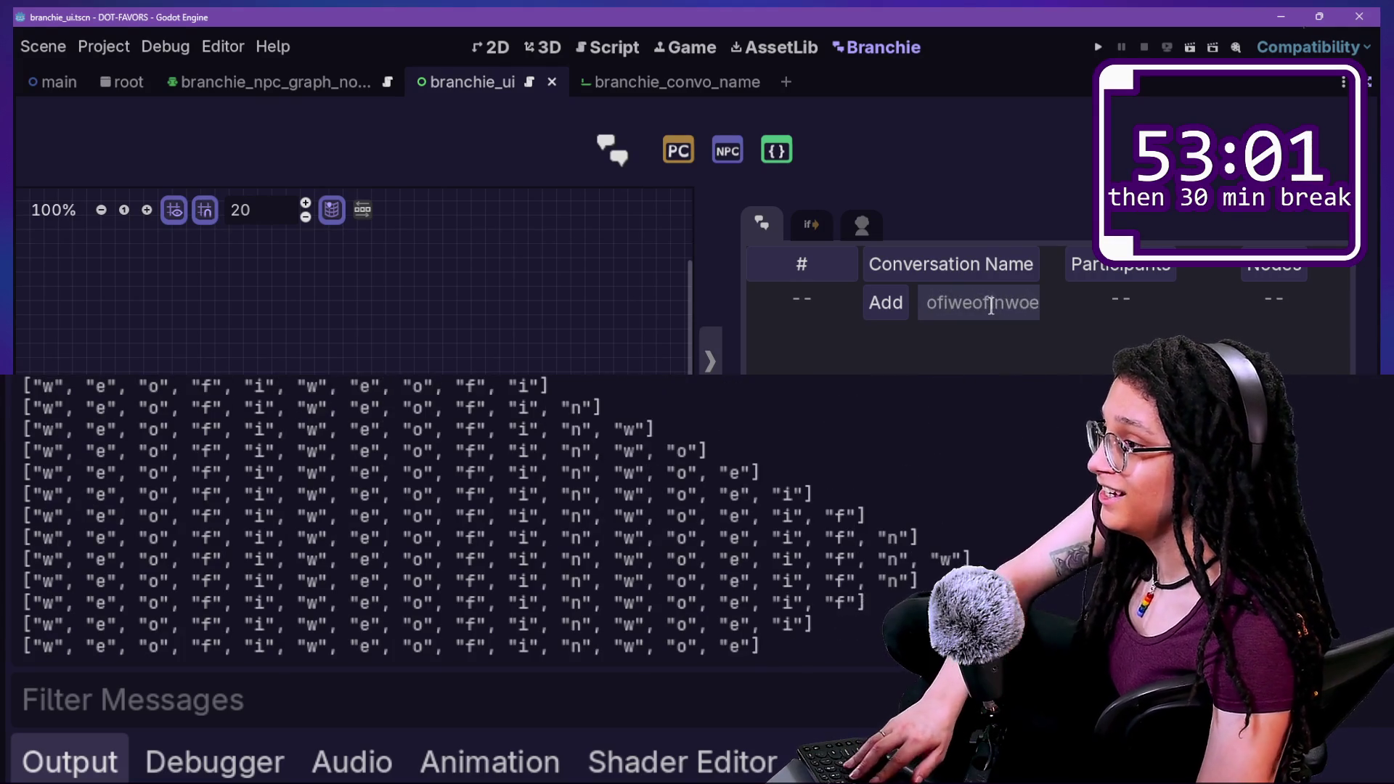
pyautogui.write('AWIOJROEIJAERfnefujoasojf narofr')
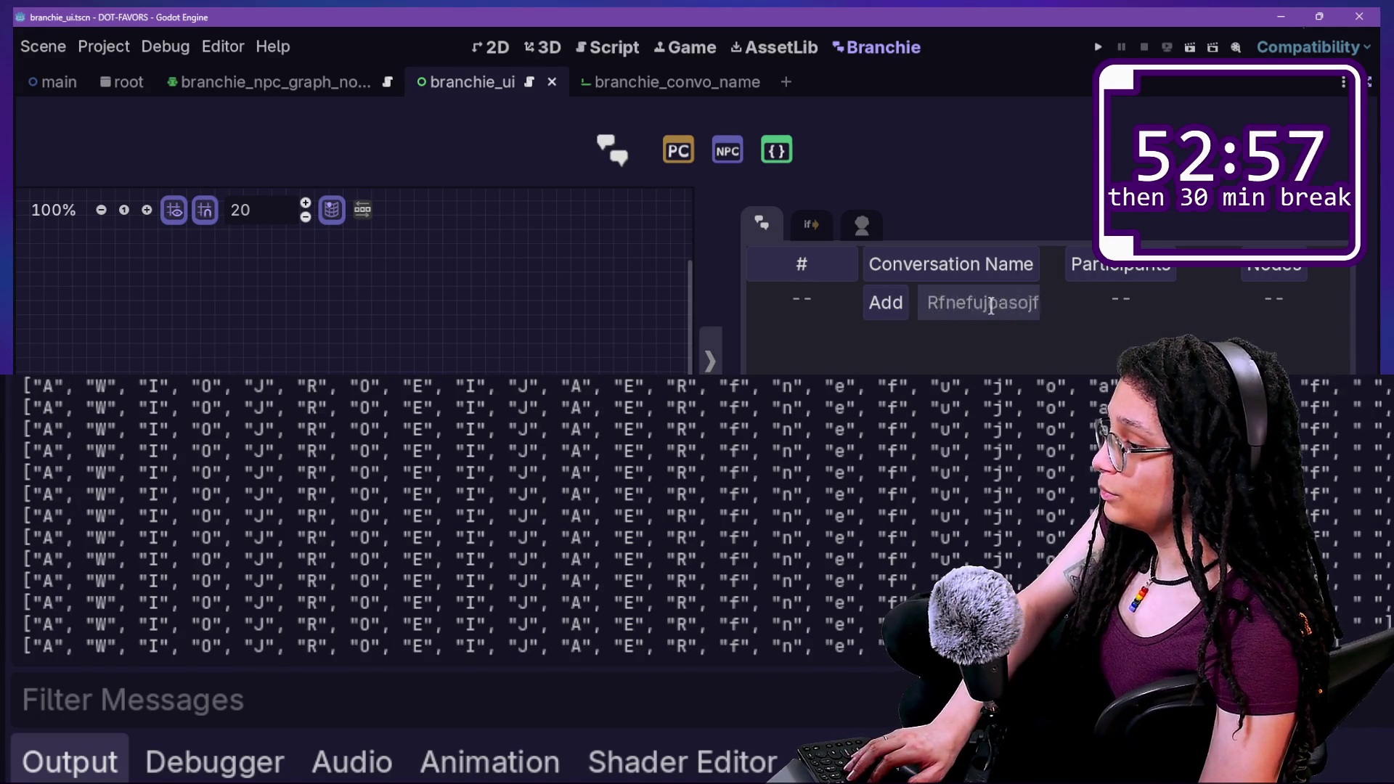
pyautogui.press('BackSpace')
pyautogui.press('BackSpace')
pyautogui.press('BackSpace')
pyautogui.write('rgrgergerger')
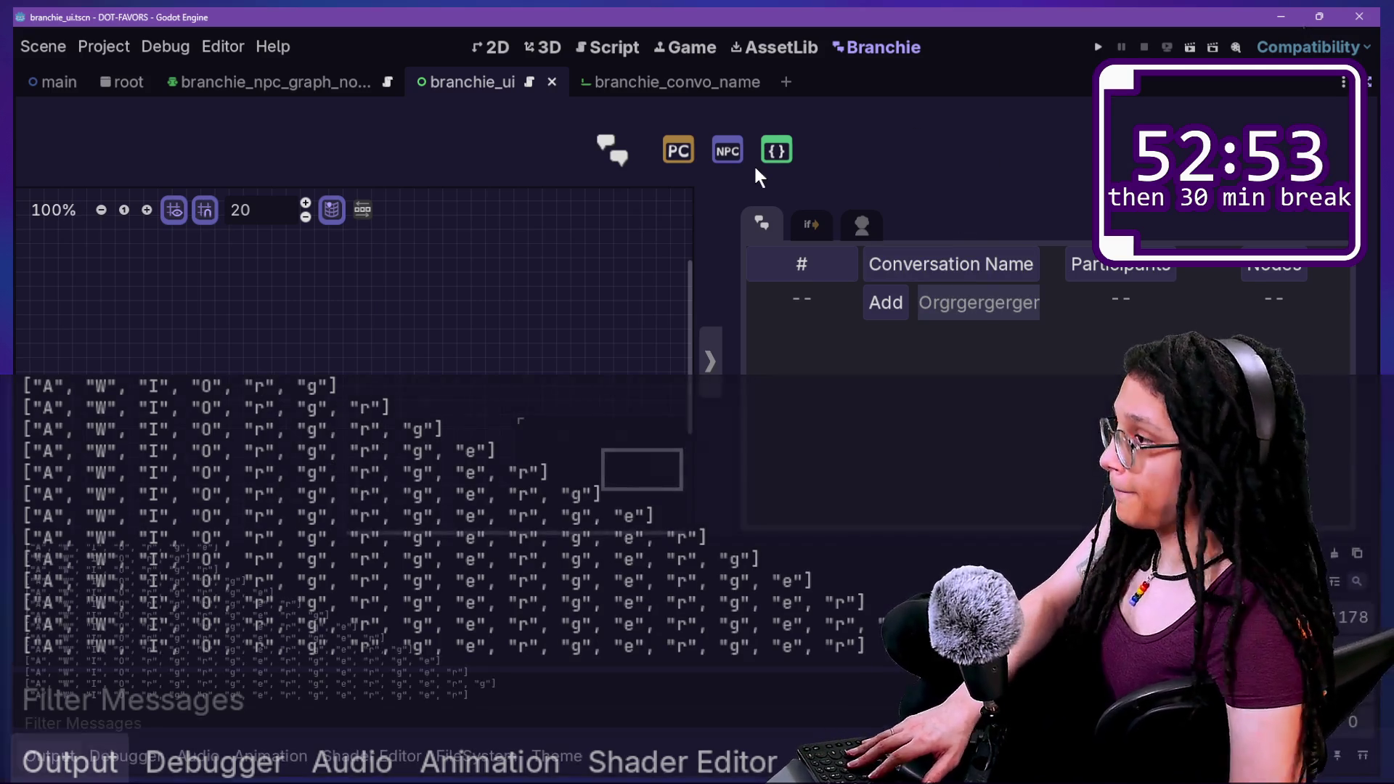
pyautogui.click(581, 52)
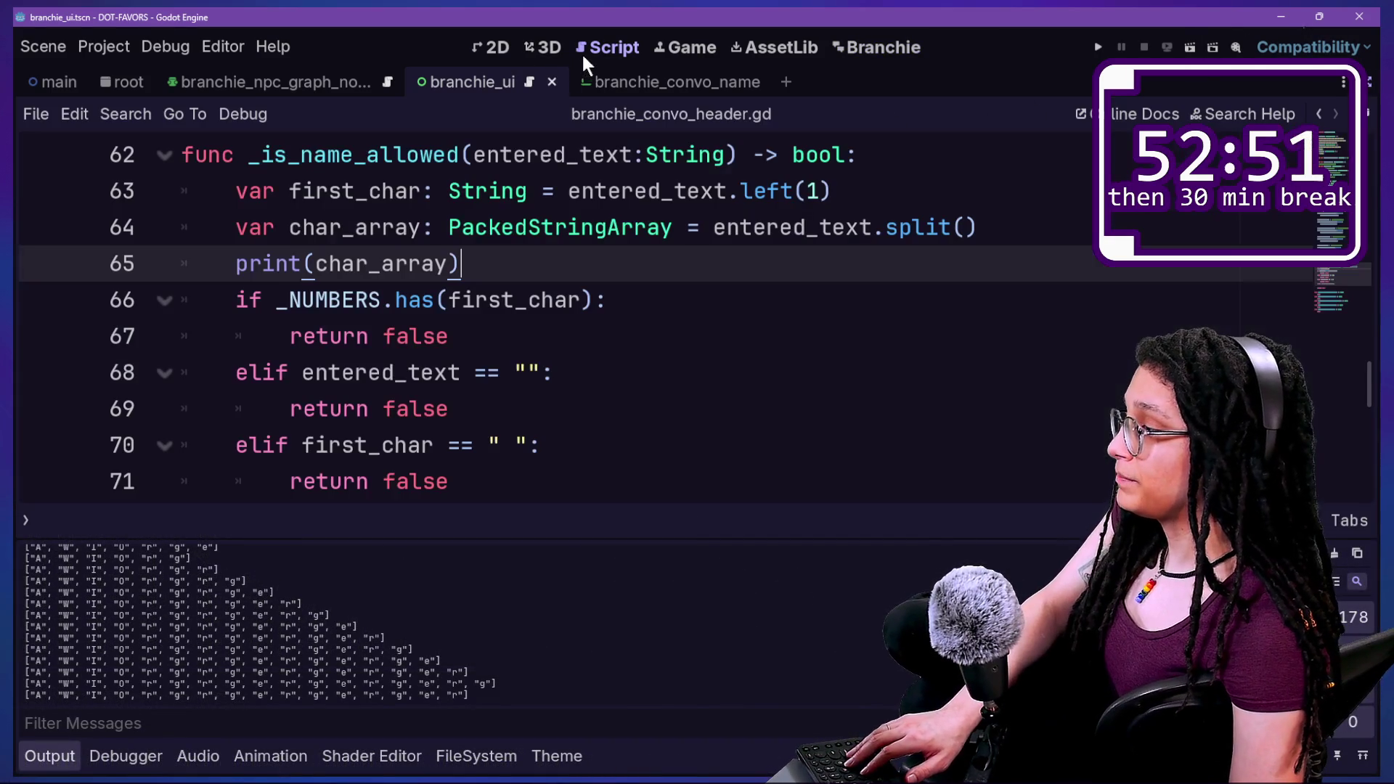
# Collapse the Output panel with Ctrl+J to show more of the script.
pyautogui.click(690, 442)
pyautogui.click(602, 290)
pyautogui.click(665, 339)
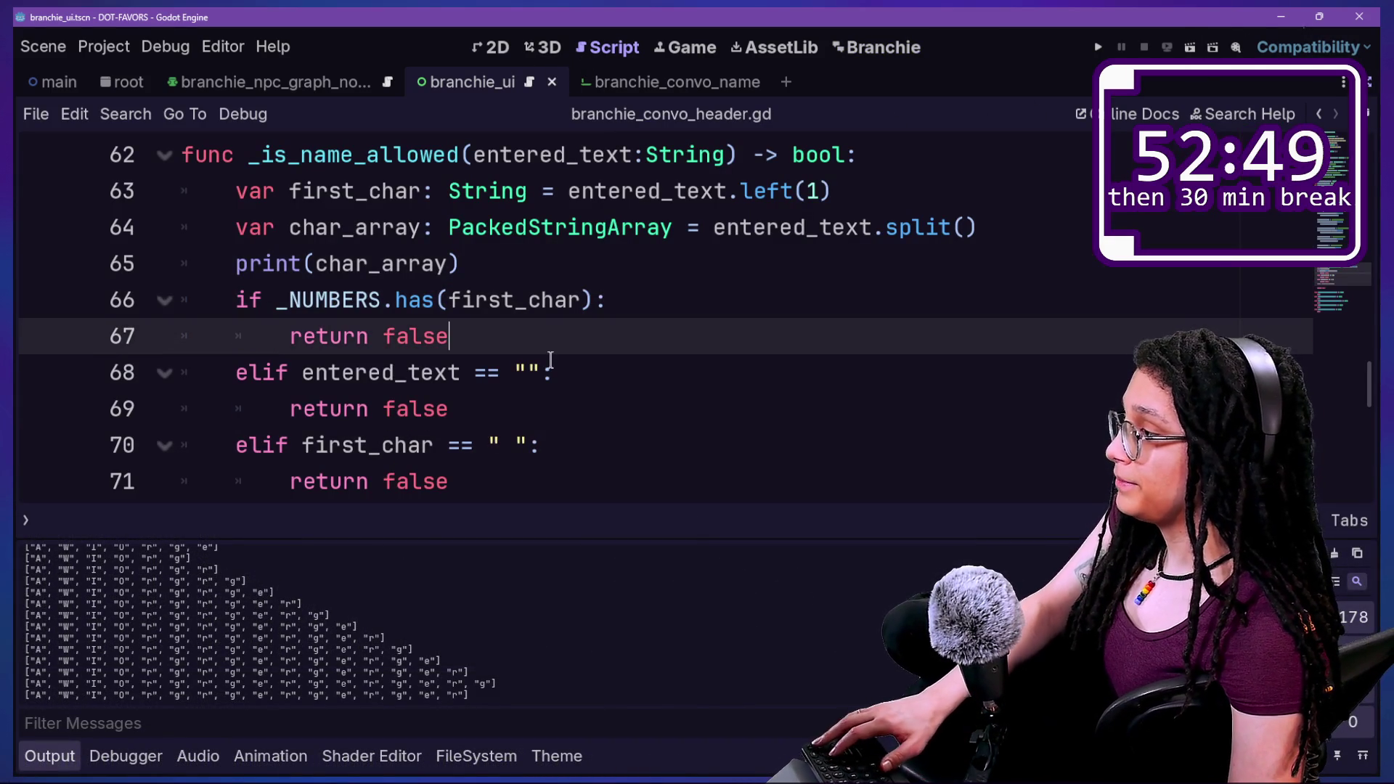
pyautogui.hotkey('ctrl', 'j')
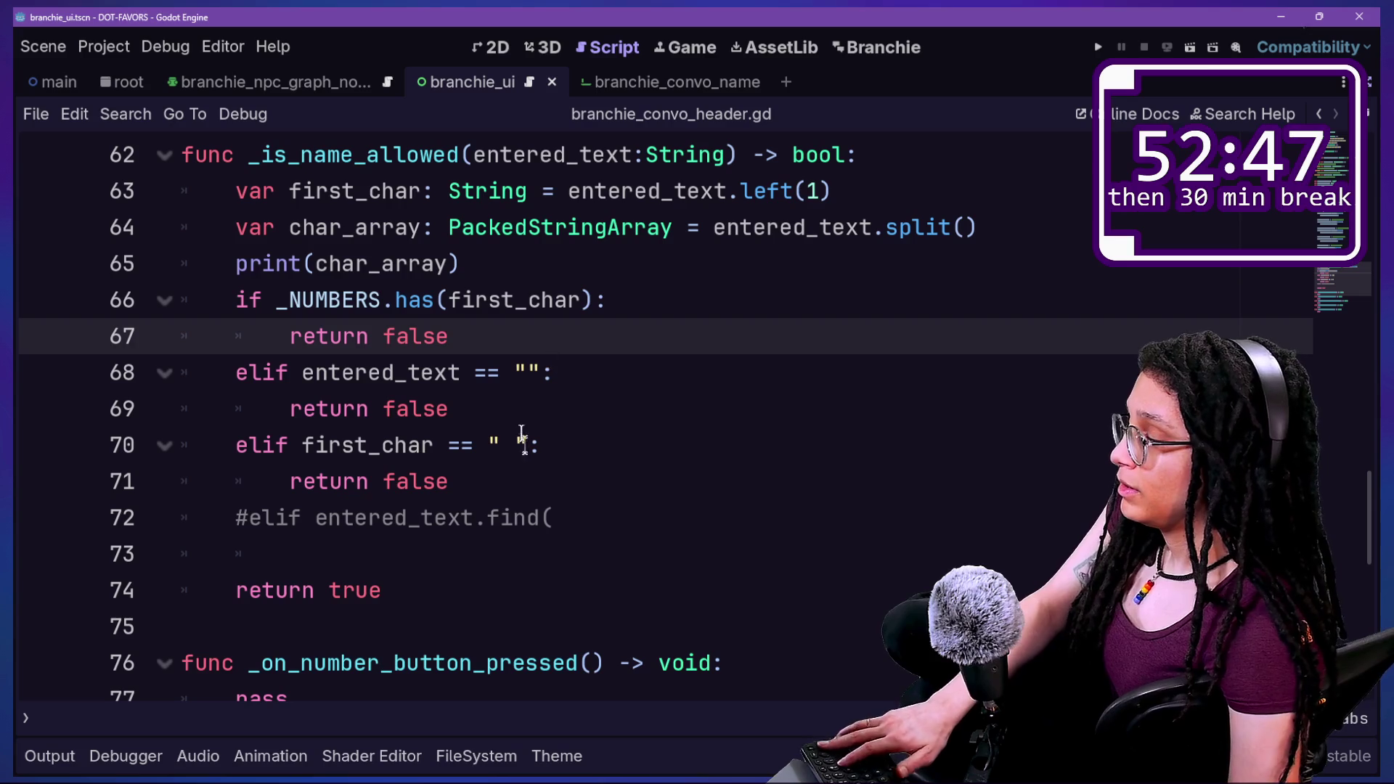
# Rewrite line 72 as a commented-out entered_text.find( check and save the script.
pyautogui.click(613, 479)
pyautogui.click(613, 501)
pyautogui.hotkey('ctrl', 'k')
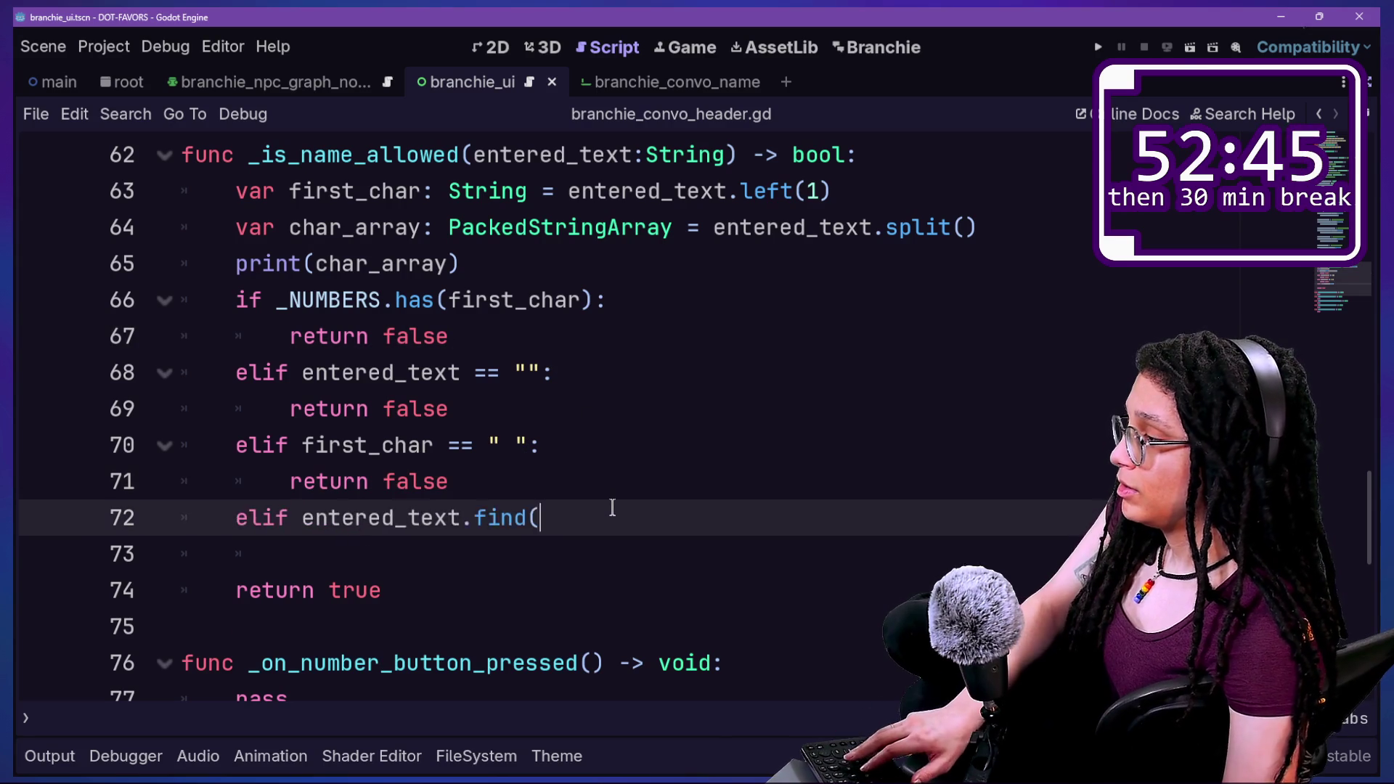
pyautogui.press('BackSpace')
pyautogui.press('BackSpace')
pyautogui.press('BackSpace')
pyautogui.press('BackSpace')
pyautogui.press('BackSpace')
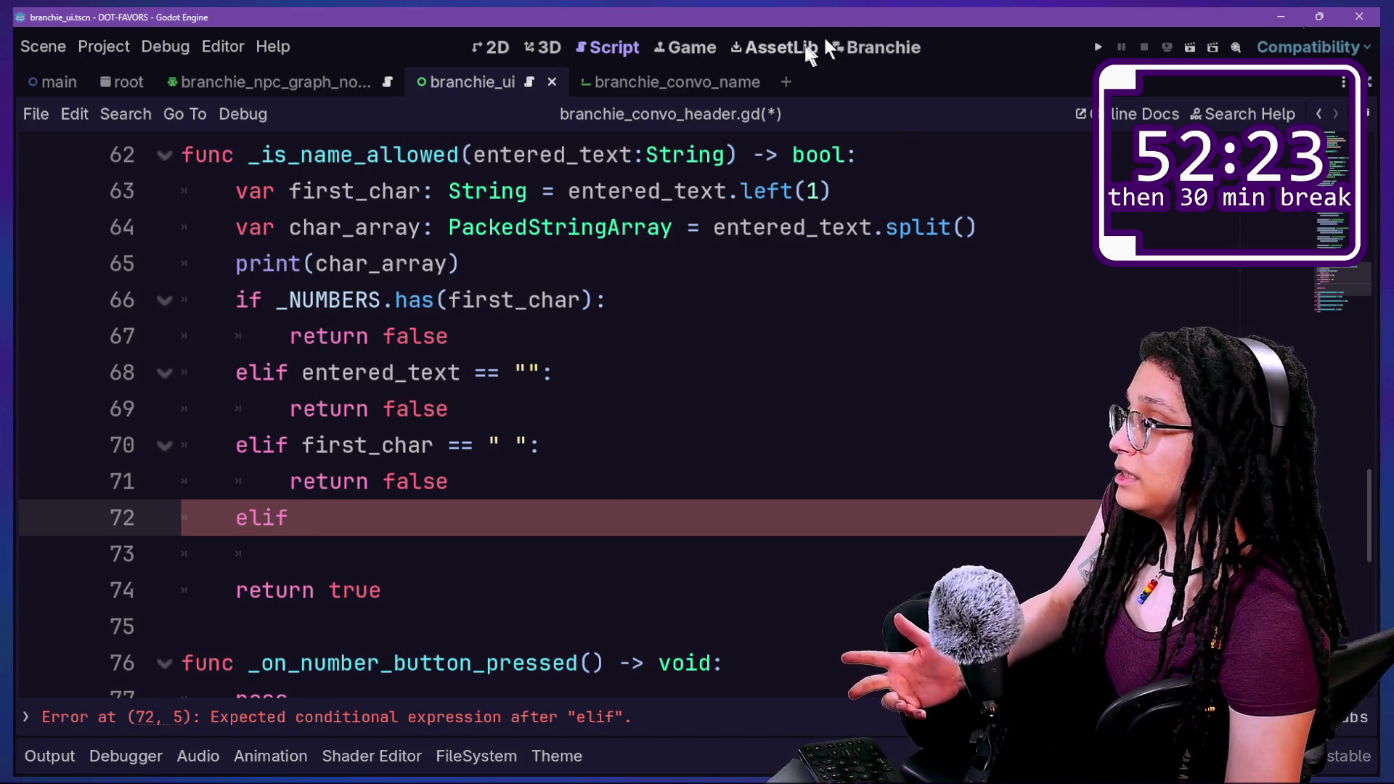
pyautogui.write('entered_text.find(')
pyautogui.hotkey('ctrl', 'k')
pyautogui.hotkey('ctrl', 's')
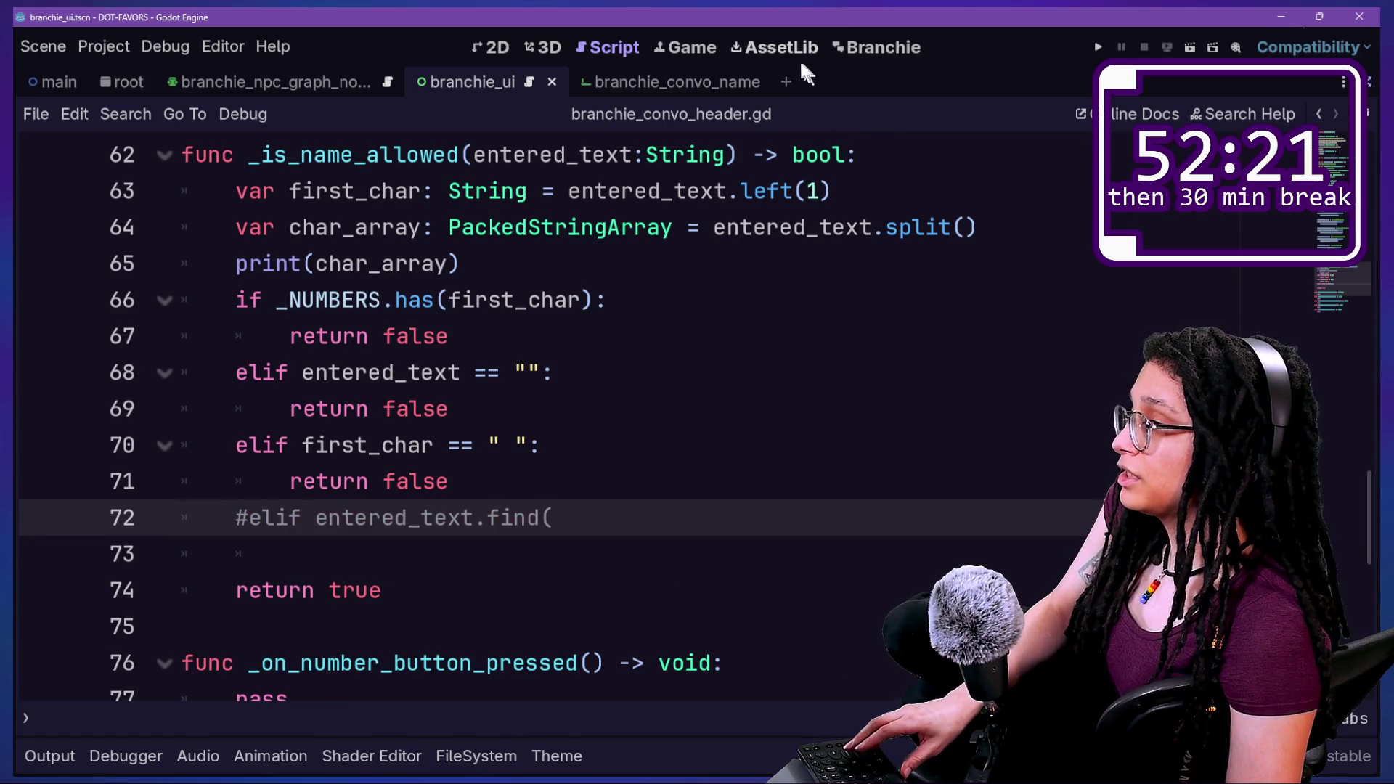
pyautogui.click(857, 47)
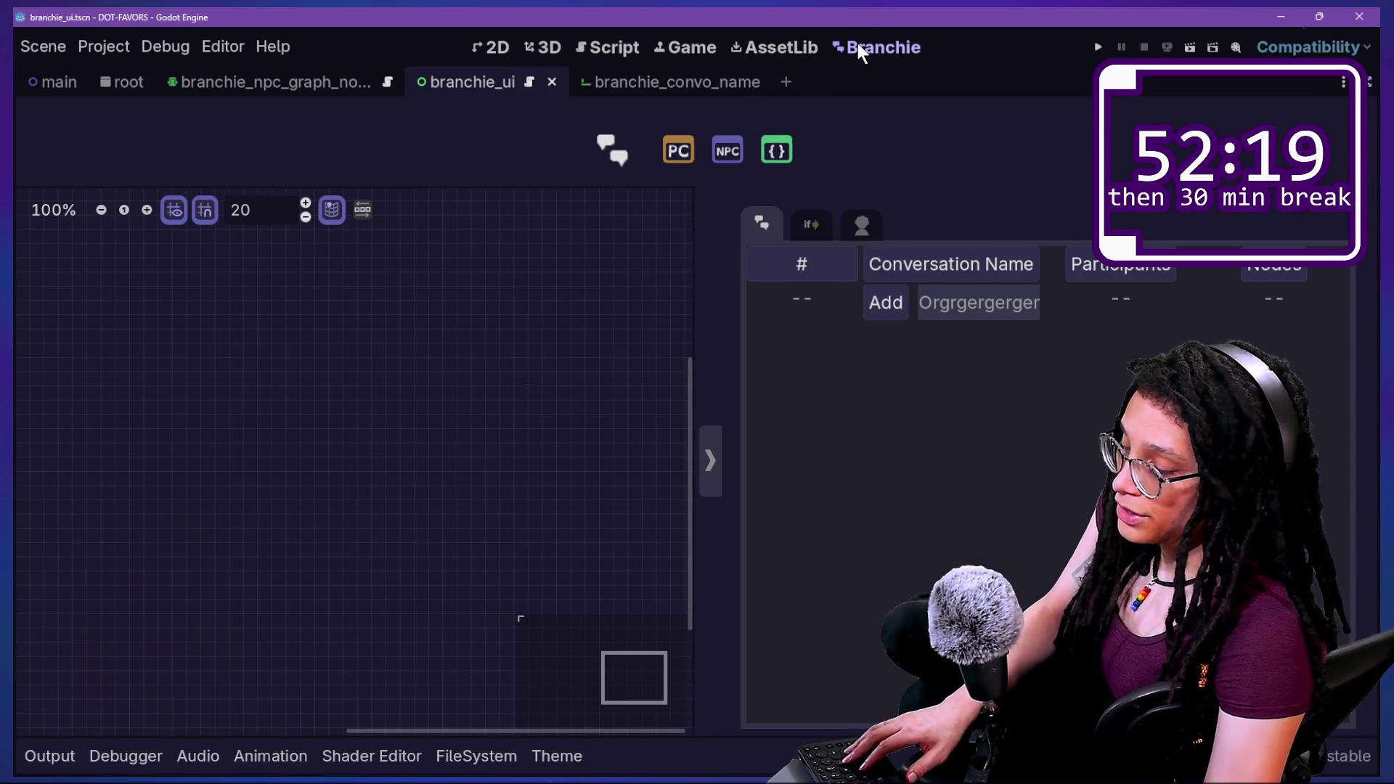
# Set ConvoNameNew_LineEdit's Max Length to 3 in the Inspector.
pyautogui.hotkey('ctrl', 'a')
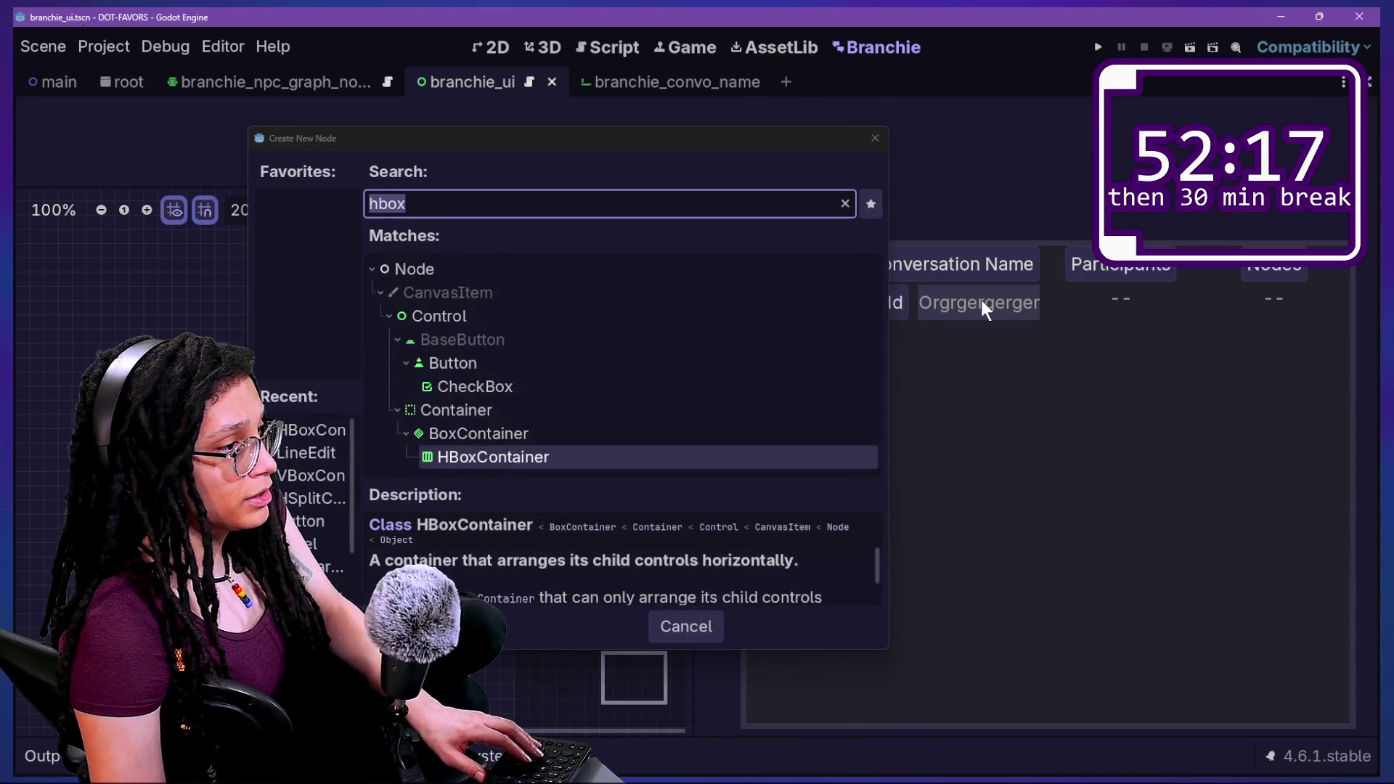
pyautogui.click(876, 138)
pyautogui.hotkey('ctrl', 'shift', 'F11')
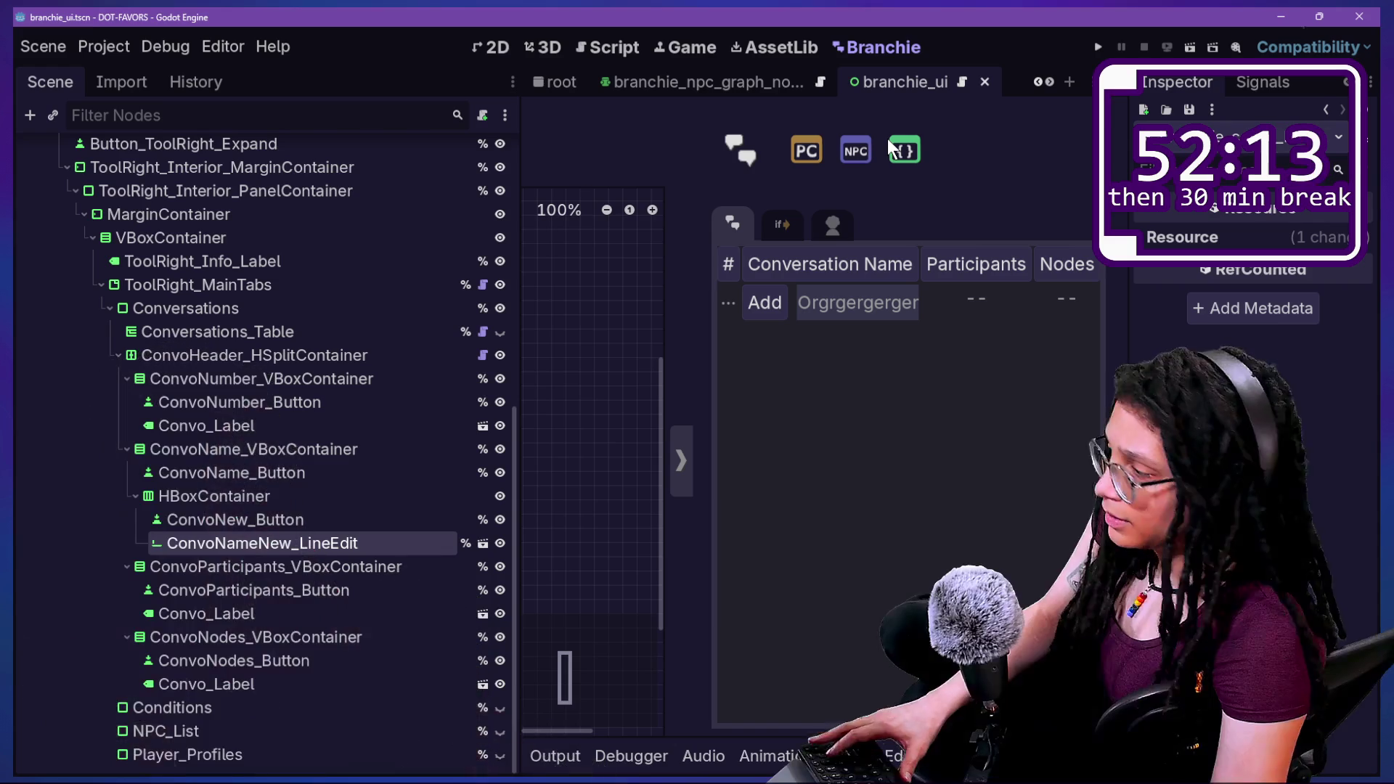
pyautogui.click(302, 546)
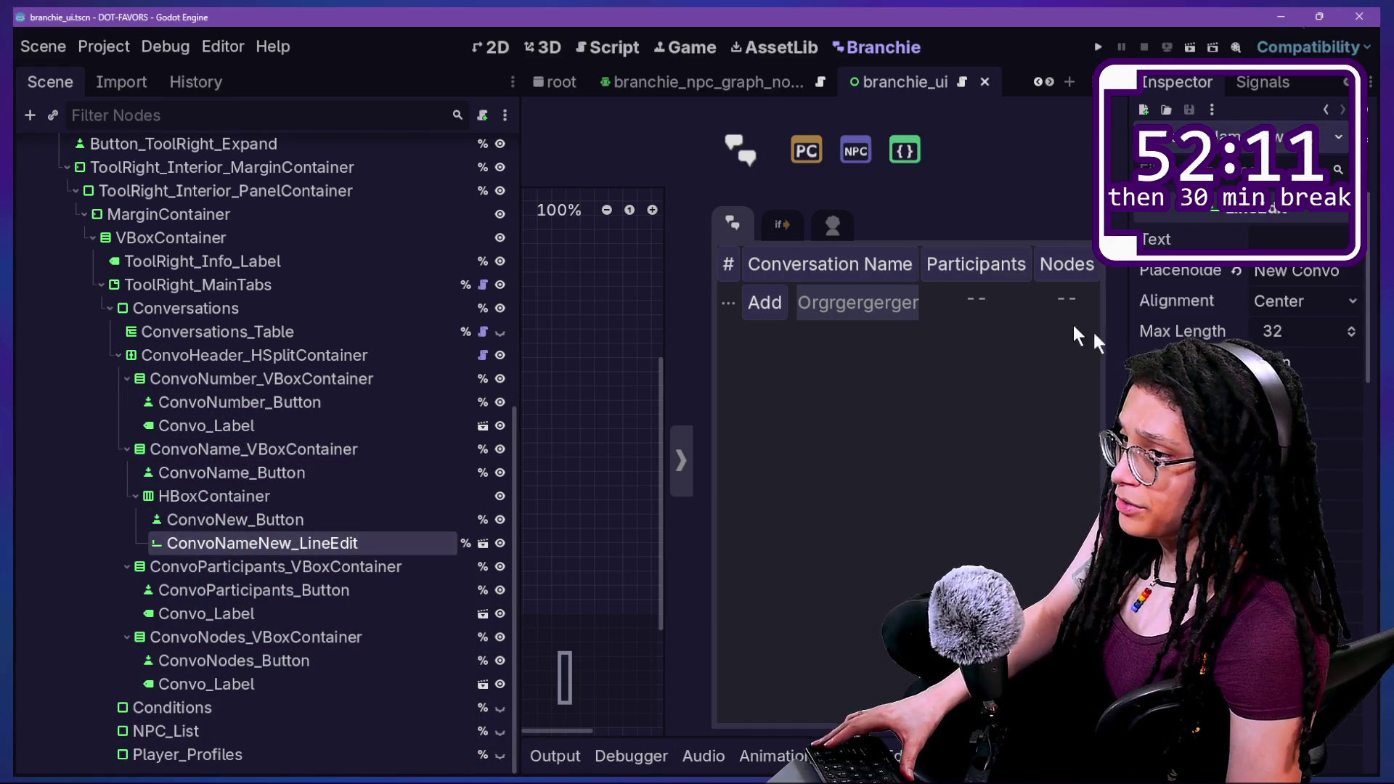
pyautogui.moveTo(1126, 337); pyautogui.dragTo(705, 337)
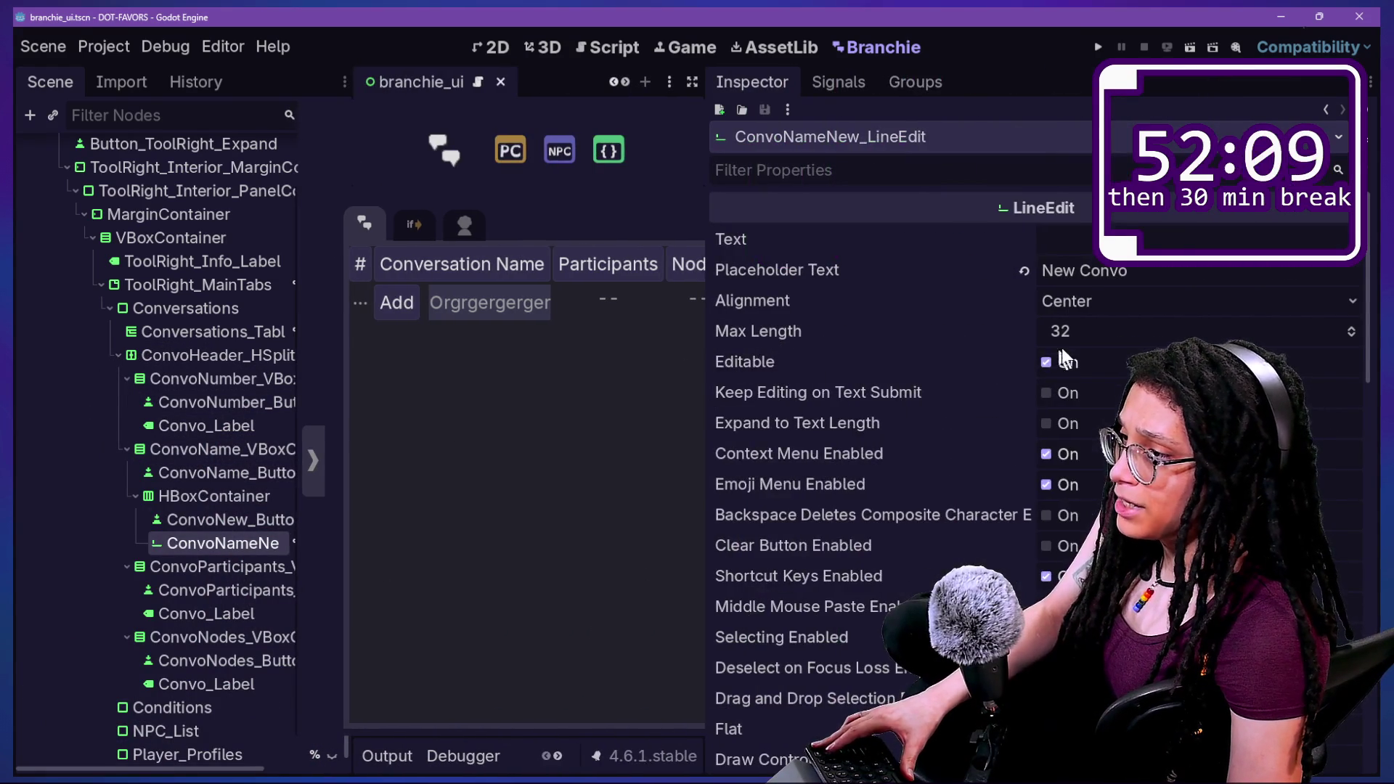
pyautogui.click(1096, 338)
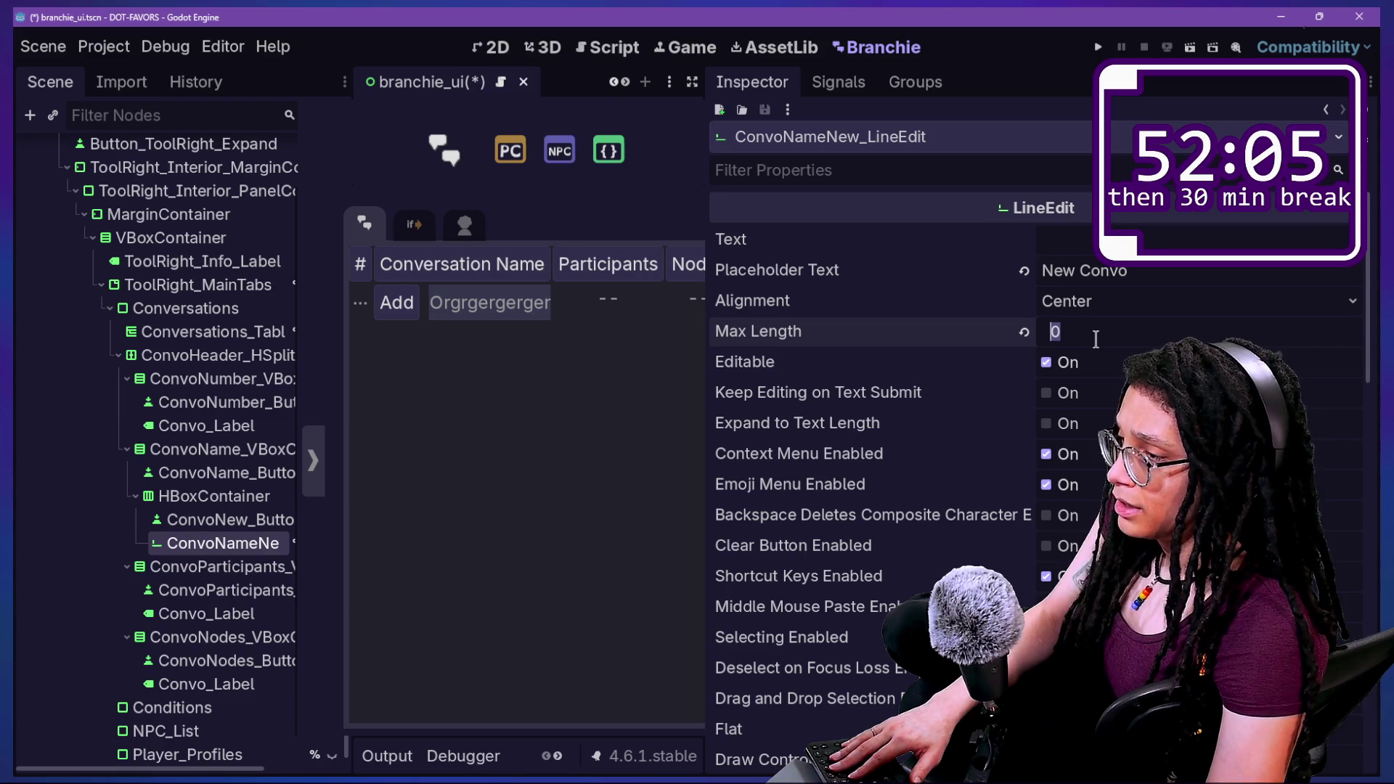
pyautogui.press('BackSpace')
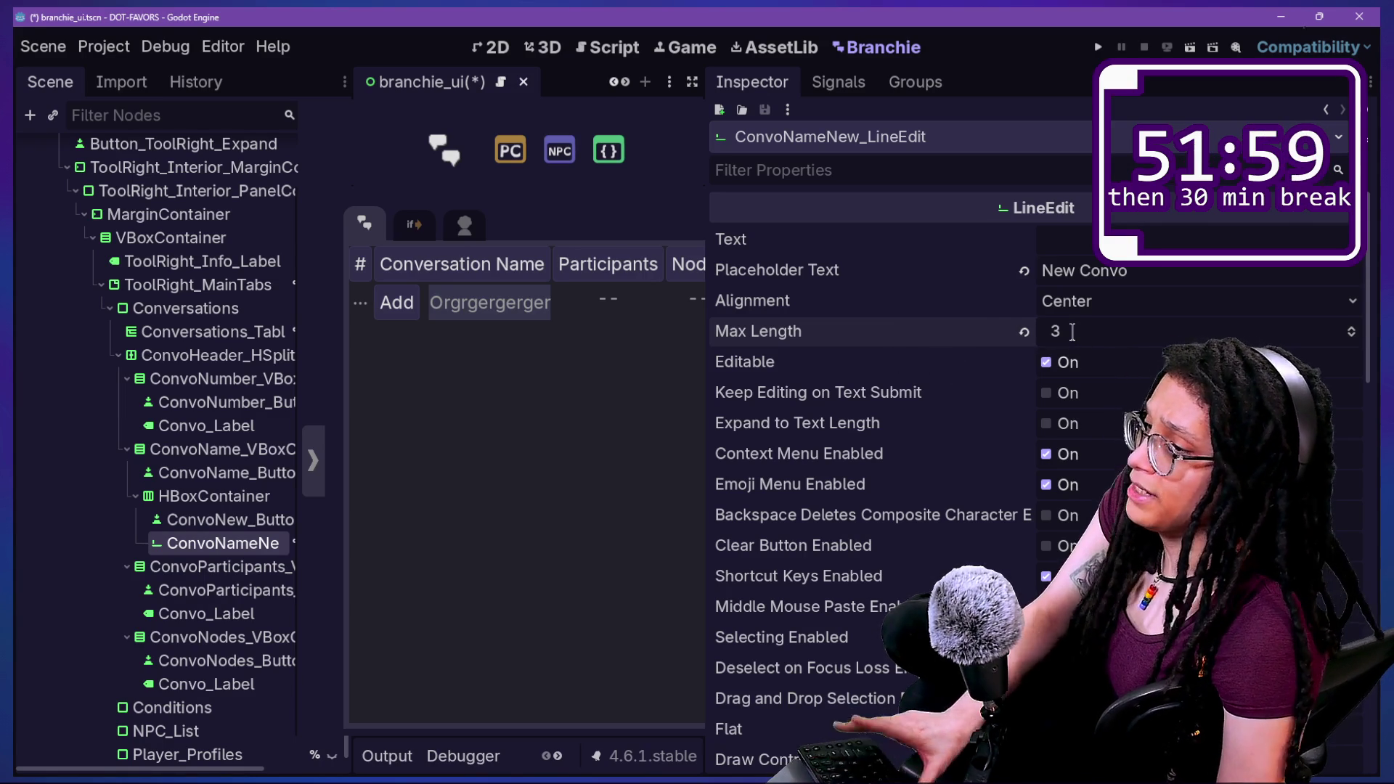
# Save branchie_ui, reload the Branchie plugin, and switch to distraction-free mode.
pyautogui.hotkey('ctrl', 's')
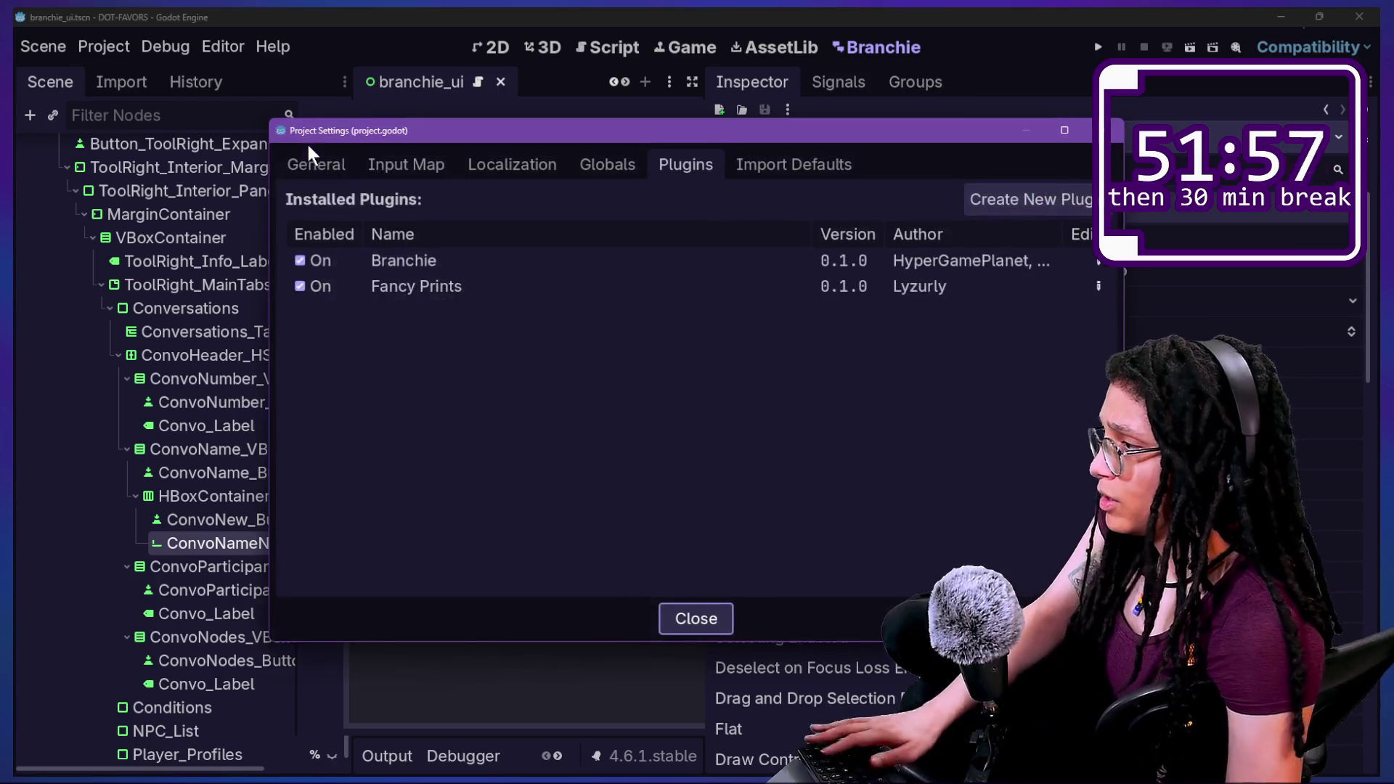
pyautogui.click(323, 259)
pyautogui.click(324, 260)
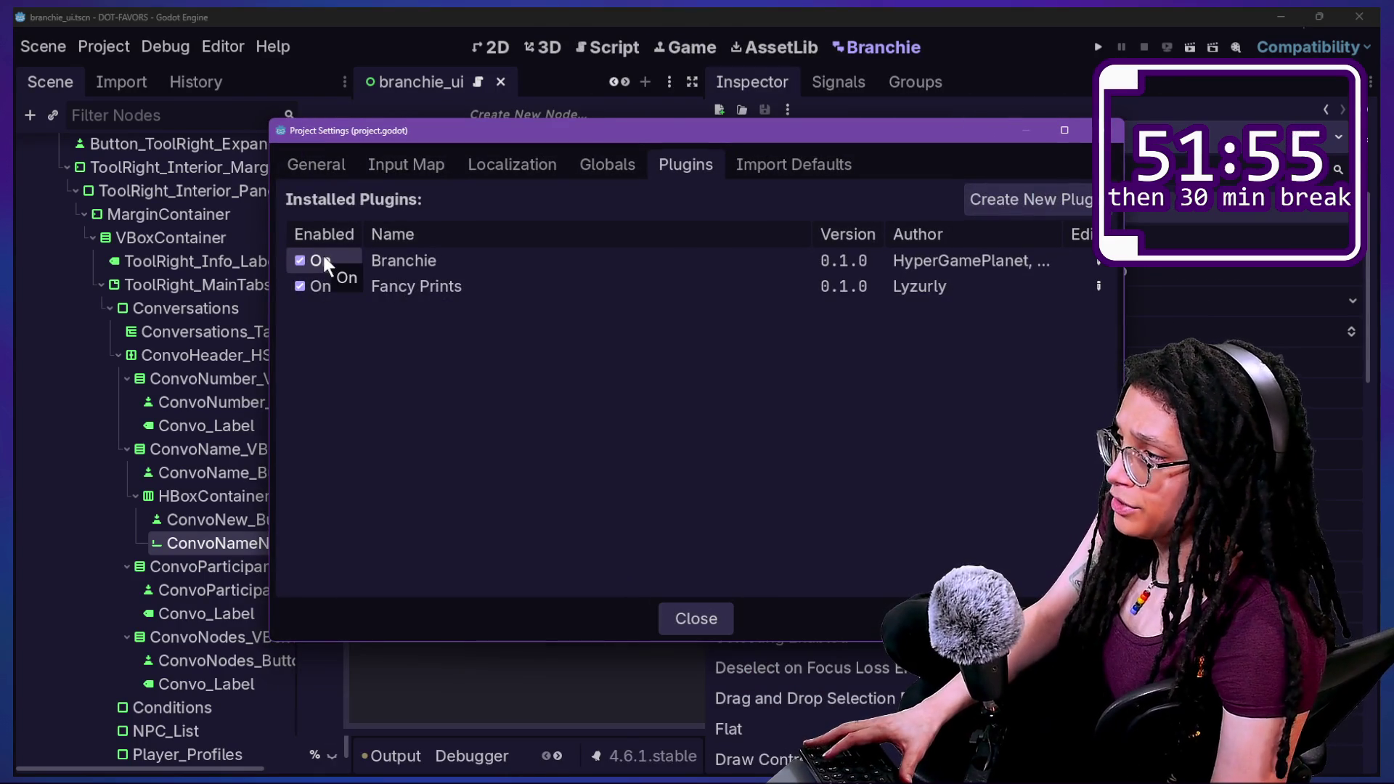
pyautogui.click(1103, 130)
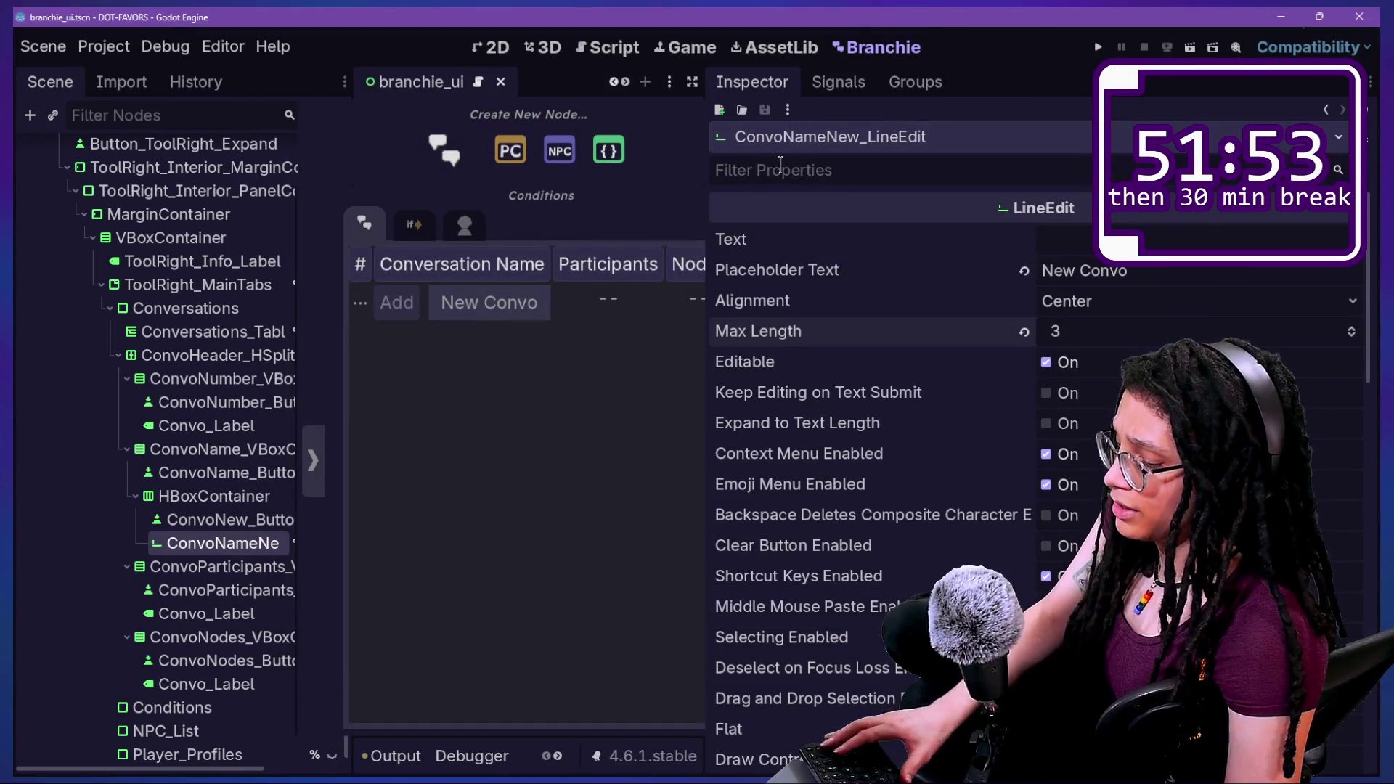
pyautogui.hotkey('ctrl', 'shift', 'F11')
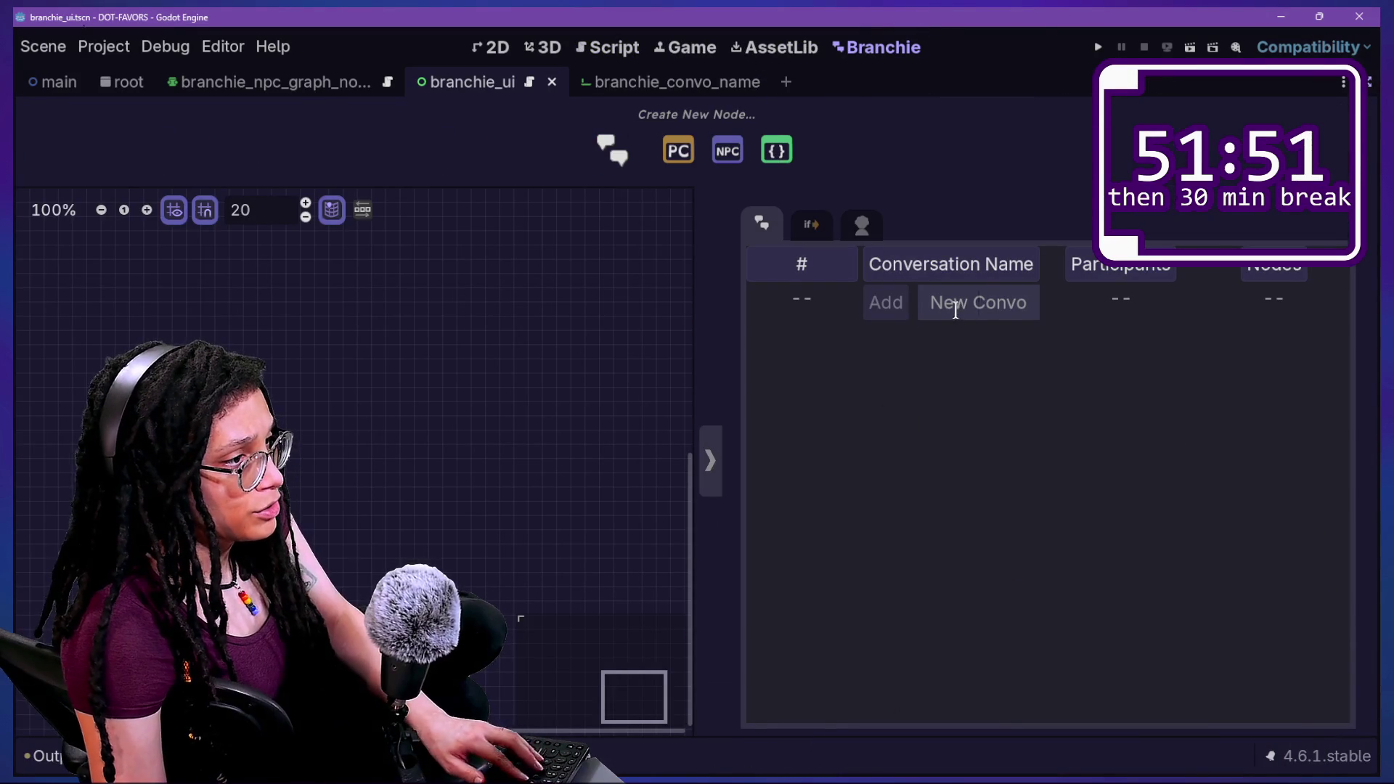
# Test the 3-character limit by entering fef, then aef, in the New Convo field.
pyautogui.click(952, 308)
pyautogui.write('fef')
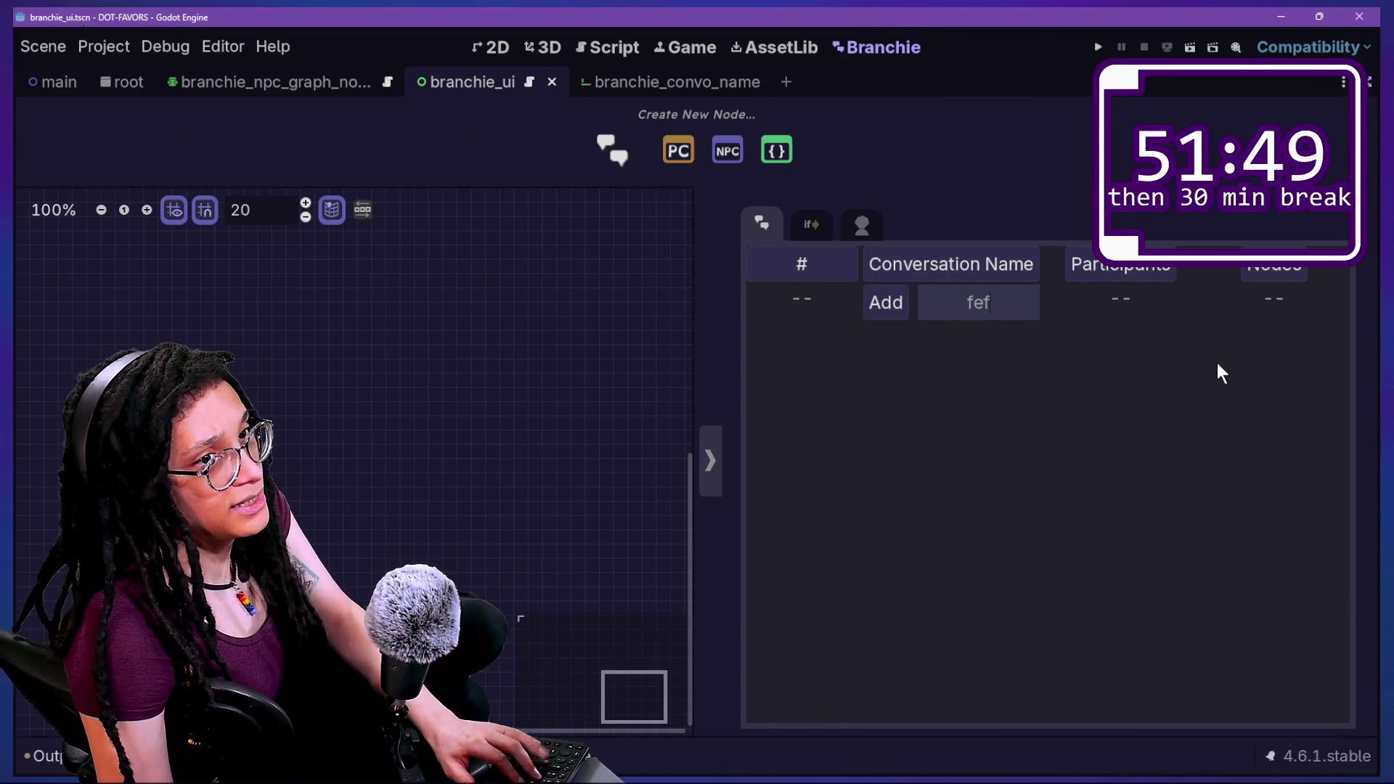
pyautogui.press('BackSpace')
pyautogui.press('BackSpace')
pyautogui.press('BackSpace')
pyautogui.write('aef')
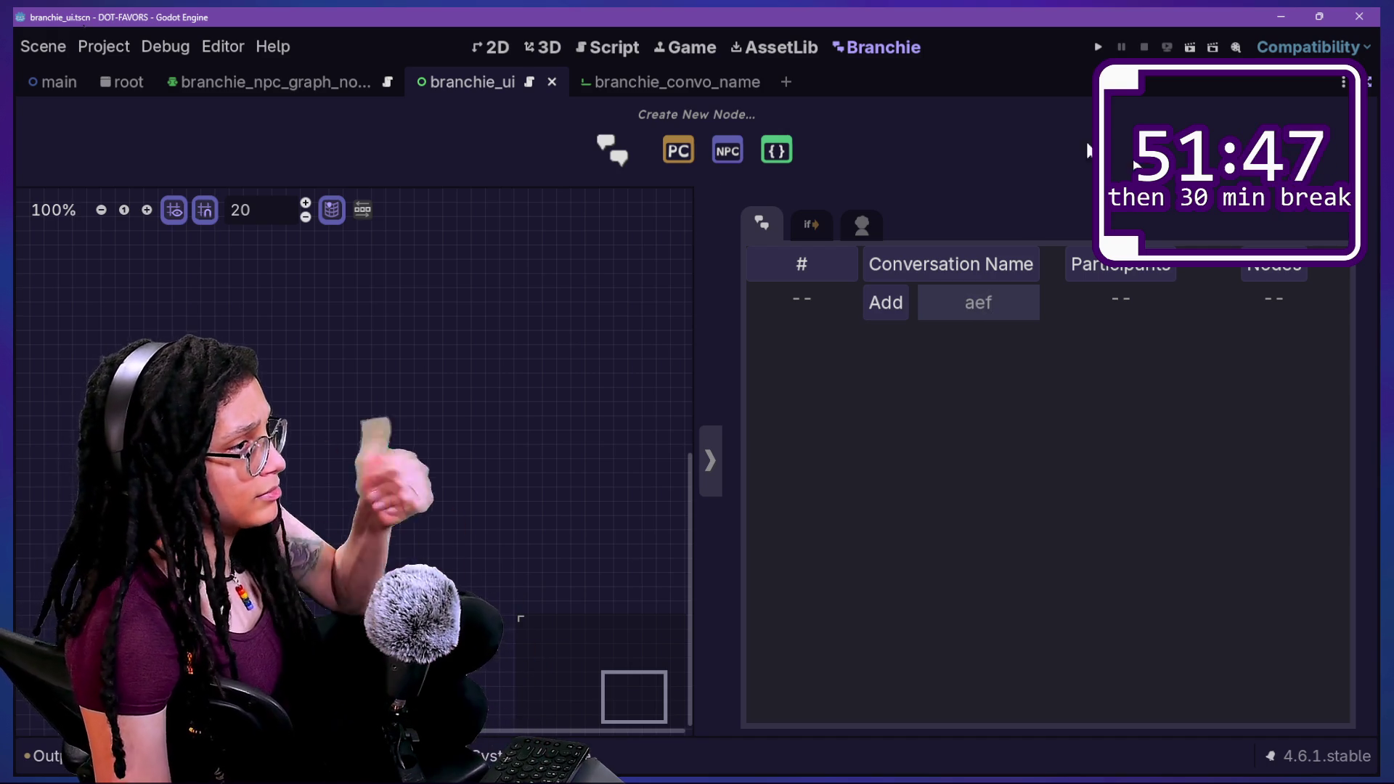
# Move the canvas split left, restore the scene and Inspector docks, and narrow the Inspector.
pyautogui.moveTo(697, 298)
pyautogui.mouseDown()
pyautogui.moveTo(448, 364)
pyautogui.moveTo(165, 374)
pyautogui.moveTo(913, 355)
pyautogui.moveTo(21, 447)
pyautogui.moveTo(1246, 389)
pyautogui.moveTo(13, 447)
pyautogui.moveTo(687, 349)
pyautogui.moveTo(192, 327)
pyautogui.mouseUp()
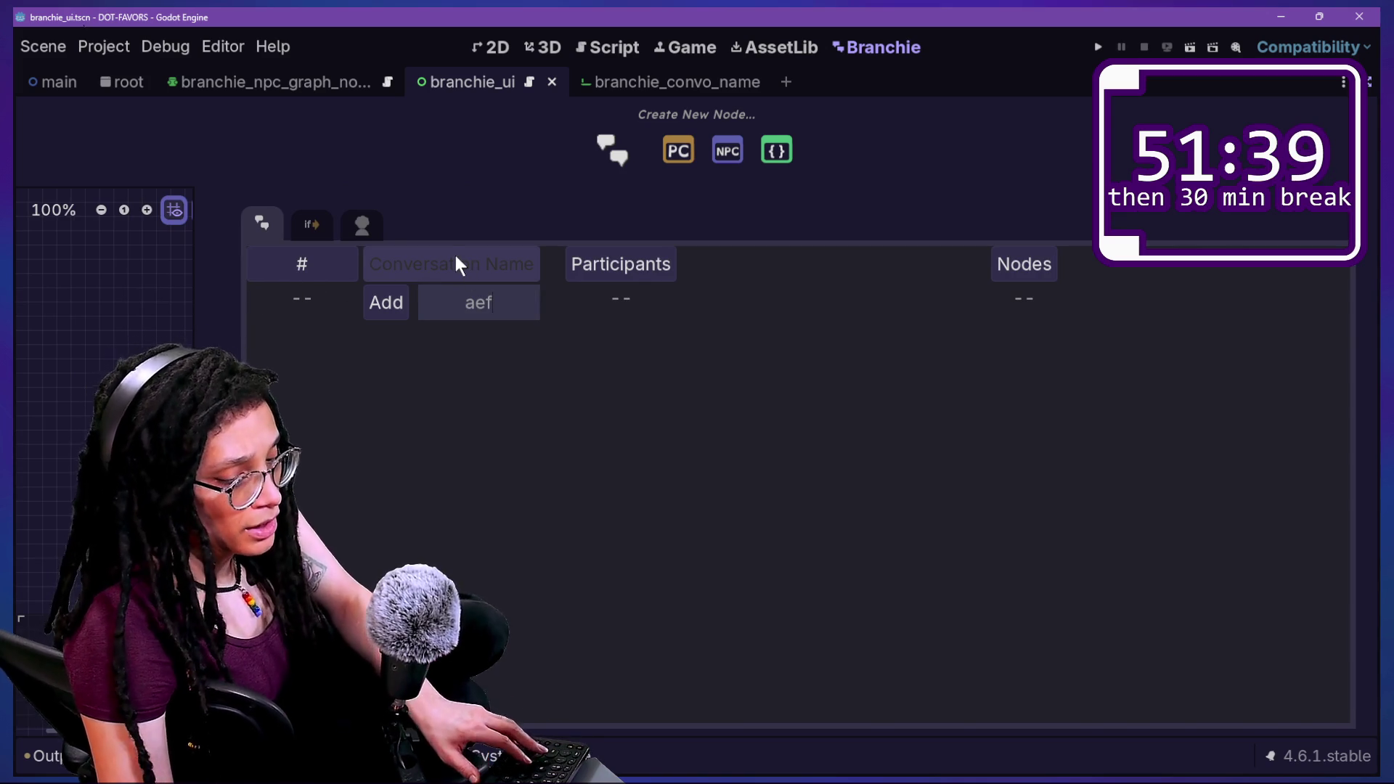
pyautogui.hotkey('ctrl', 'shift', 'F11')
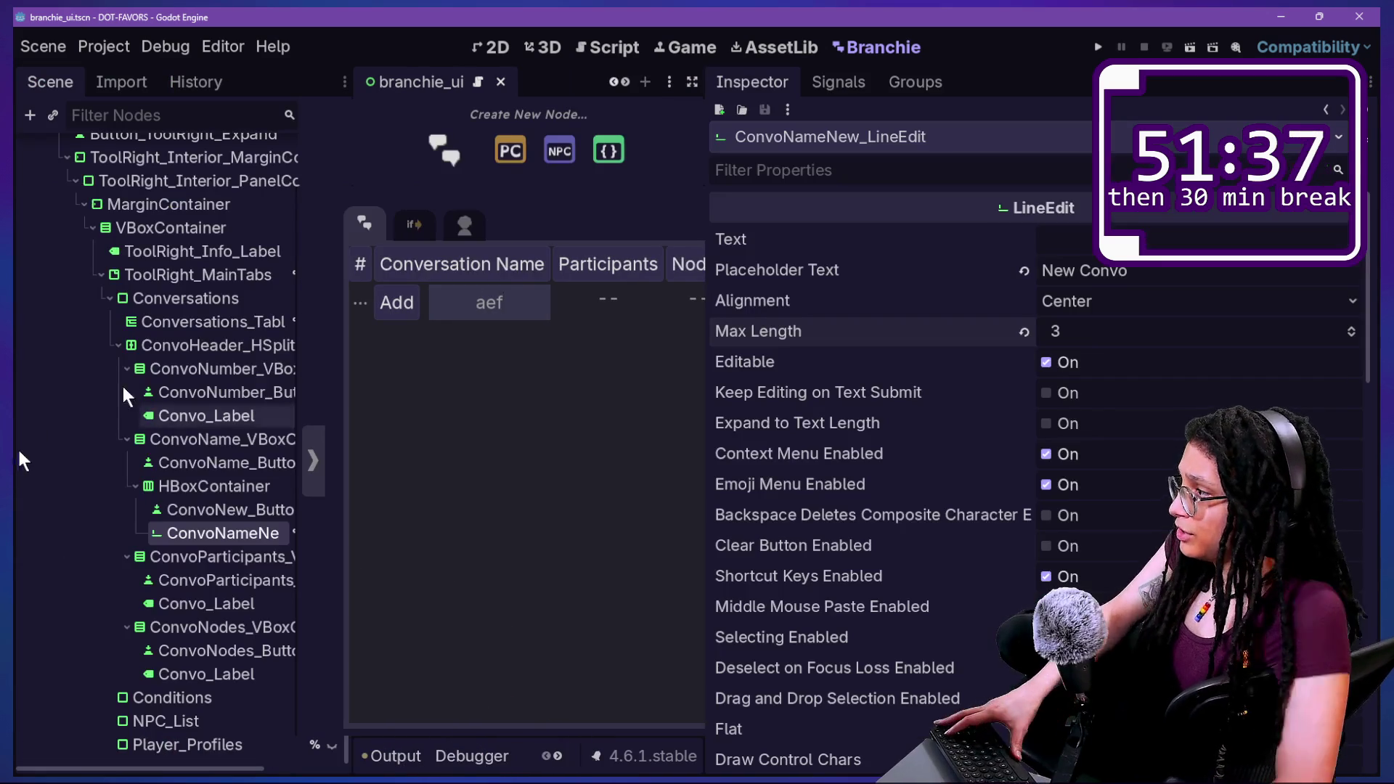
pyautogui.moveTo(708, 280); pyautogui.dragTo(1217, 287)
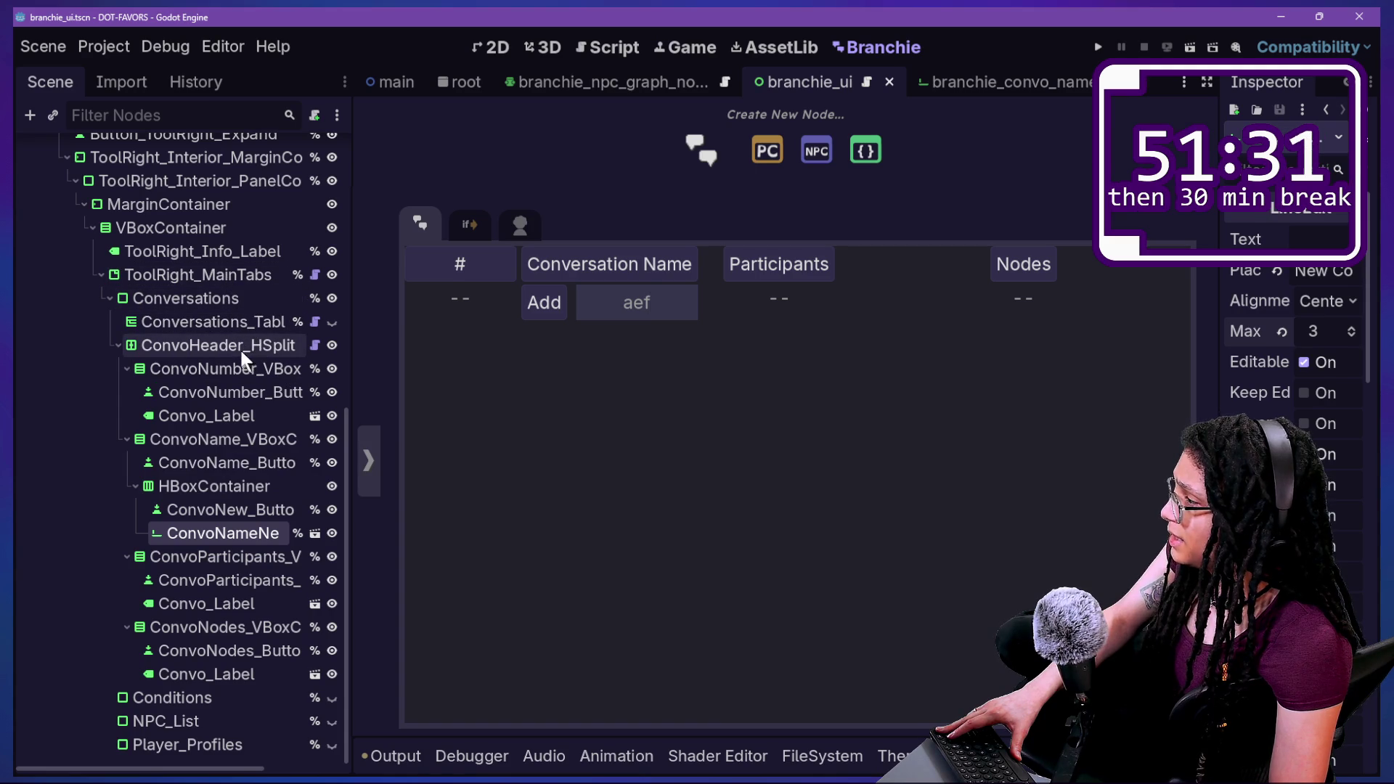
# Show ConvoHeader_HSplit's split offsets in the Inspector and view the column dividers in 2D.
pyautogui.click(218, 345)
pyautogui.moveTo(1223, 181); pyautogui.dragTo(1061, 182)
pyautogui.click(1247, 244)
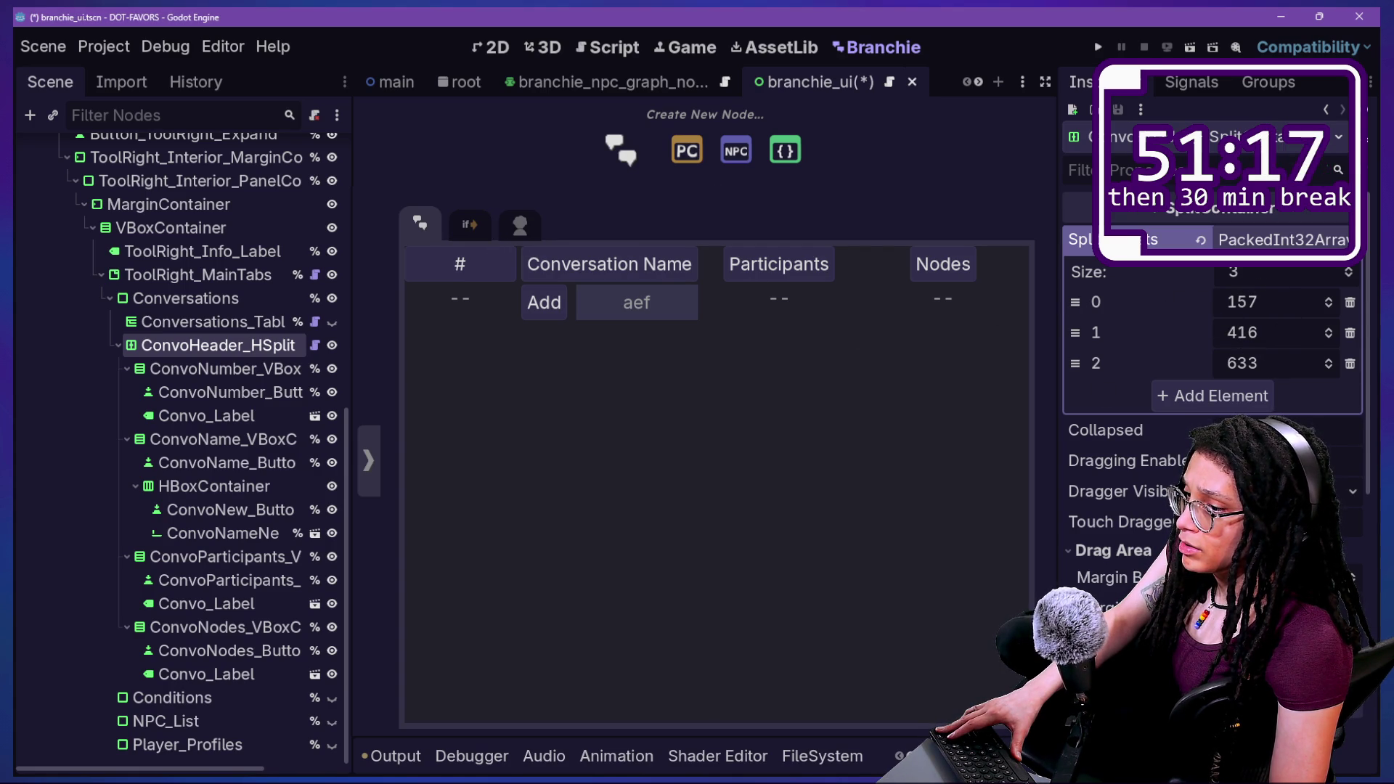
pyautogui.click(491, 50)
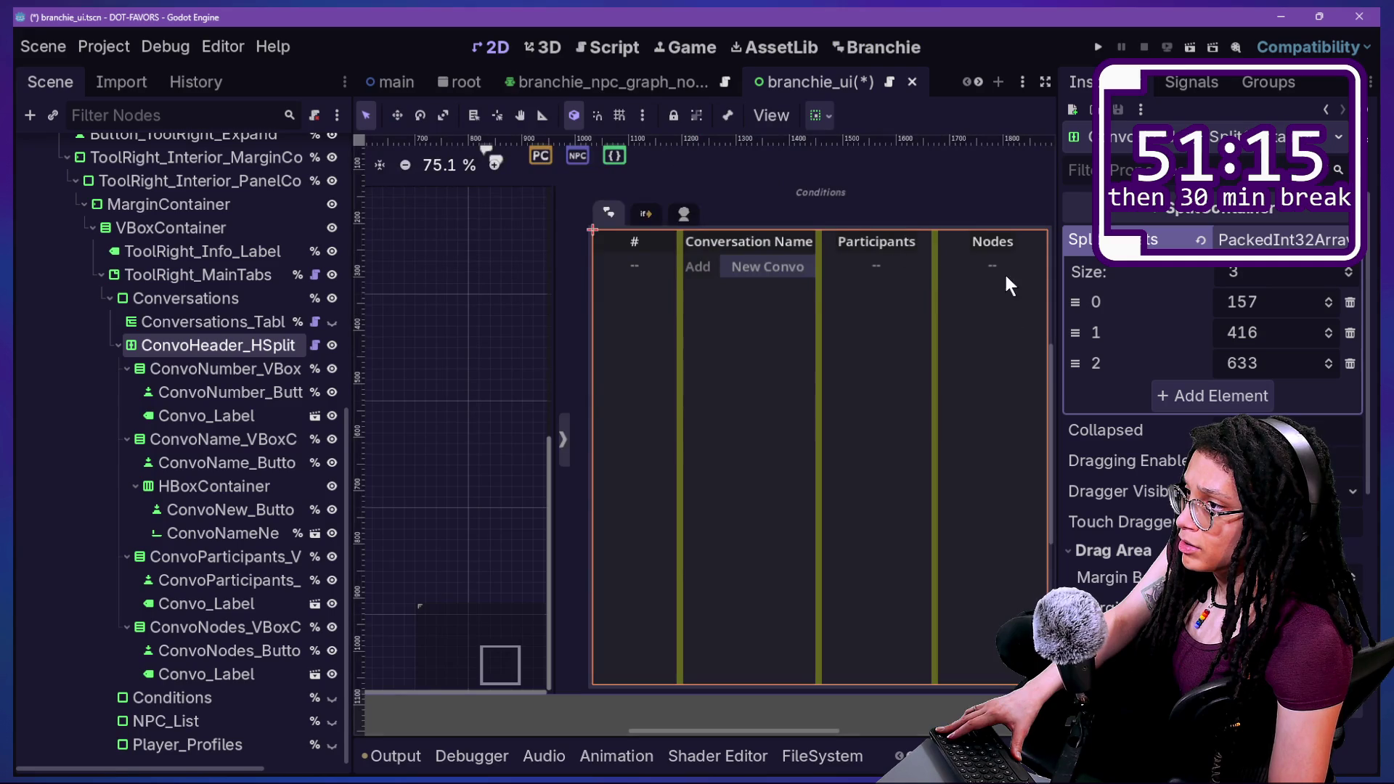
pyautogui.moveTo(666, 200); pyautogui.dragTo(734, 69)
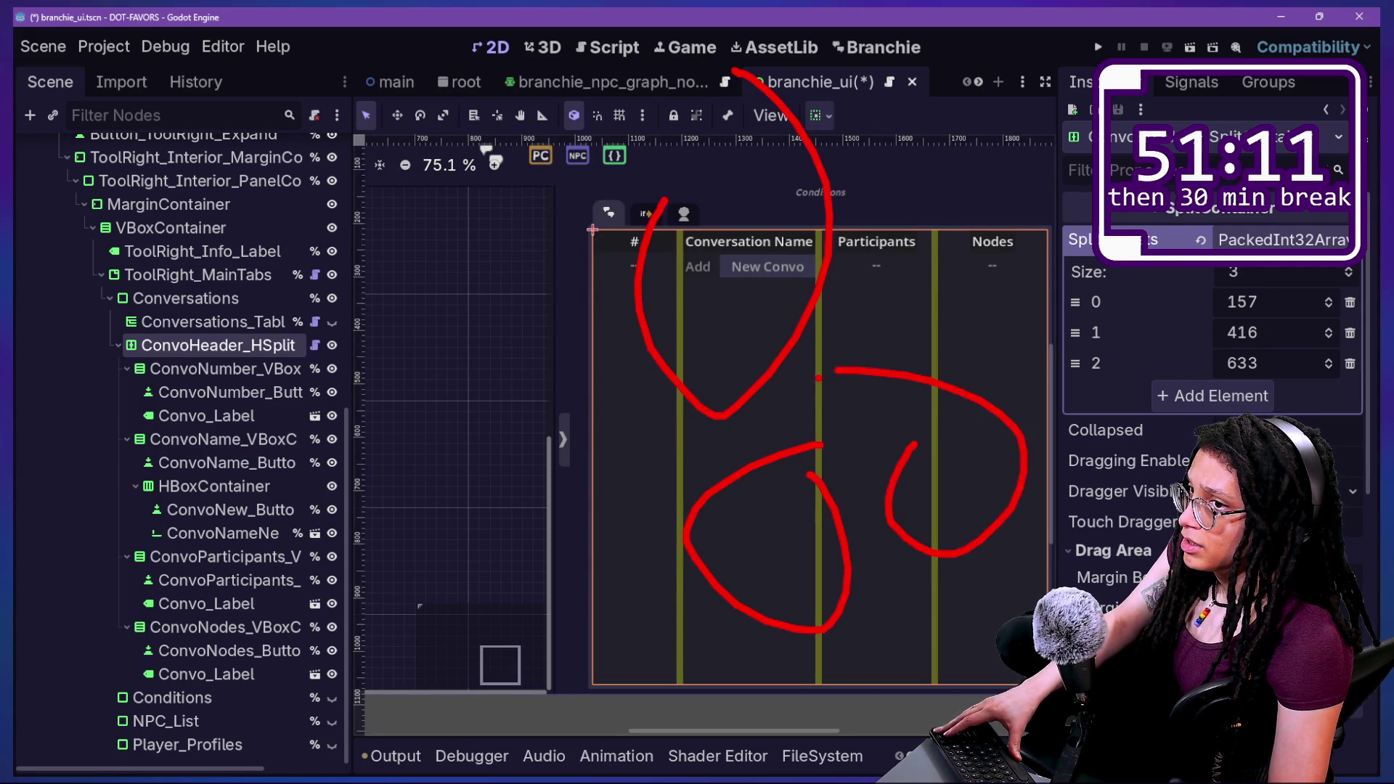
pyautogui.press('Escape')
# Set the header split offsets to 62, 444 and 713, then save branchie_ui.
pyautogui.moveTo(1264, 298)
pyautogui.mouseDown()
pyautogui.moveTo(1307, 298)
pyautogui.moveTo(1249, 298)
pyautogui.moveTo(1269, 297)
pyautogui.moveTo(1278, 332)
pyautogui.moveTo(1250, 332)
pyautogui.moveTo(1307, 332)
pyautogui.moveTo(1260, 332)
pyautogui.moveTo(1336, 363)
pyautogui.moveTo(1294, 363)
pyautogui.mouseUp()
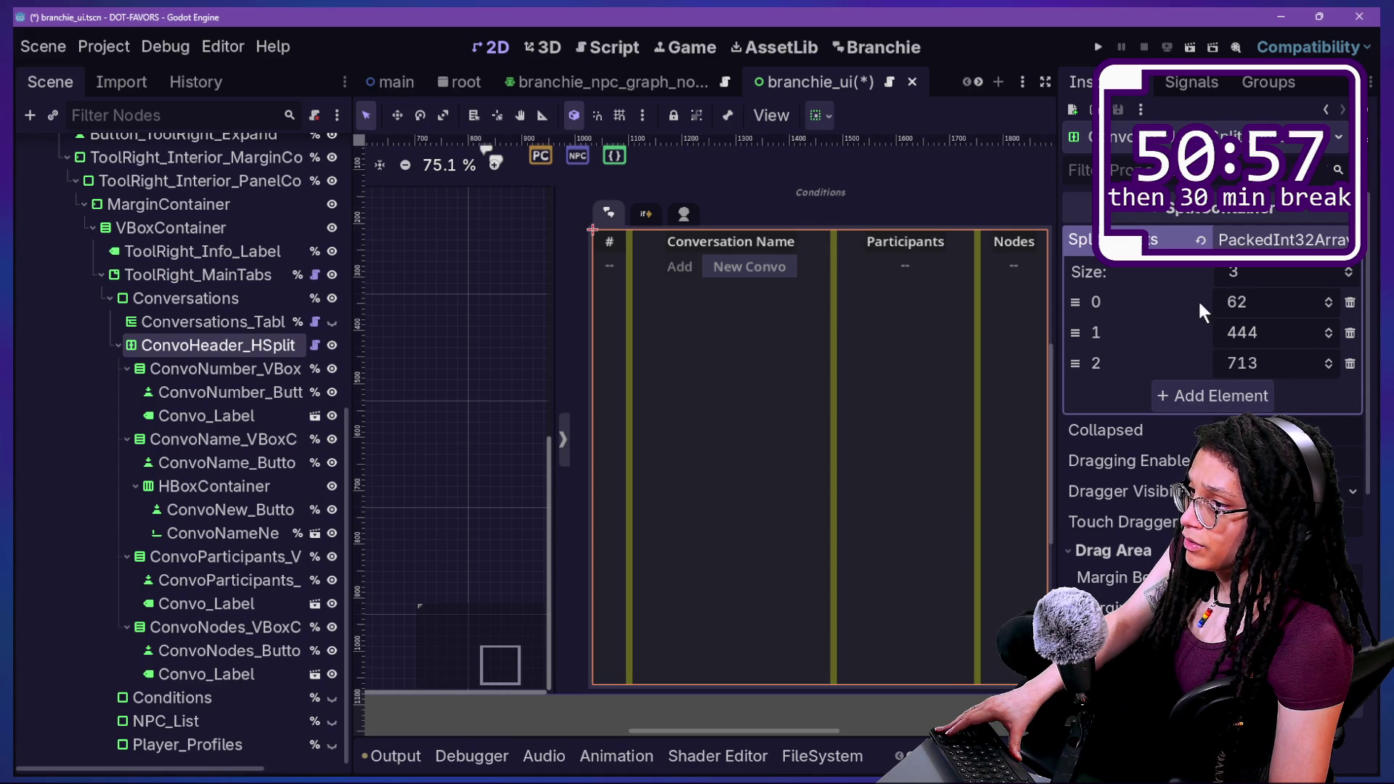
pyautogui.hotkey('ctrl', 's')
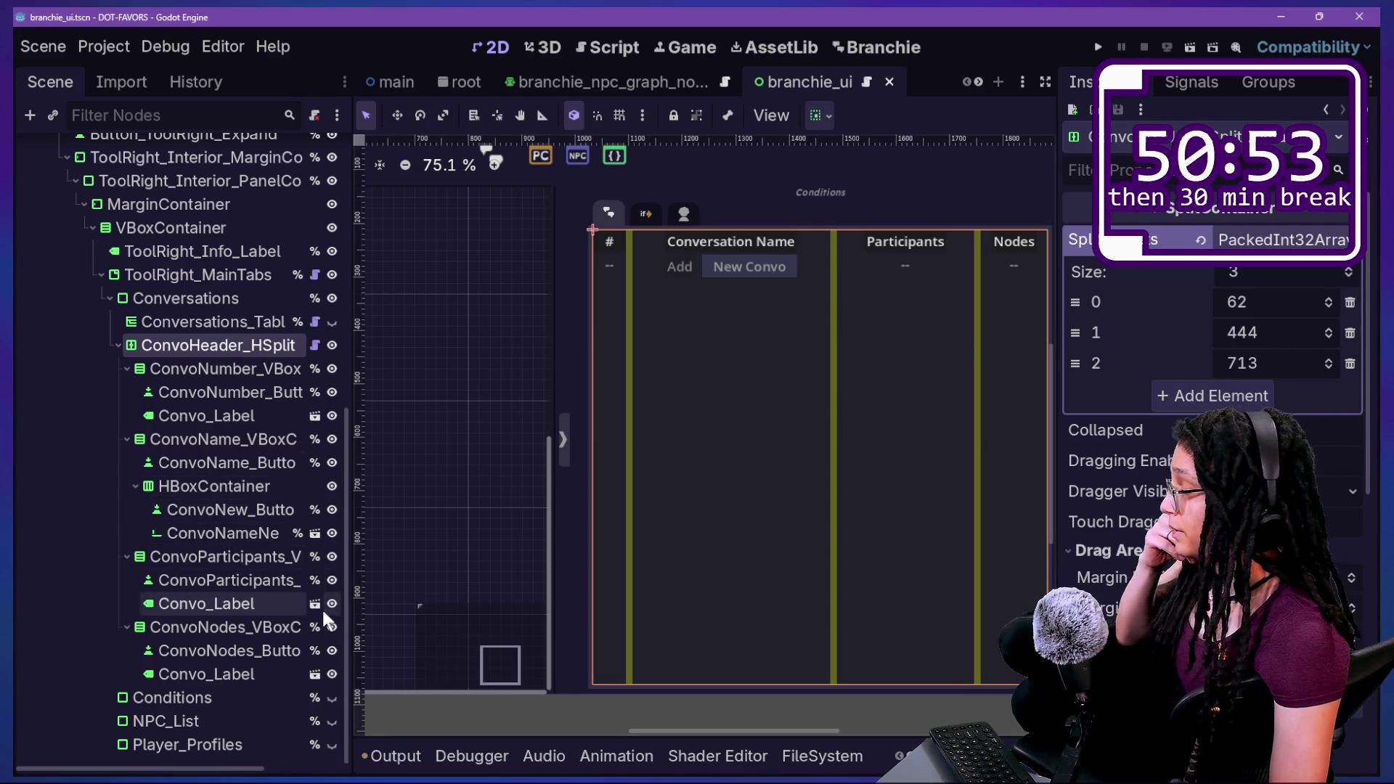
pyautogui.click(218, 604)
# Inspect the header nodes, then try and undo a fill layout on the Add/New Convo HBoxContainer.
pyautogui.click(238, 585)
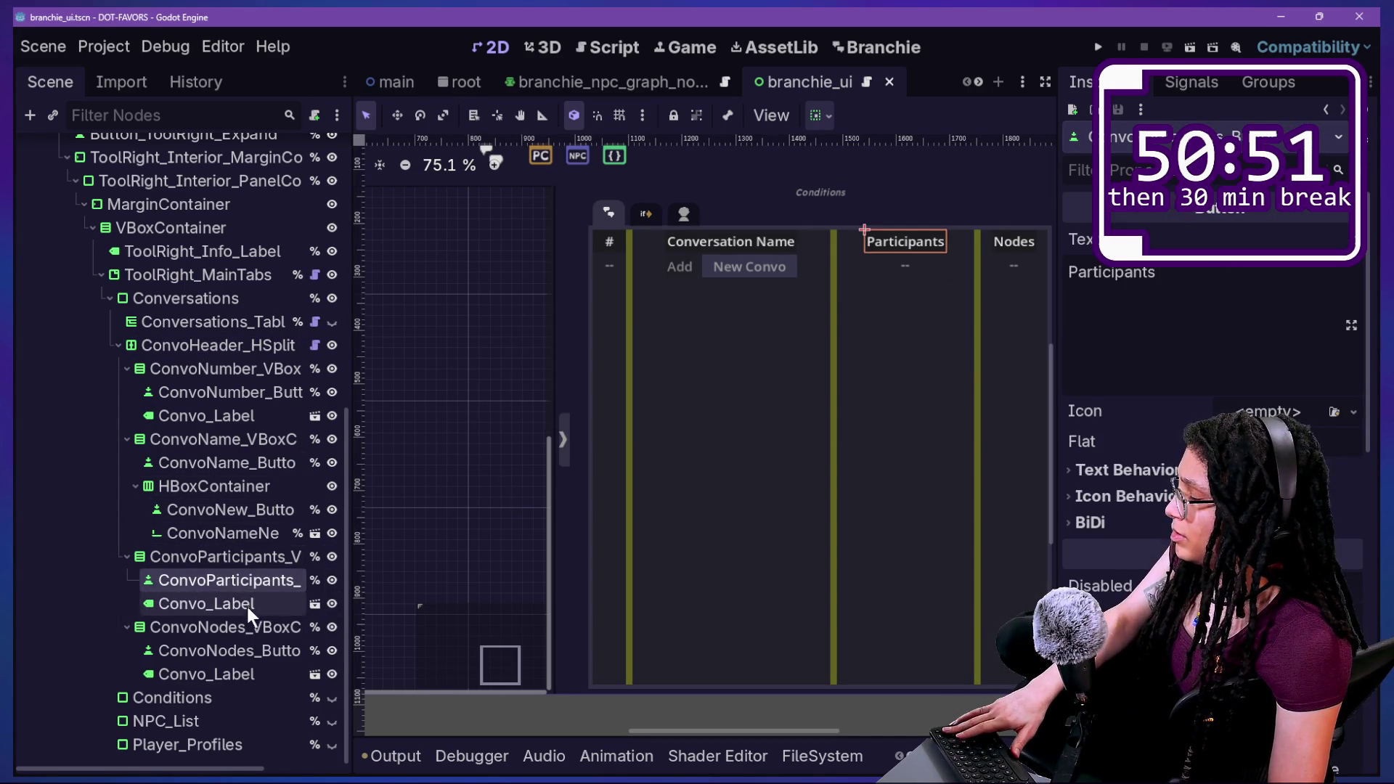
pyautogui.click(256, 534)
pyautogui.click(196, 487)
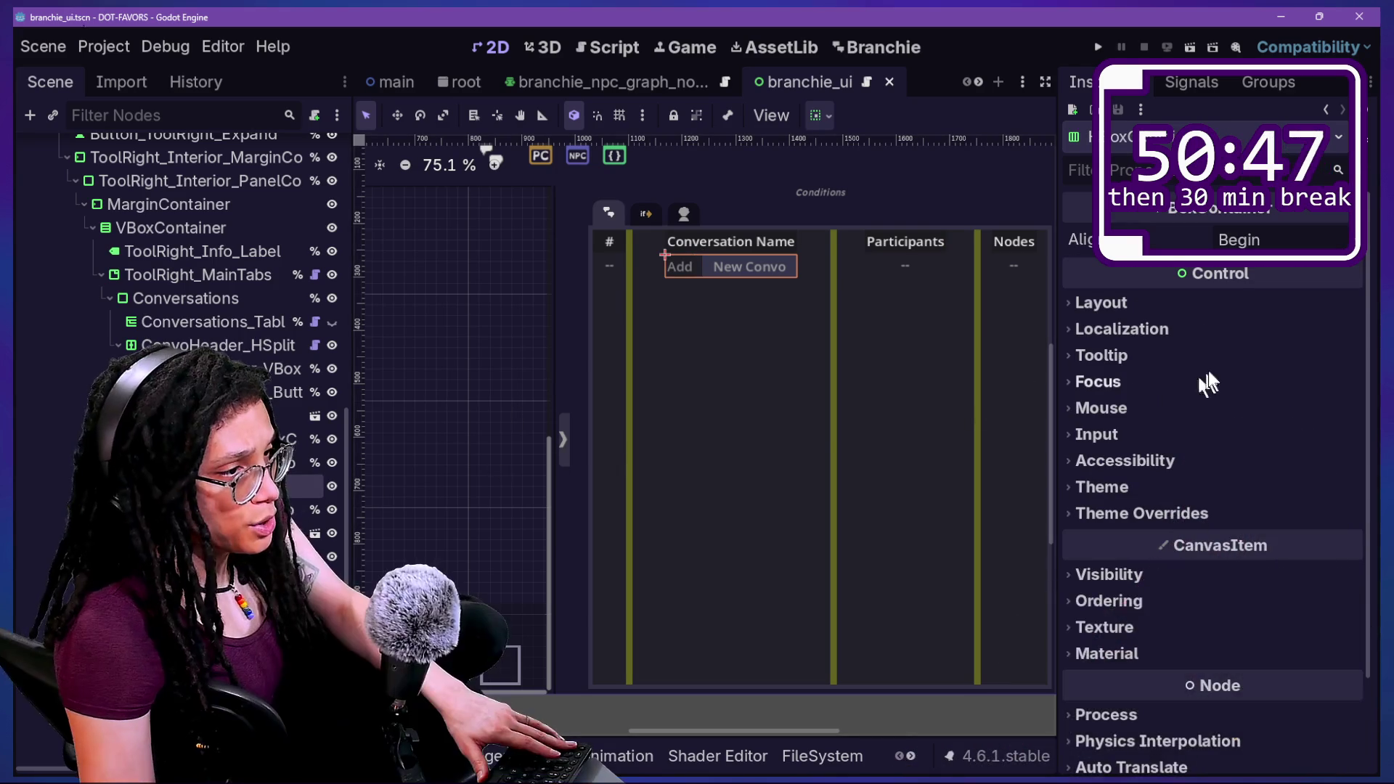
pyautogui.click(1200, 302)
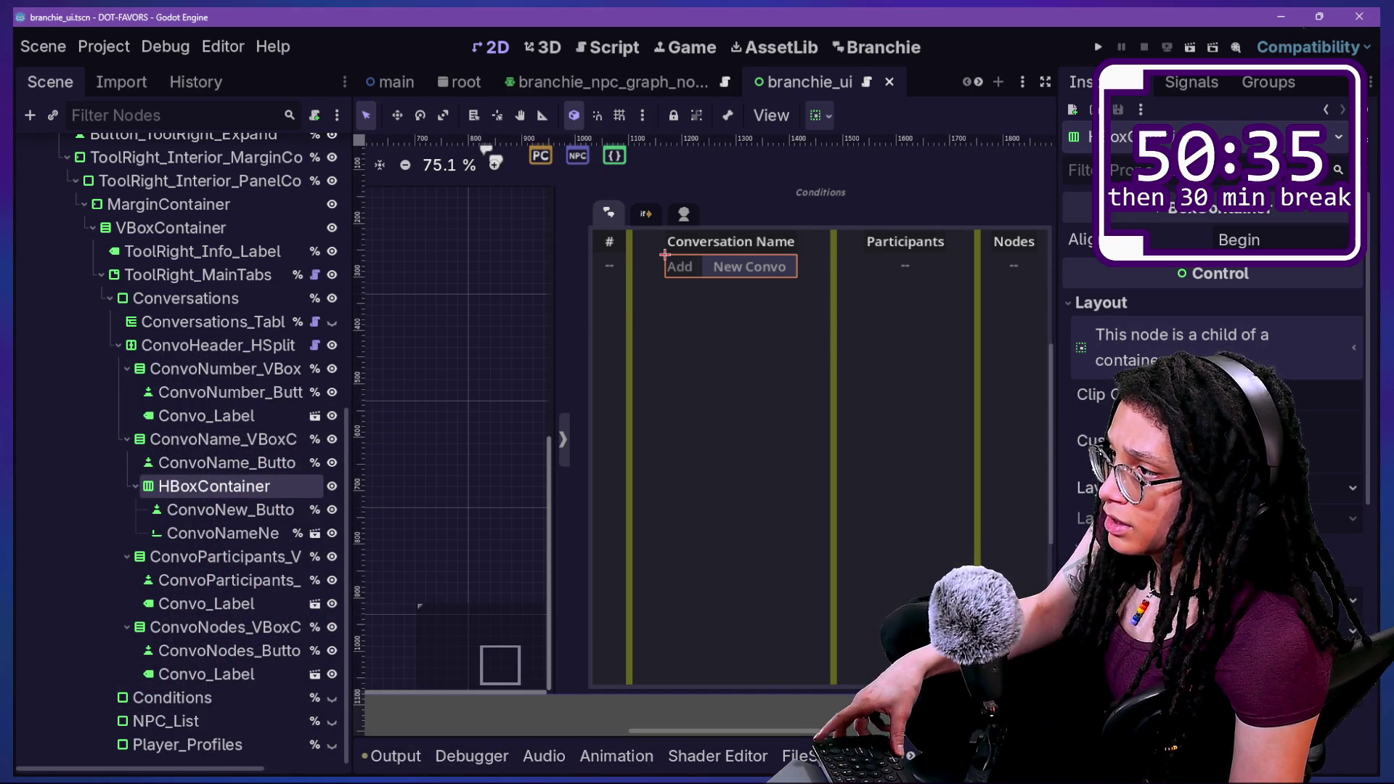
pyautogui.hotkey('ctrl', 'z')
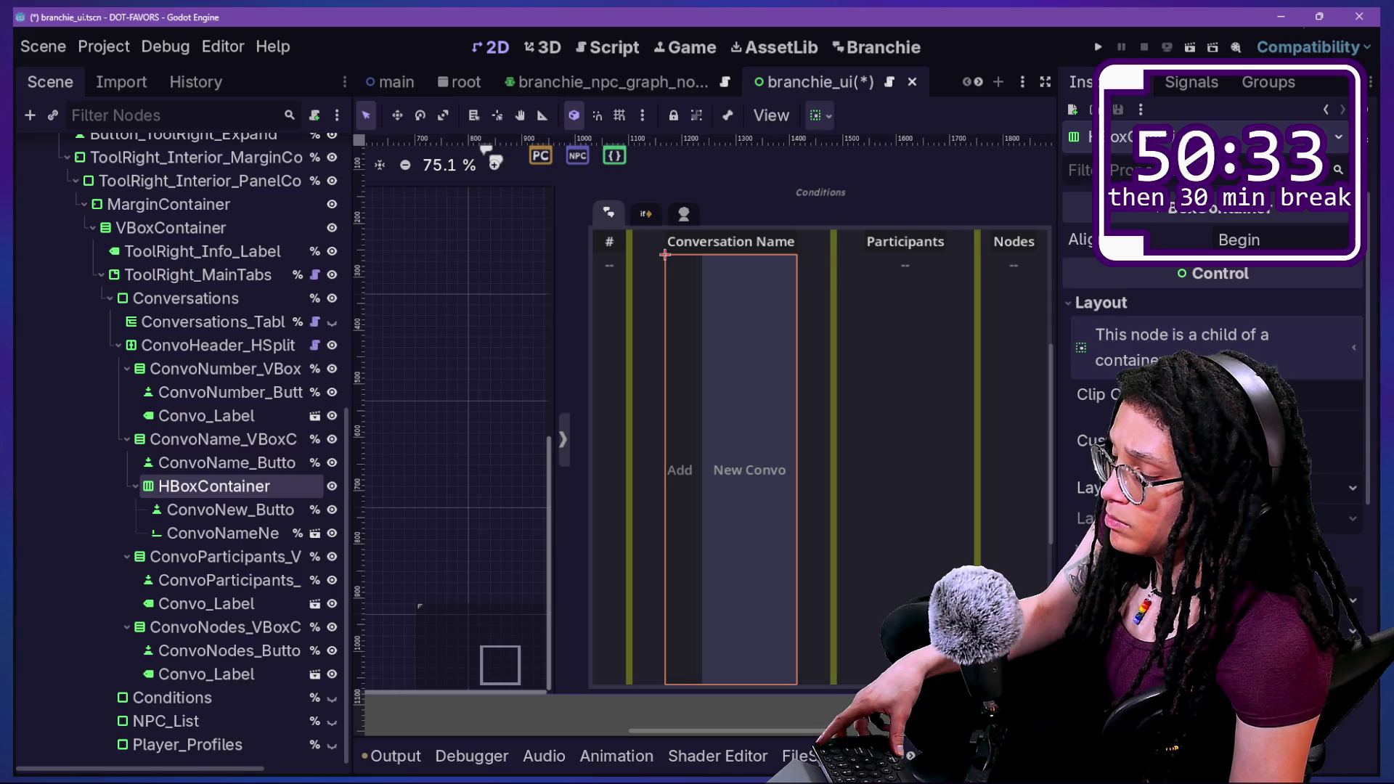
pyautogui.hotkey('ctrl', 'z')
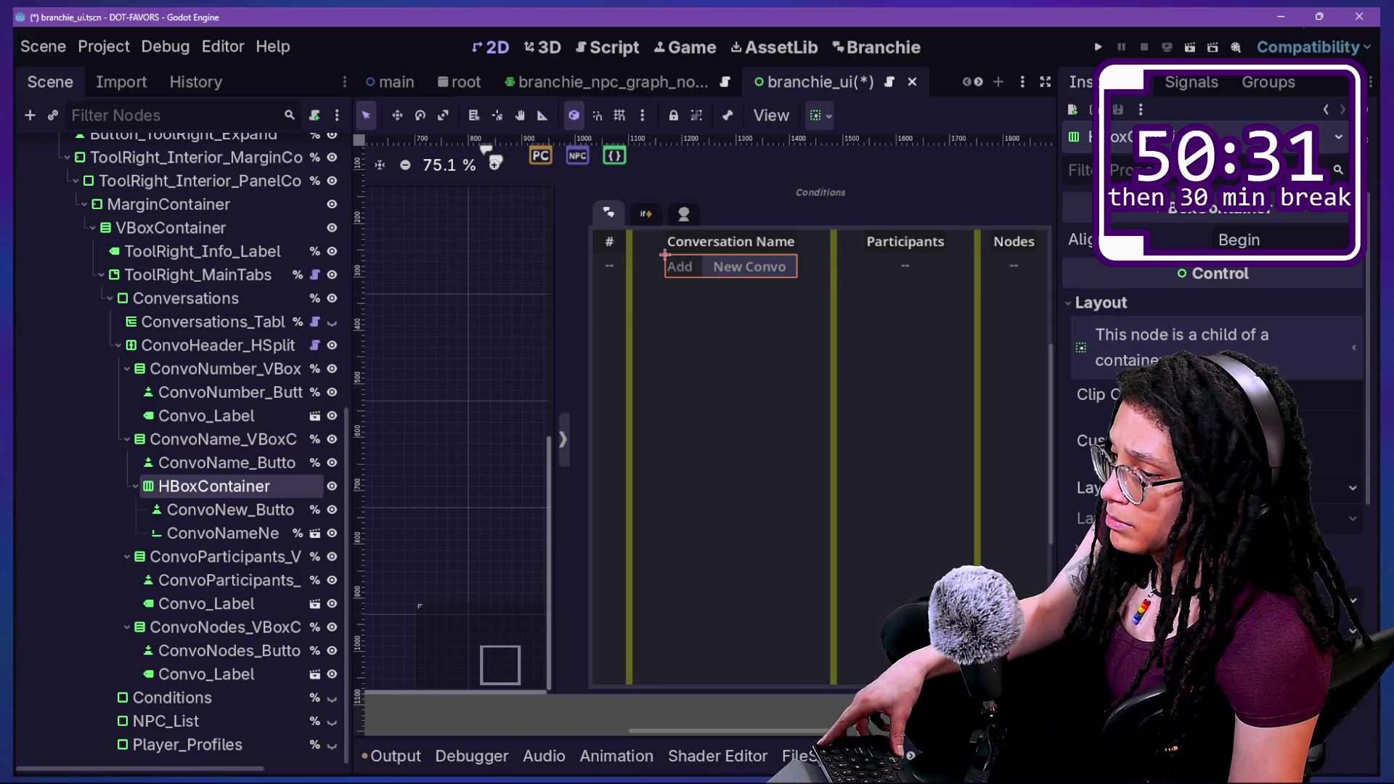
# Display the New Convo name LineEdit's Theme Overrides colour settings in the Inspector.
pyautogui.click(257, 509)
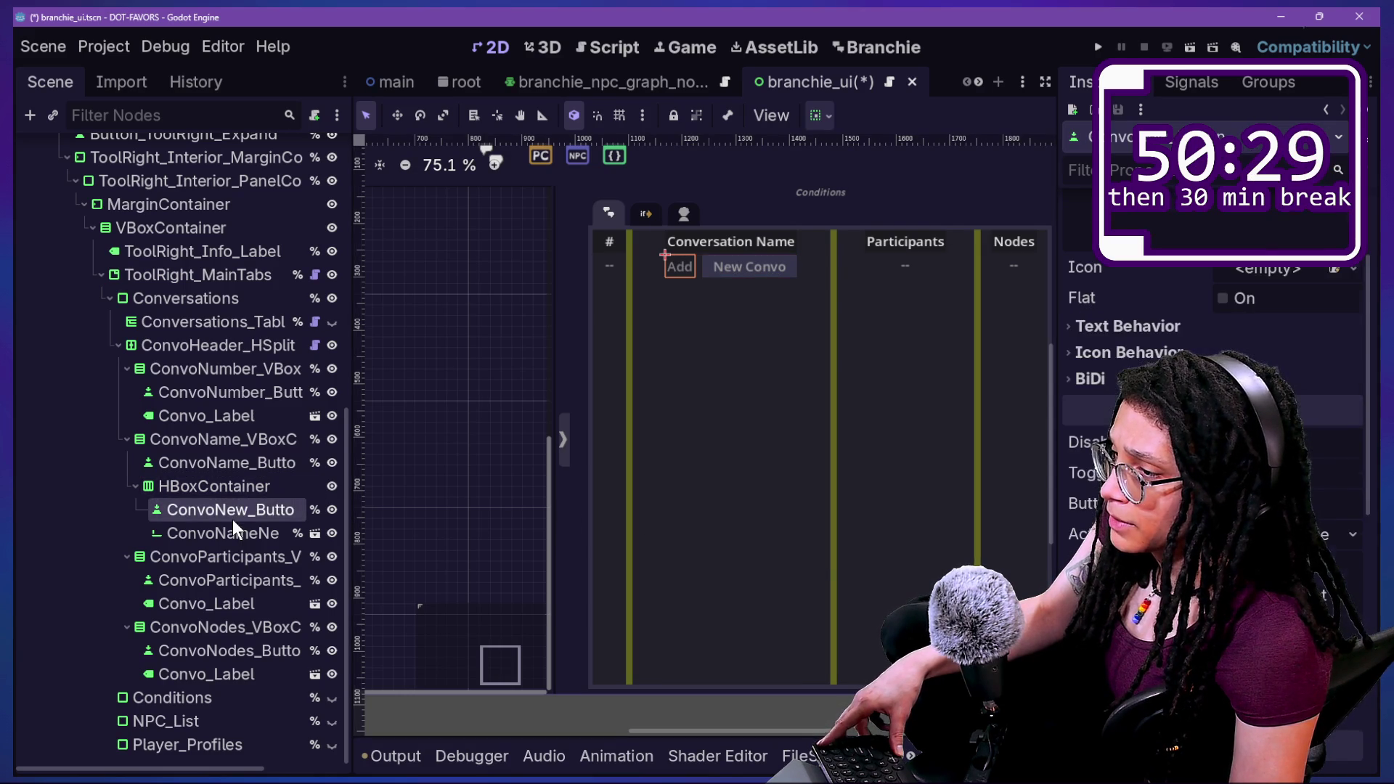
pyautogui.scroll(-5, 1213, 436)
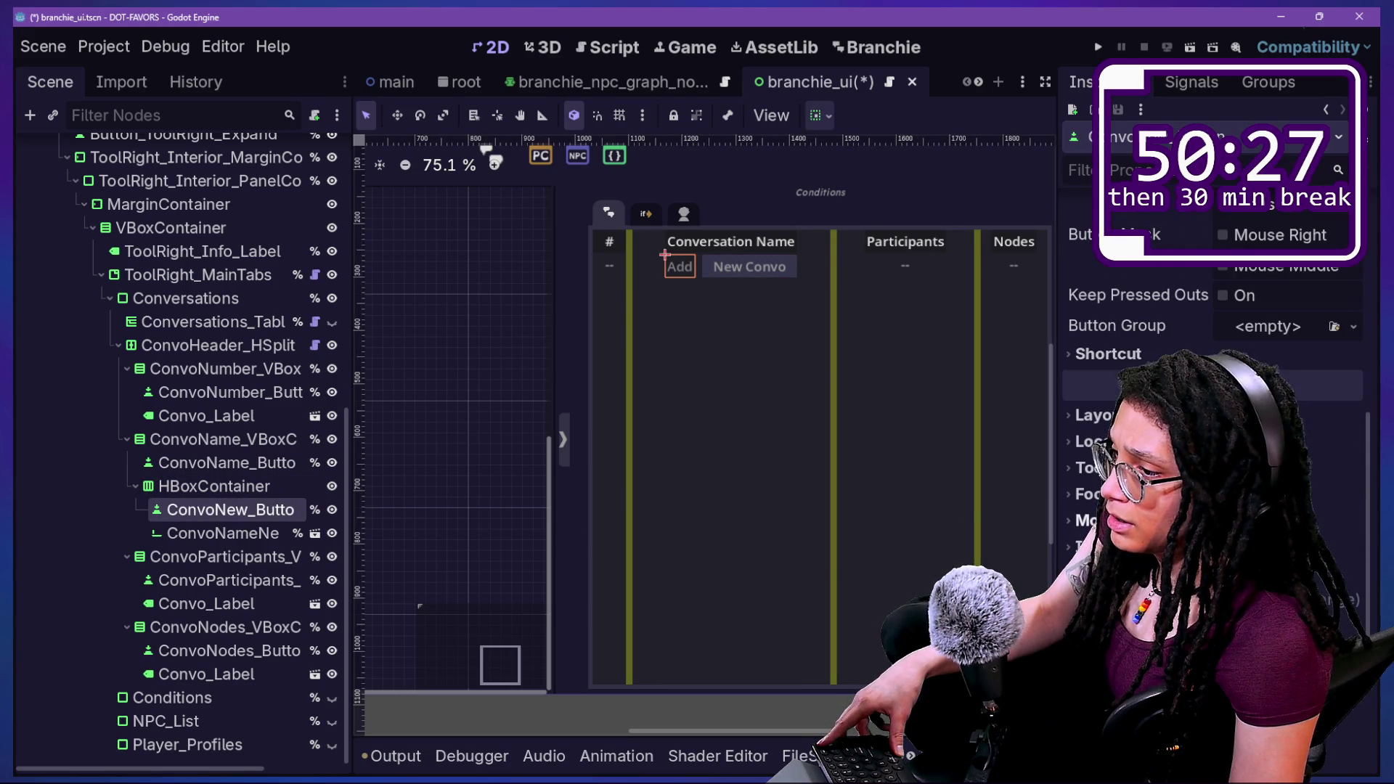
pyautogui.click(268, 536)
pyautogui.scroll(-5, 1213, 436)
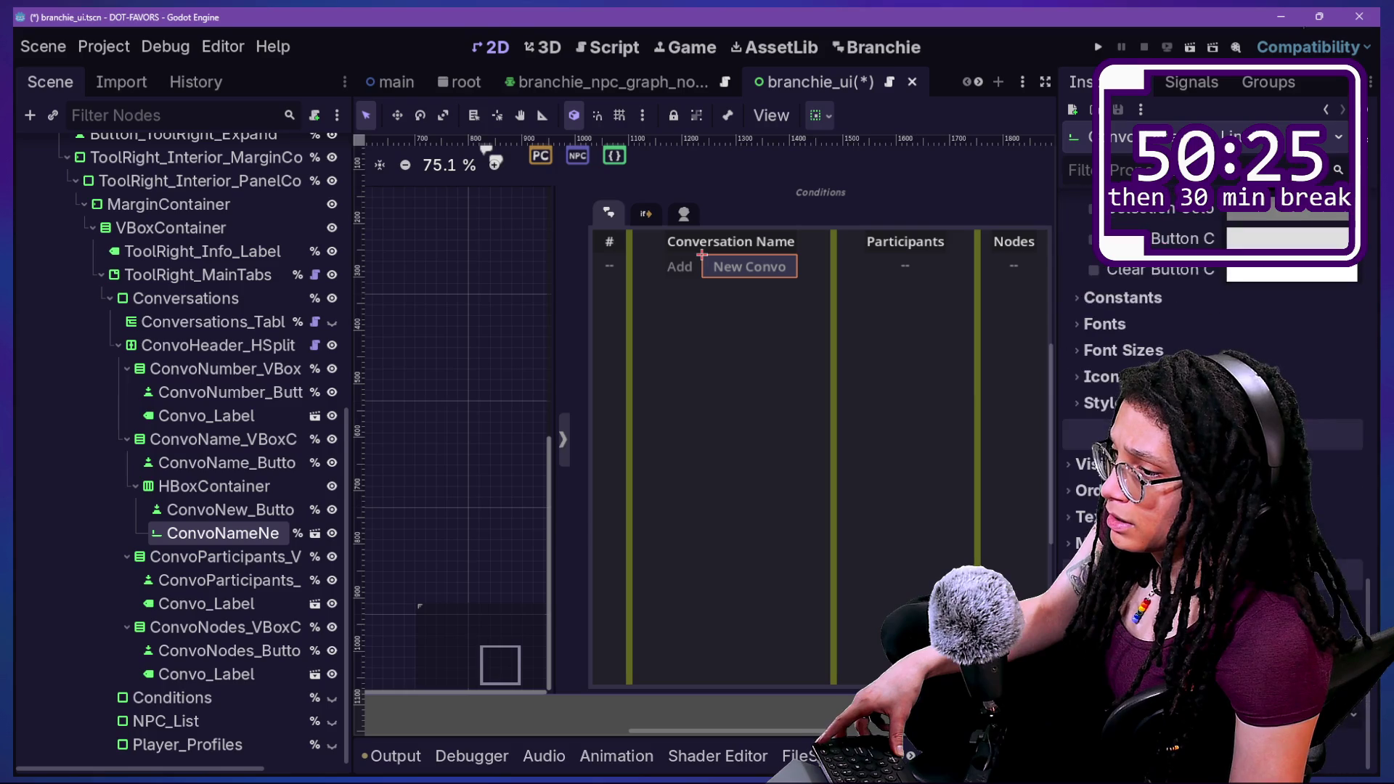
pyautogui.click(1100, 215)
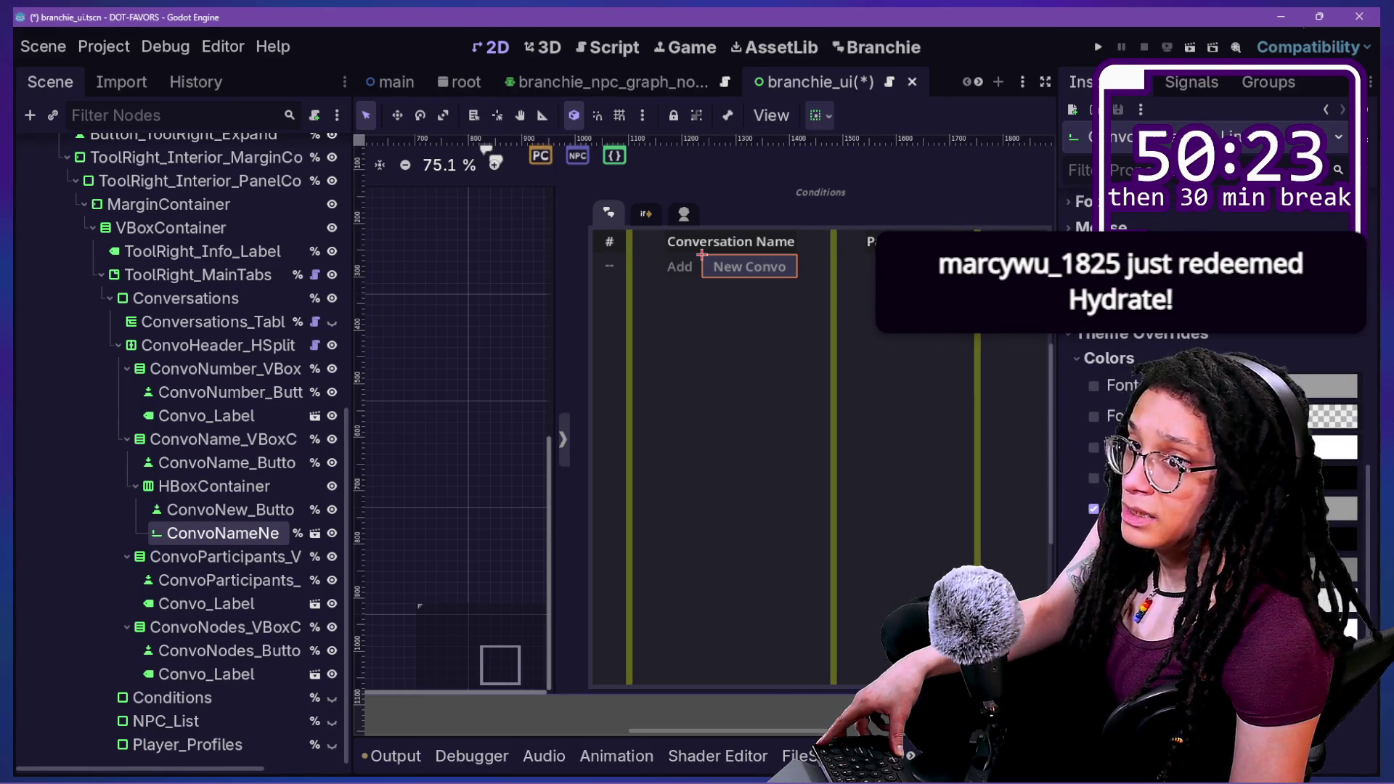
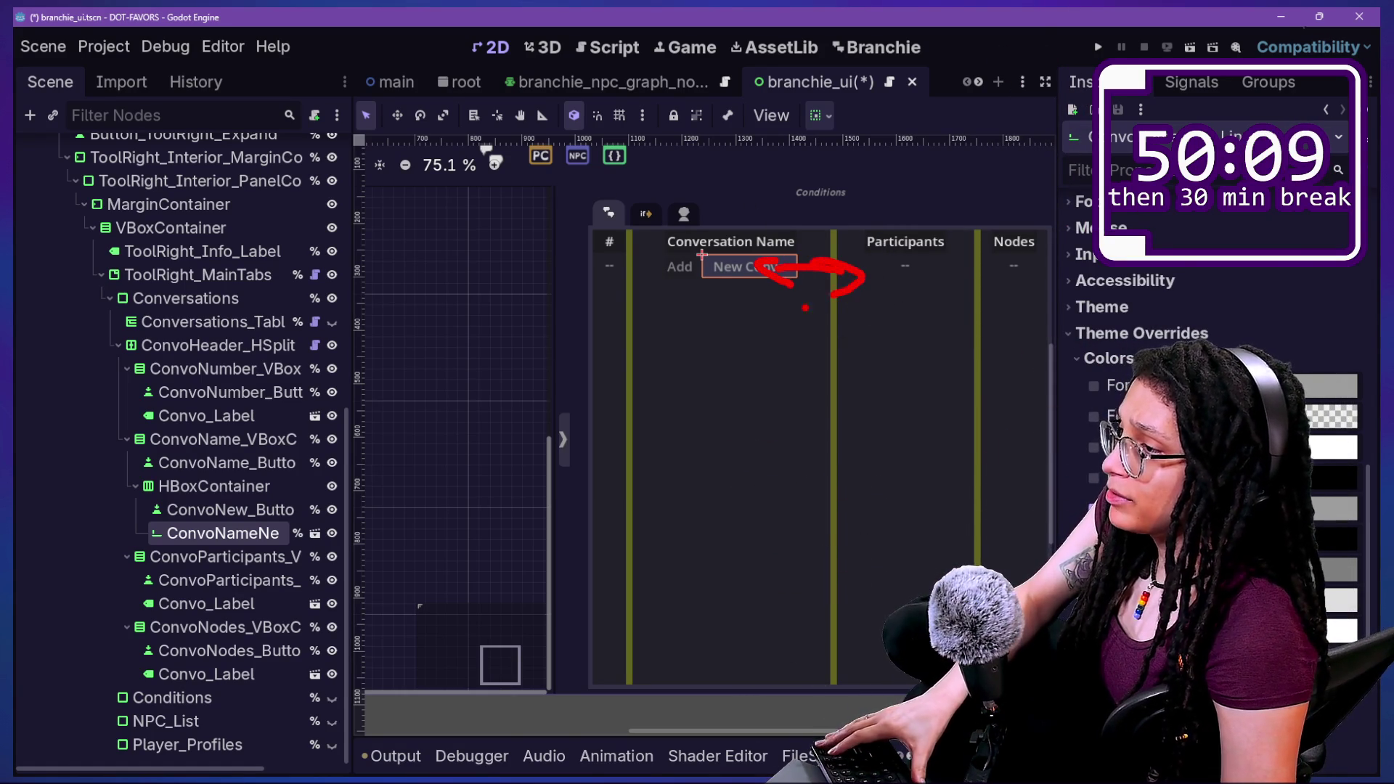
# Inspect the layout settings of the new-conversation row, its Add button and its name field.
pyautogui.click(217, 510)
pyautogui.click(215, 485)
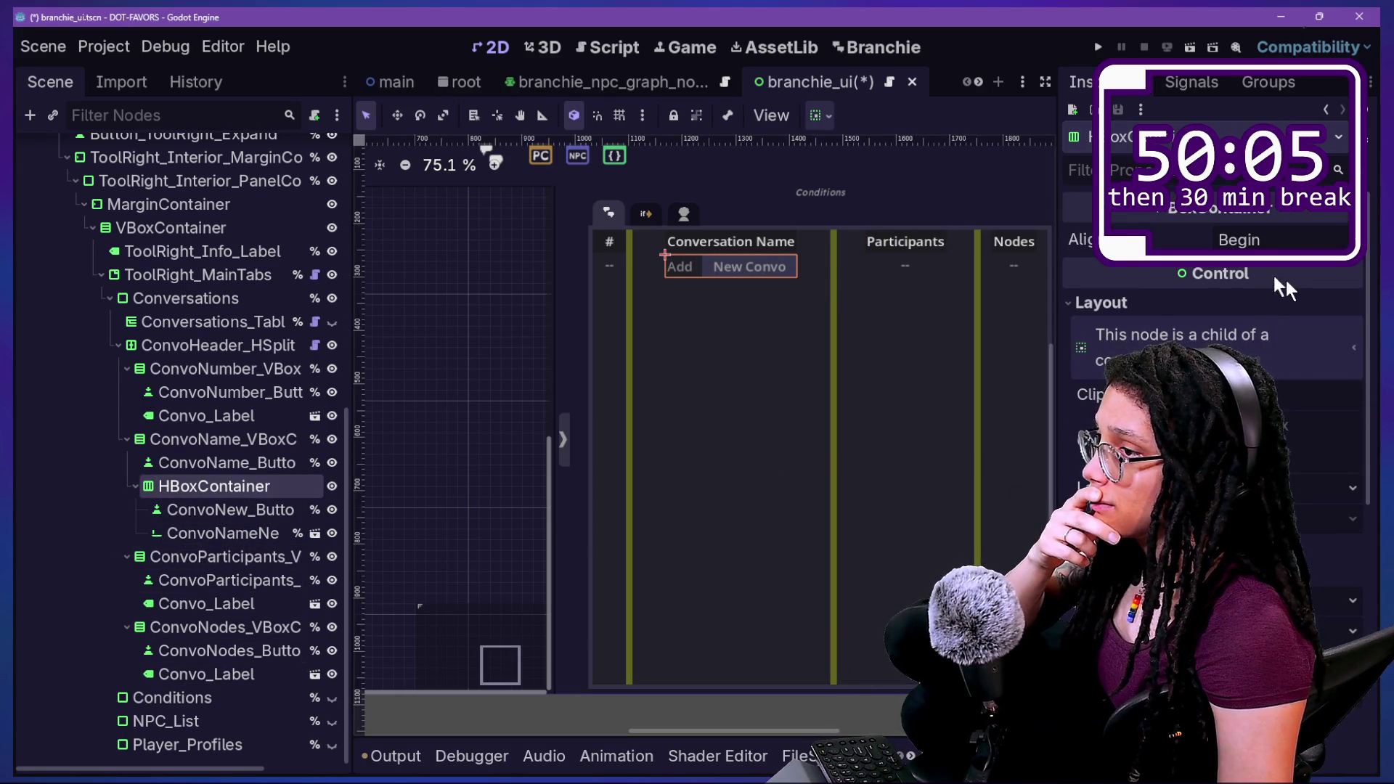
pyautogui.scroll(-3, 1213, 364)
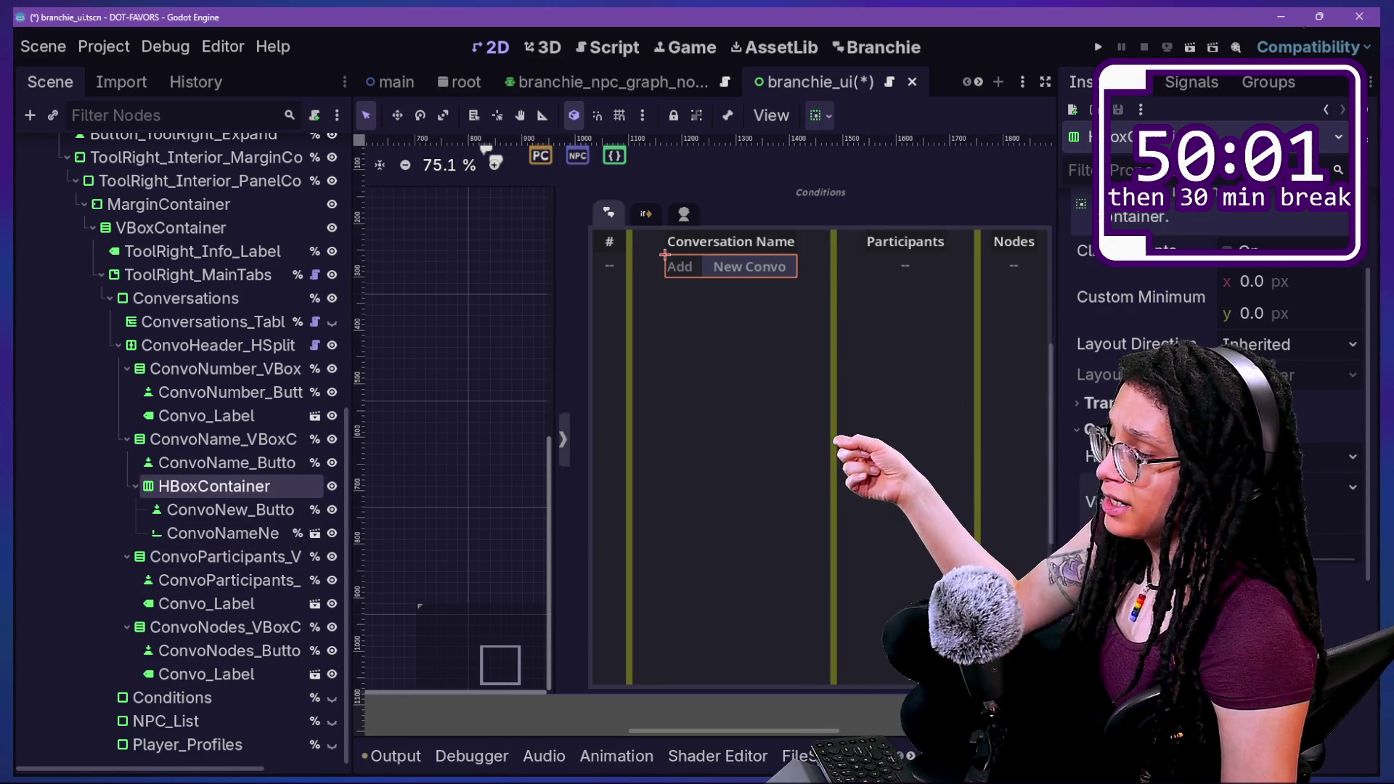
pyautogui.click(194, 508)
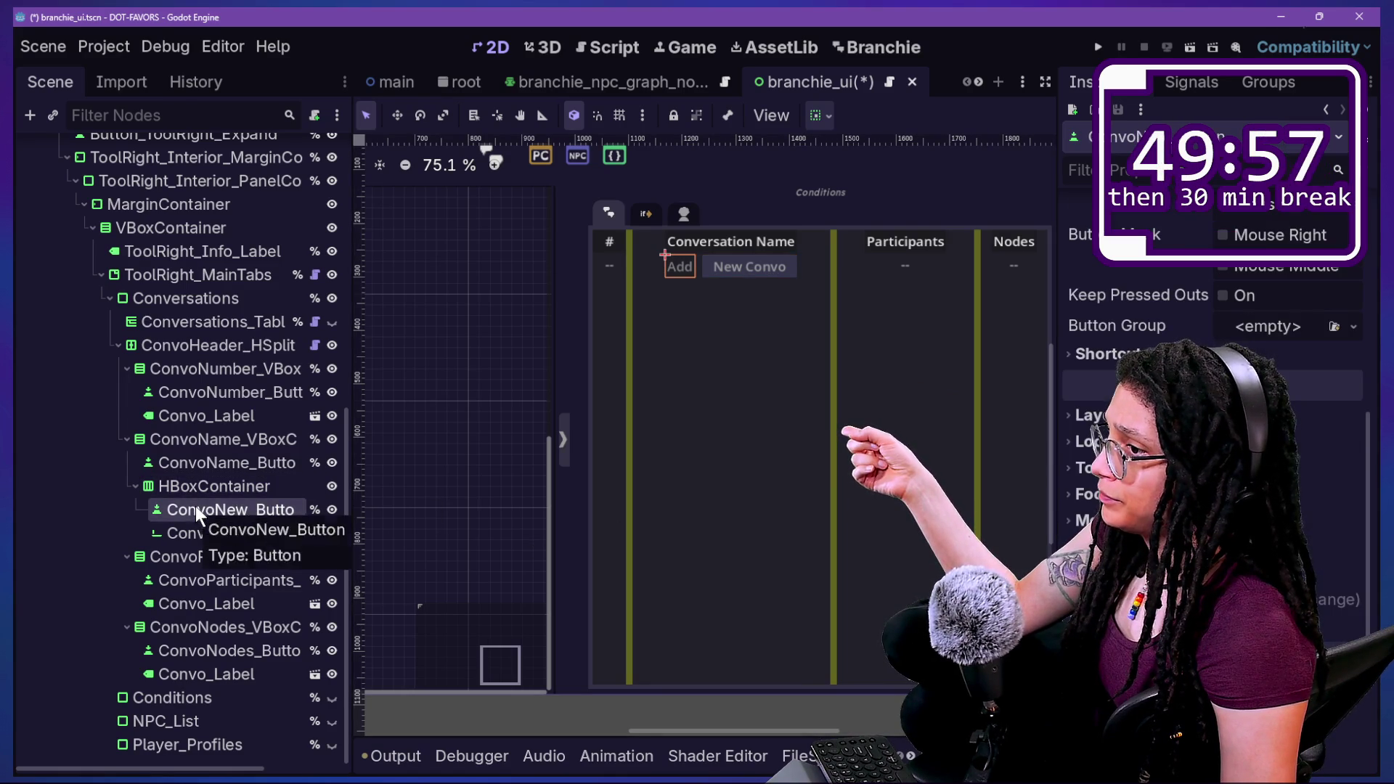
pyautogui.scroll(-2, 1213, 435)
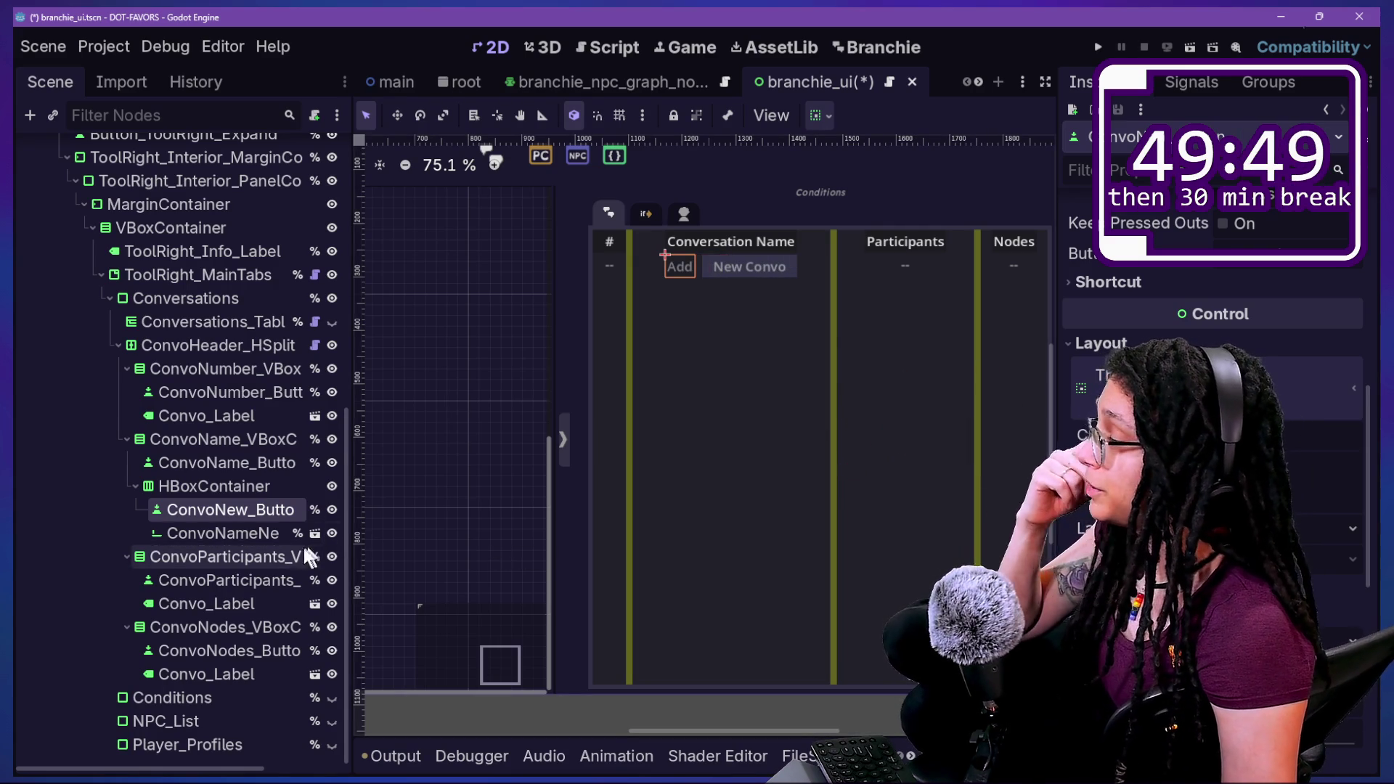
pyautogui.click(269, 534)
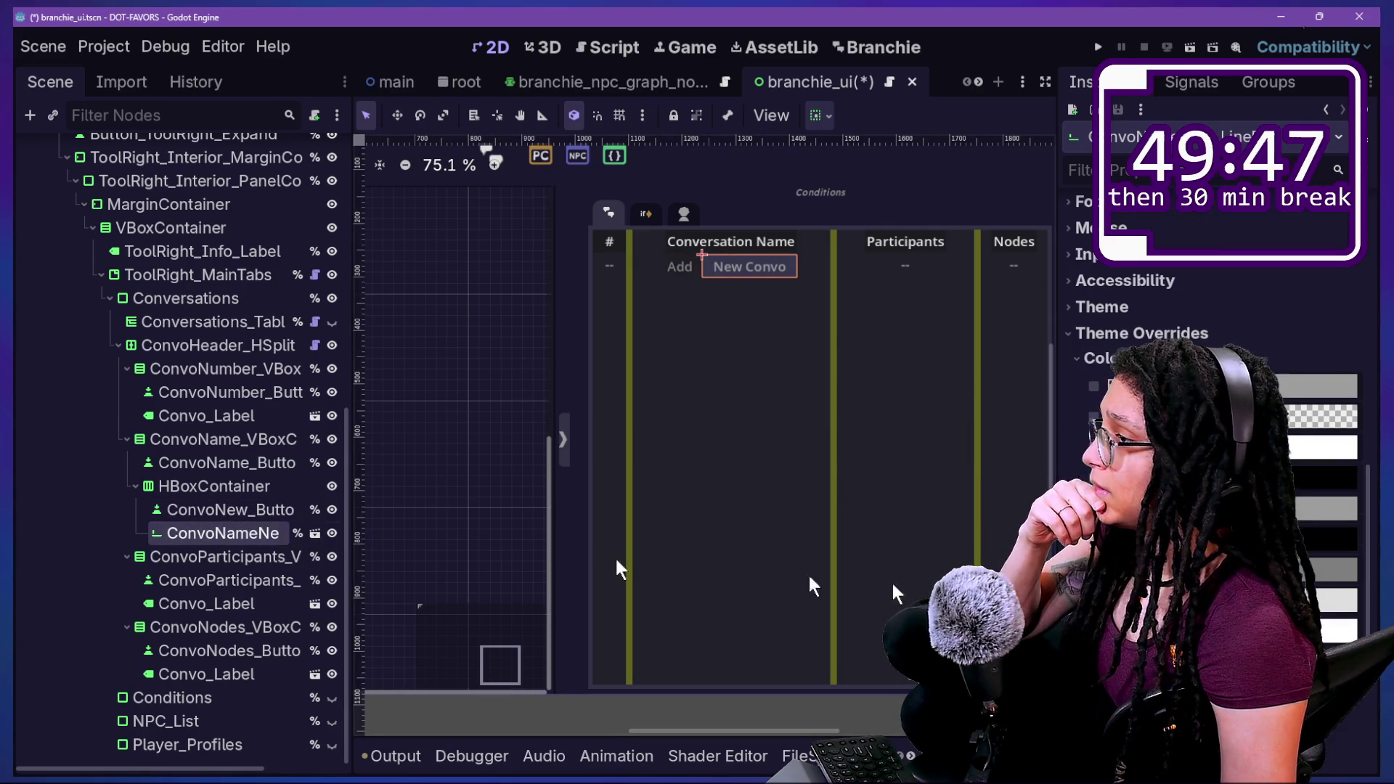
pyautogui.scroll(15, 1220, 435)
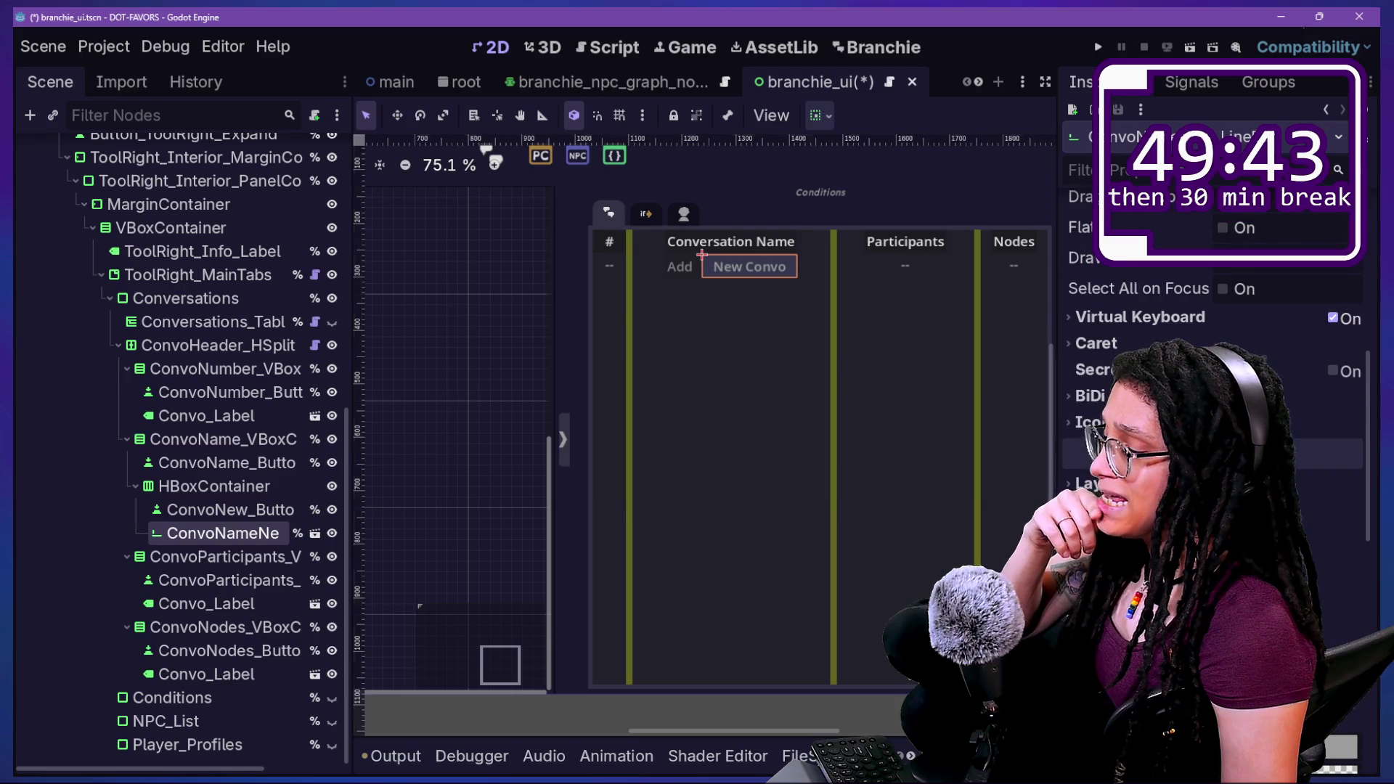
pyautogui.scroll(-3, 1213, 436)
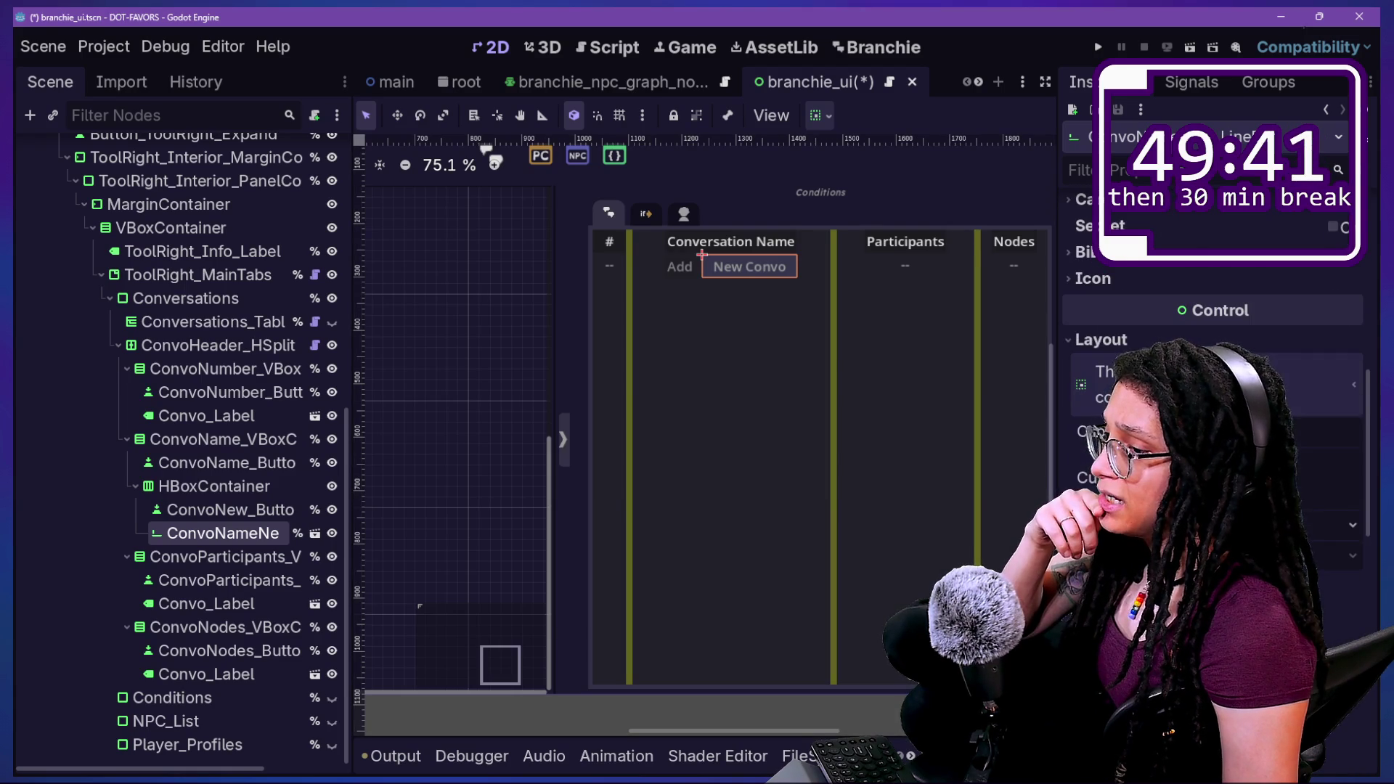
pyautogui.scroll(-3, 1212, 436)
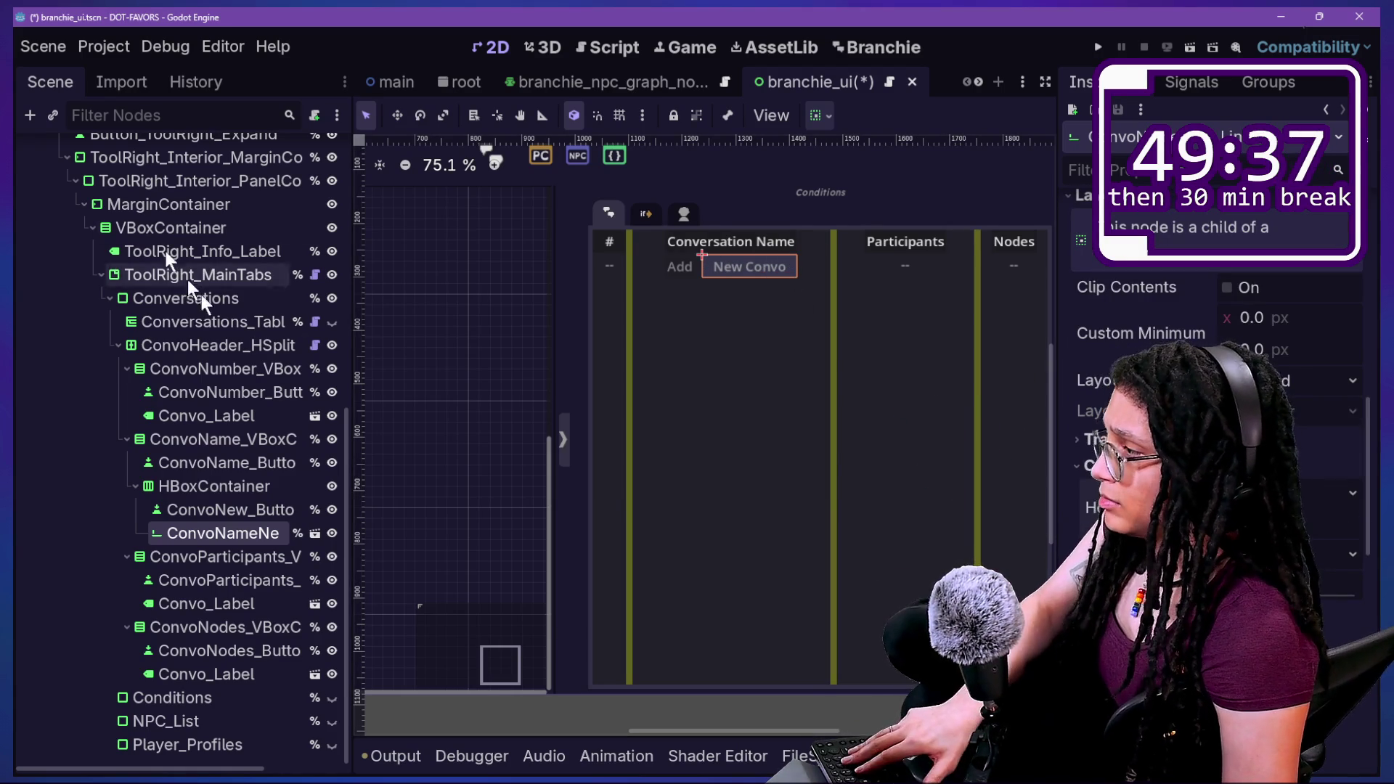
pyautogui.click(271, 487)
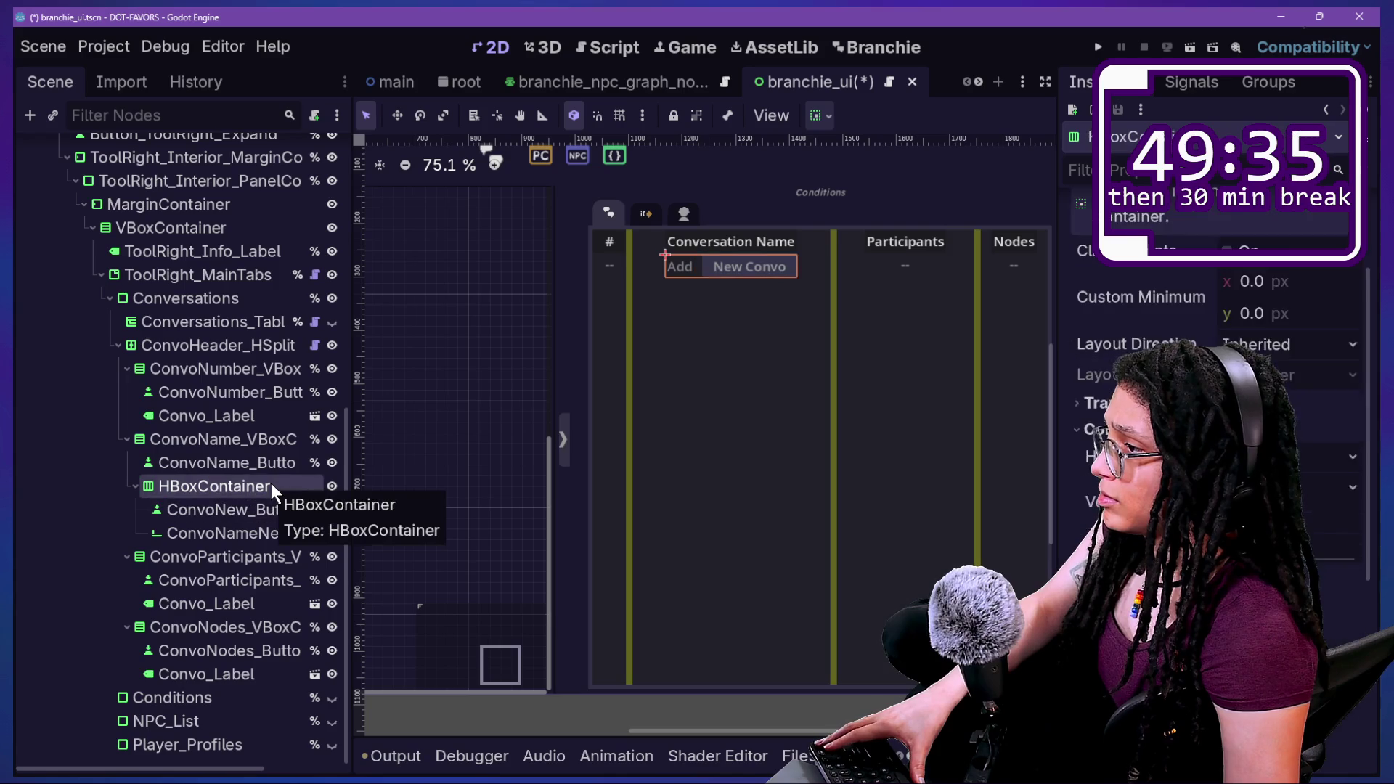
# Turn on Horizontal Expand for the Conversation Name column, after briefly trying it on all four columns.
pyautogui.press('Up')
pyautogui.press('Up')
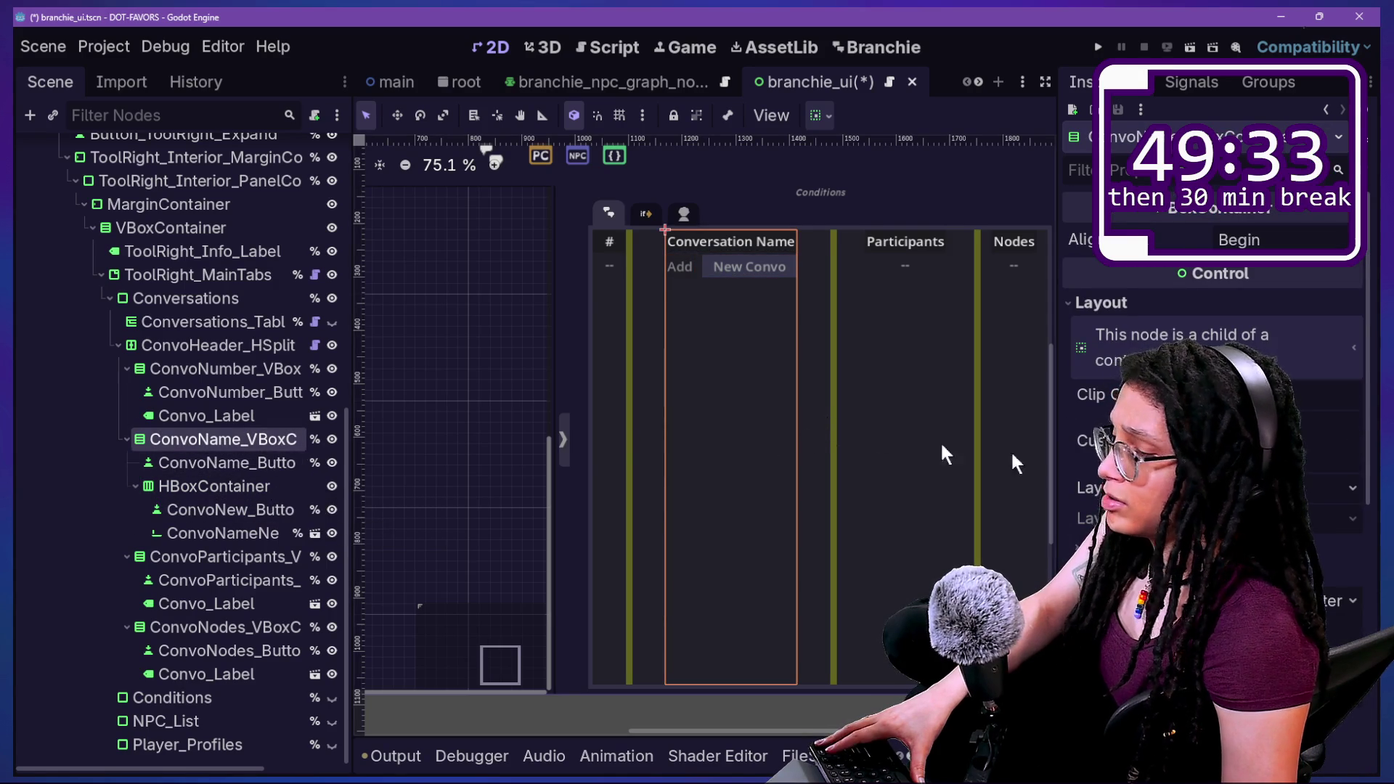
pyautogui.scroll(-2, 1212, 436)
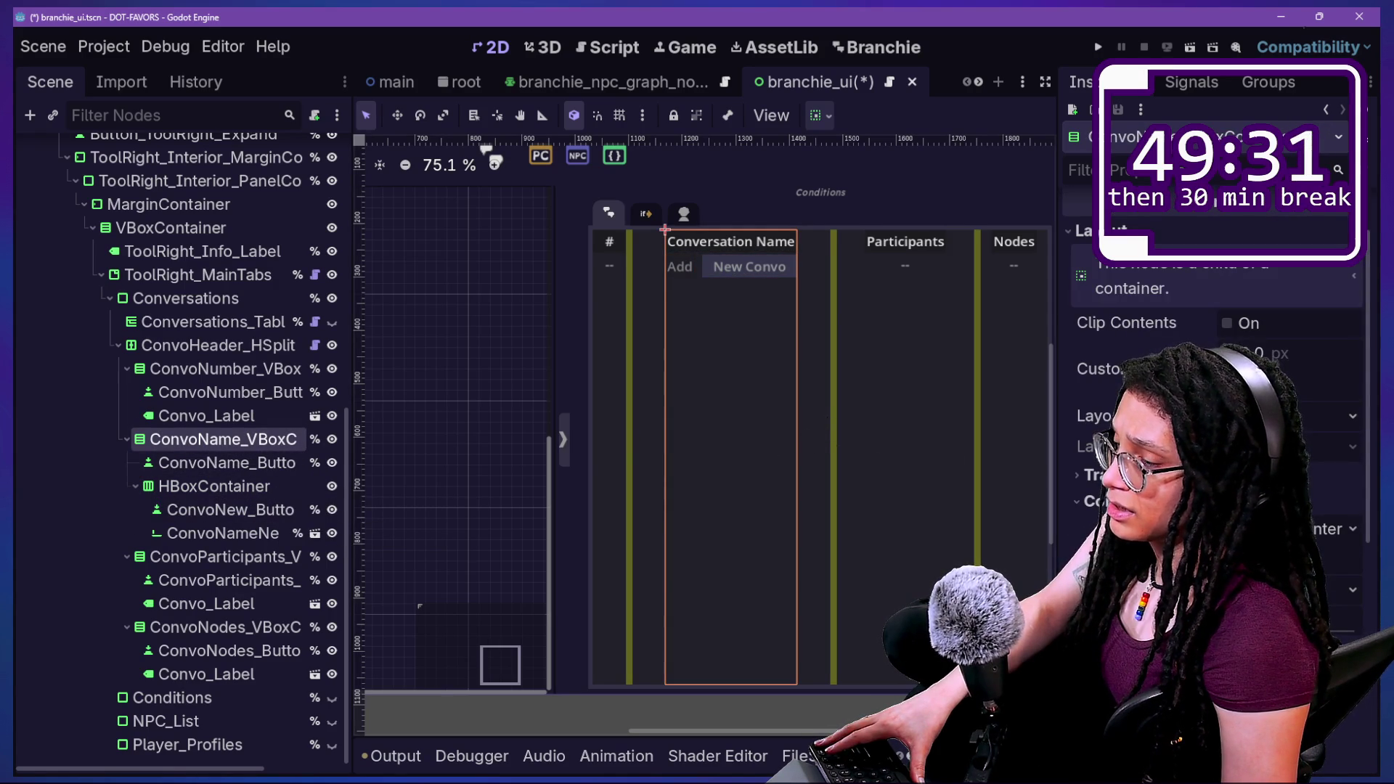
pyautogui.click(1336, 552)
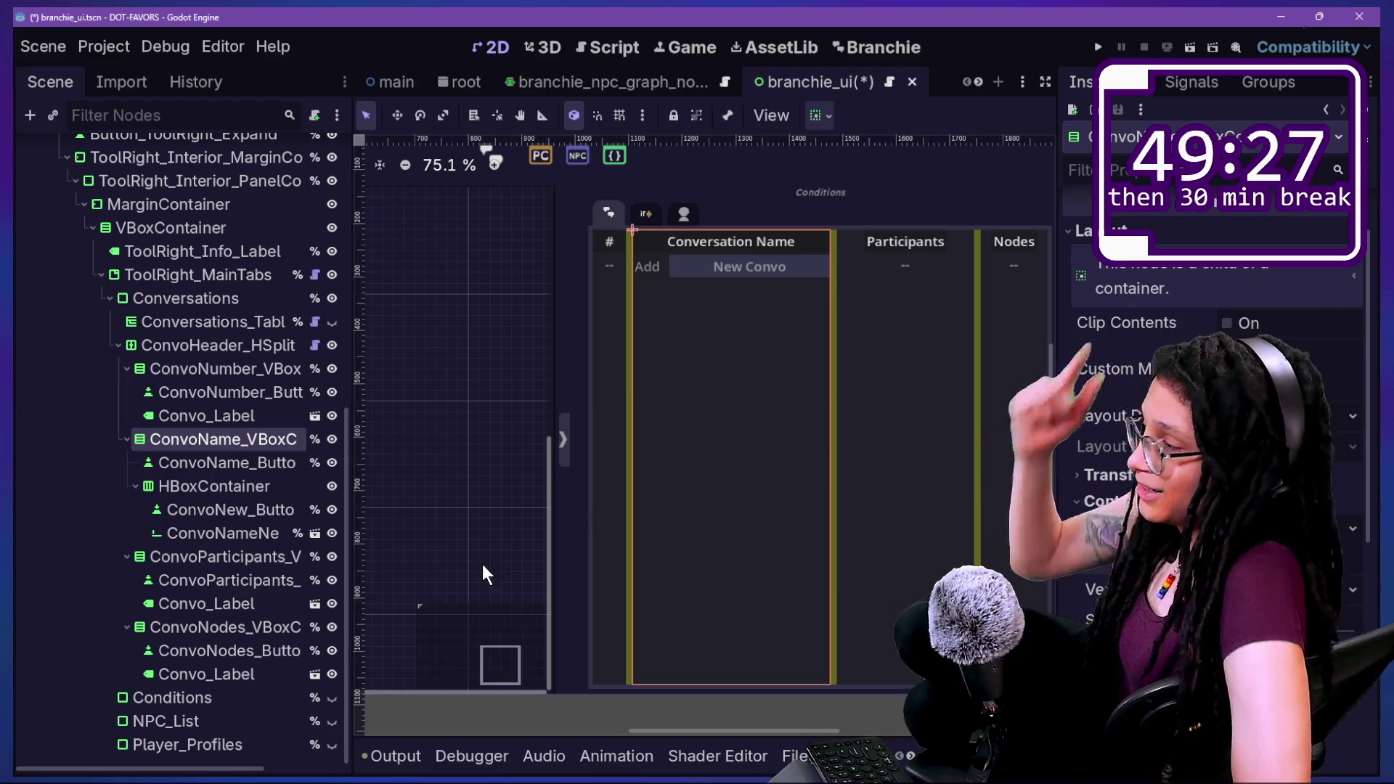
pyautogui.click(197, 368)
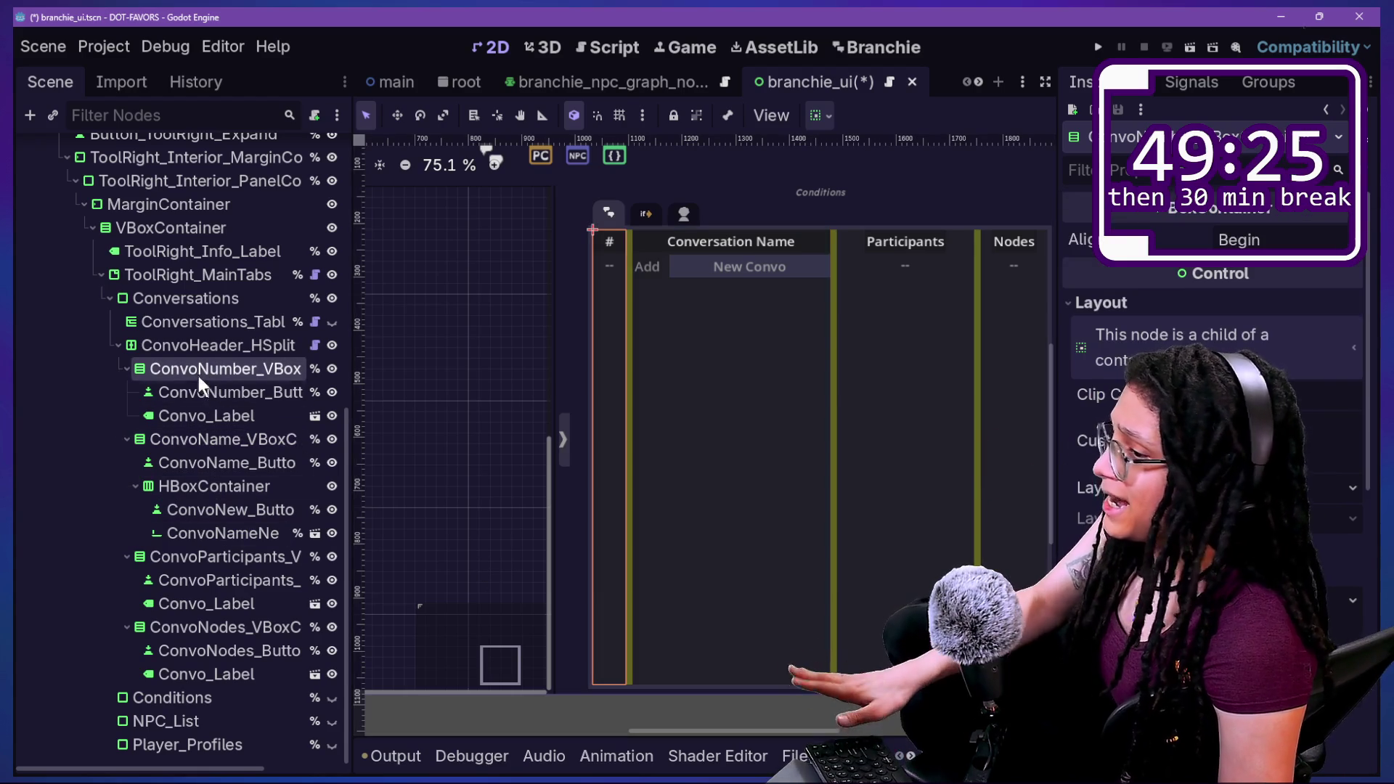
pyautogui.keyDown('ctrl'); pyautogui.click(217, 439); pyautogui.keyUp('ctrl')
pyautogui.keyDown('ctrl'); pyautogui.click(228, 556); pyautogui.keyUp('ctrl')
pyautogui.keyDown('ctrl'); pyautogui.click(229, 627); pyautogui.keyUp('ctrl')
pyautogui.click(1098, 303)
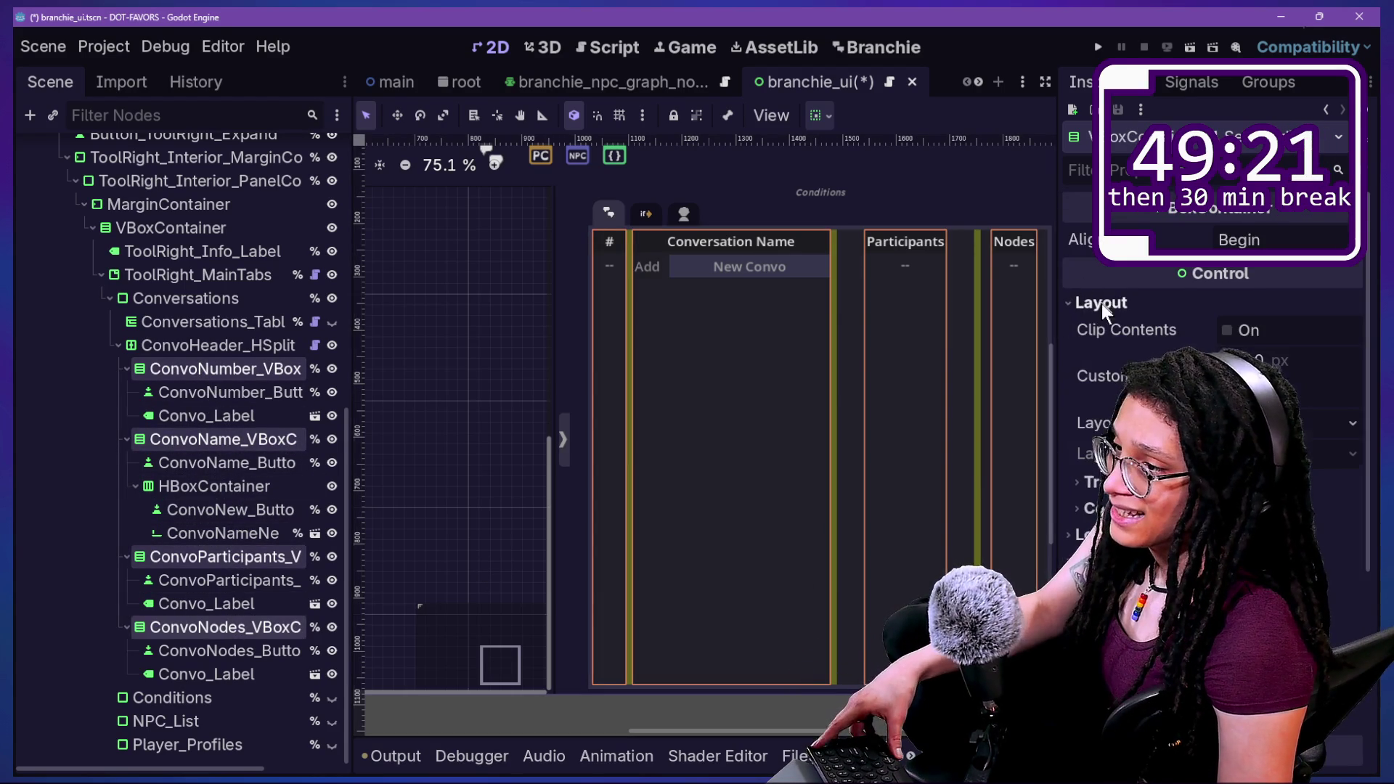
pyautogui.click(1148, 508)
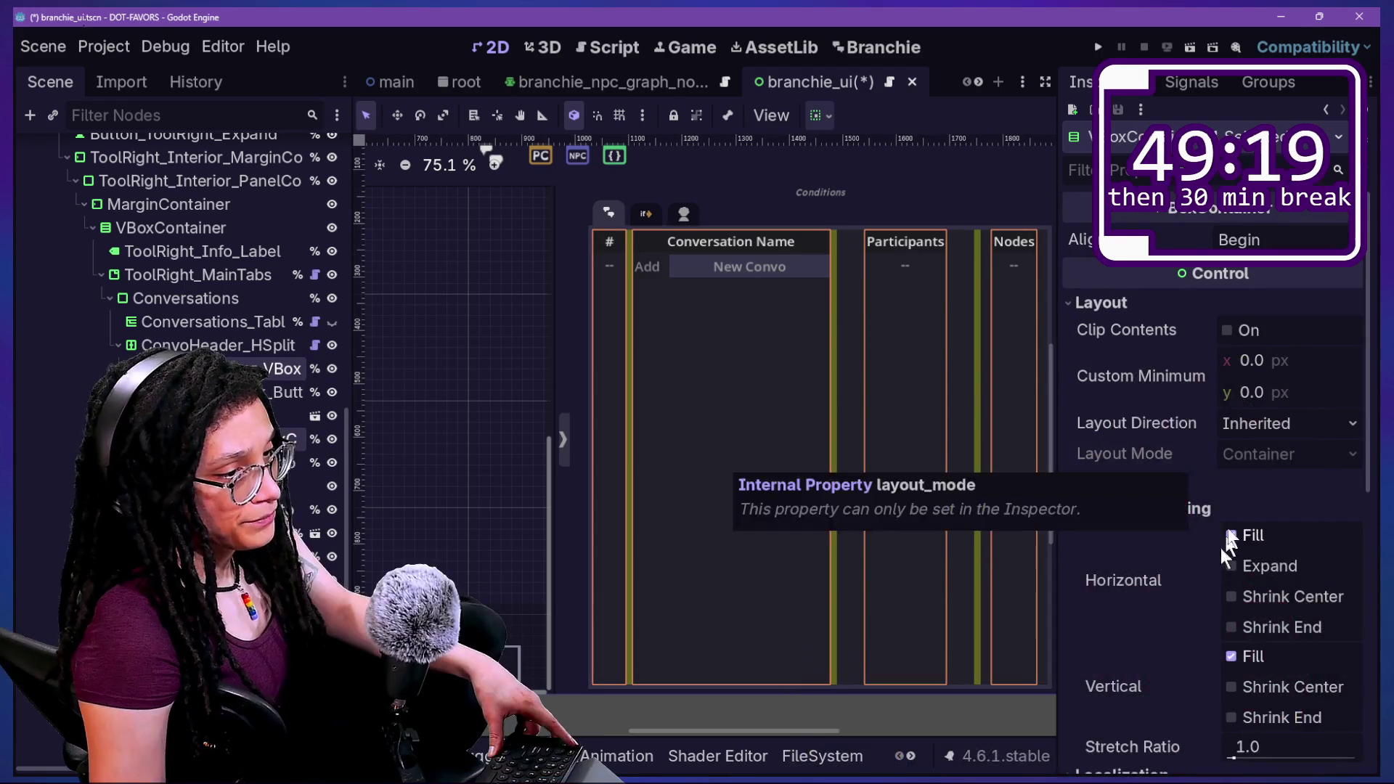
pyautogui.scroll(-3, 1232, 504)
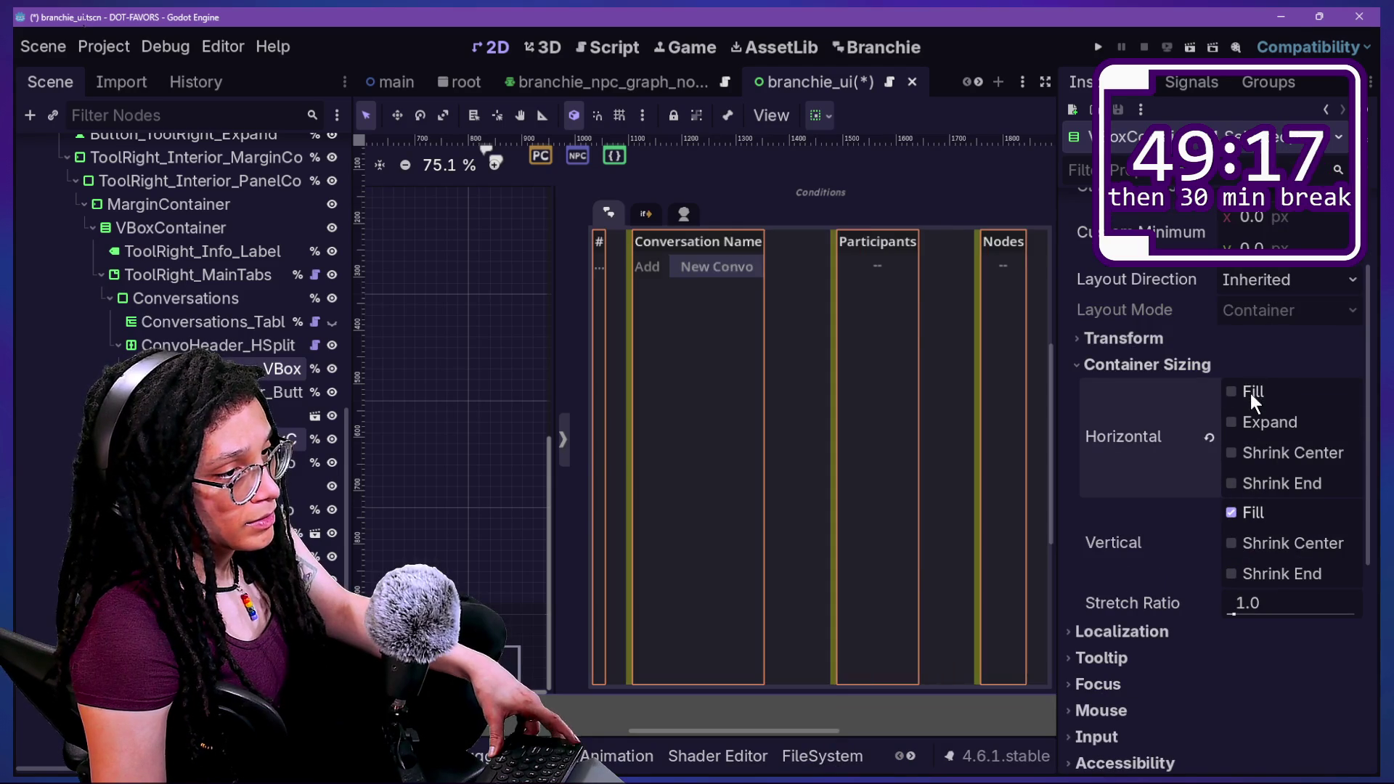
pyautogui.click(1236, 422)
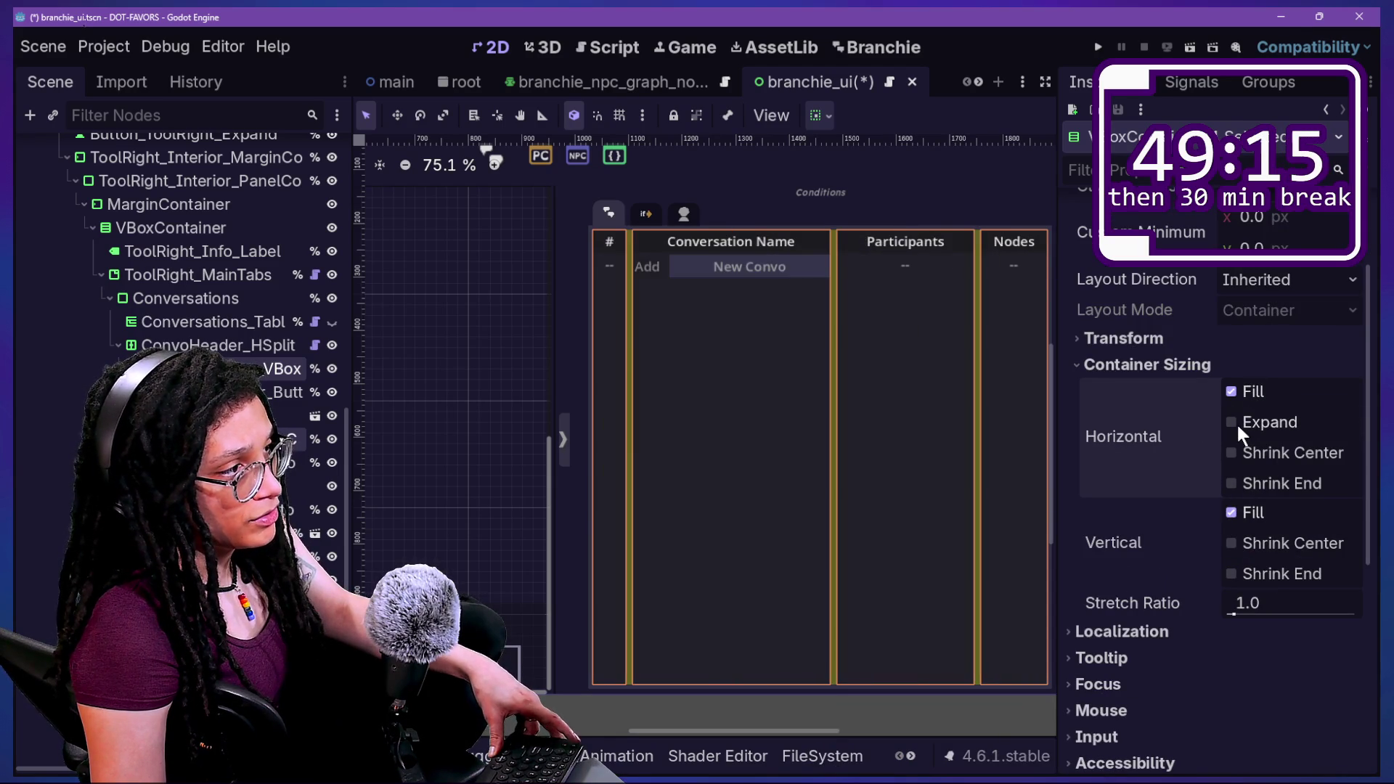
pyautogui.click(1238, 421)
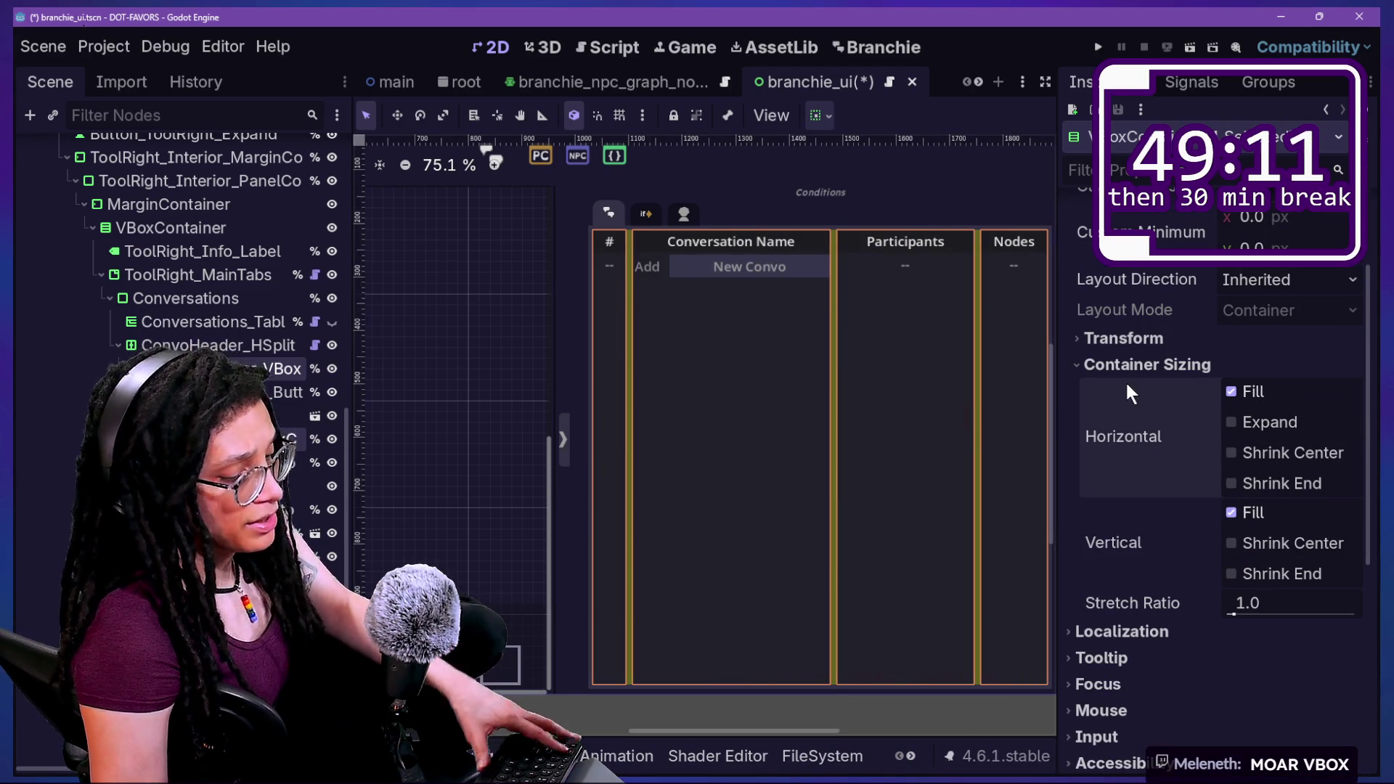
# Save the branchie_ui scene and reload the Branchie plugin.
pyautogui.click(285, 371)
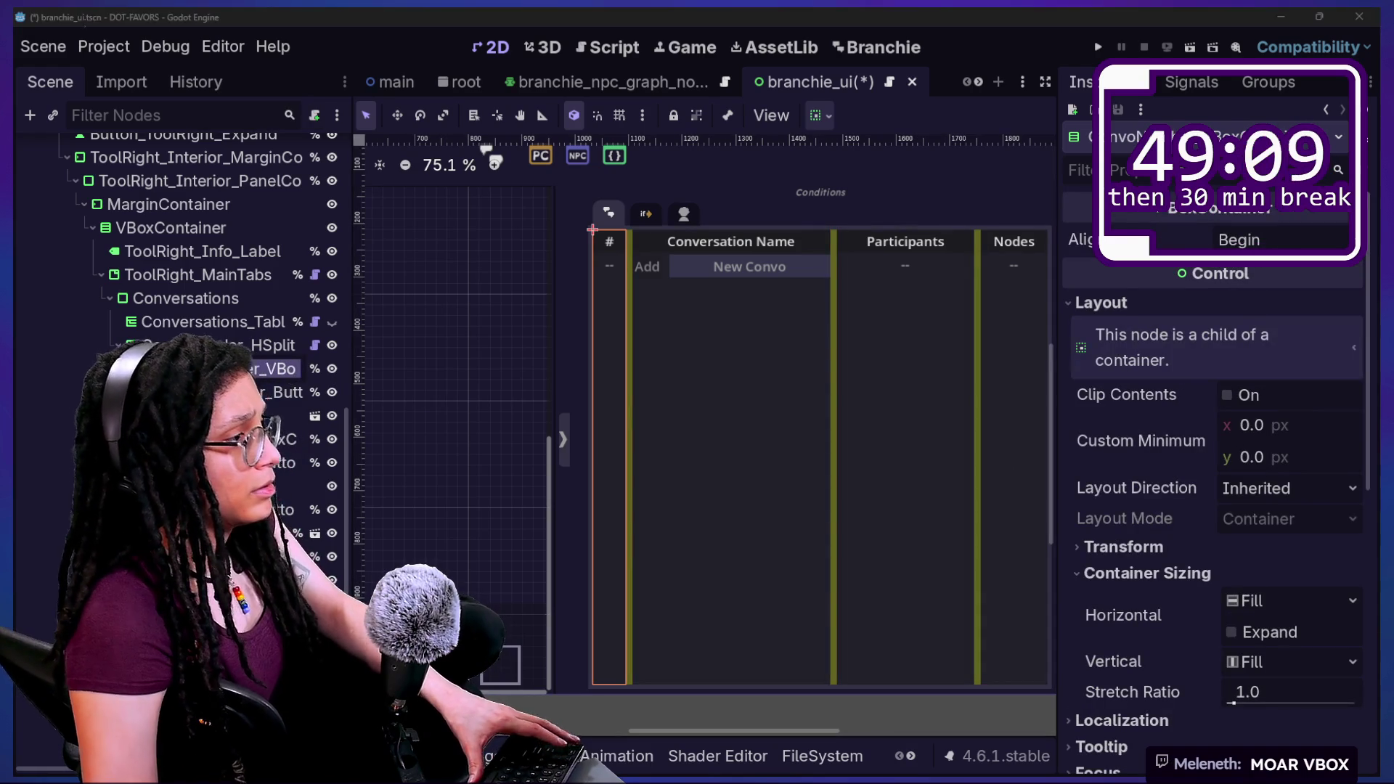
pyautogui.click(290, 486)
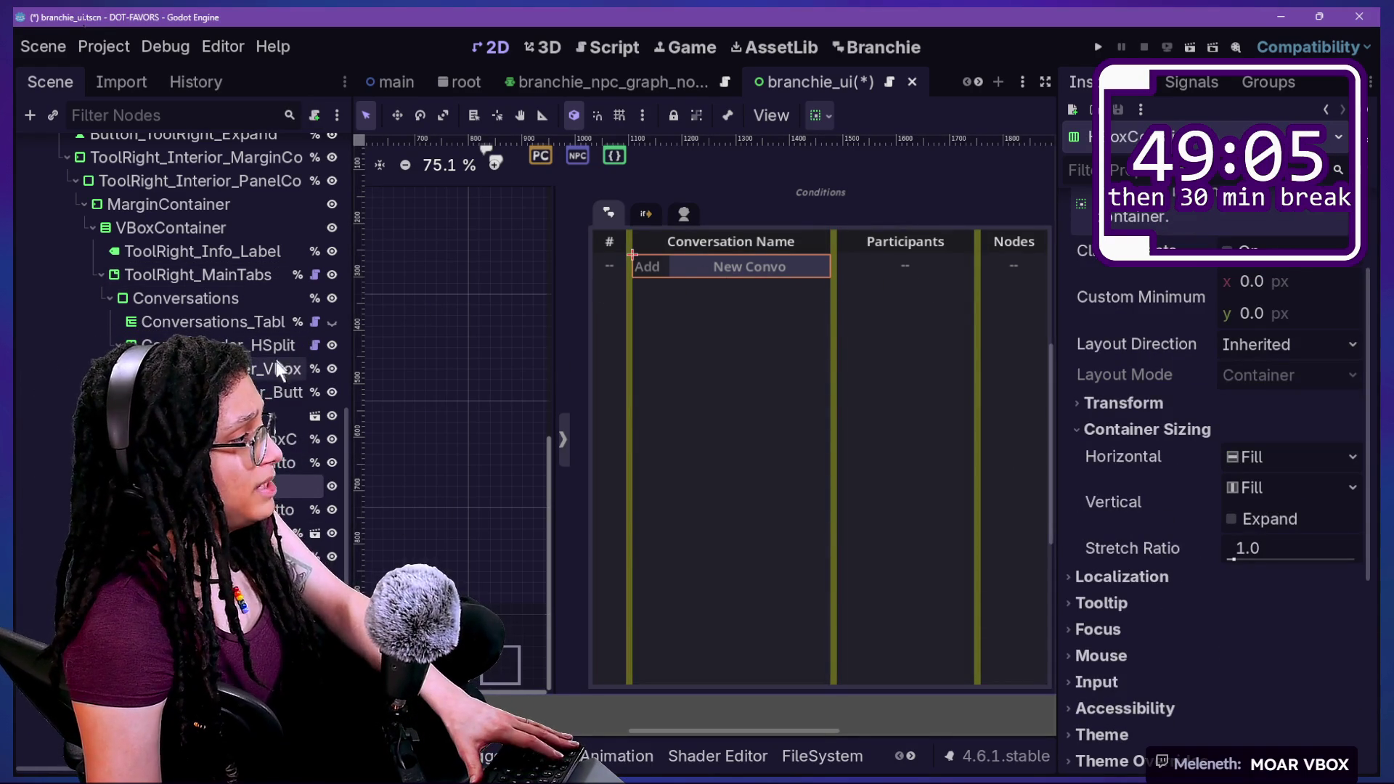
pyautogui.hotkey('ctrl', 's')
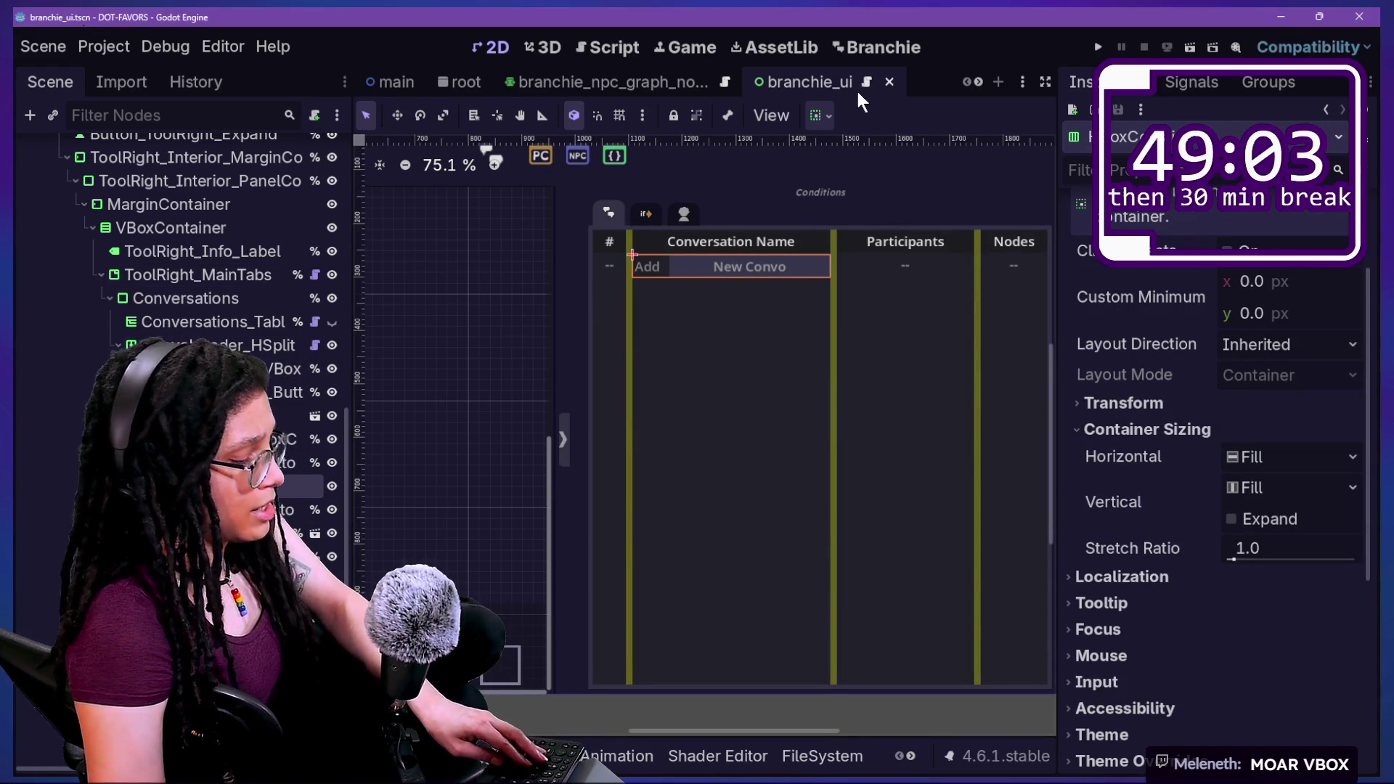
pyautogui.click(307, 260)
pyautogui.click(307, 260)
pyautogui.press('Escape')
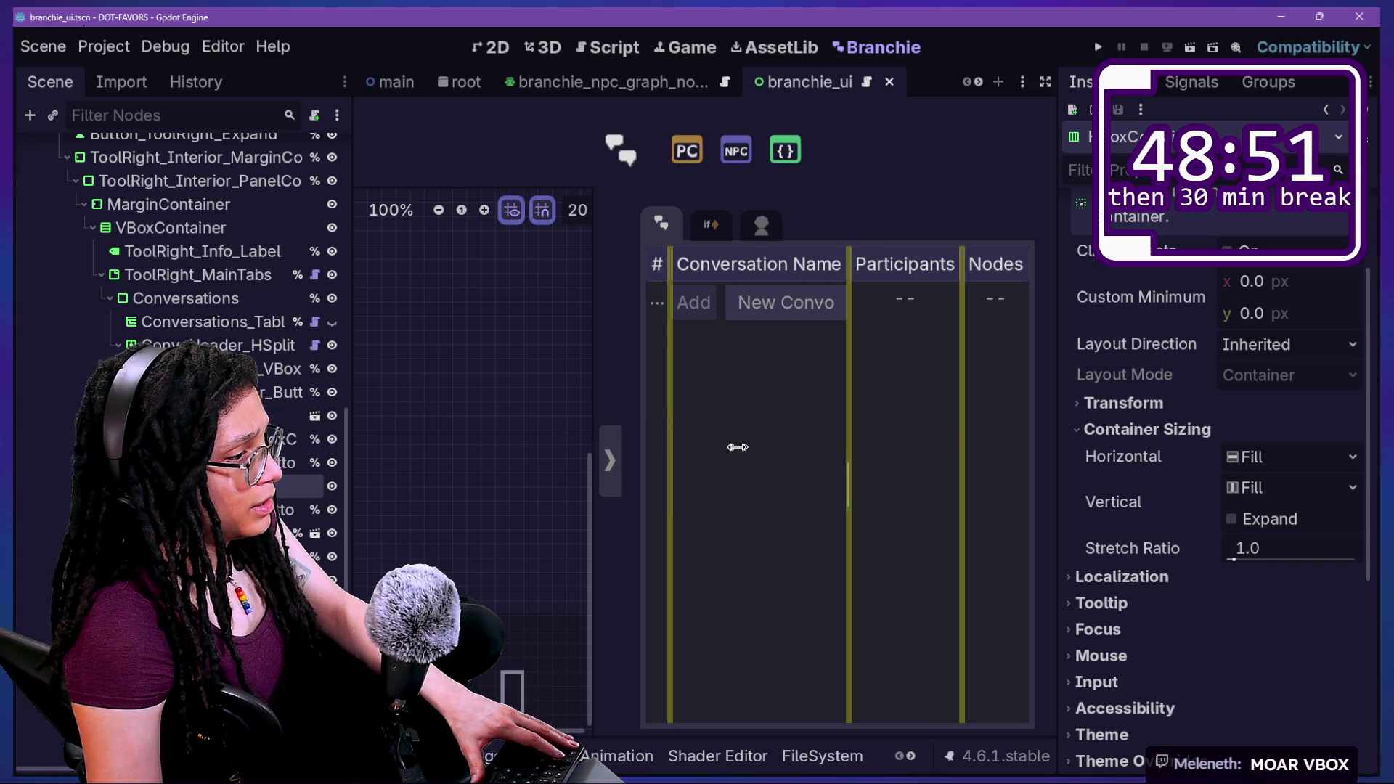
# Hide the 2D canvas and drag the table dividers to widen the #, Participants and Conversation Name columns.
pyautogui.moveTo(593, 428); pyautogui.dragTo(363, 435)
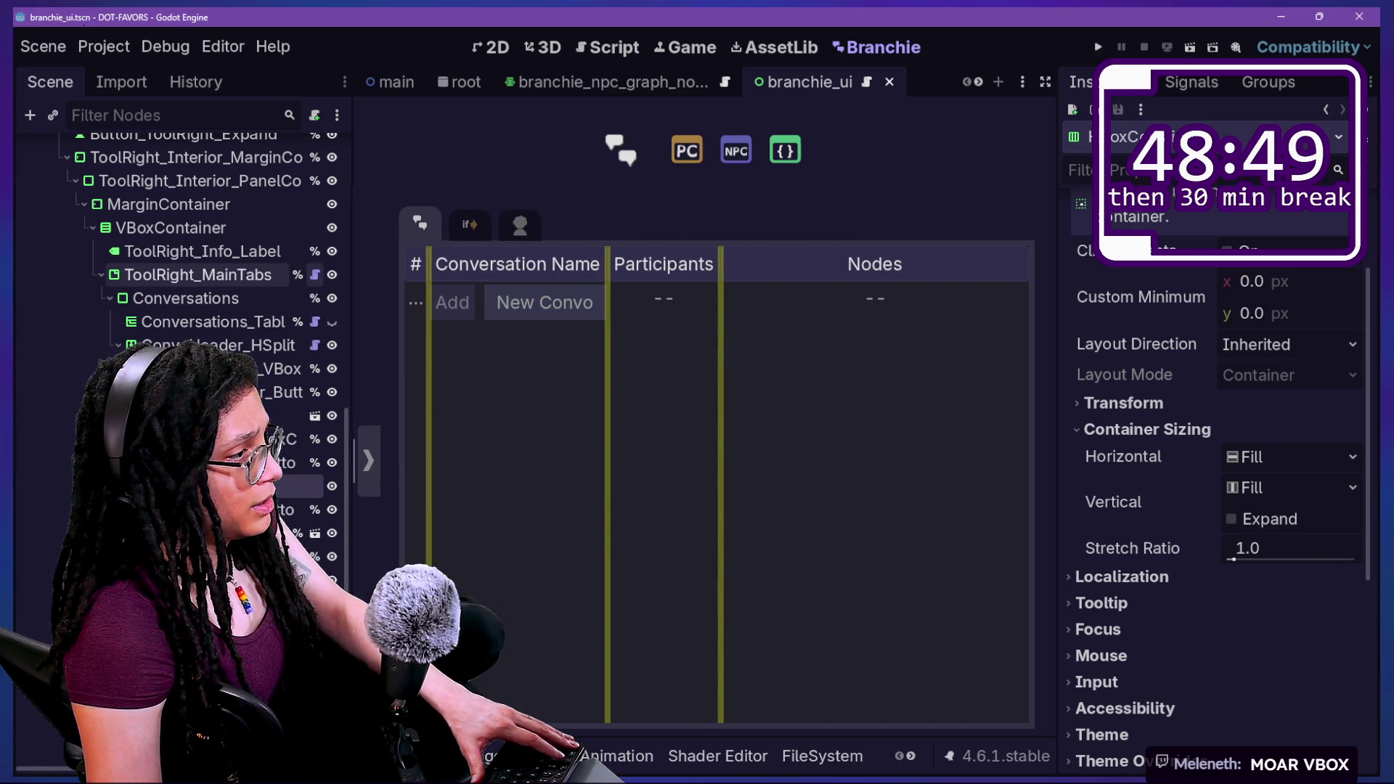
pyautogui.moveTo(722, 397)
pyautogui.mouseDown()
pyautogui.moveTo(961, 400)
pyautogui.moveTo(922, 399)
pyautogui.mouseUp()
pyautogui.moveTo(609, 383); pyautogui.dragTo(955, 374)
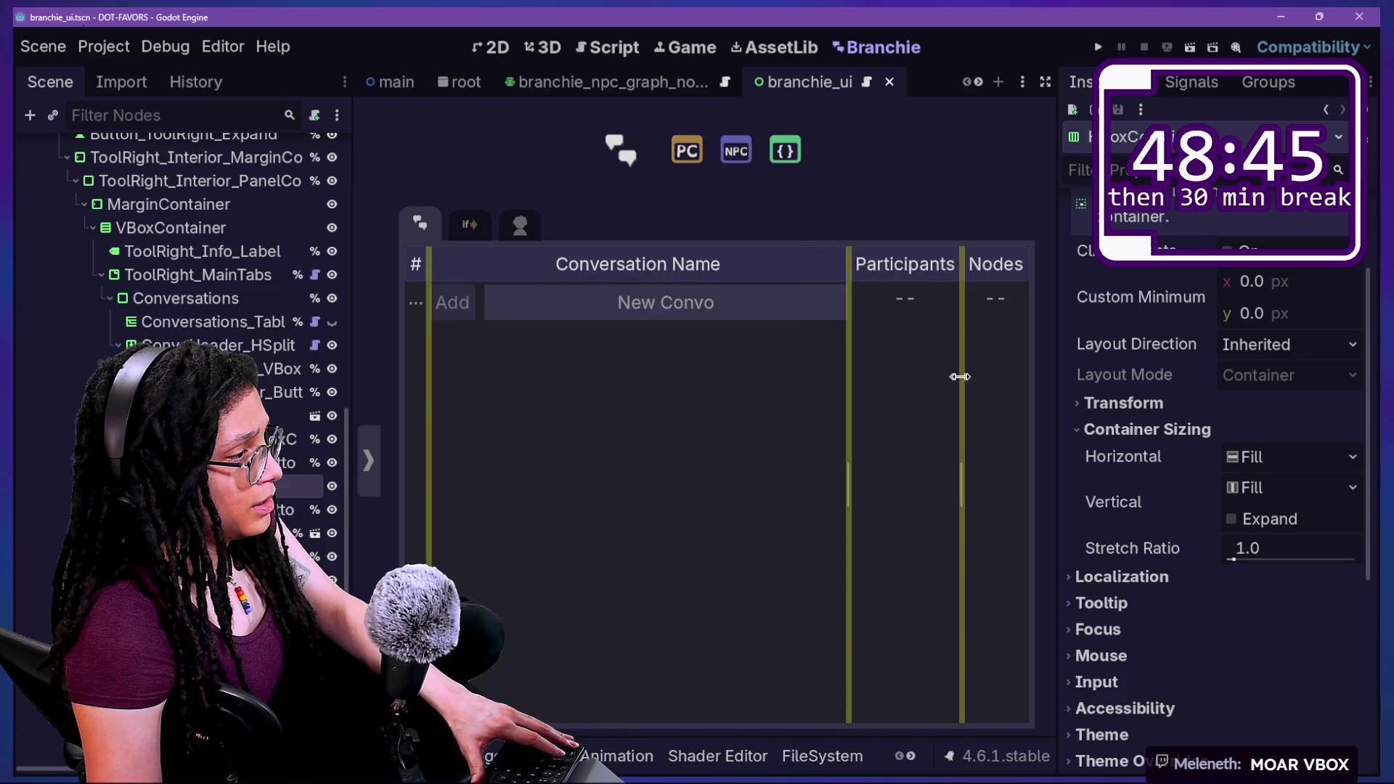
pyautogui.moveTo(427, 349)
pyautogui.mouseDown()
pyautogui.moveTo(659, 364)
pyautogui.moveTo(454, 352)
pyautogui.moveTo(467, 352)
pyautogui.mouseUp()
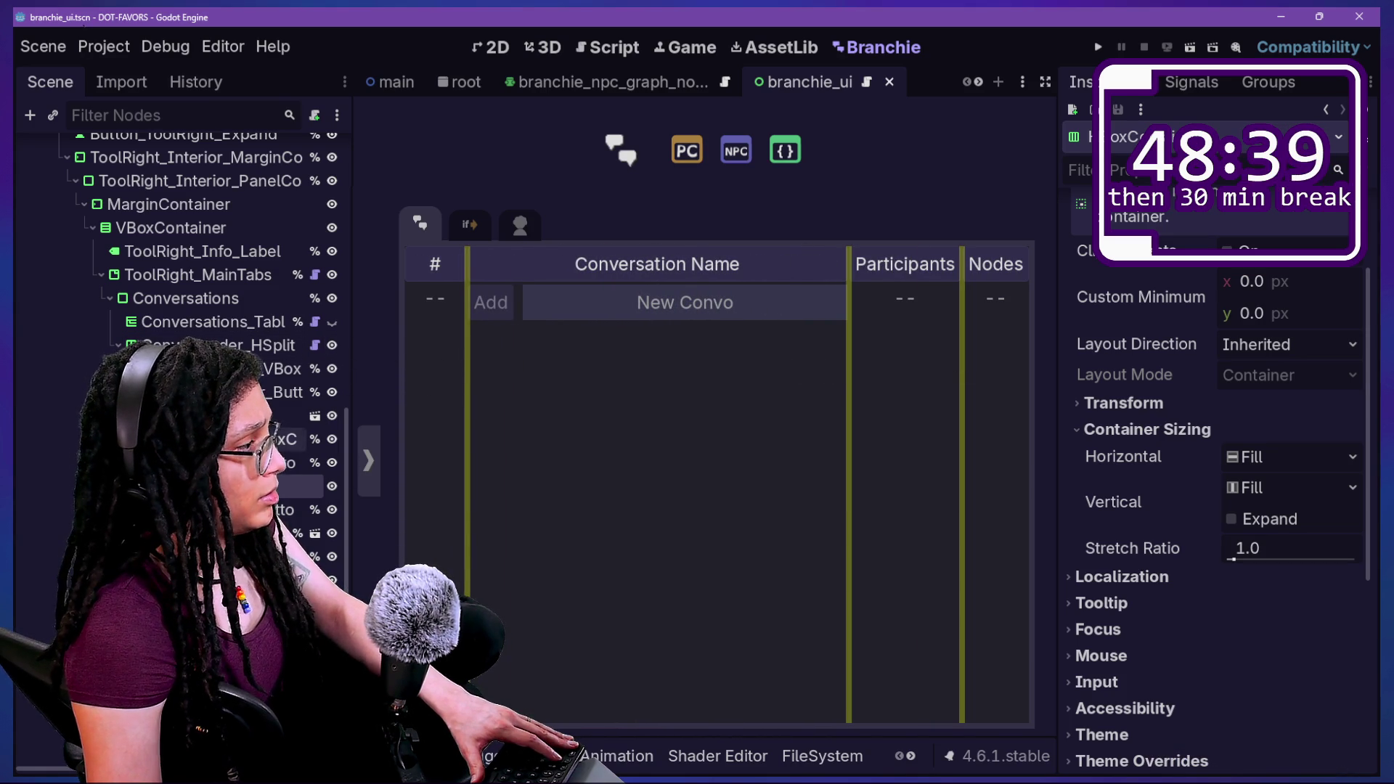
pyautogui.click(186, 275)
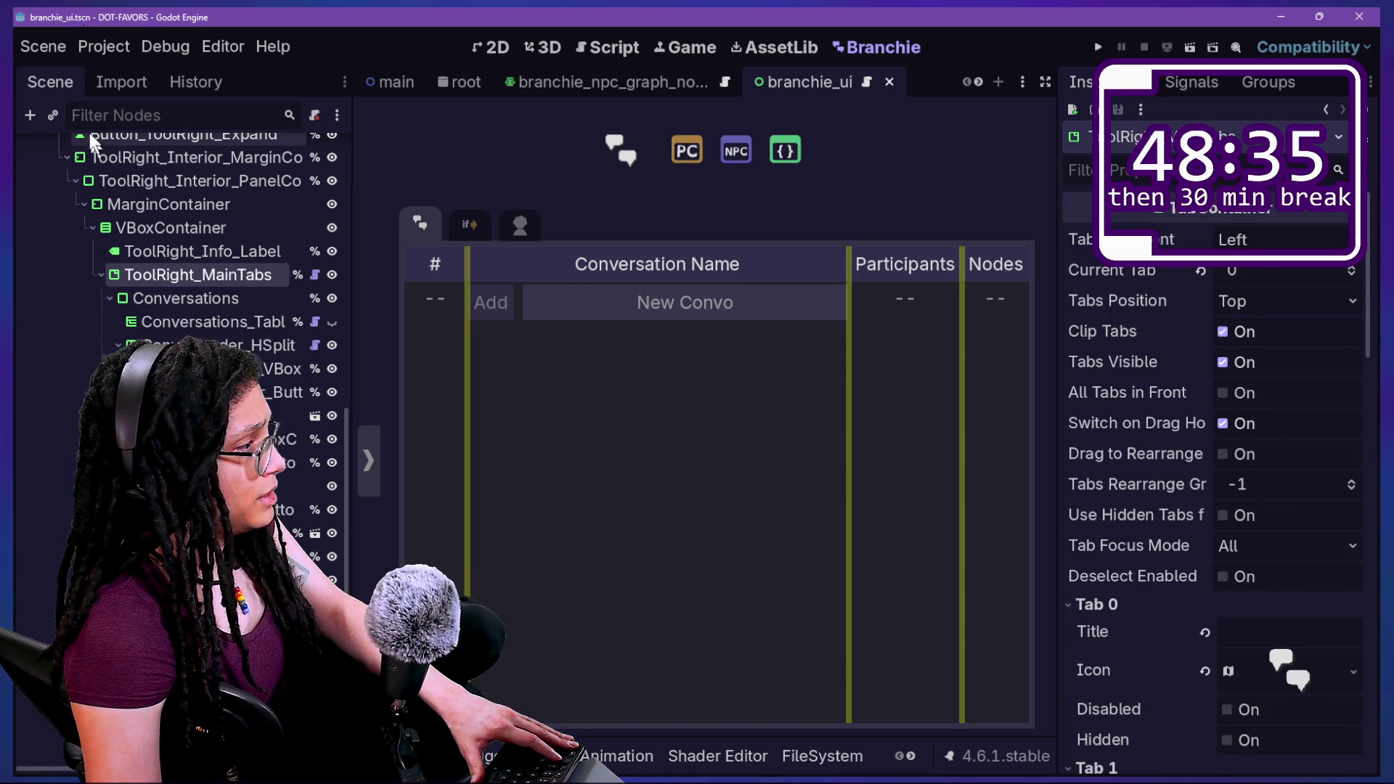
# Review the ConvoHeader_HSplit settings and reload the Branchie plugin.
pyautogui.click(210, 346)
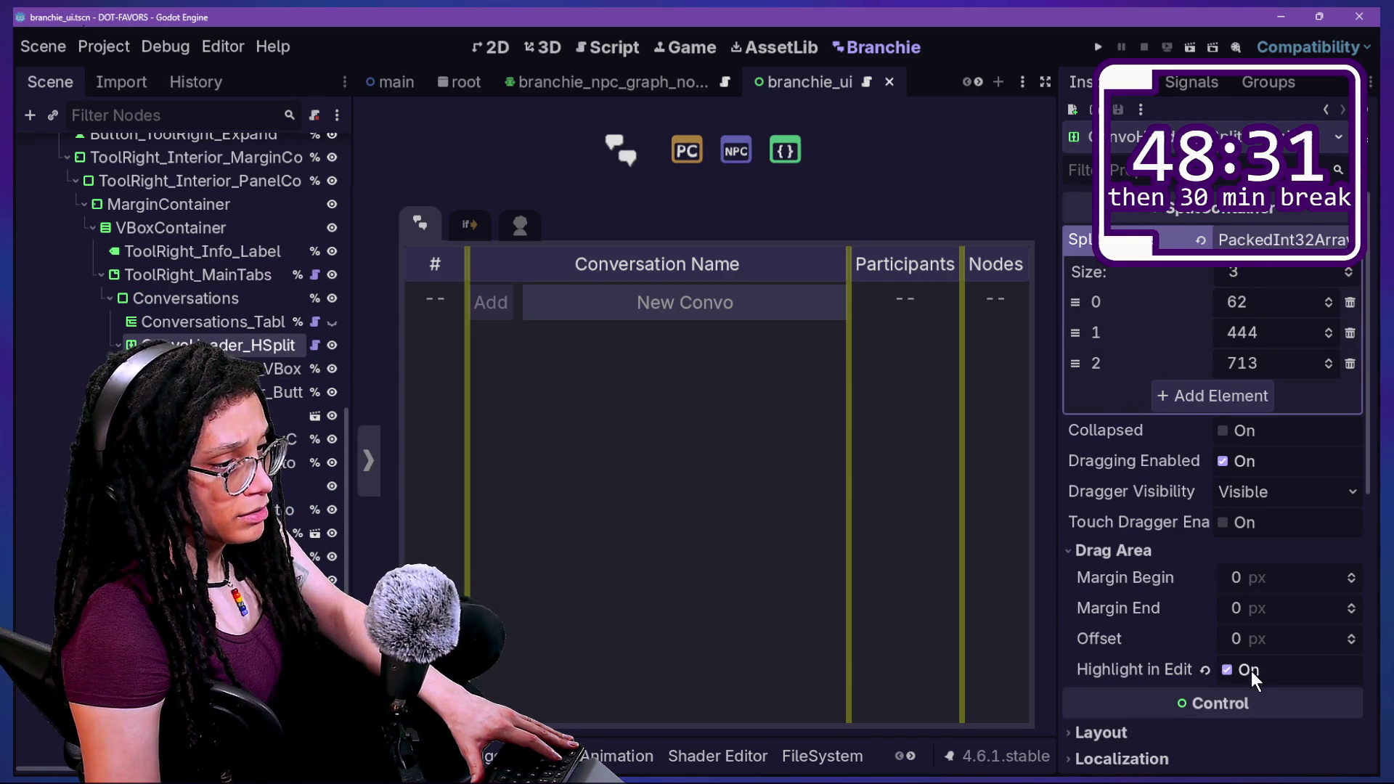
pyautogui.click(1227, 670)
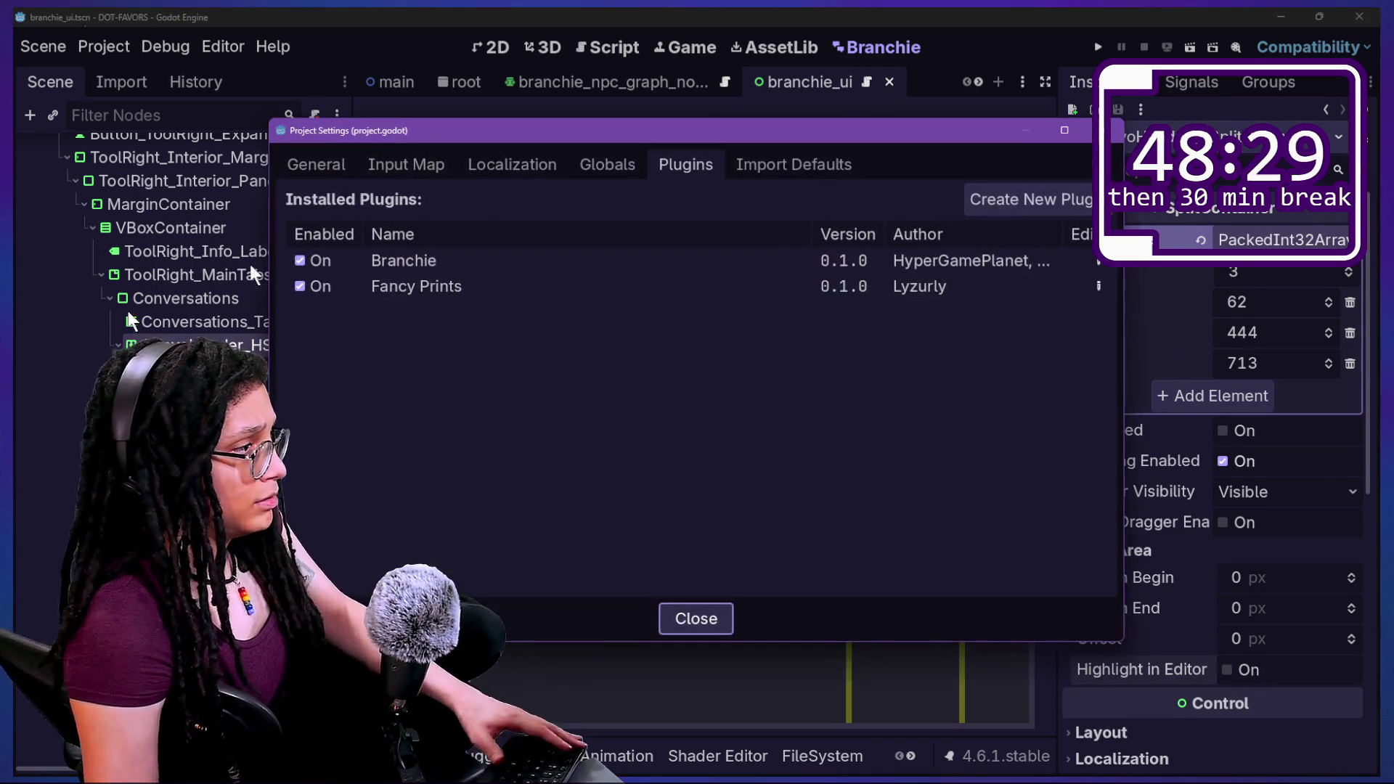
pyautogui.click(312, 258)
pyautogui.click(311, 259)
pyautogui.press('Escape')
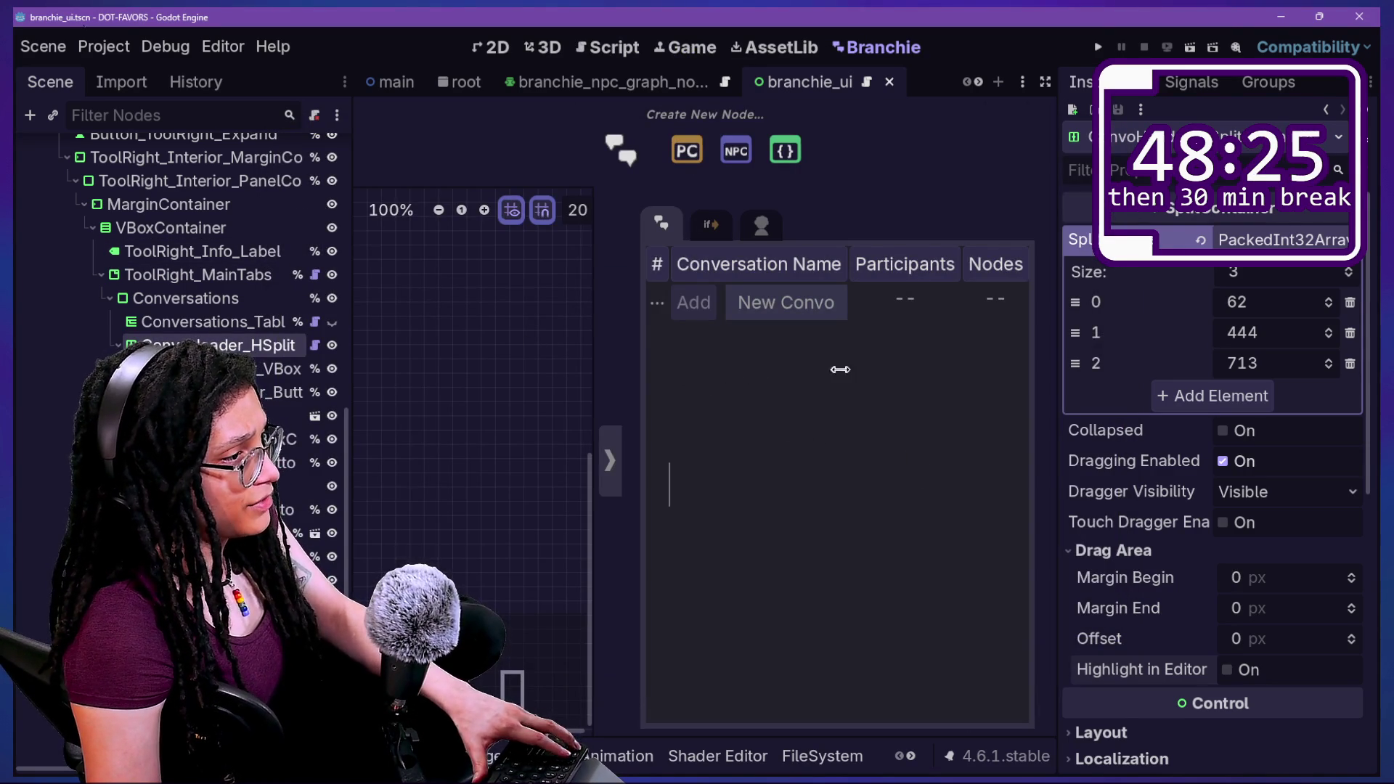
# Widen the conversation table panel leftward and show the name field's LineEdit properties.
pyautogui.scroll(3, 527, 347)
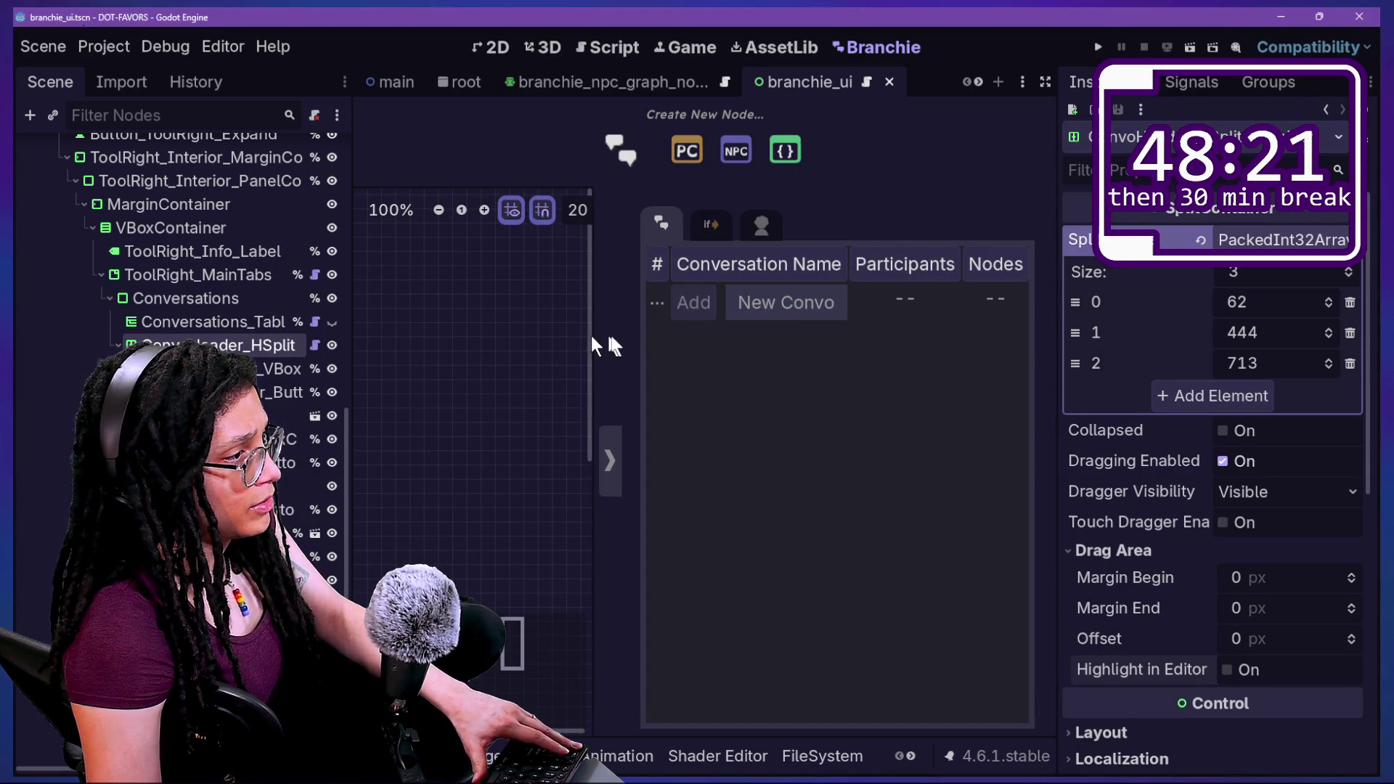
pyautogui.moveTo(597, 344); pyautogui.dragTo(508, 344)
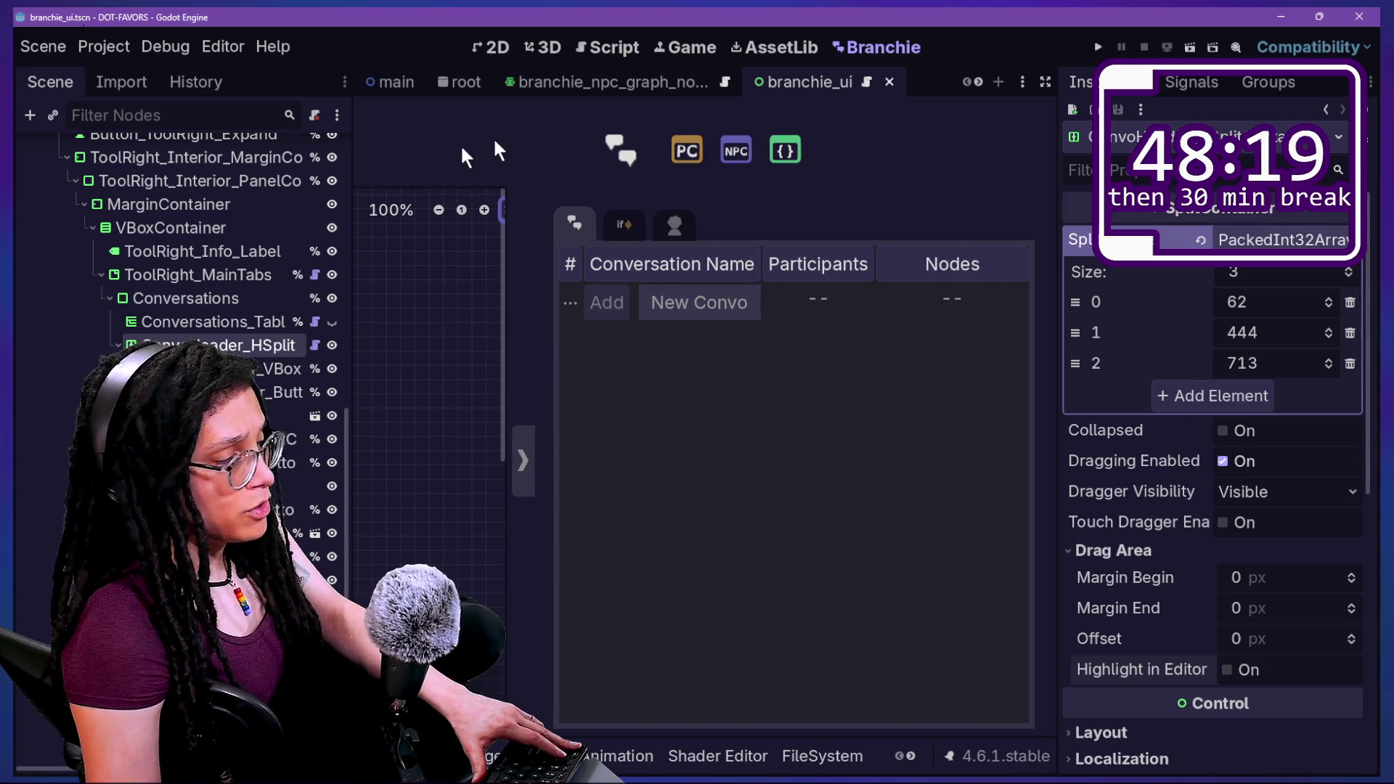
pyautogui.click(218, 440)
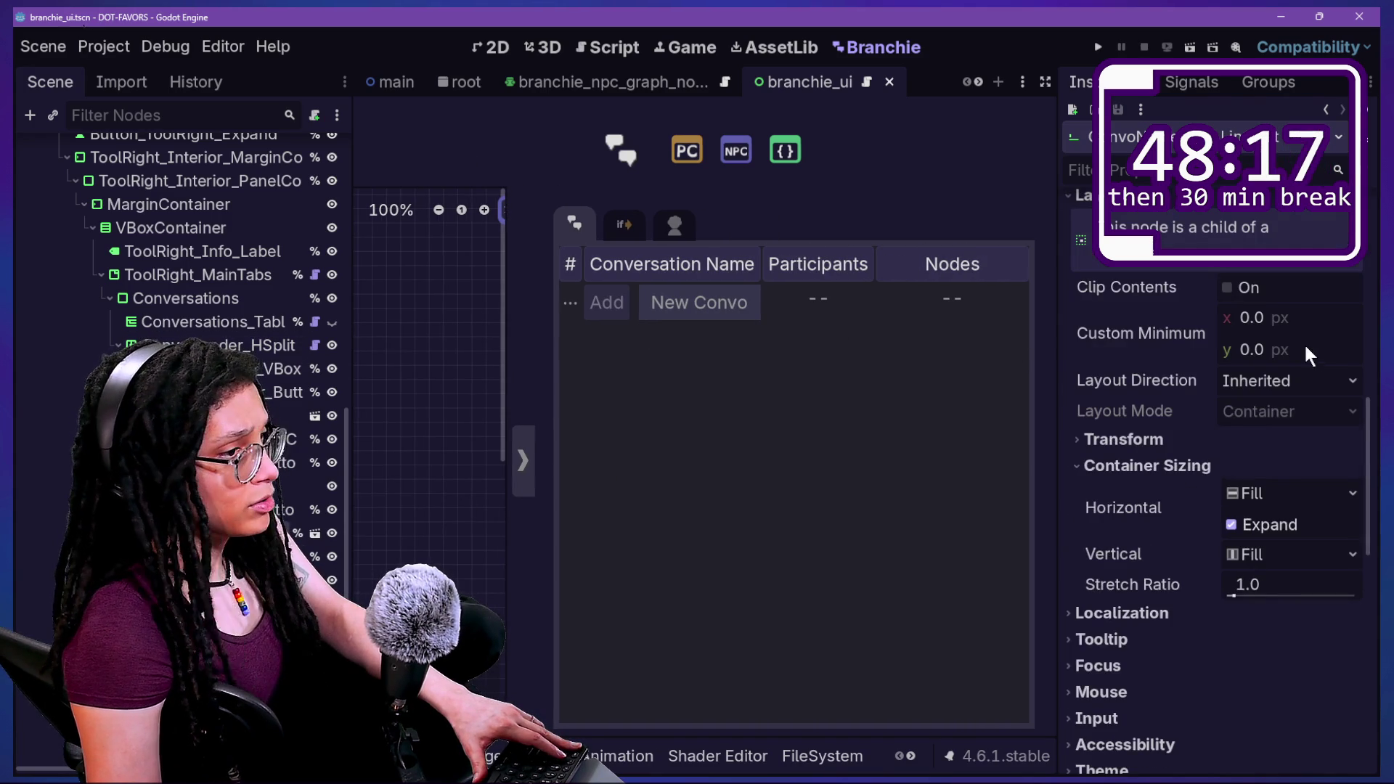
pyautogui.scroll(10, 1139, 469)
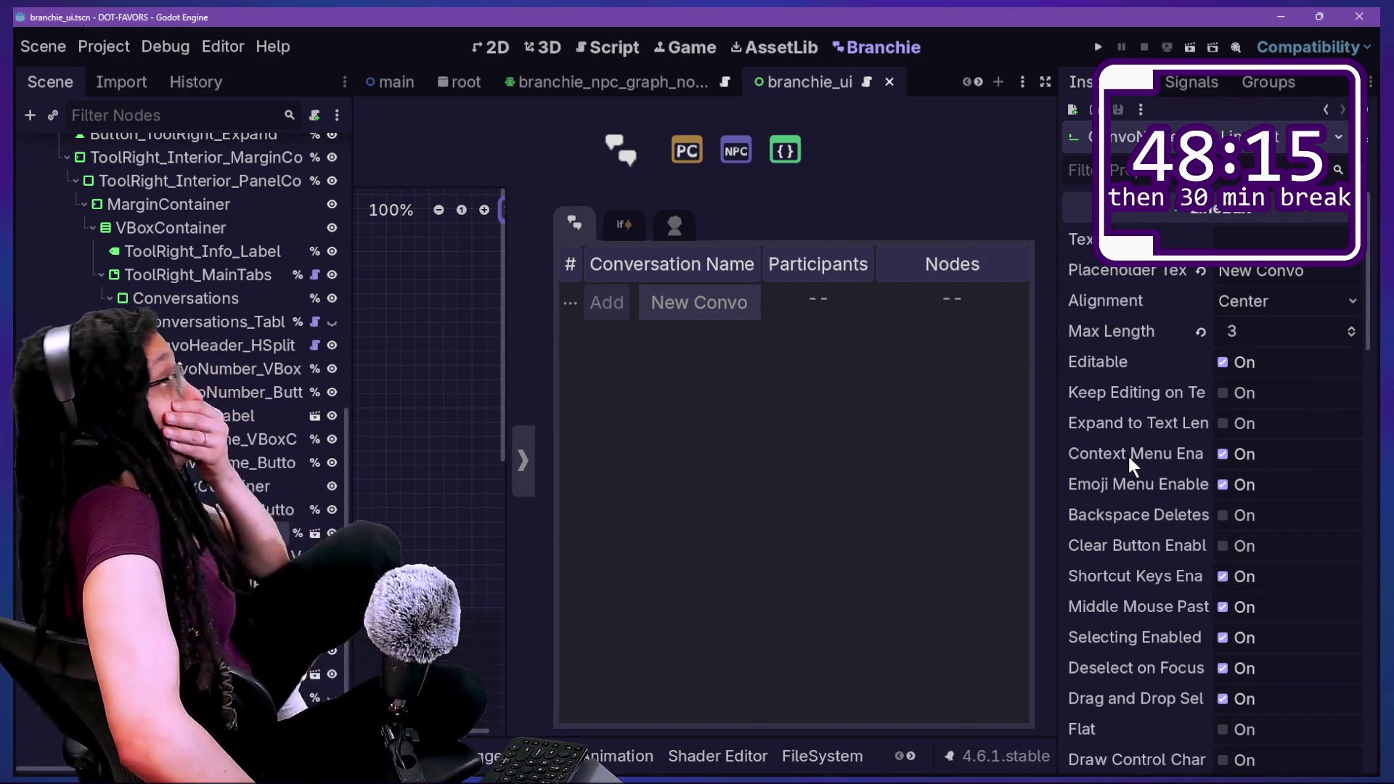
# Re-enter Max Length 3, widen the Inspector, and enable Expand to Text Length on the name field.
pyautogui.click(1235, 331)
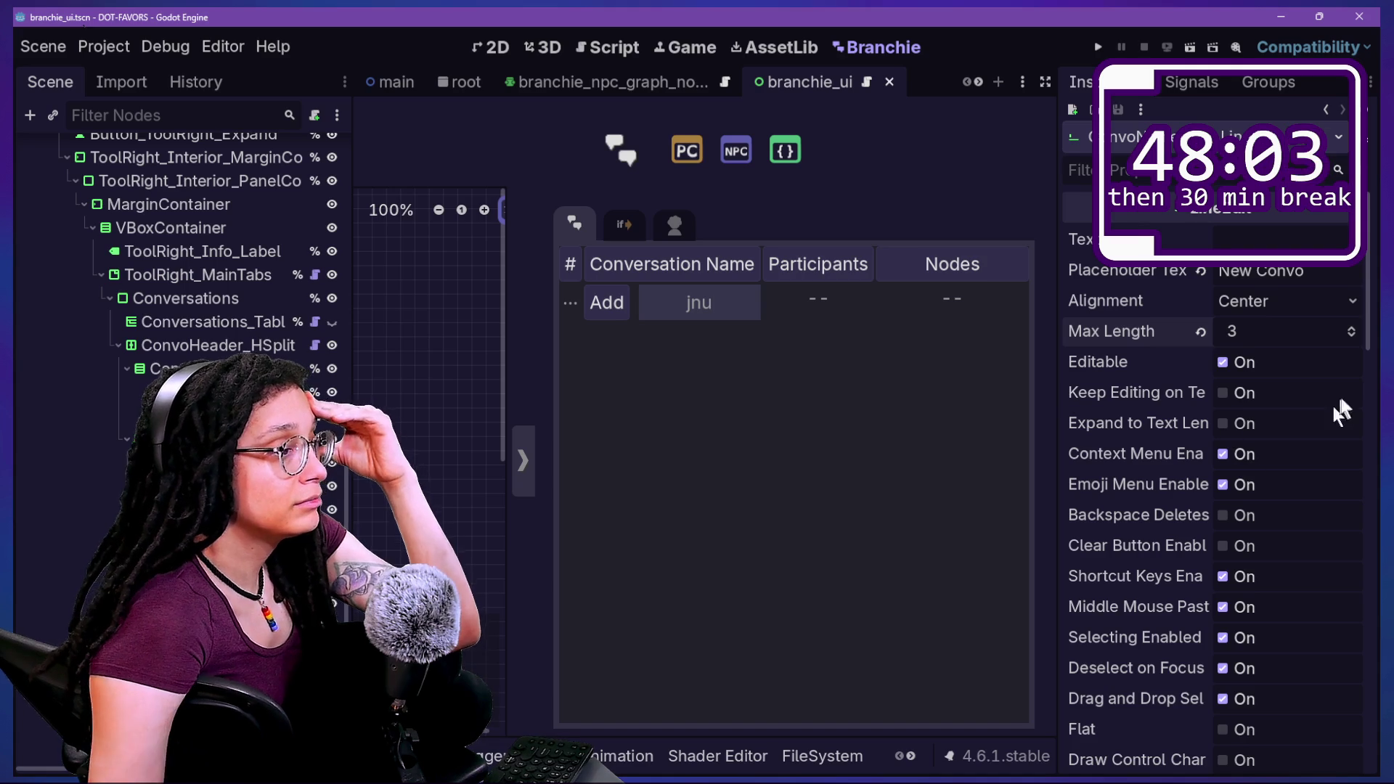
pyautogui.write('3')
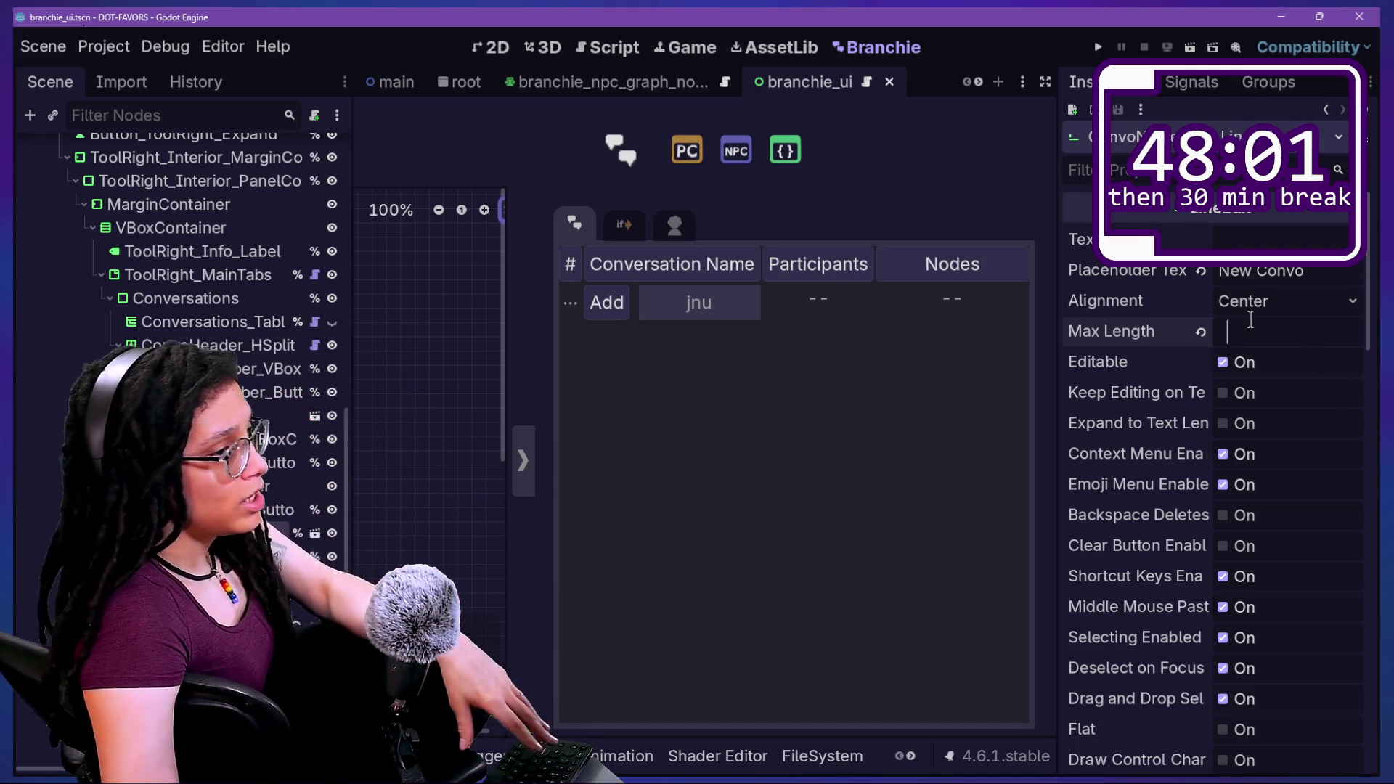
pyautogui.press('Return')
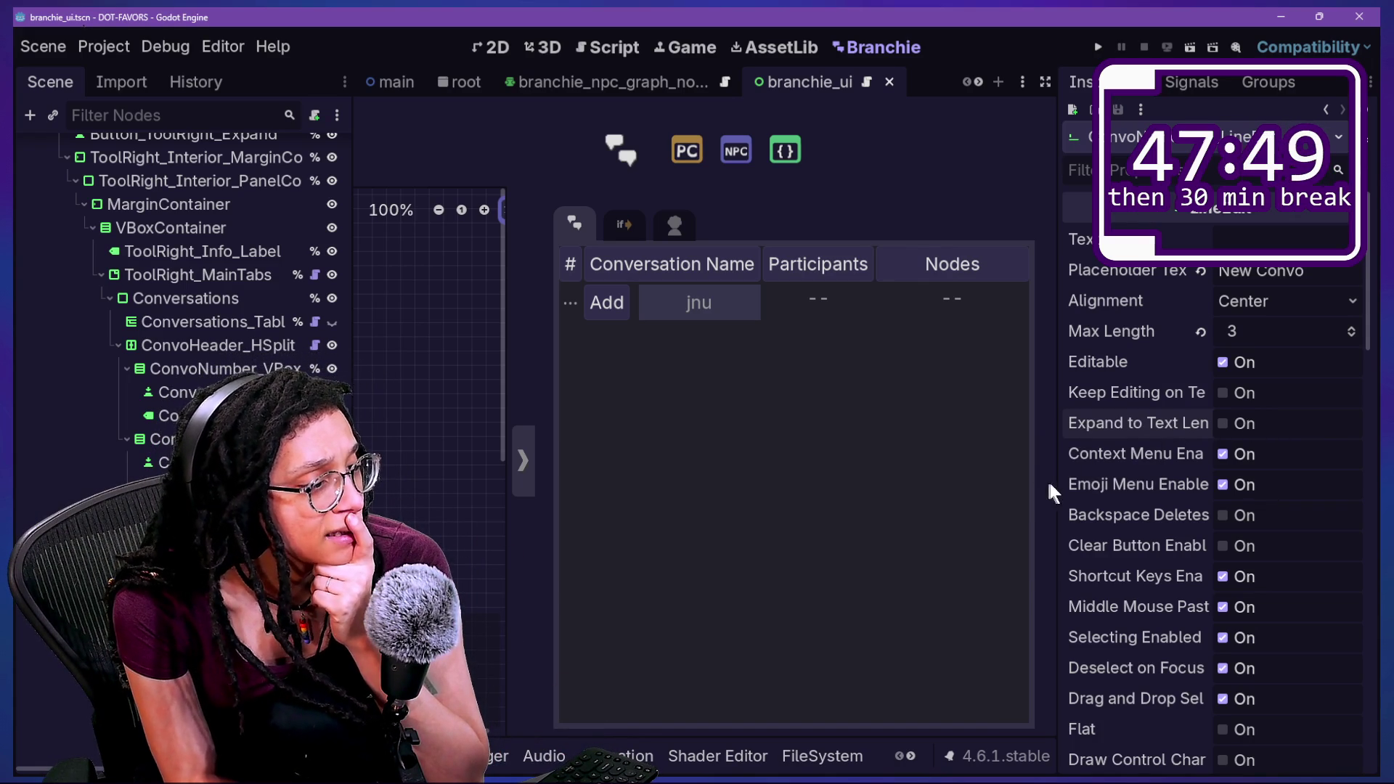
pyautogui.moveTo(1057, 484); pyautogui.dragTo(914, 485)
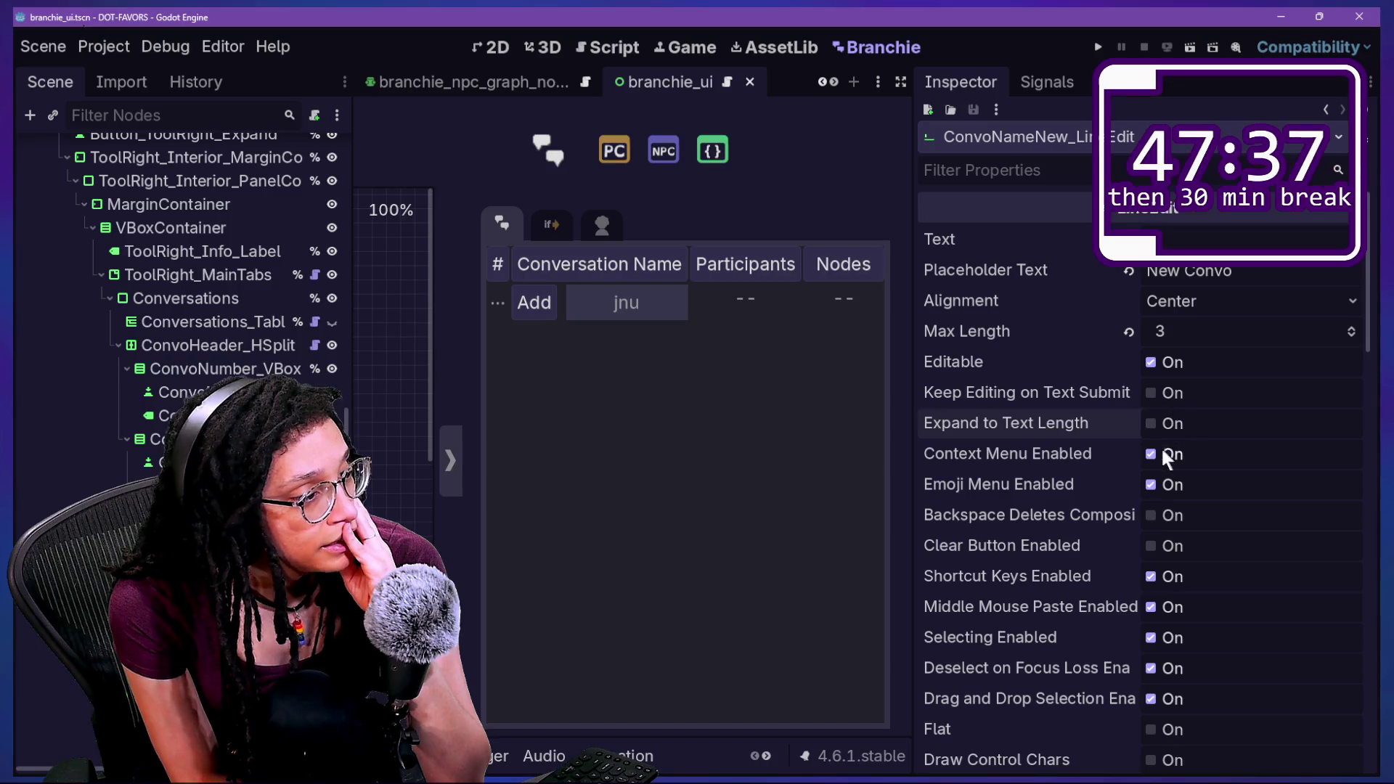
pyautogui.click(1151, 422)
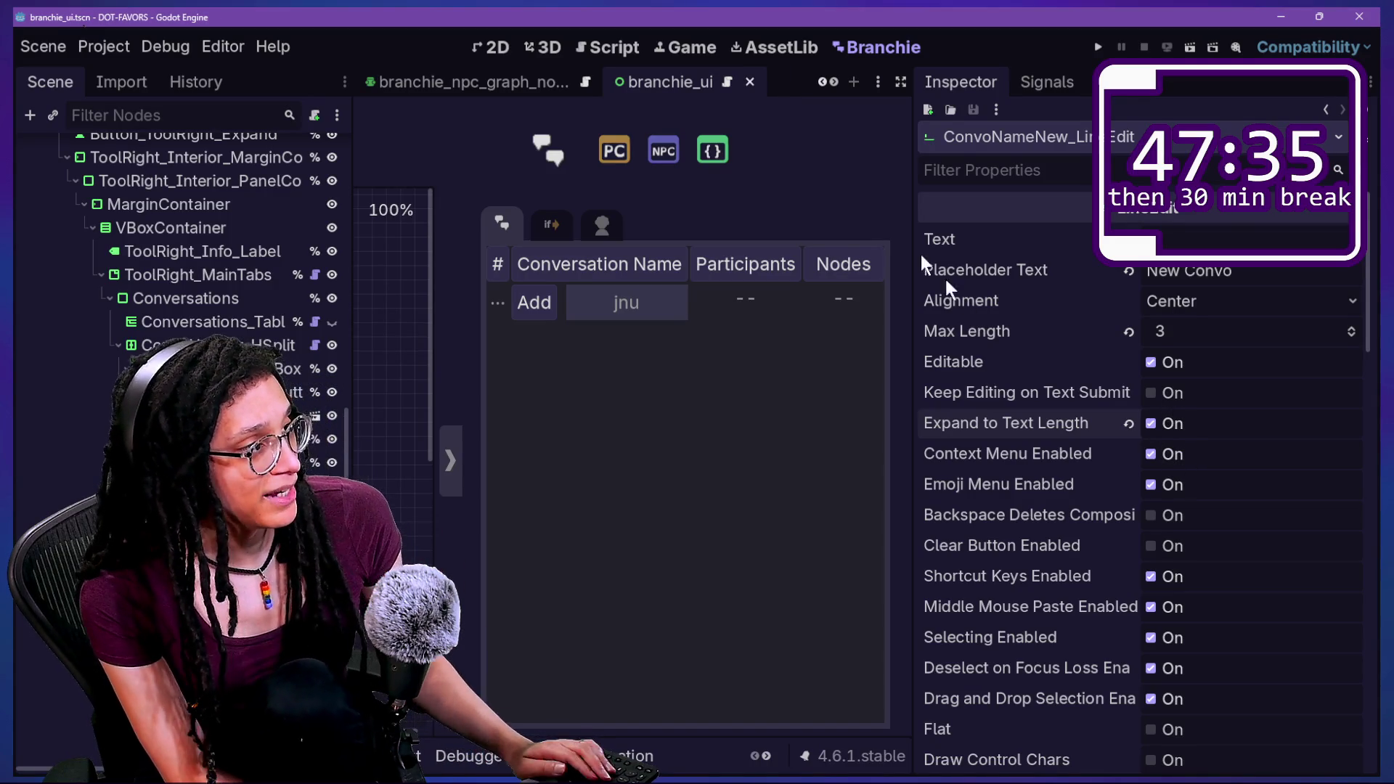
pyautogui.hotkey('shift', 'alt', 'o')
pyautogui.click(600, 316)
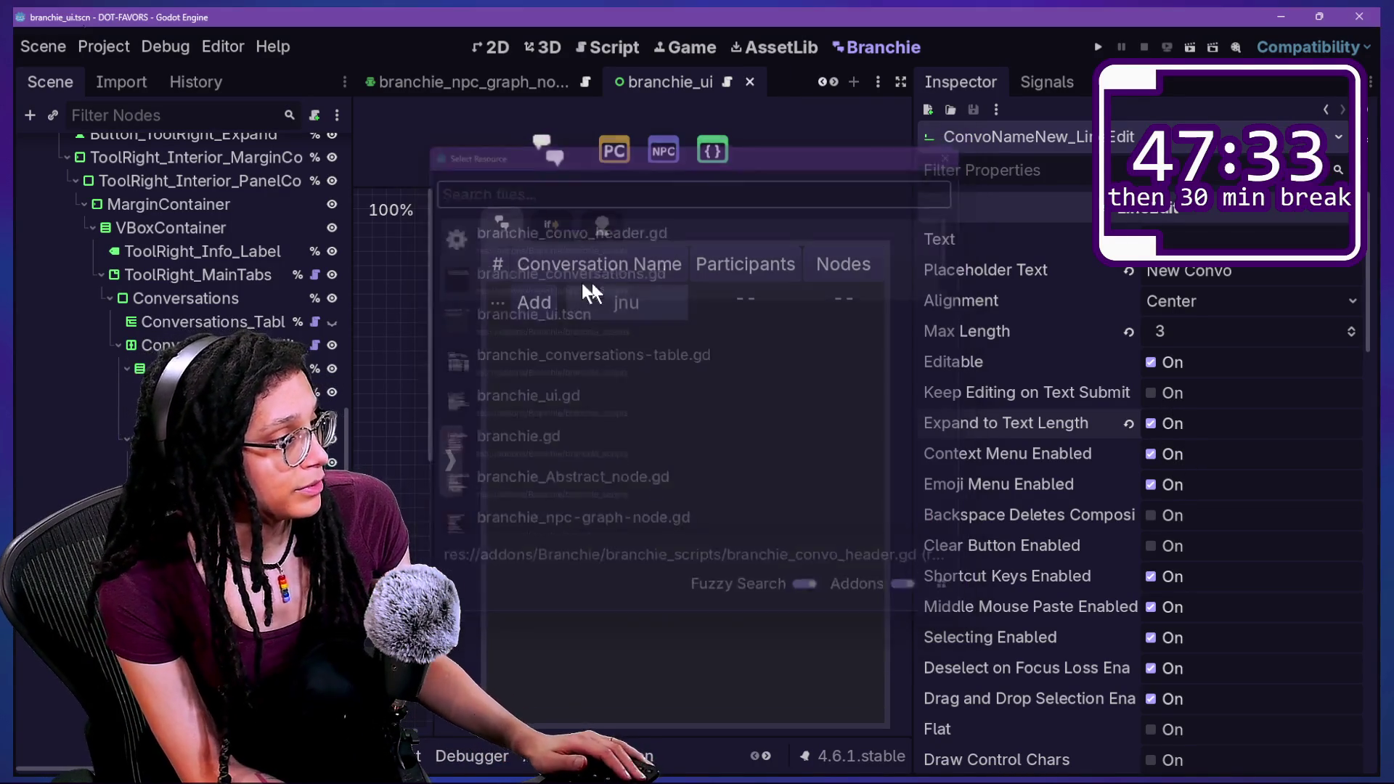
# Reload the Branchie plugin by disabling and re-enabling it in Project Settings > Plugins.
pyautogui.click(300, 258)
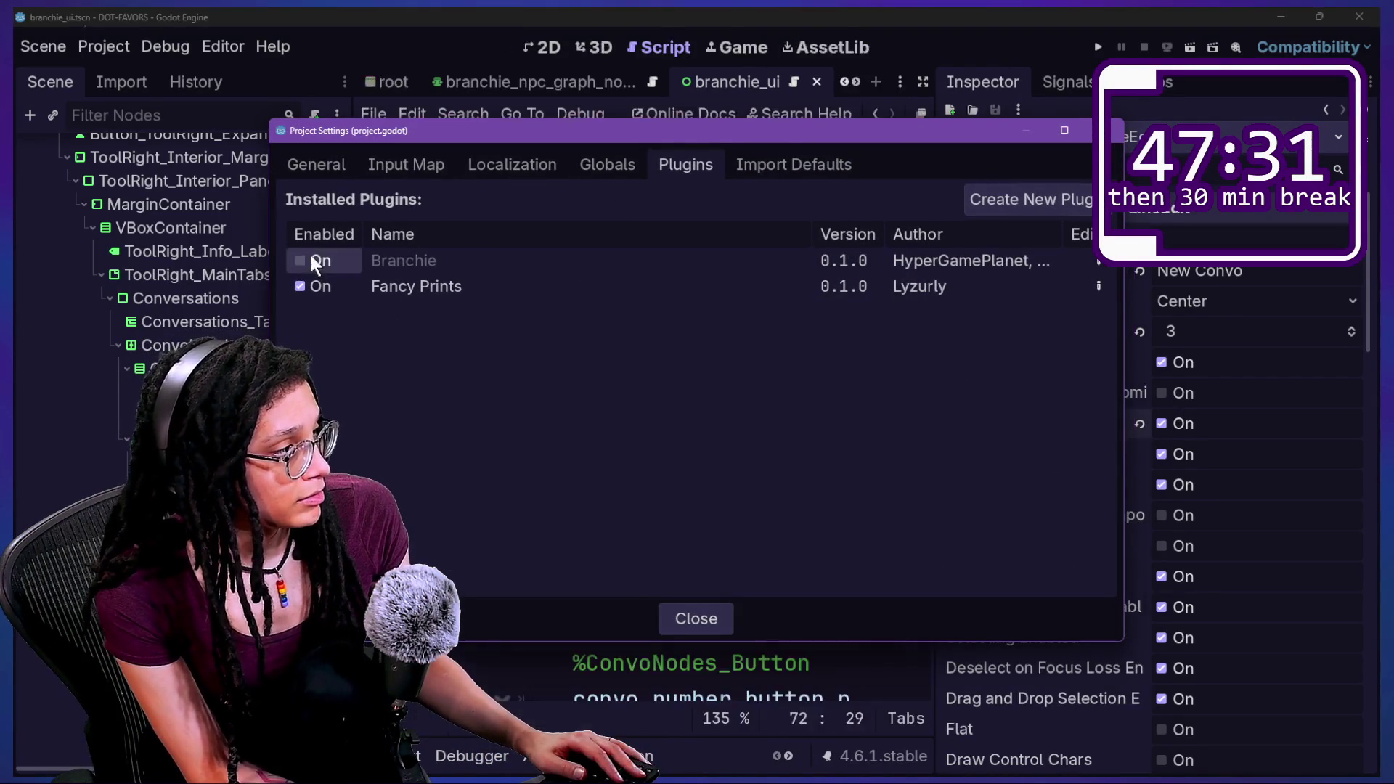
pyautogui.click(672, 302)
pyautogui.write('fsf')
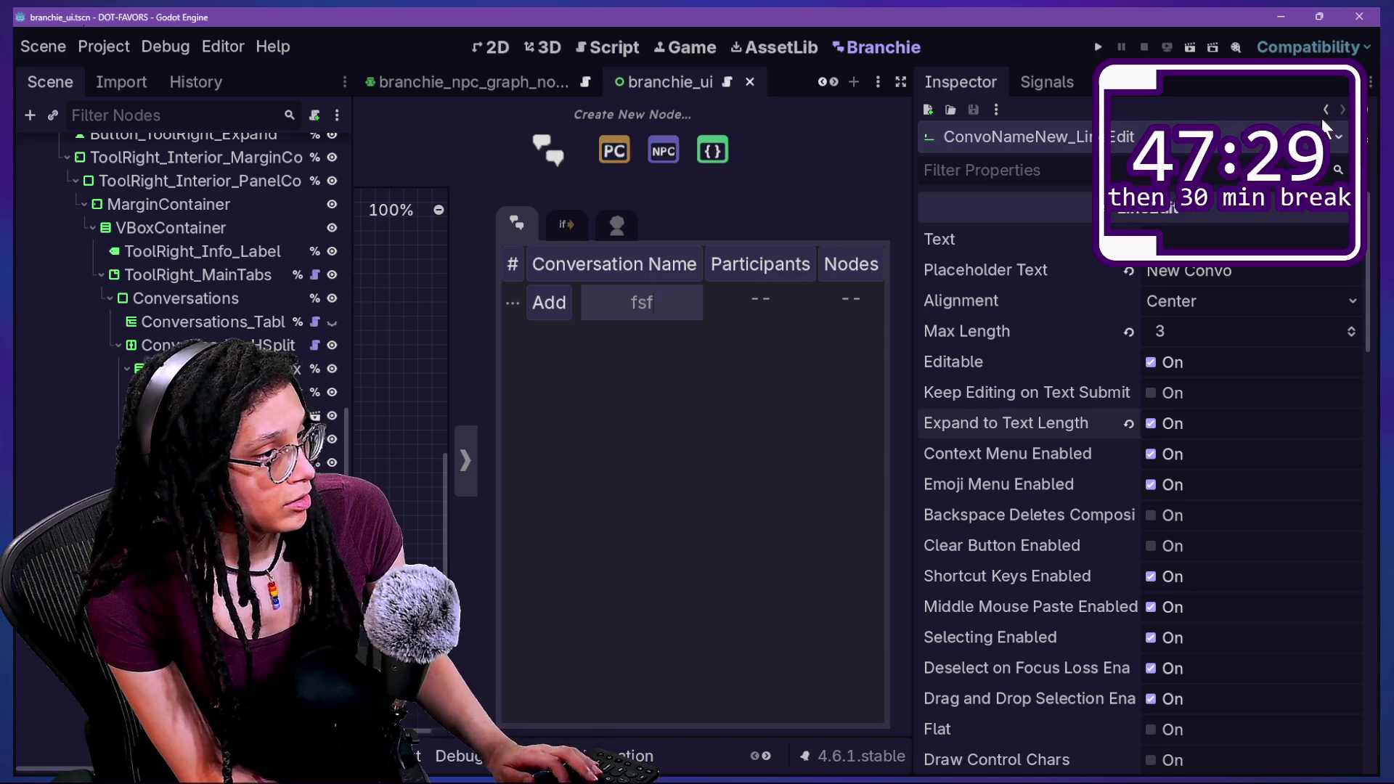
pyautogui.write('2')
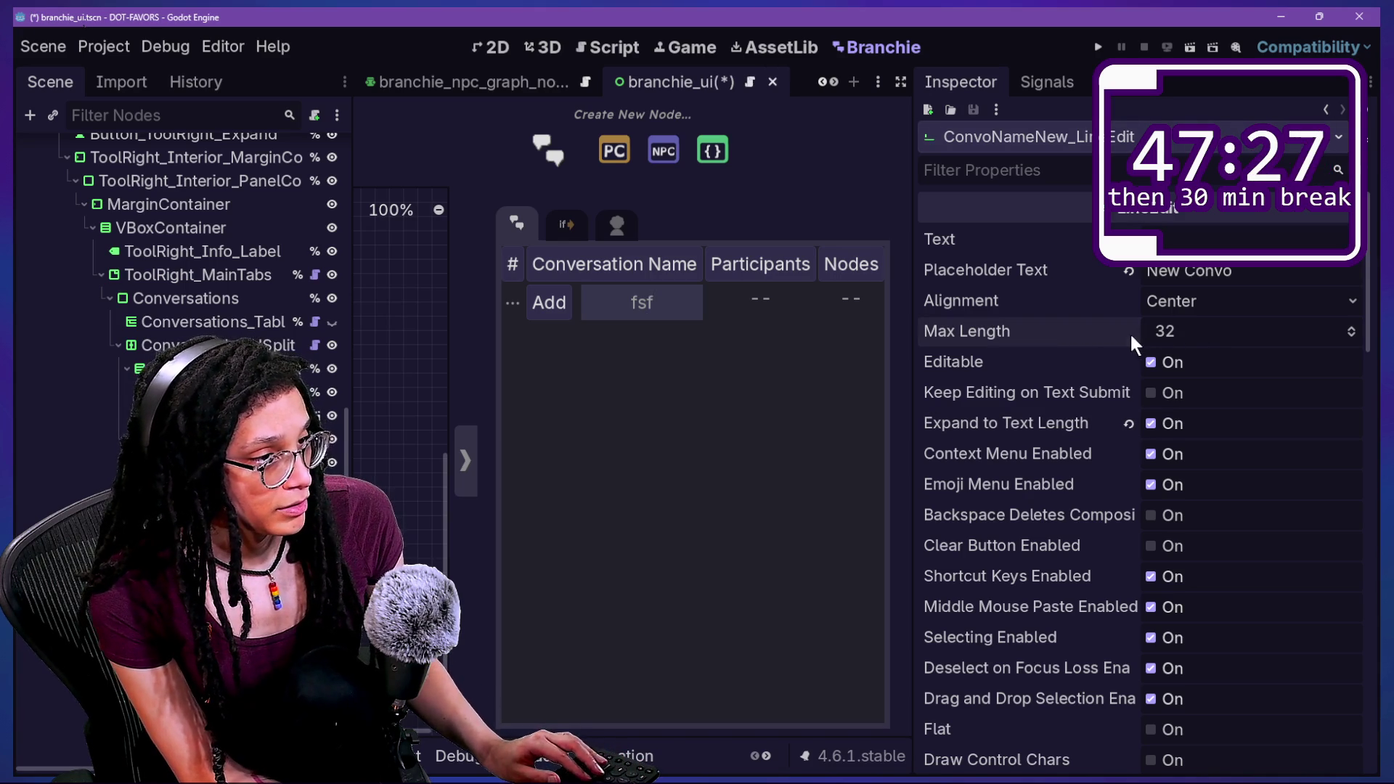
pyautogui.hotkey('ctrl', 'shift', 'p')
pyautogui.click(309, 269)
pyautogui.click(310, 272)
pyautogui.press('Escape')
# Test several long names in the Conversation Name field, leaving just 'e' in it.
pyautogui.write('sfsfsefsref')
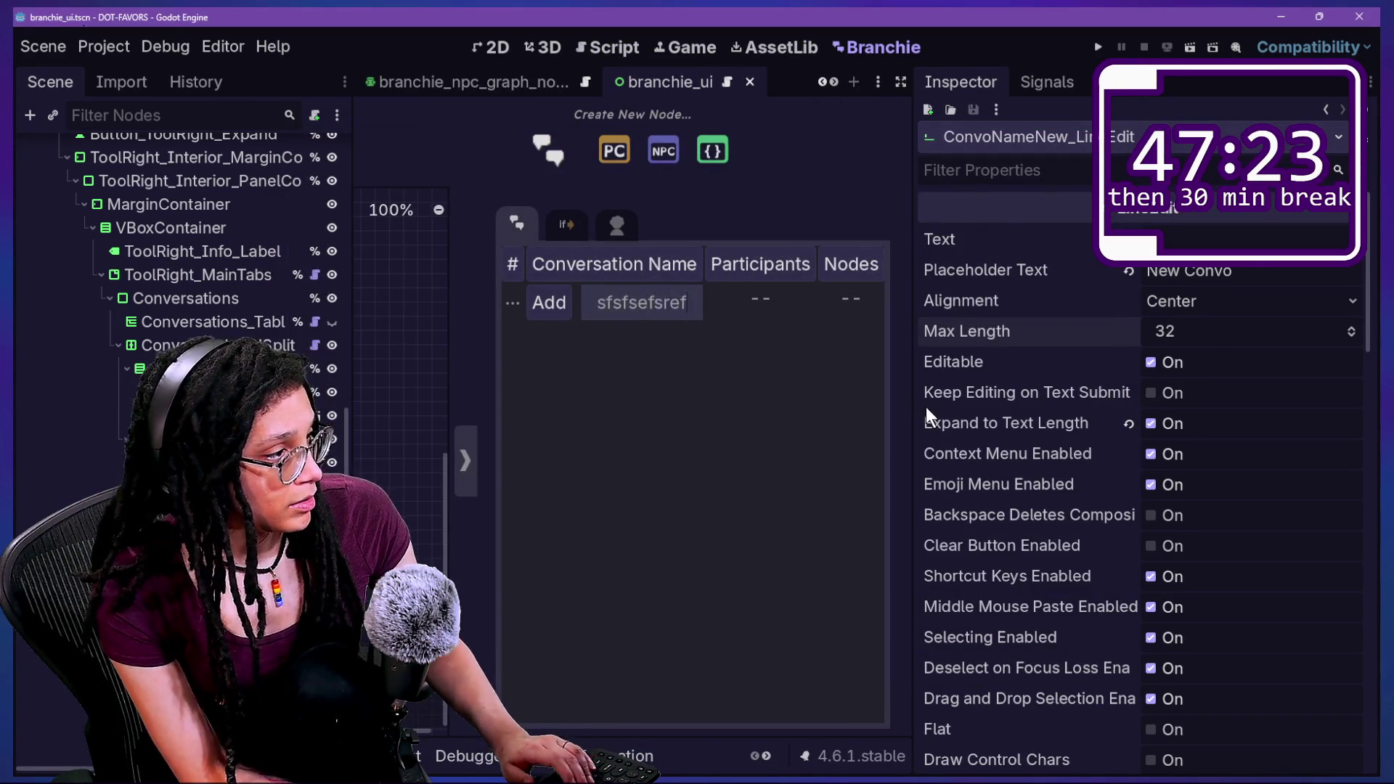
pyautogui.write('swlefnsoefnosenosoefi')
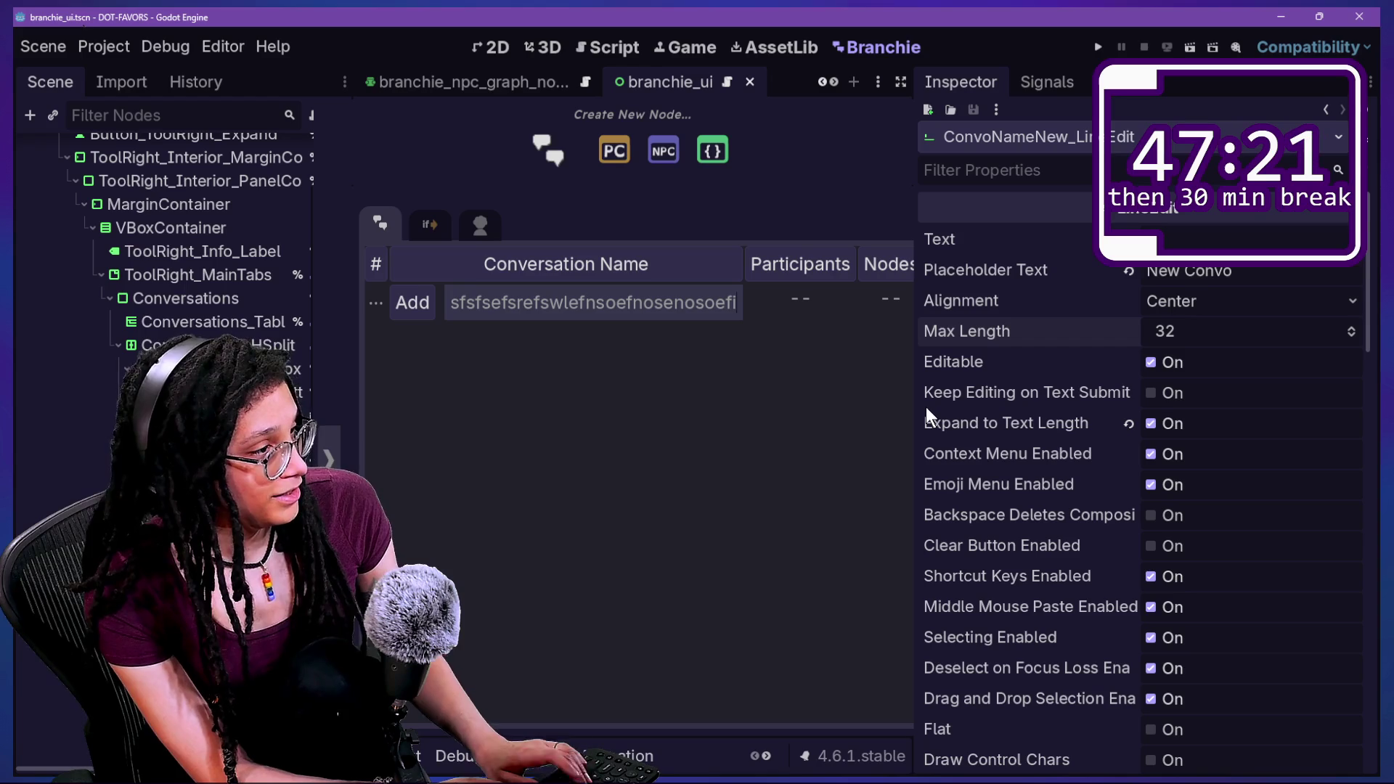
pyautogui.press('BackSpace')
pyautogui.press('BackSpace')
pyautogui.press('BackSpace')
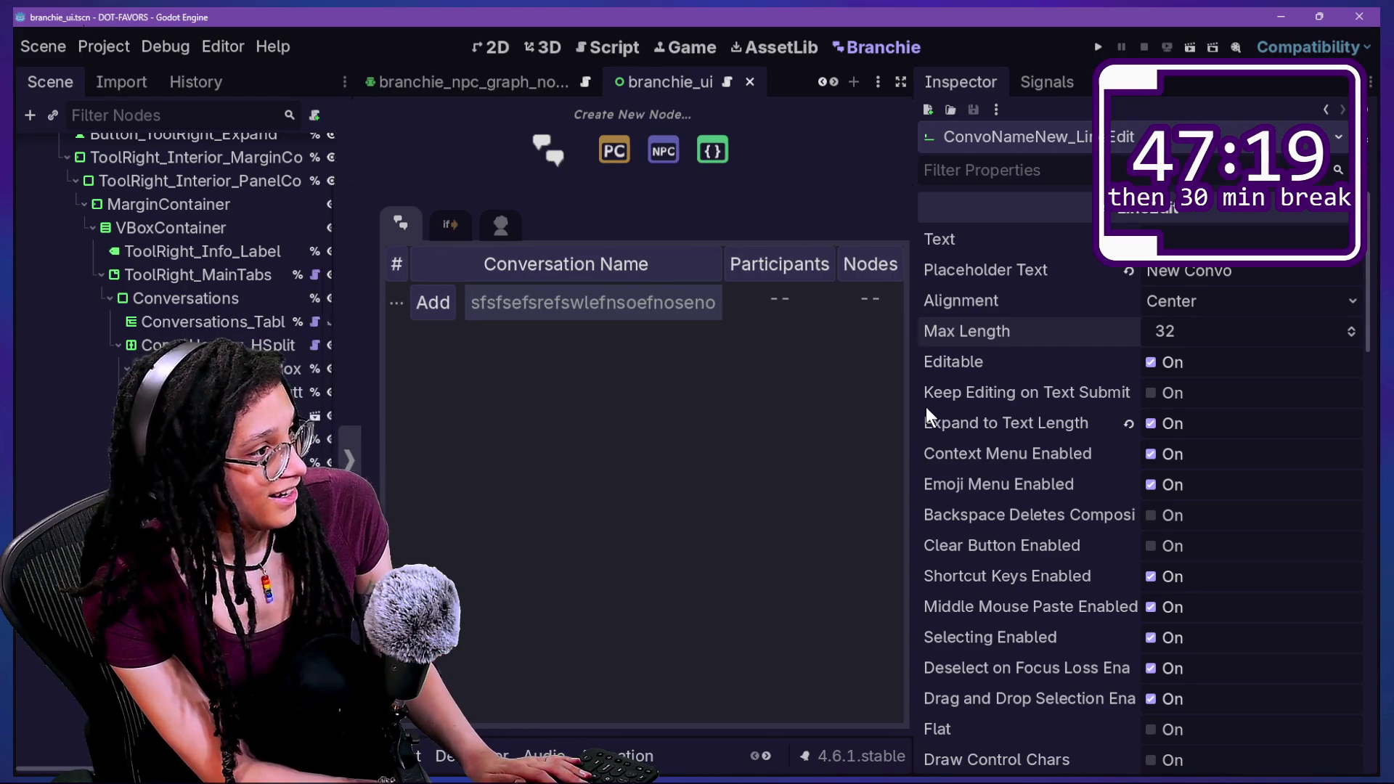
pyautogui.press('BackSpace')
pyautogui.press('BackSpace')
pyautogui.press('BackSpace')
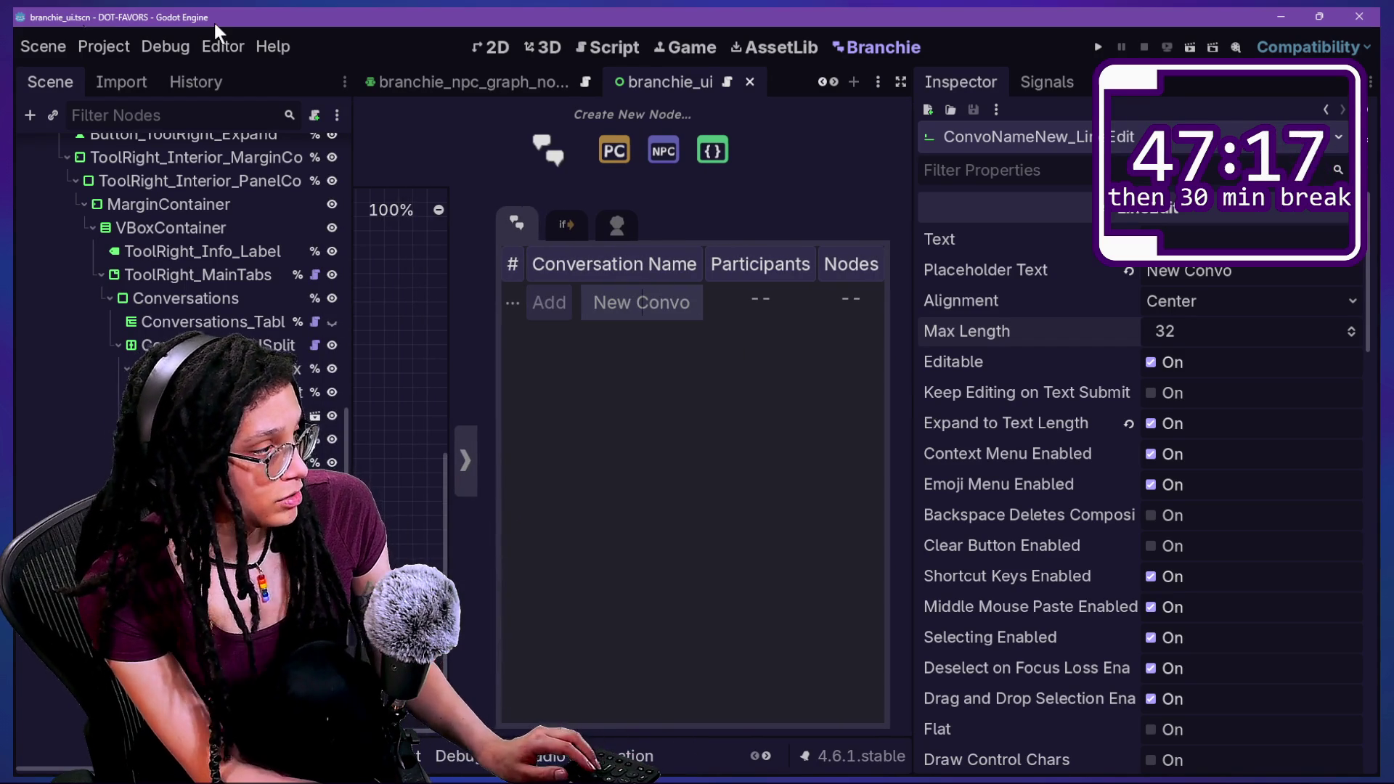
pyautogui.hotkey('ctrl', 'shift', 'F11')
pyautogui.write('erg')
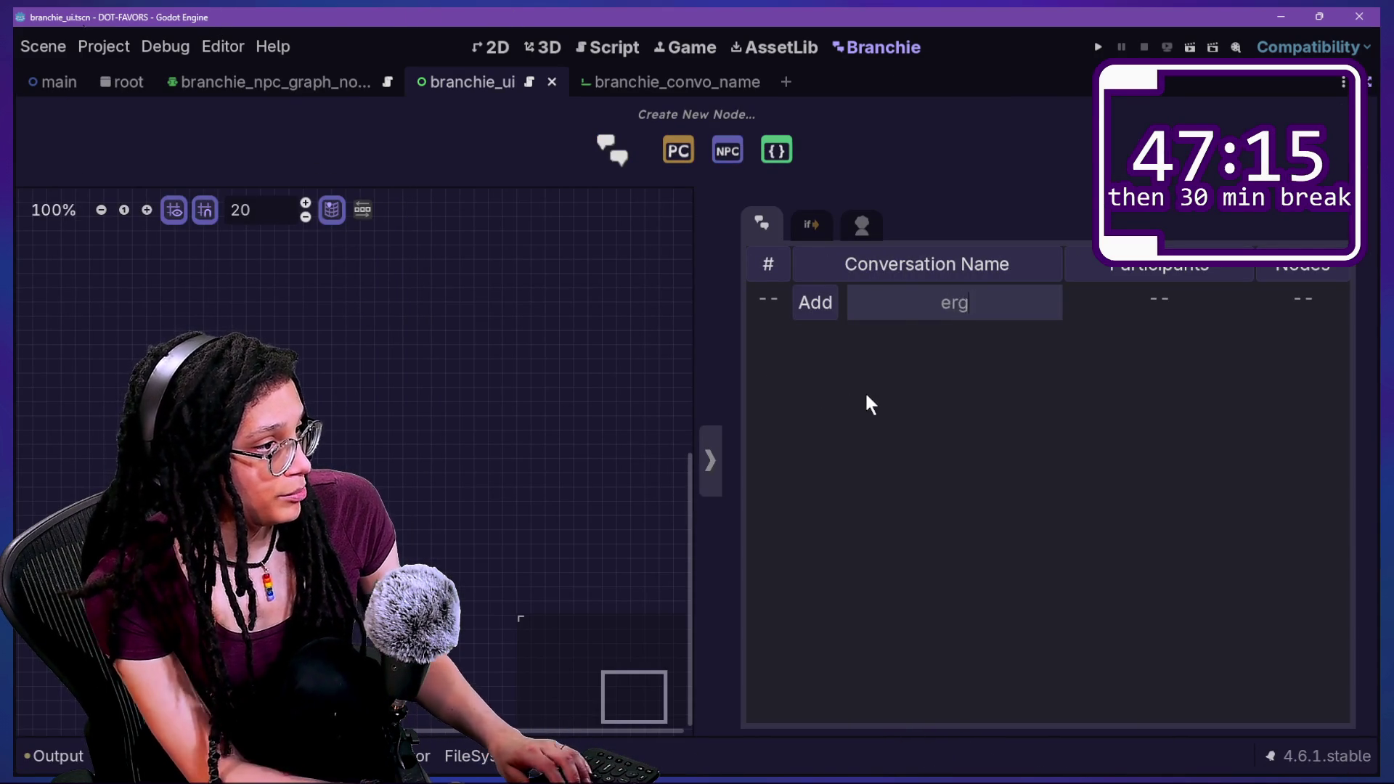
pyautogui.write('oeirngoiergoiergoienrogierogi')
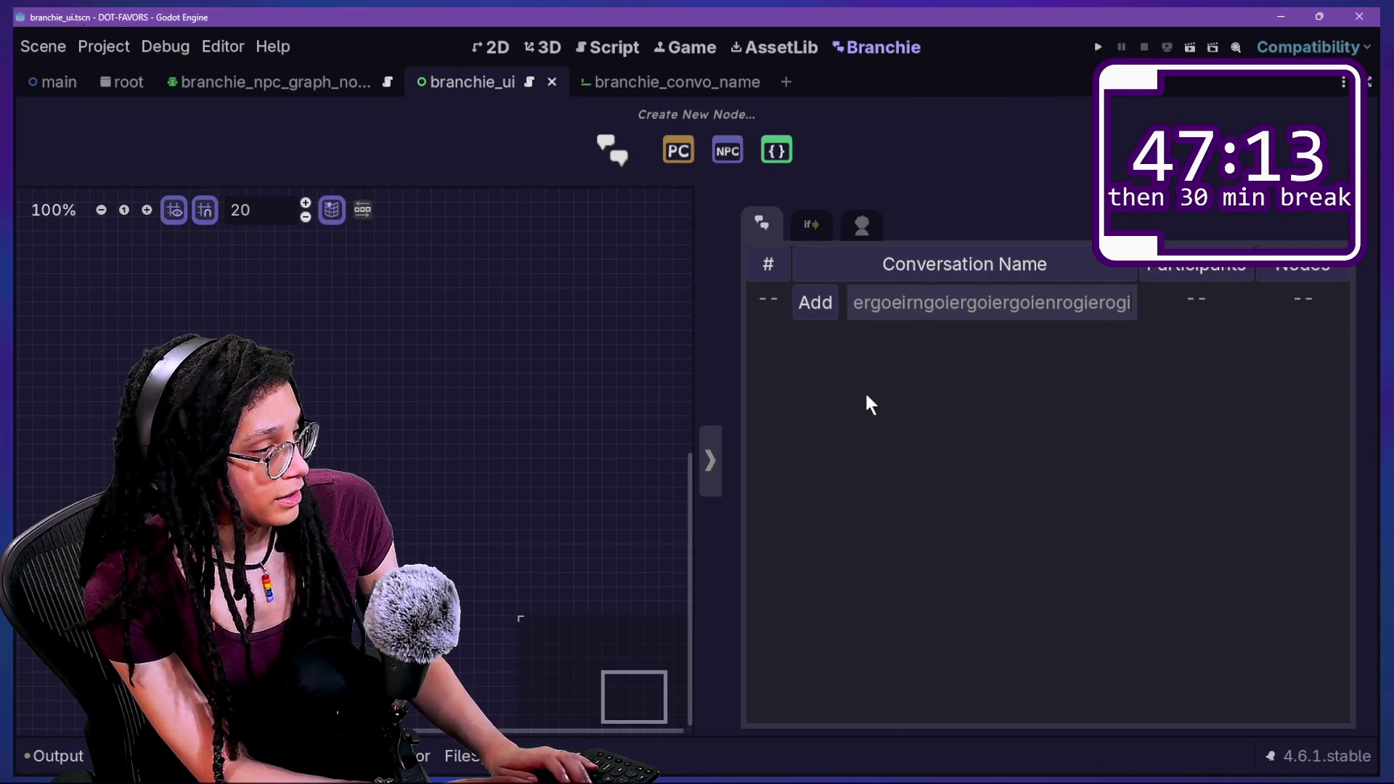
pyautogui.press('BackSpace')
pyautogui.press('BackSpace')
pyautogui.press('BackSpace')
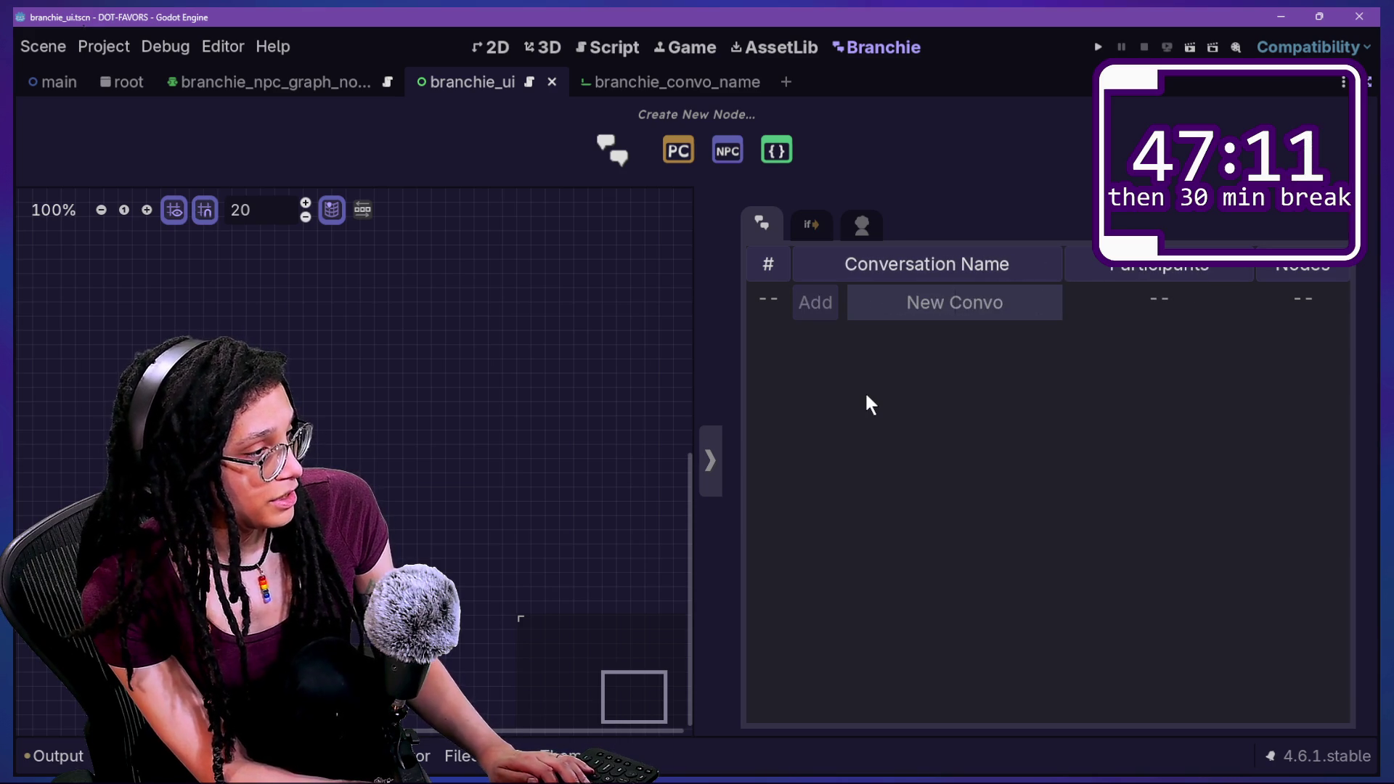
pyautogui.write('eorligneorngoegneoigneorignoeirn')
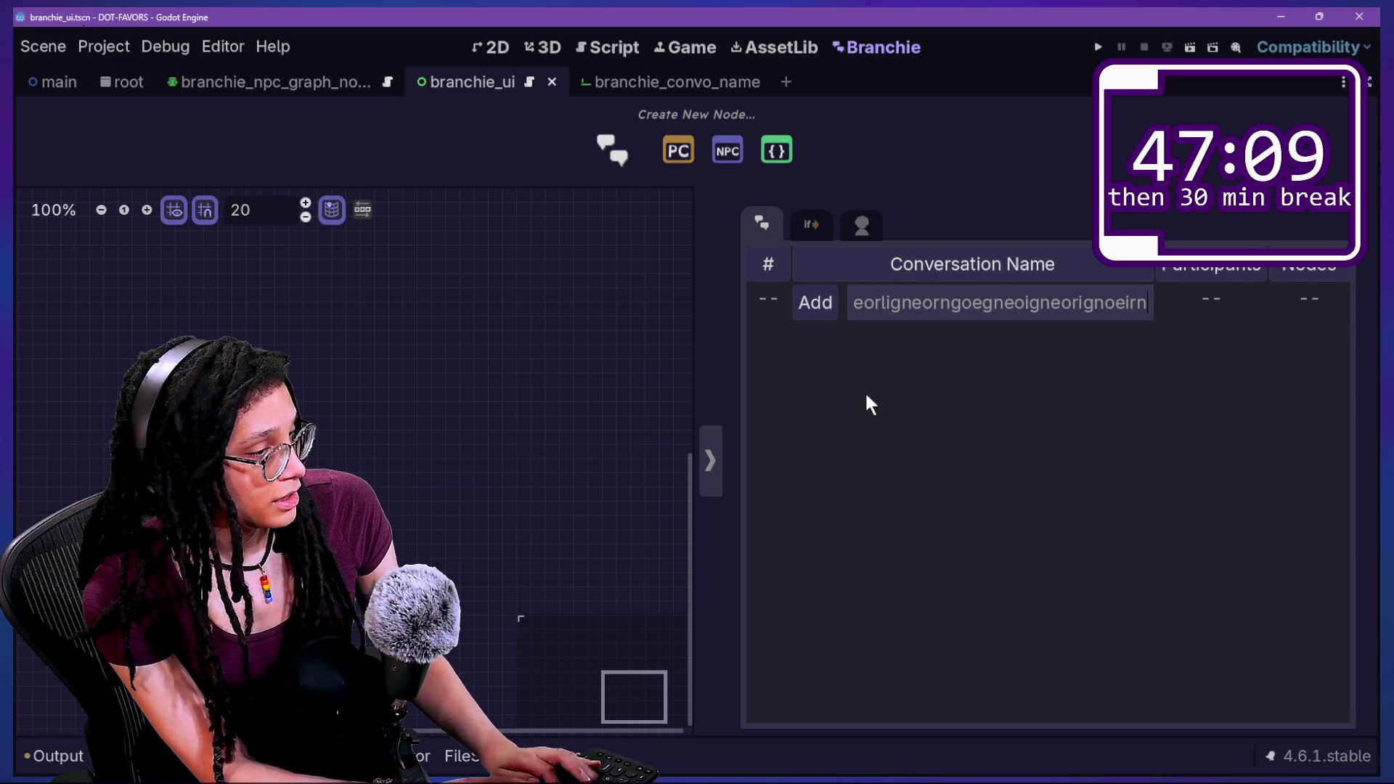
pyautogui.press('BackSpace')
pyautogui.press('BackSpace')
pyautogui.press('BackSpace')
pyautogui.write('erg')
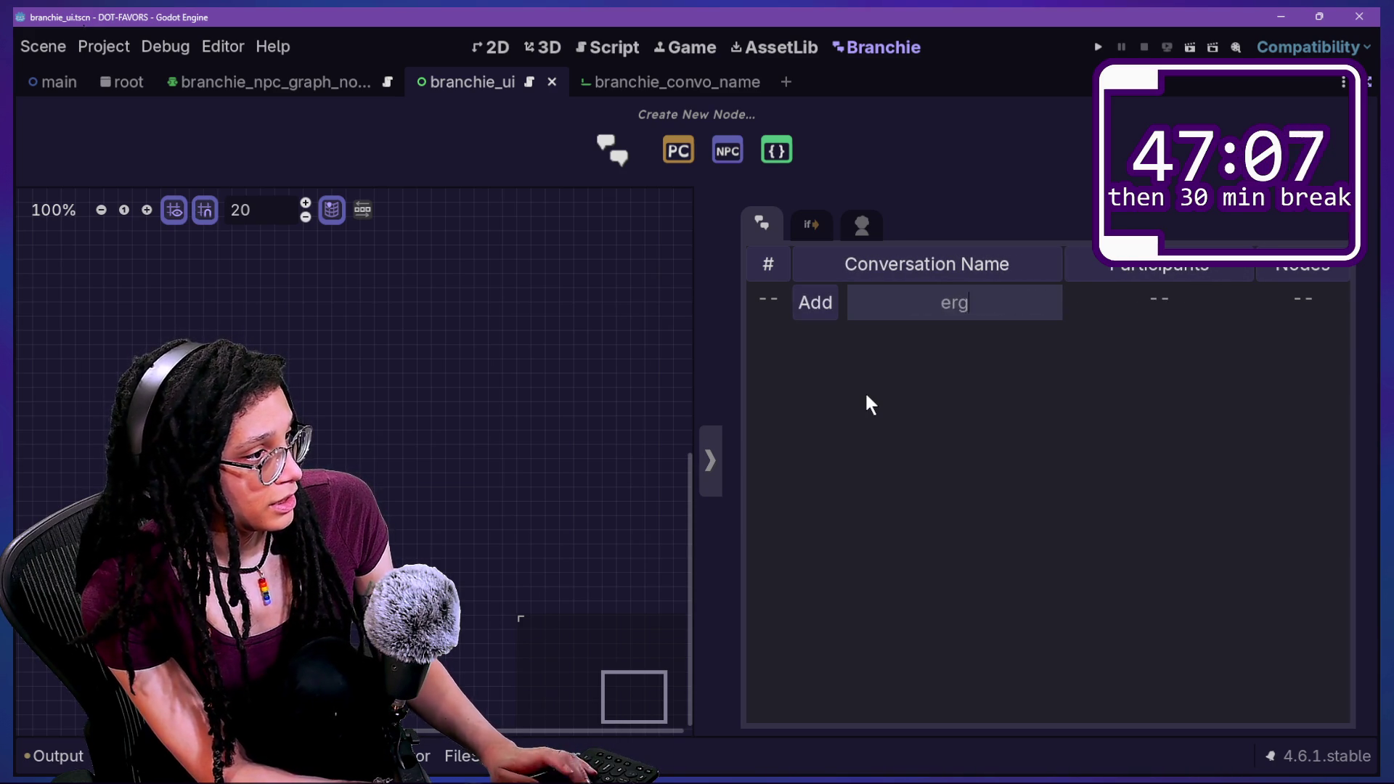
pyautogui.write('ergoerogkeorkgoekrogkeorkgeg')
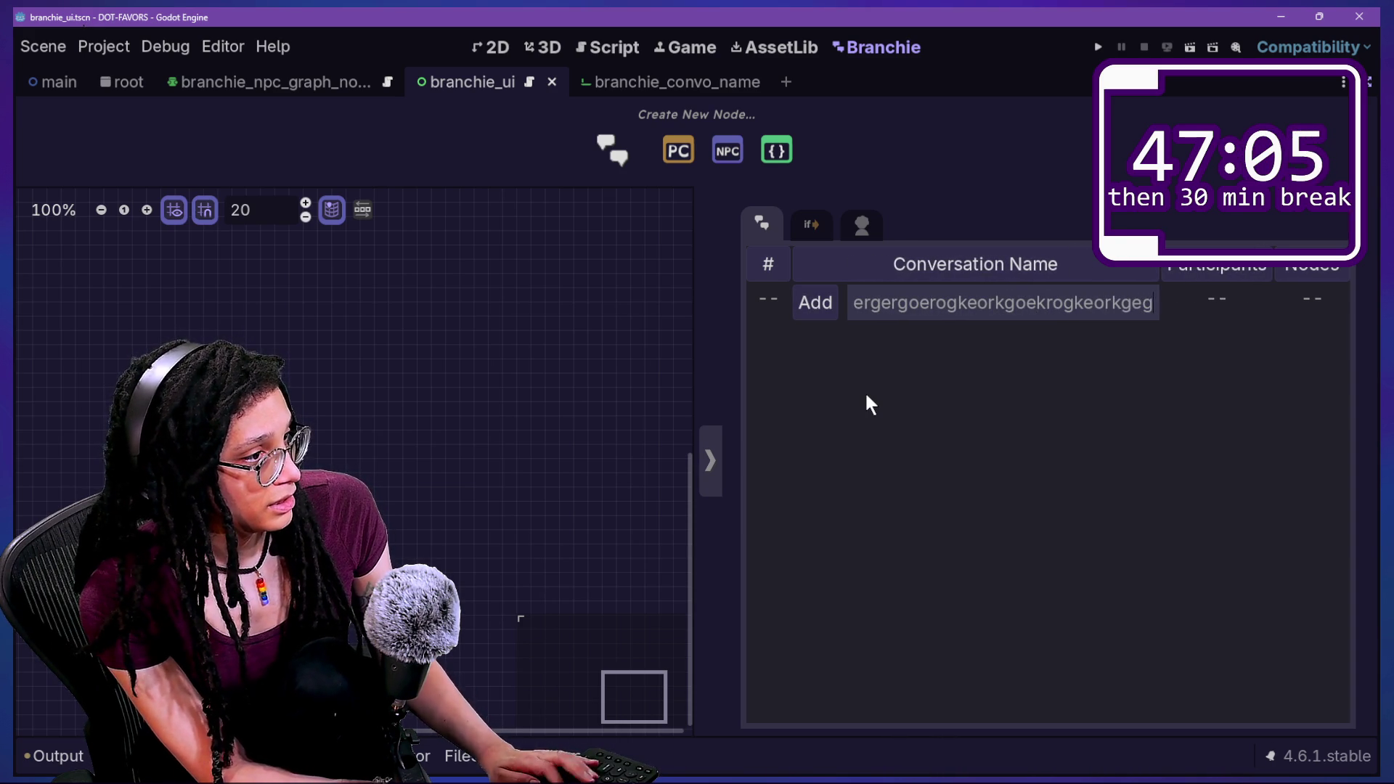
pyautogui.press('BackSpace')
pyautogui.press('BackSpace')
pyautogui.press('BackSpace')
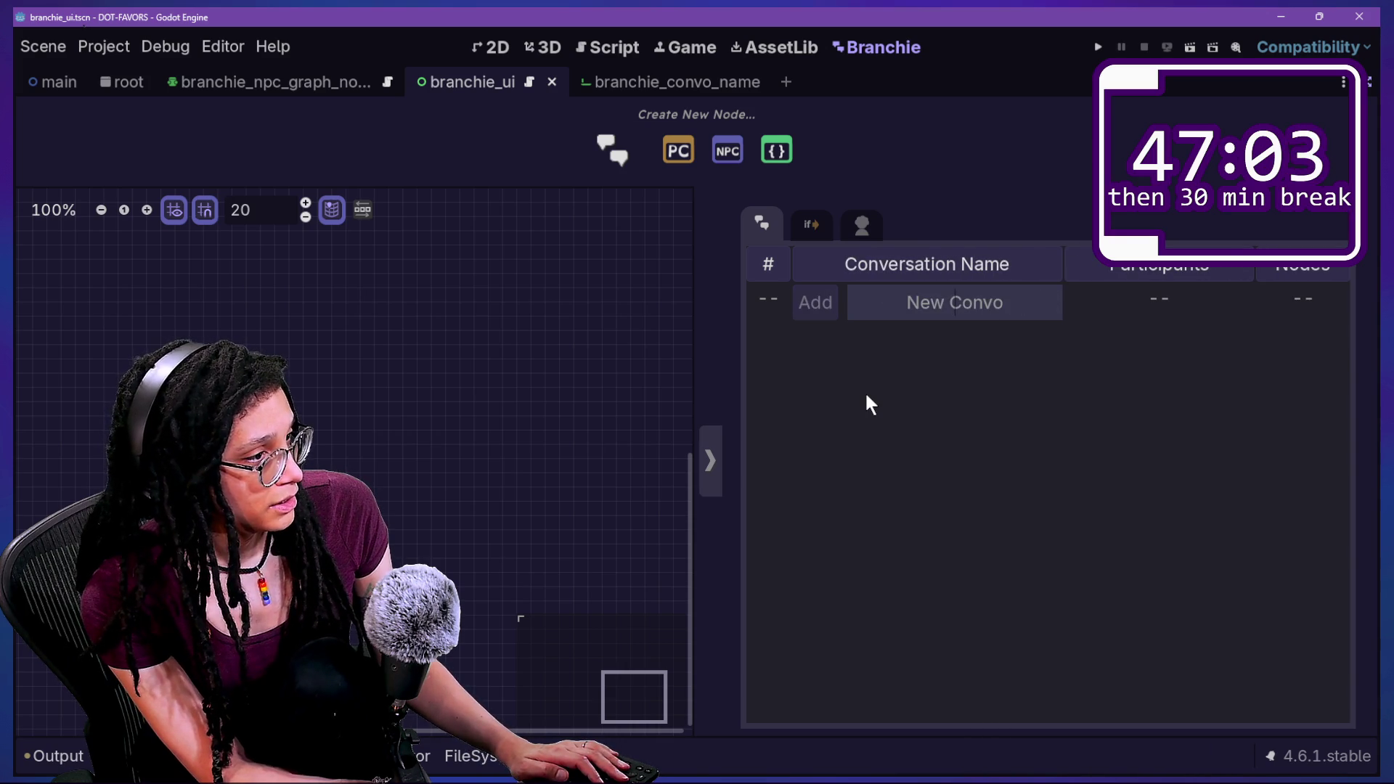
pyautogui.write('e')
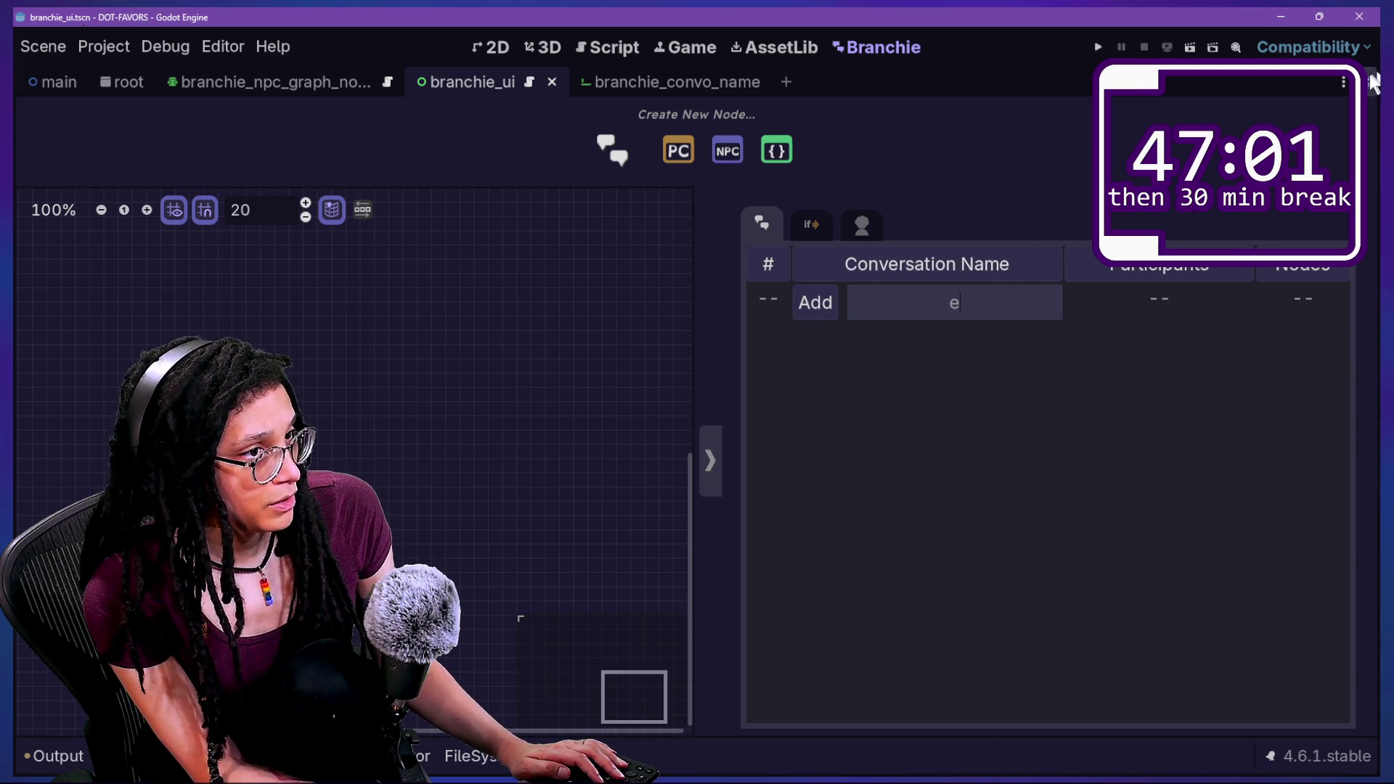
pyautogui.click(1367, 86)
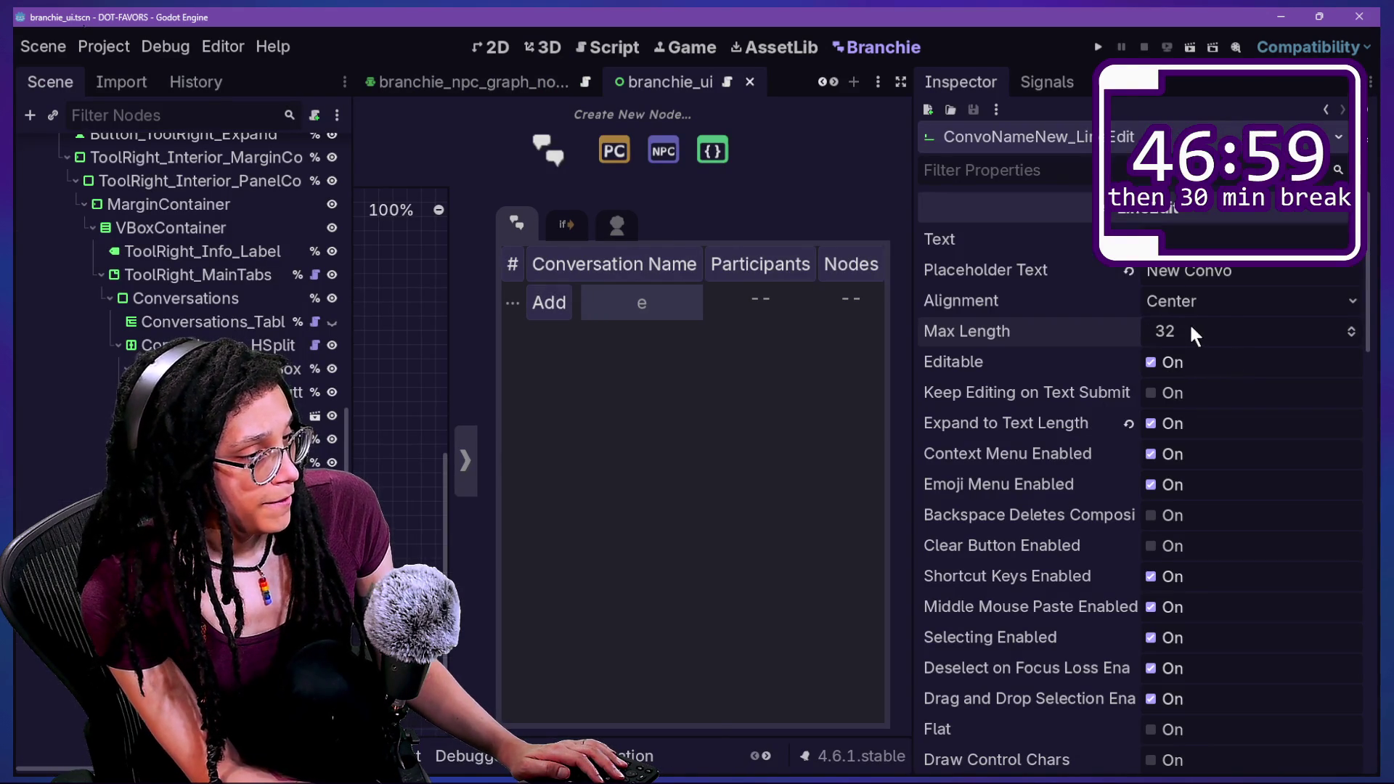
# Set the name field's Max Length to 24, disable Expand to Text Length, and save branchie_ui.
pyautogui.click(1168, 335)
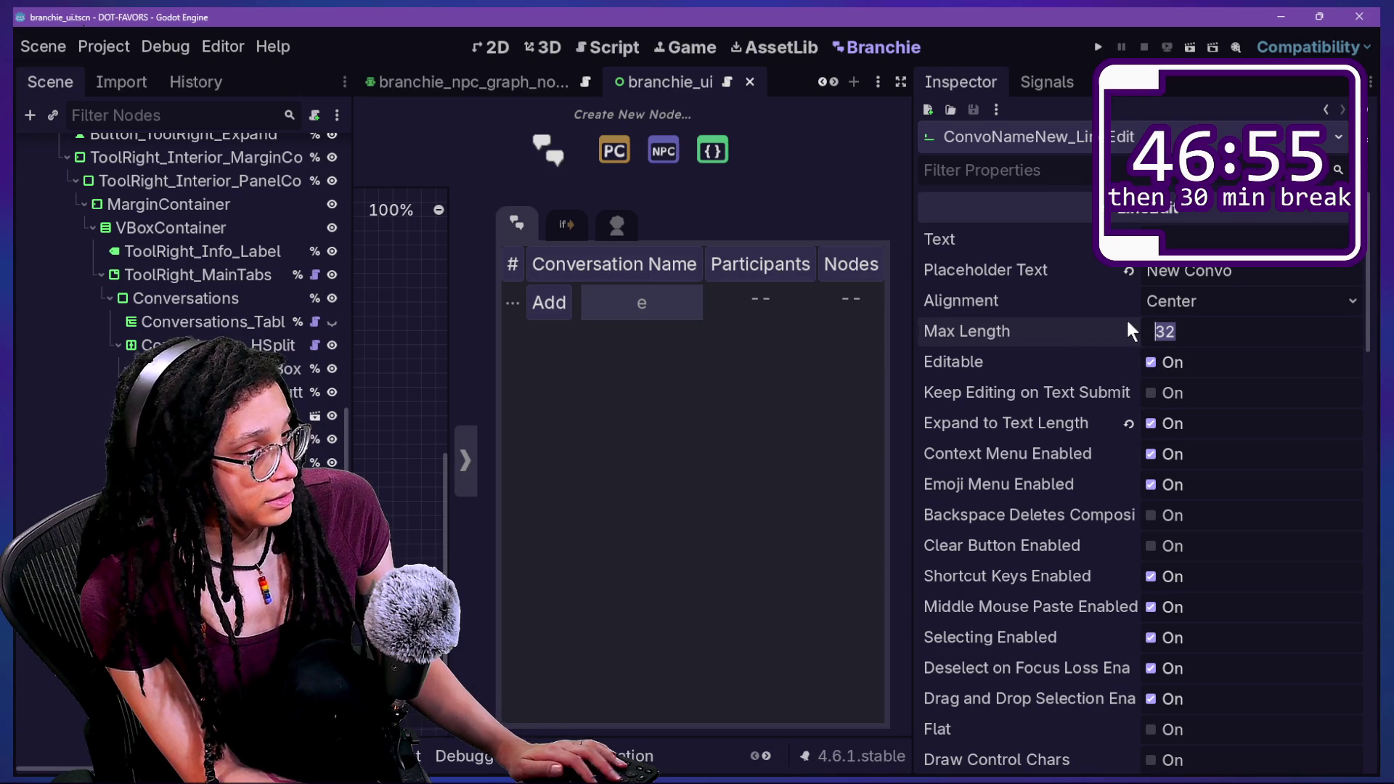
pyautogui.write('24')
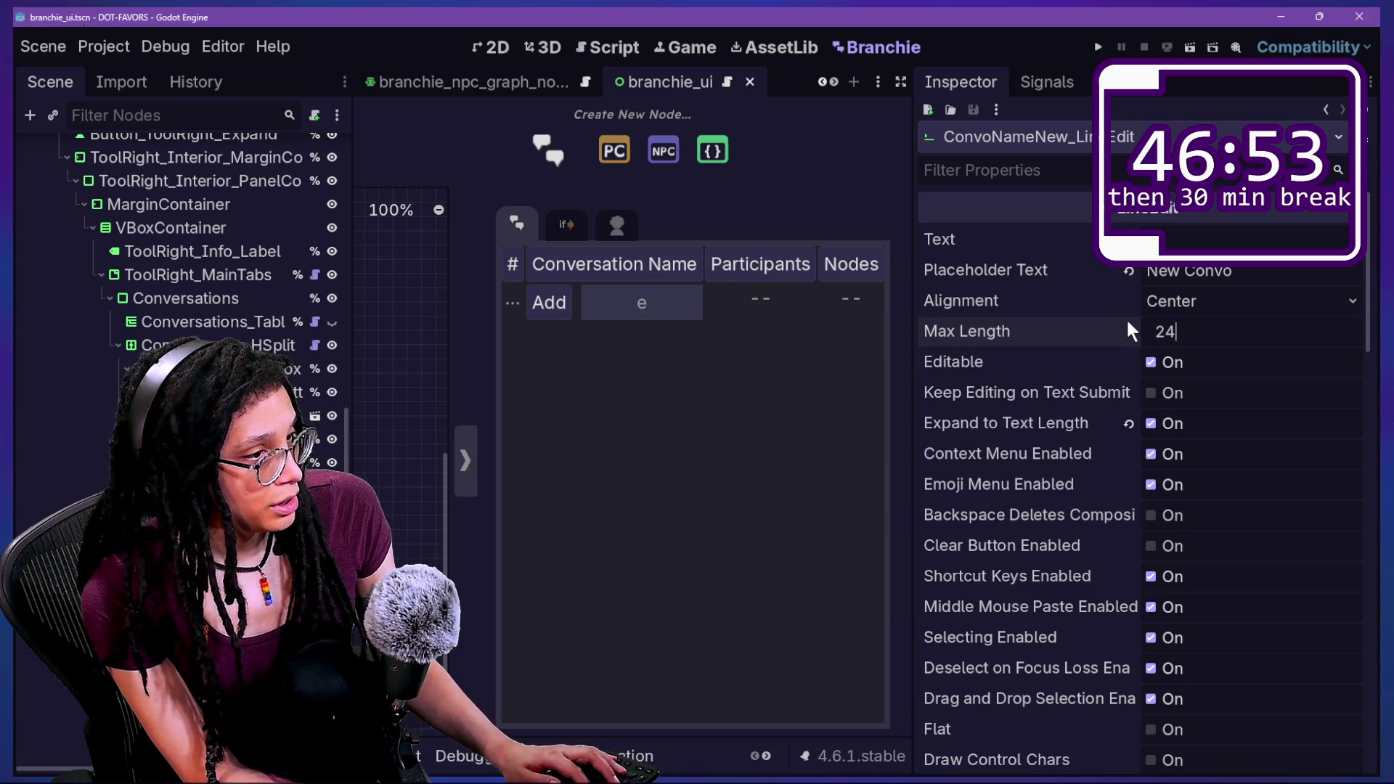
pyautogui.press('Return')
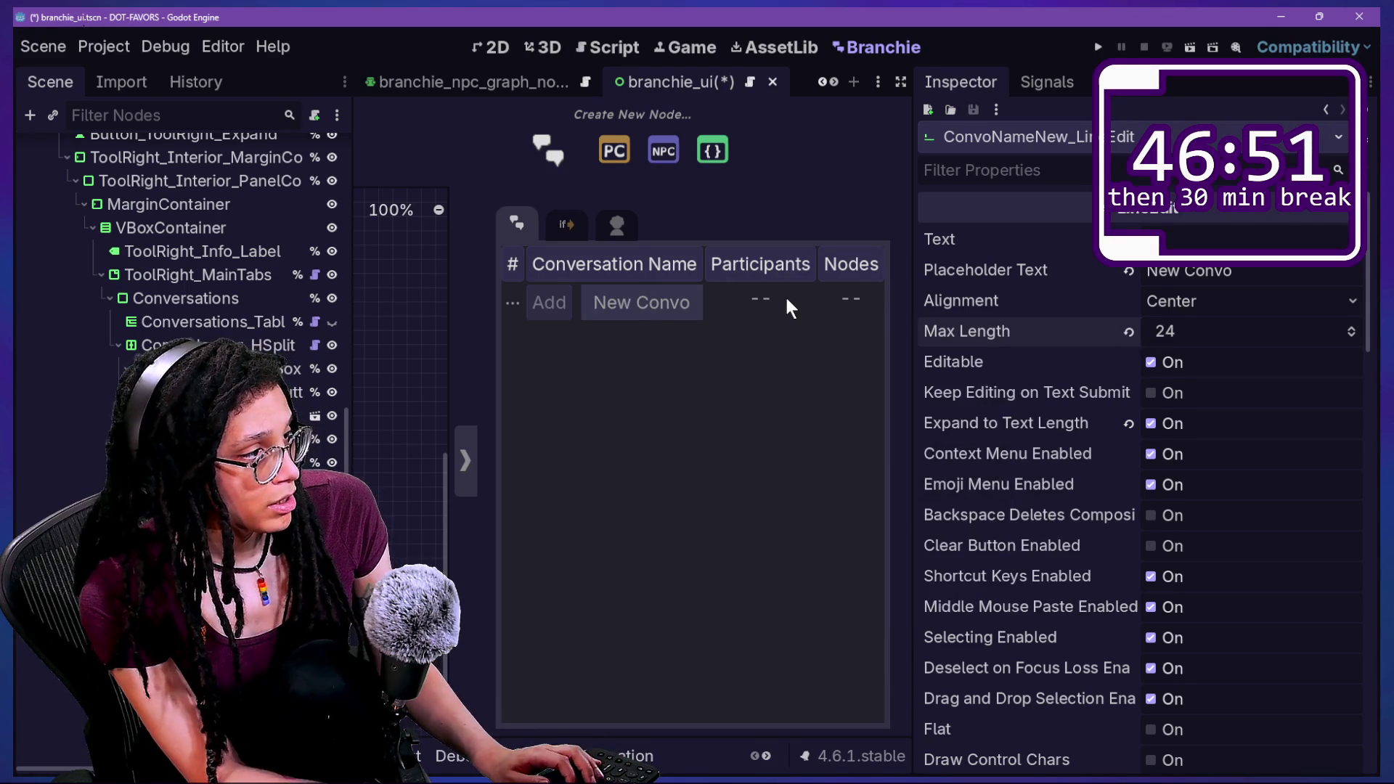
pyautogui.click(1165, 429)
pyautogui.hotkey('ctrl', 's')
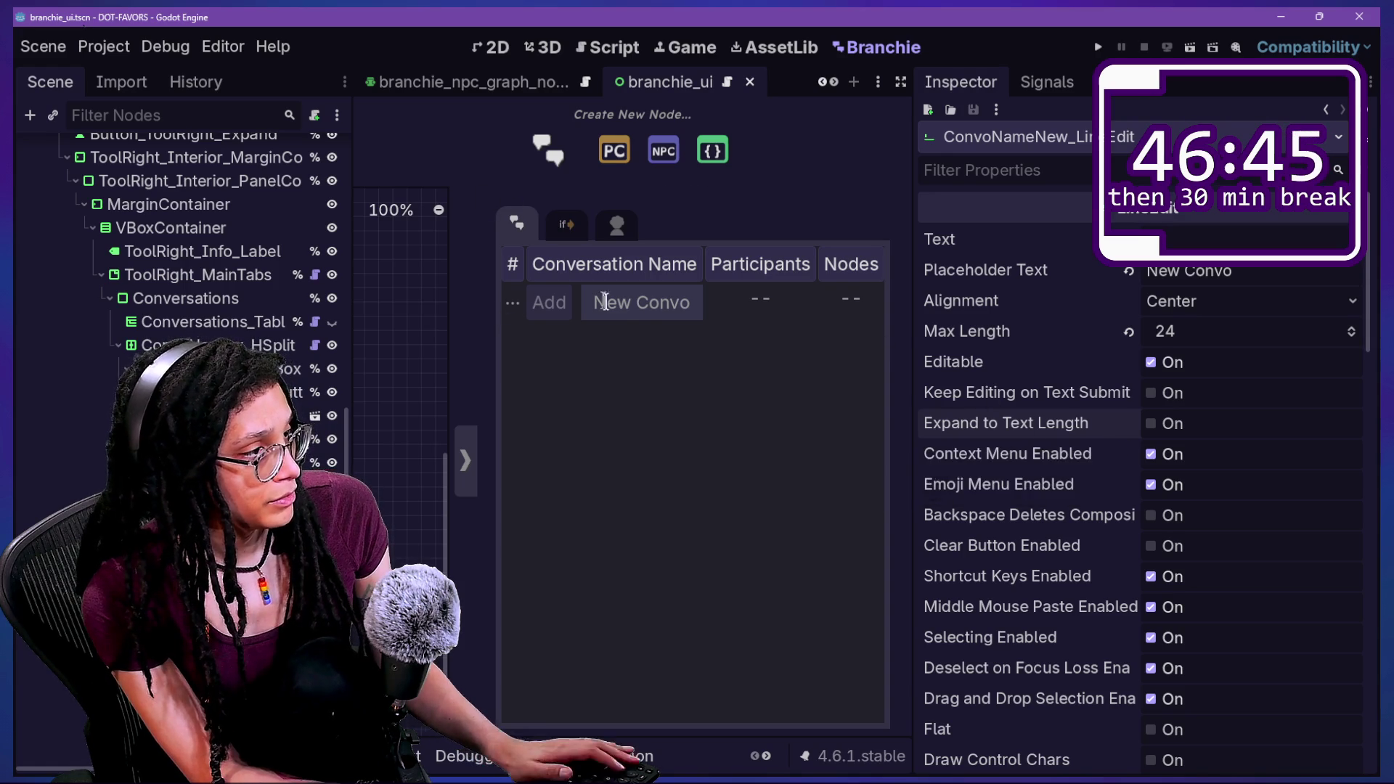
# Switch off Emoji Menu Enabled on the name field, checking its right-click menu before and after.
pyautogui.rightClick(611, 308)
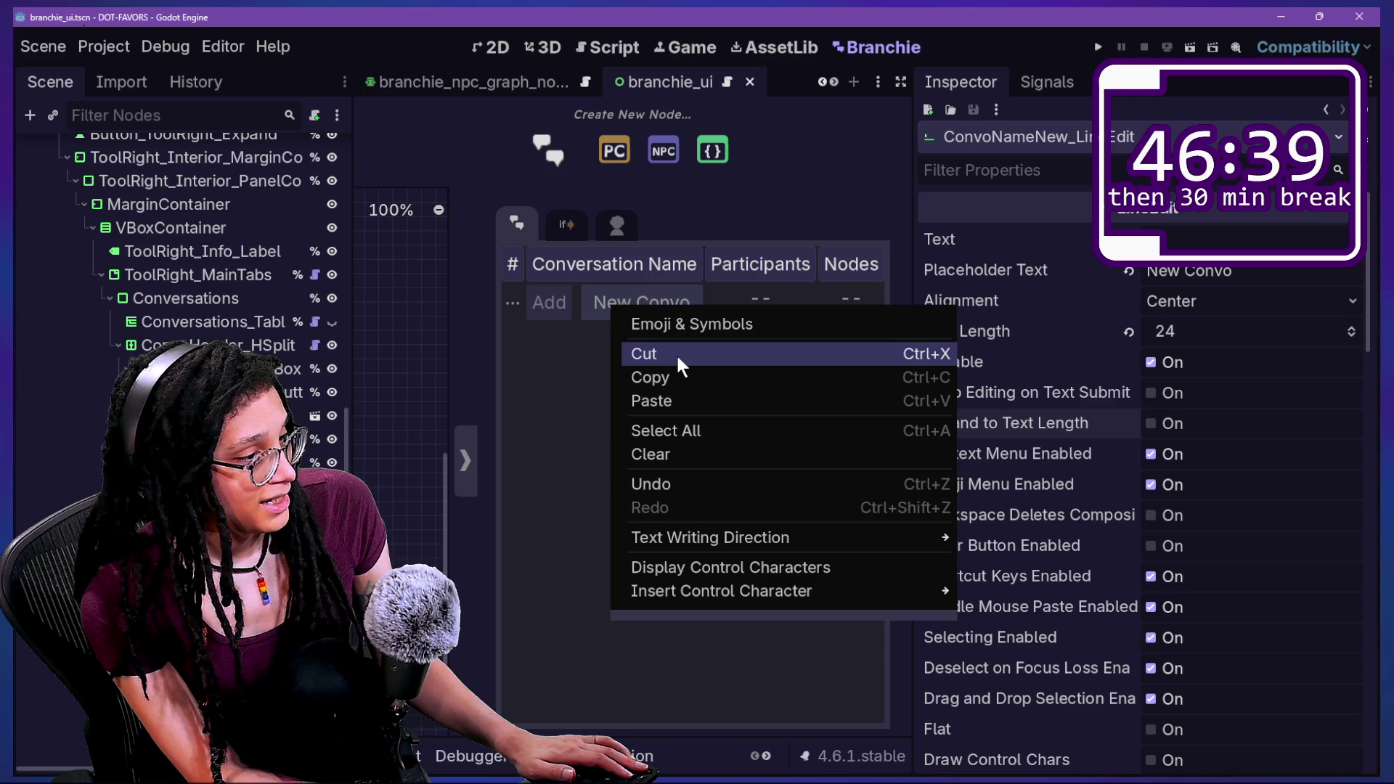
pyautogui.click(1133, 418)
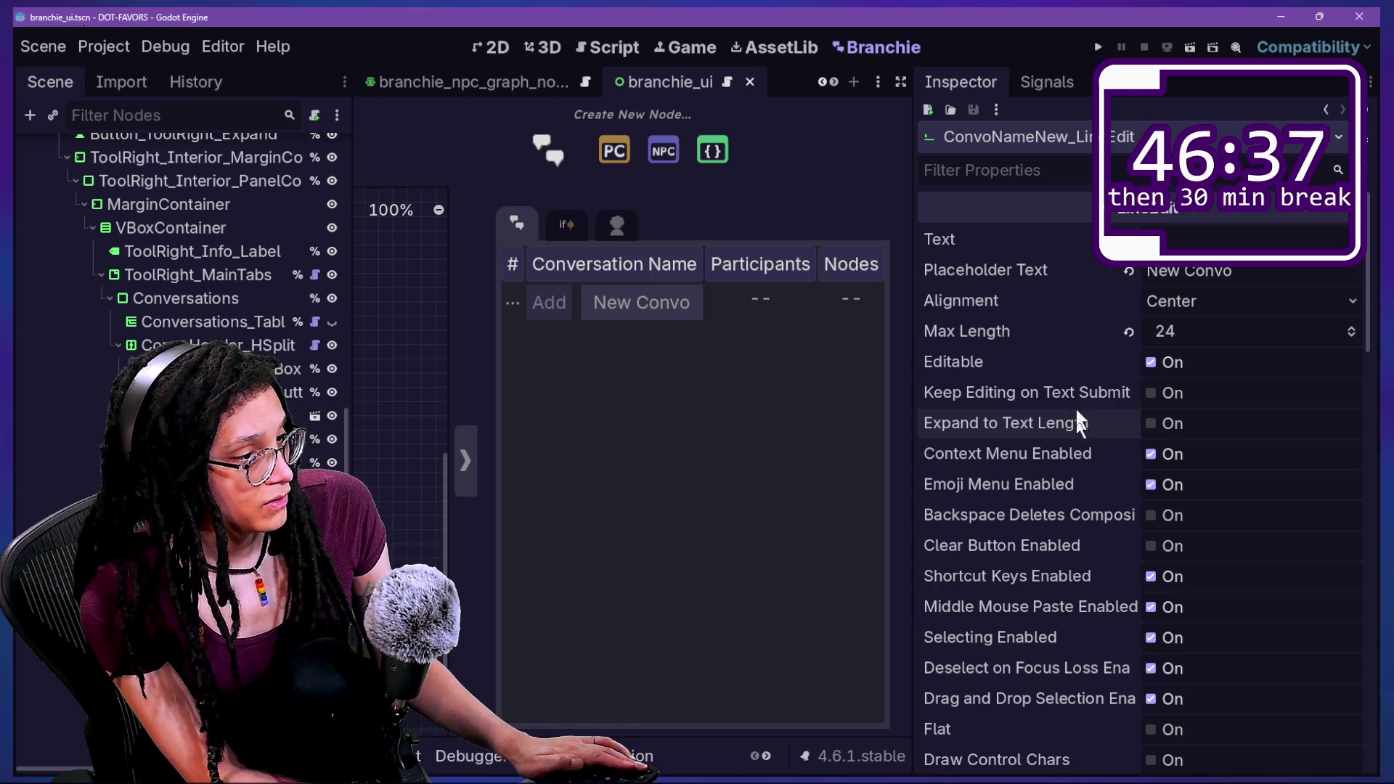
pyautogui.click(1153, 485)
pyautogui.rightClick(674, 310)
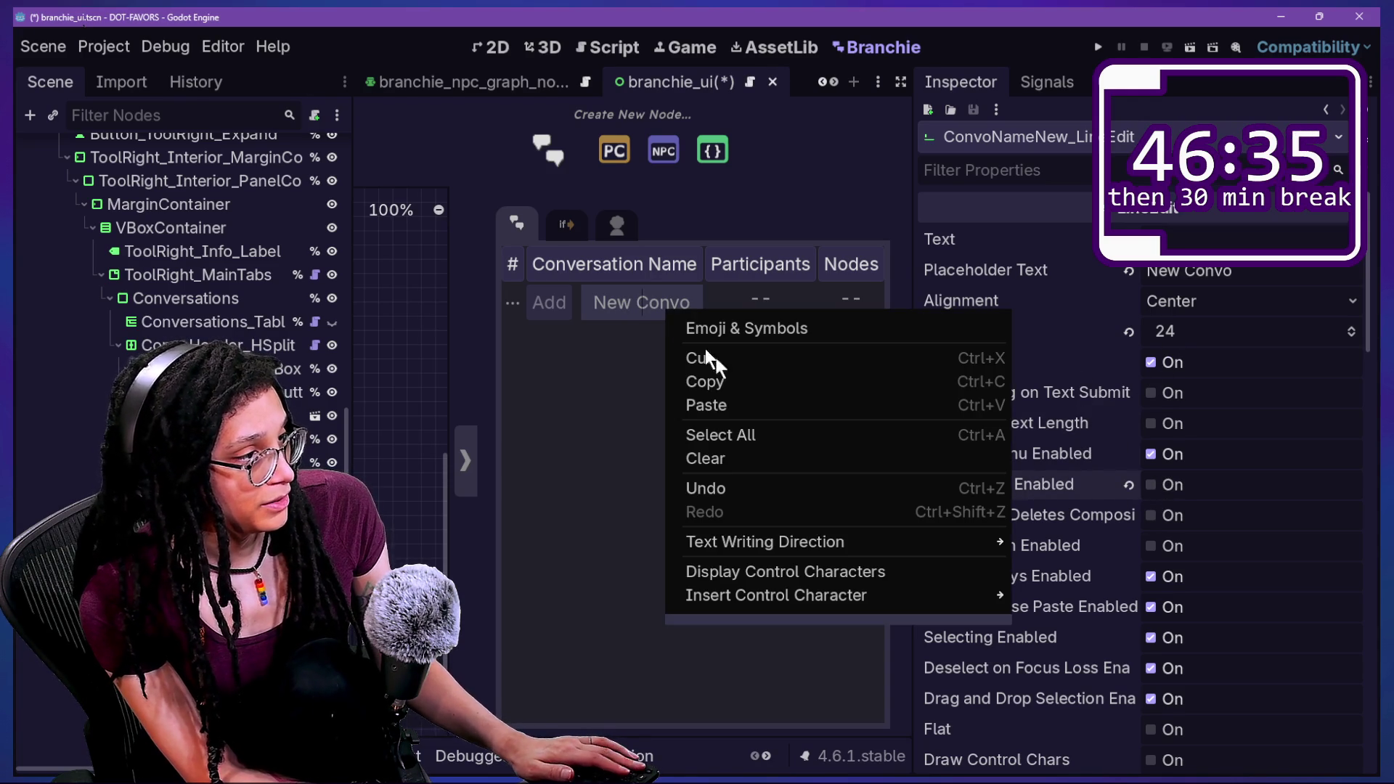
pyautogui.moveTo(770, 552)
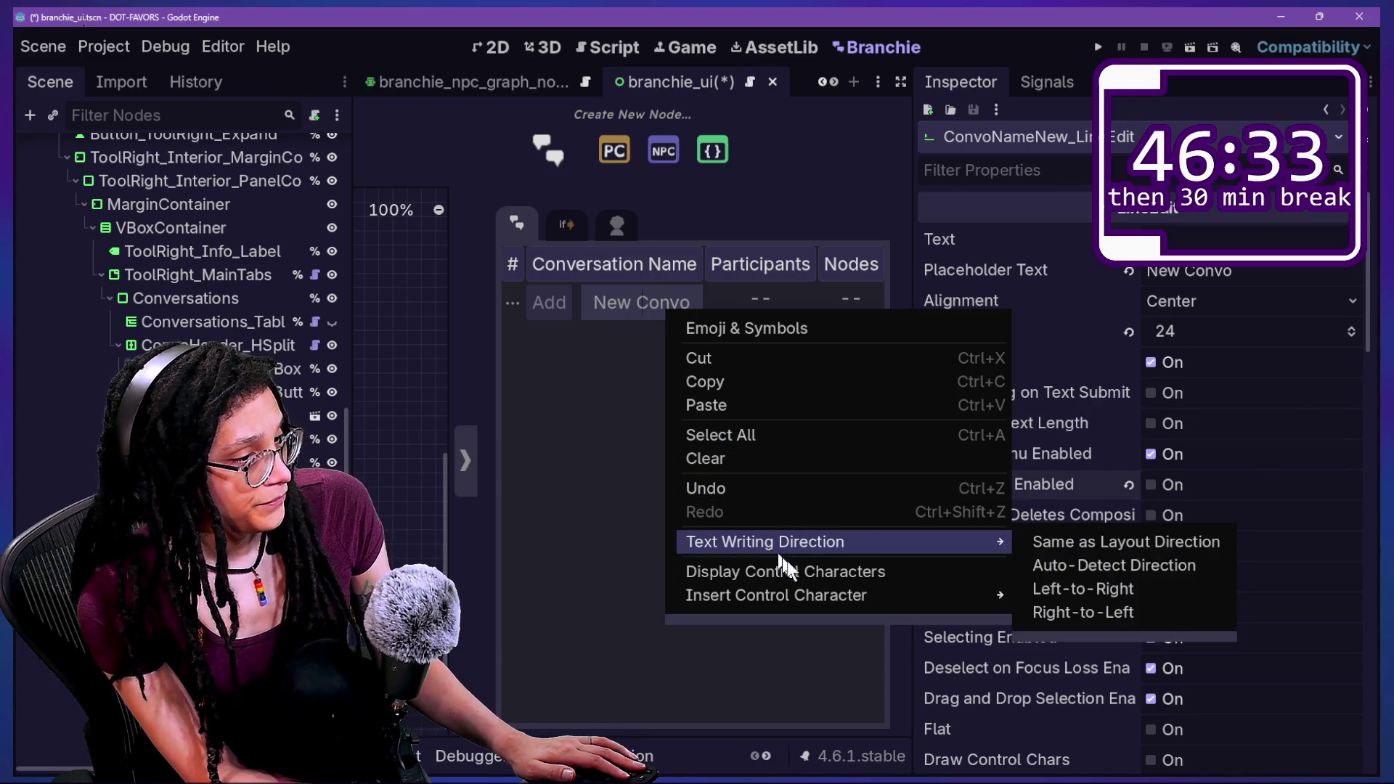
pyautogui.moveTo(821, 595)
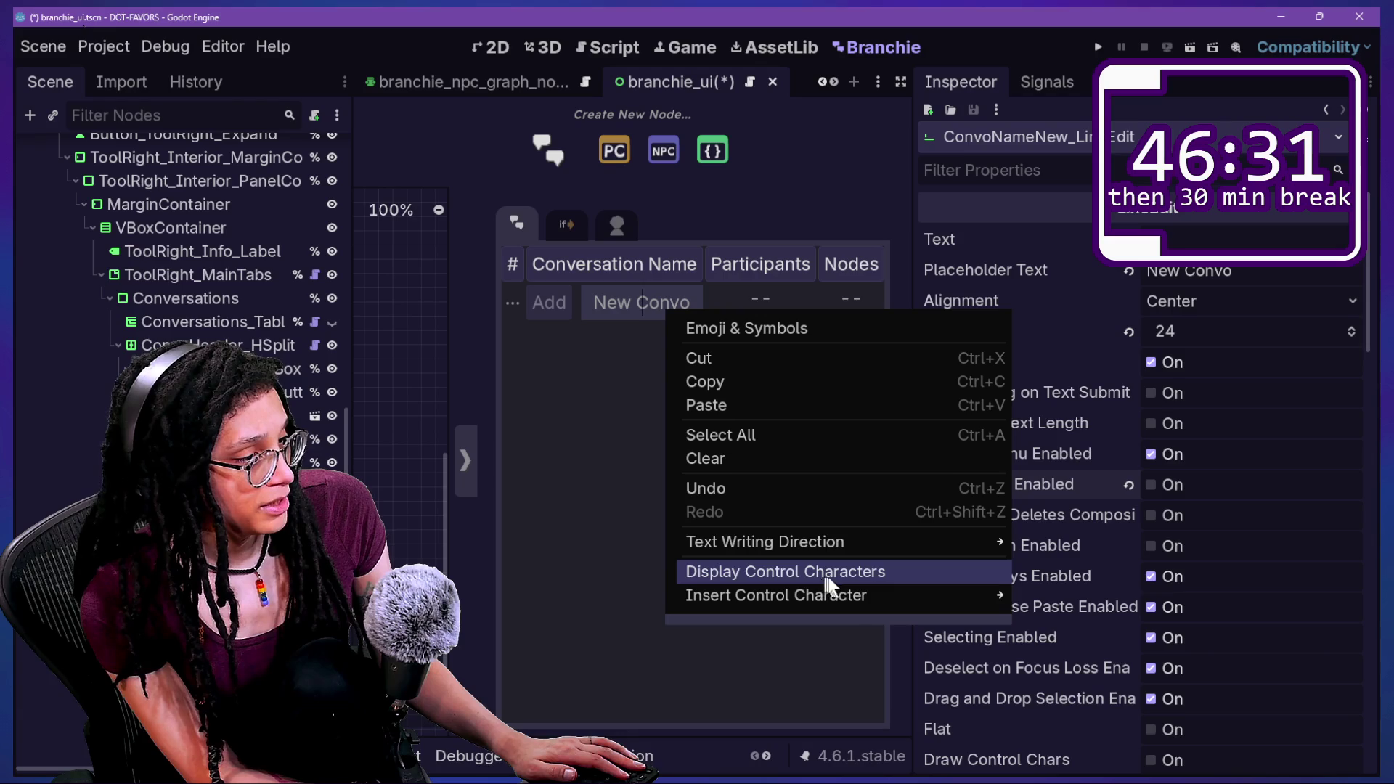
pyautogui.moveTo(871, 604)
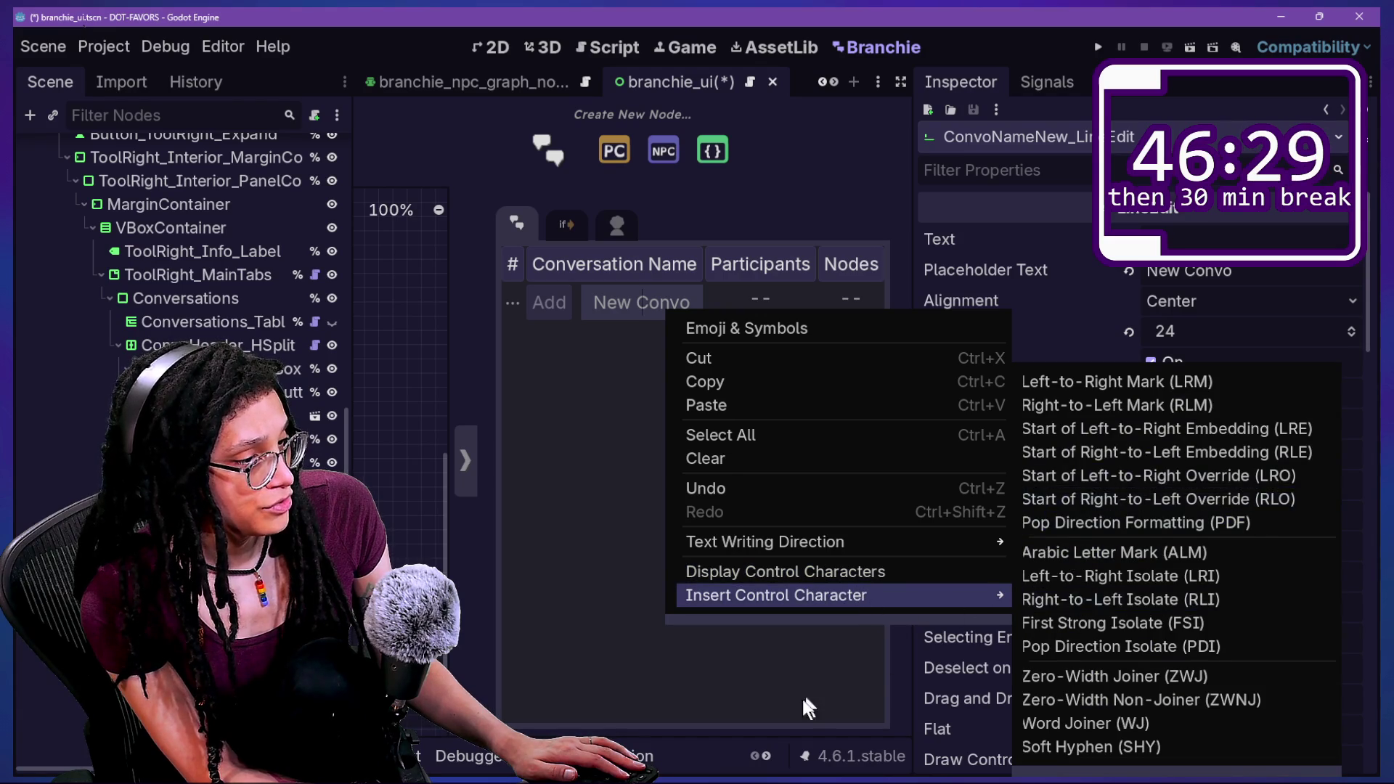
pyautogui.click(1012, 606)
# Review the name field's Inspector properties and save the branchie_ui scene.
pyautogui.scroll(-2, 1100, 589)
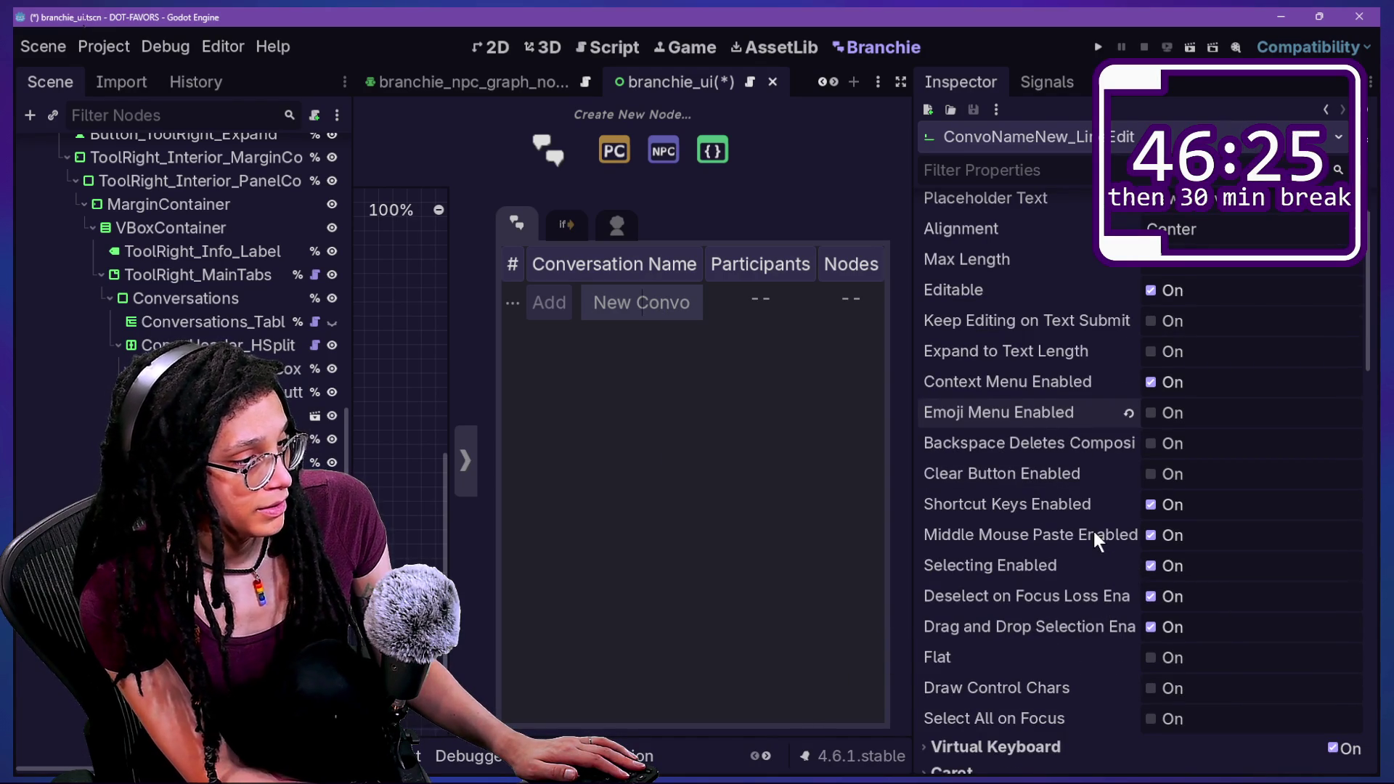
pyautogui.scroll(-2, 1093, 592)
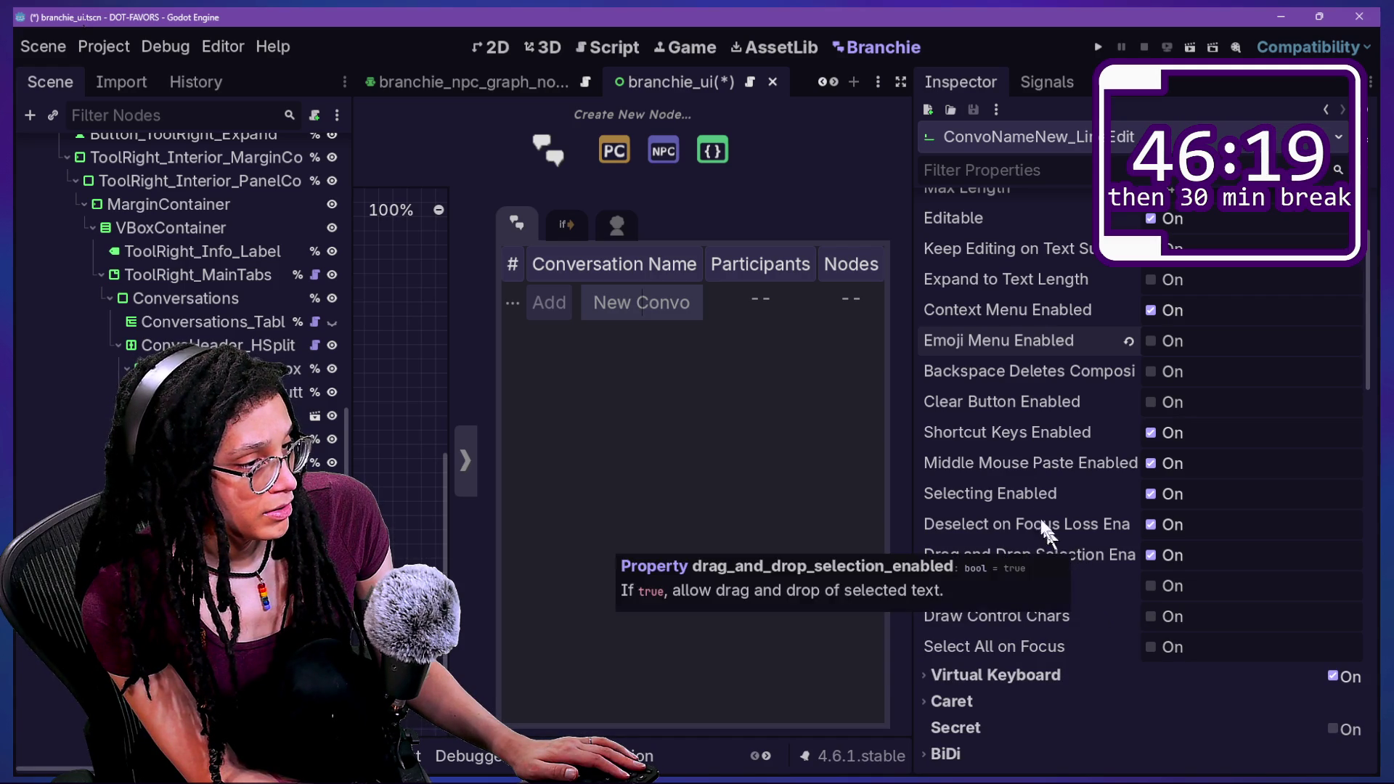
pyautogui.scroll(1, 1030, 485)
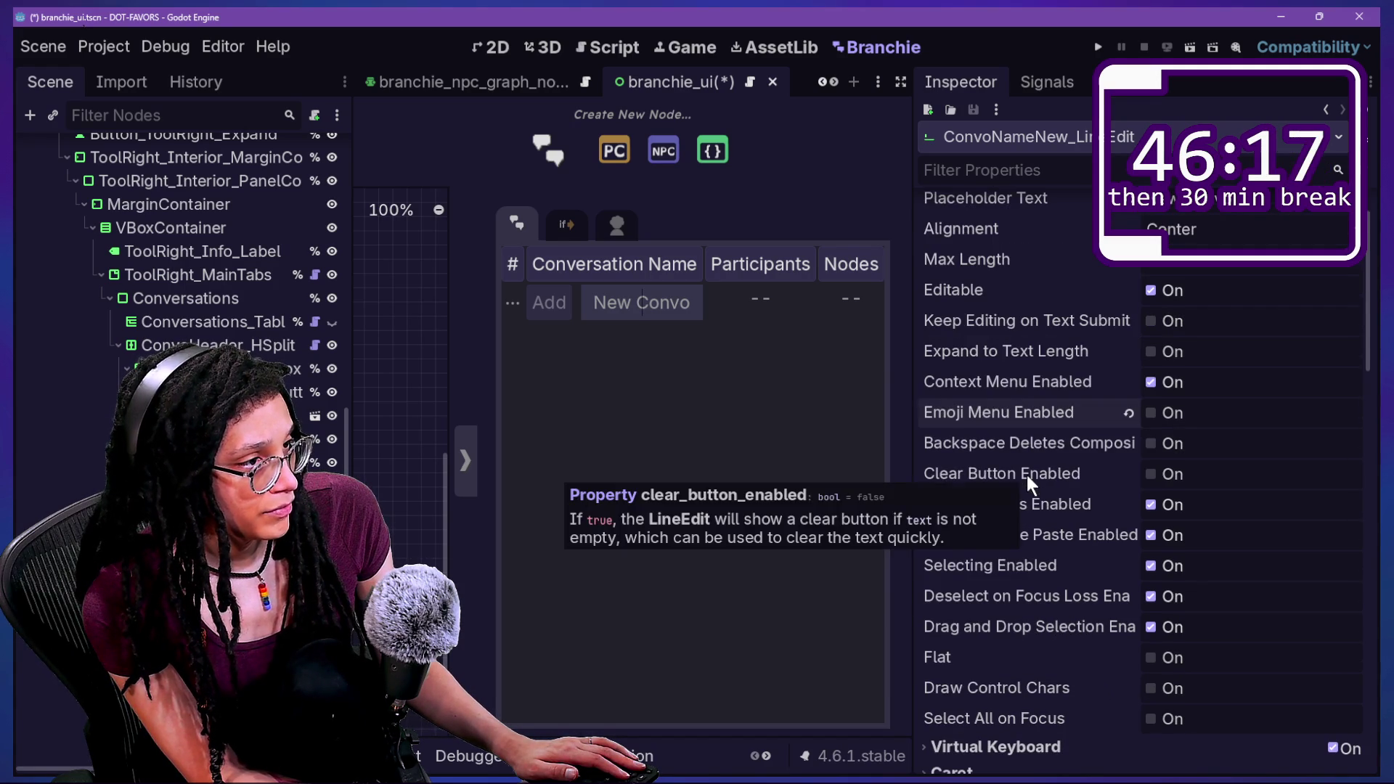
pyautogui.scroll(1, 1030, 485)
pyautogui.scroll(-5, 1016, 476)
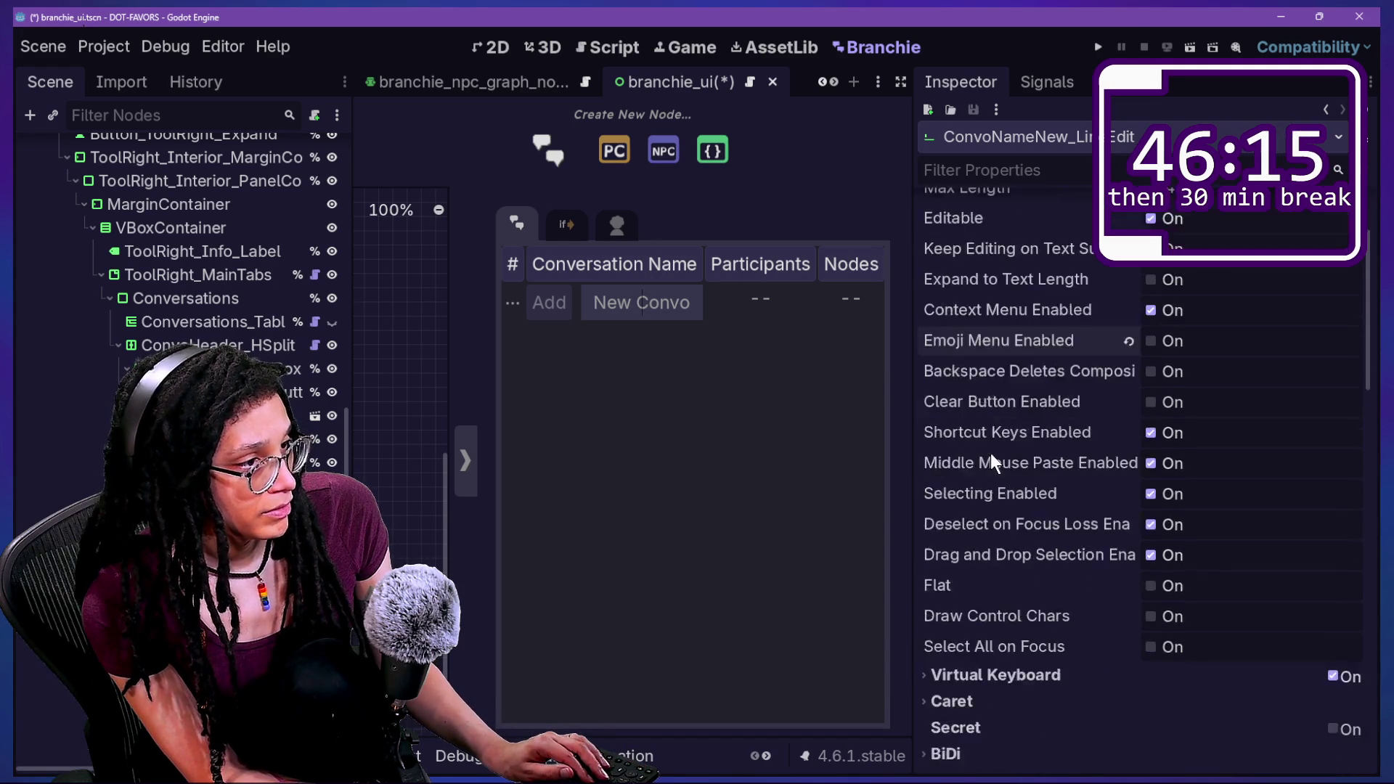
pyautogui.scroll(5, 993, 461)
pyautogui.hotkey('ctrl', 's')
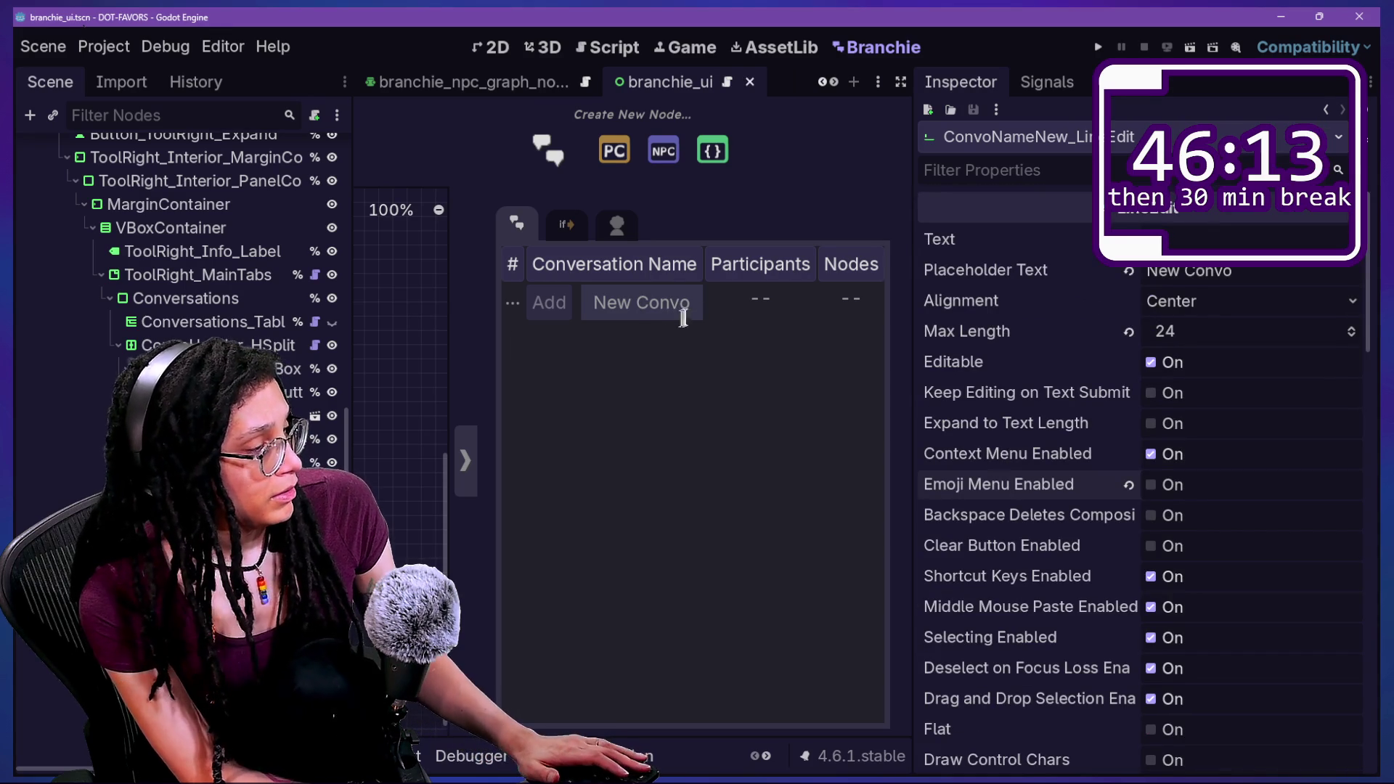
# Reload the Branchie plugin and enter distraction-free mode.
pyautogui.click(1191, 333)
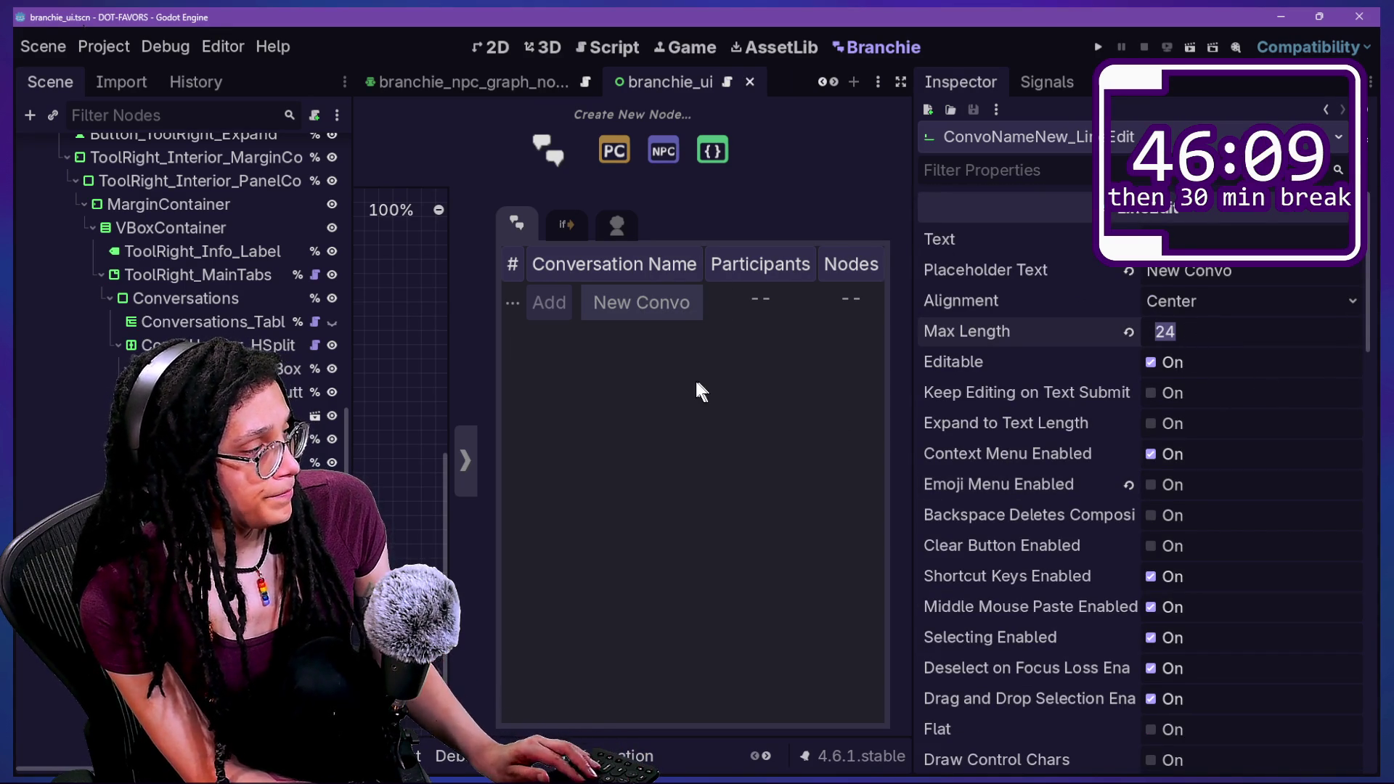
pyautogui.click(301, 261)
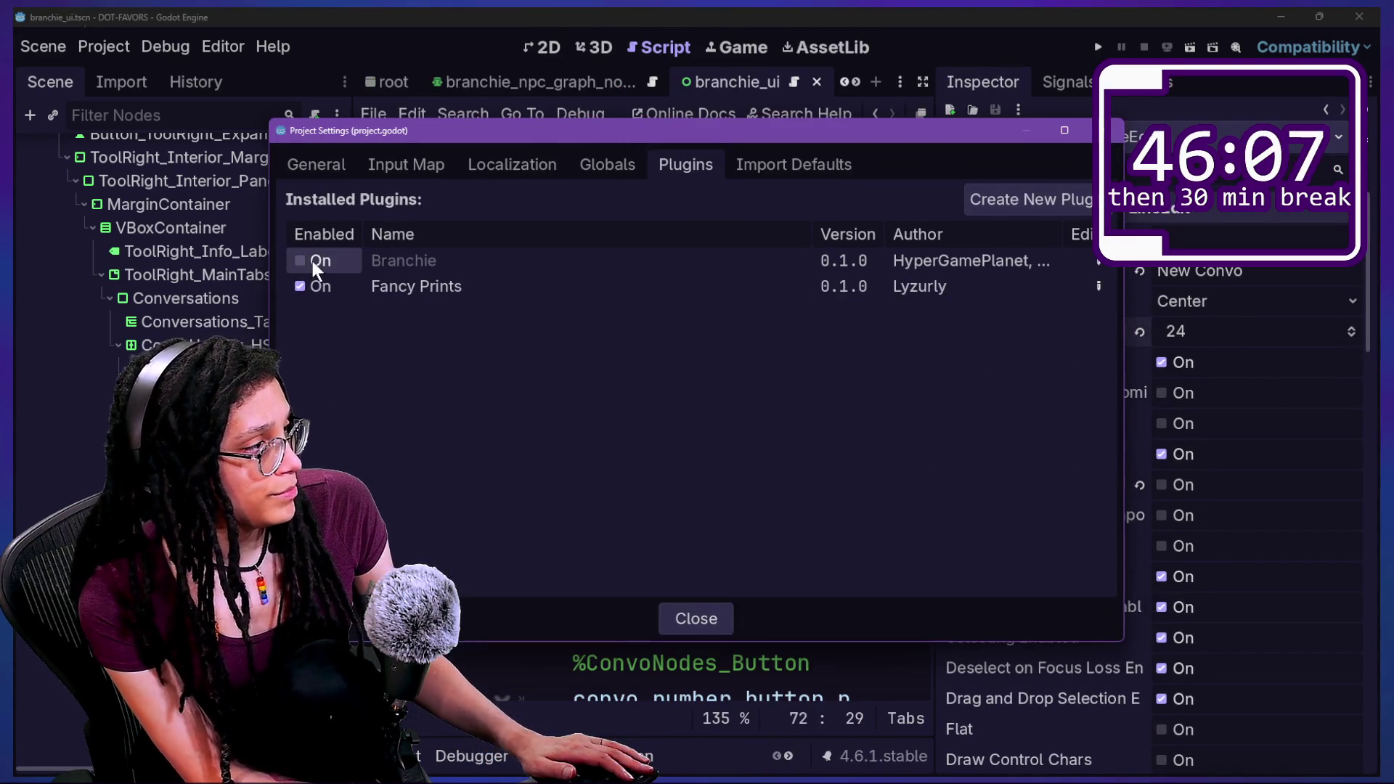
pyautogui.press('Escape')
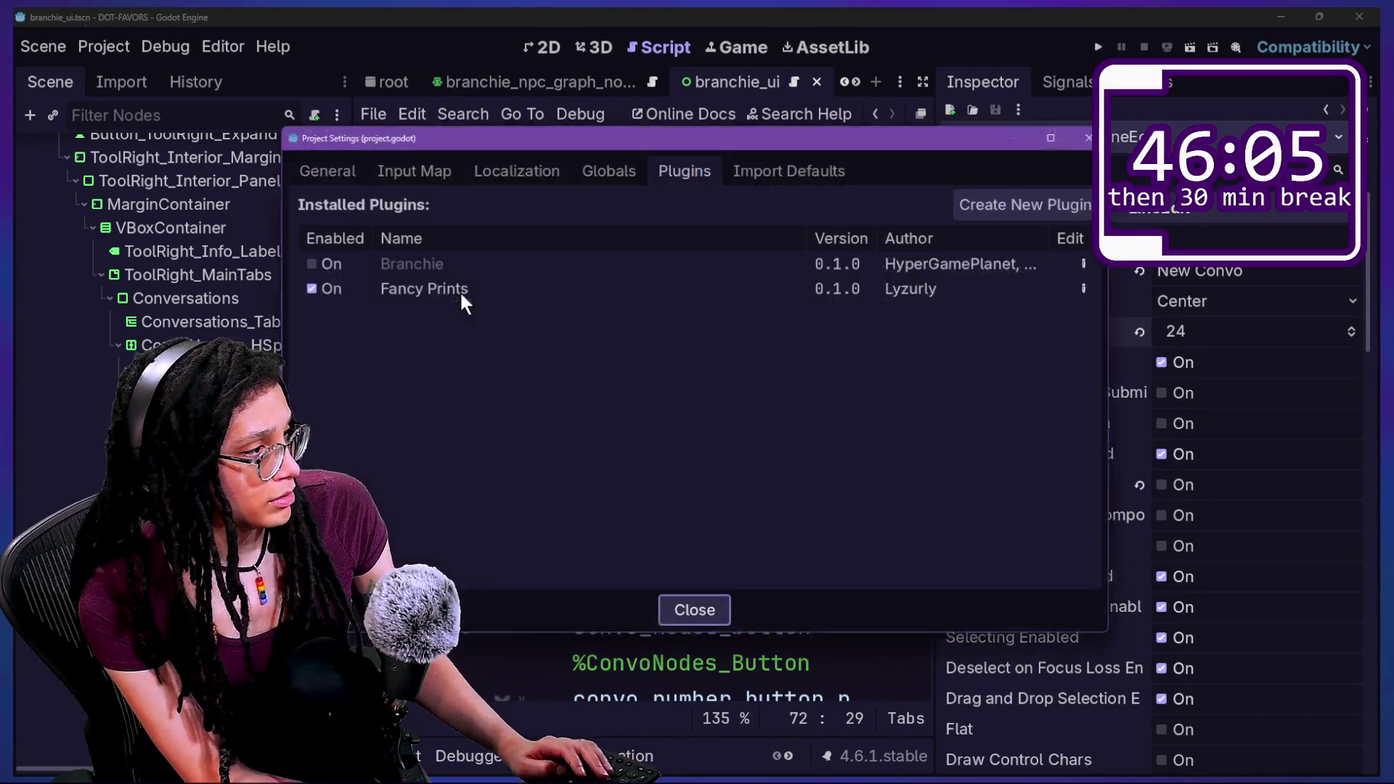
pyautogui.click(298, 262)
pyautogui.press('Escape')
pyautogui.hotkey('ctrl', 'shift', 'F11')
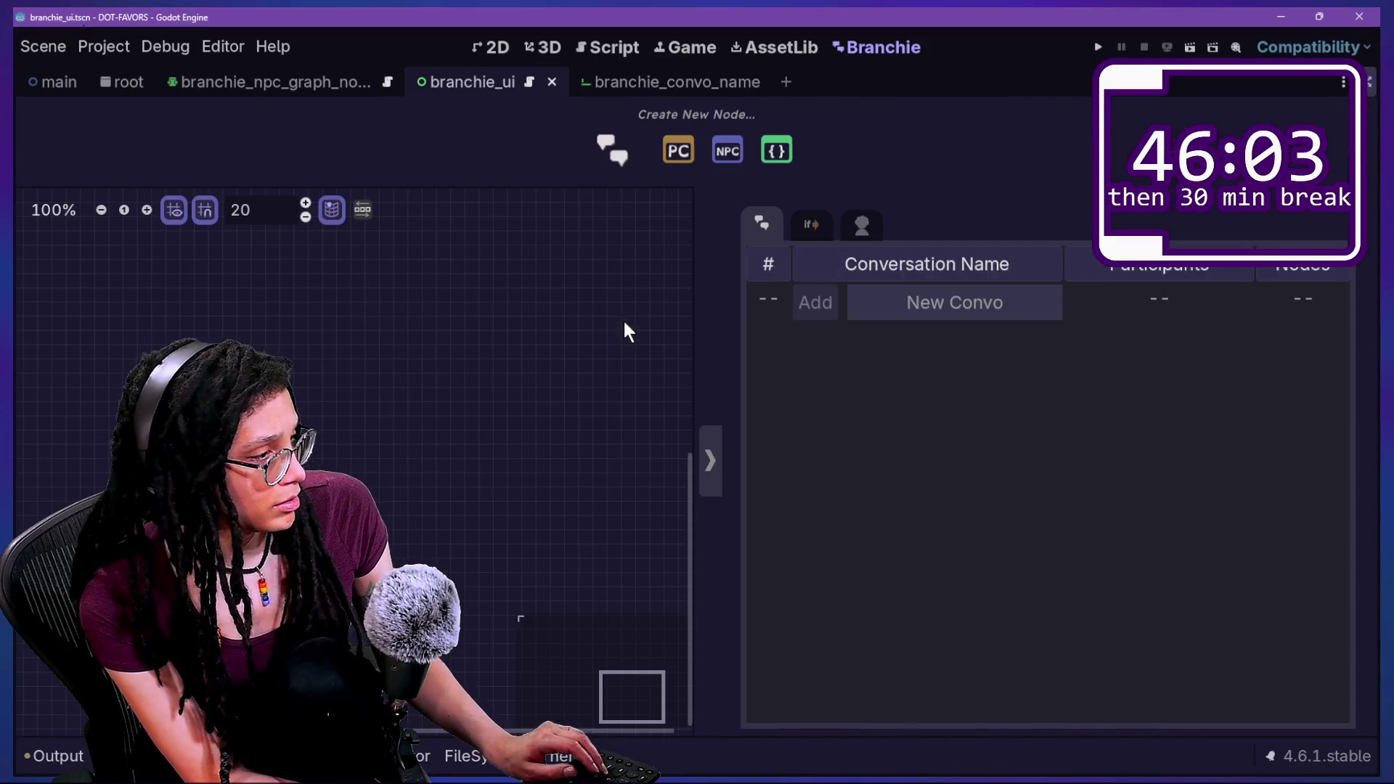
# Type the test name 'The meeting at the palac', cut off at 24 characters, then widen the graph canvas.
pyautogui.write('fwefwefwefwfwefwefwe')
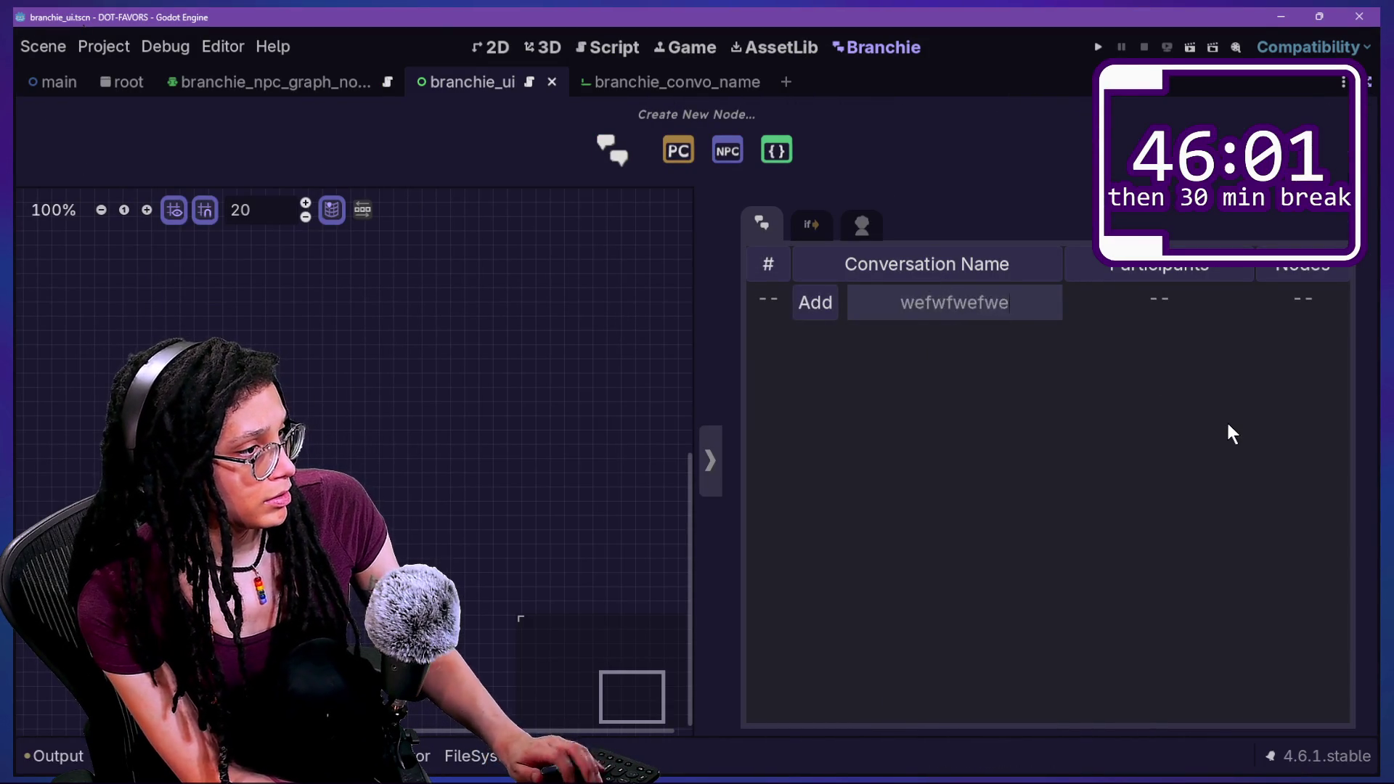
pyautogui.hotkey('ctrl', 'a')
pyautogui.press('BackSpace')
pyautogui.write('Thi')
pyautogui.press('BackSpace')
pyautogui.write('e meeting at the pa')
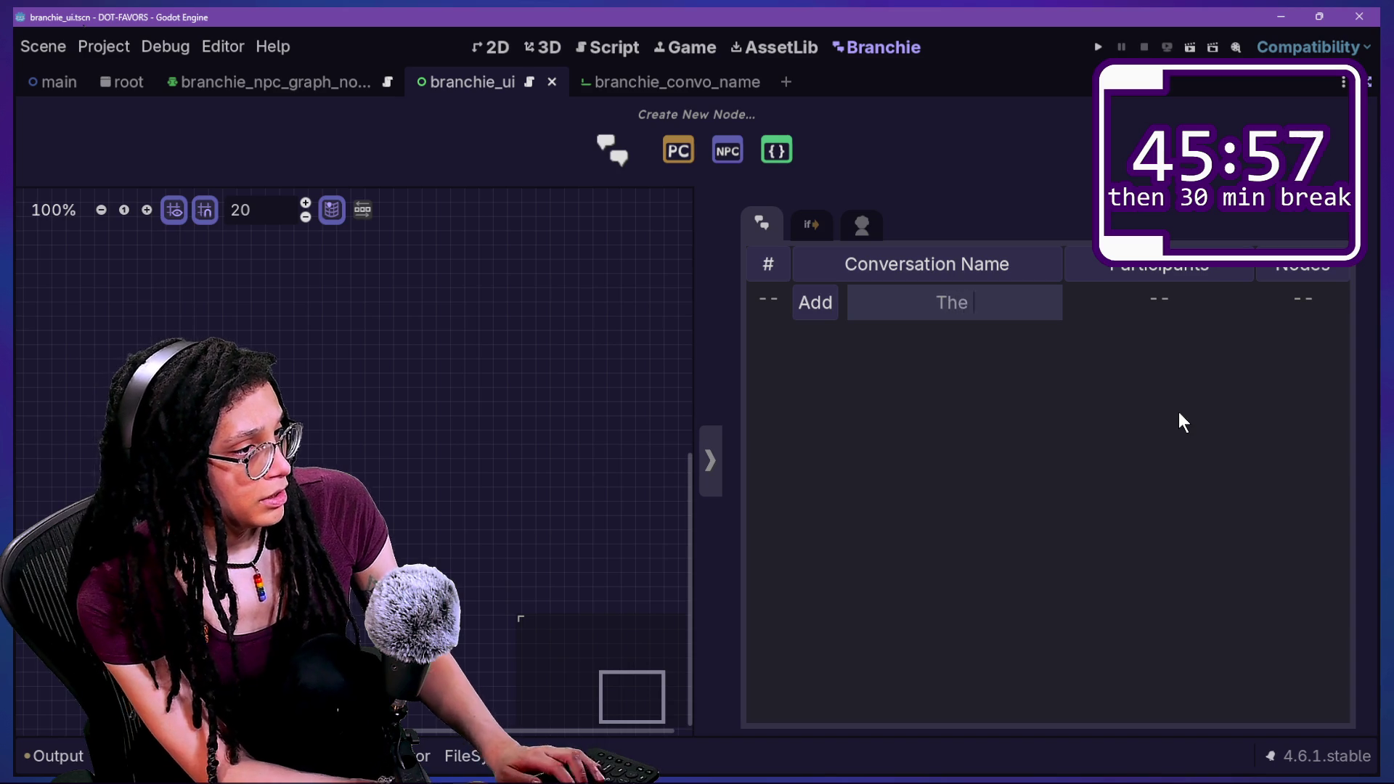
pyautogui.write('lac')
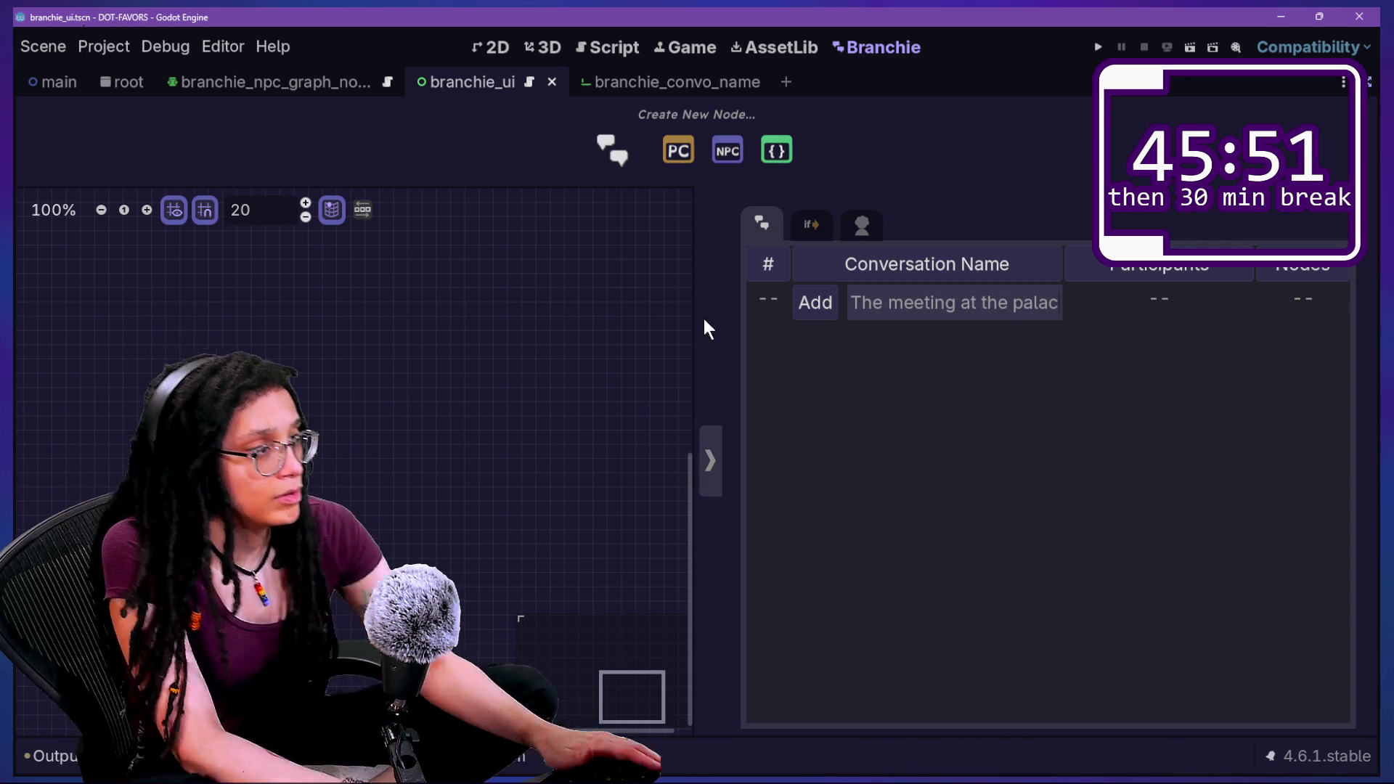
pyautogui.moveTo(697, 317)
pyautogui.mouseDown()
pyautogui.moveTo(1077, 289)
pyautogui.moveTo(689, 283)
pyautogui.moveTo(1074, 291)
pyautogui.moveTo(1165, 307)
pyautogui.mouseUp()
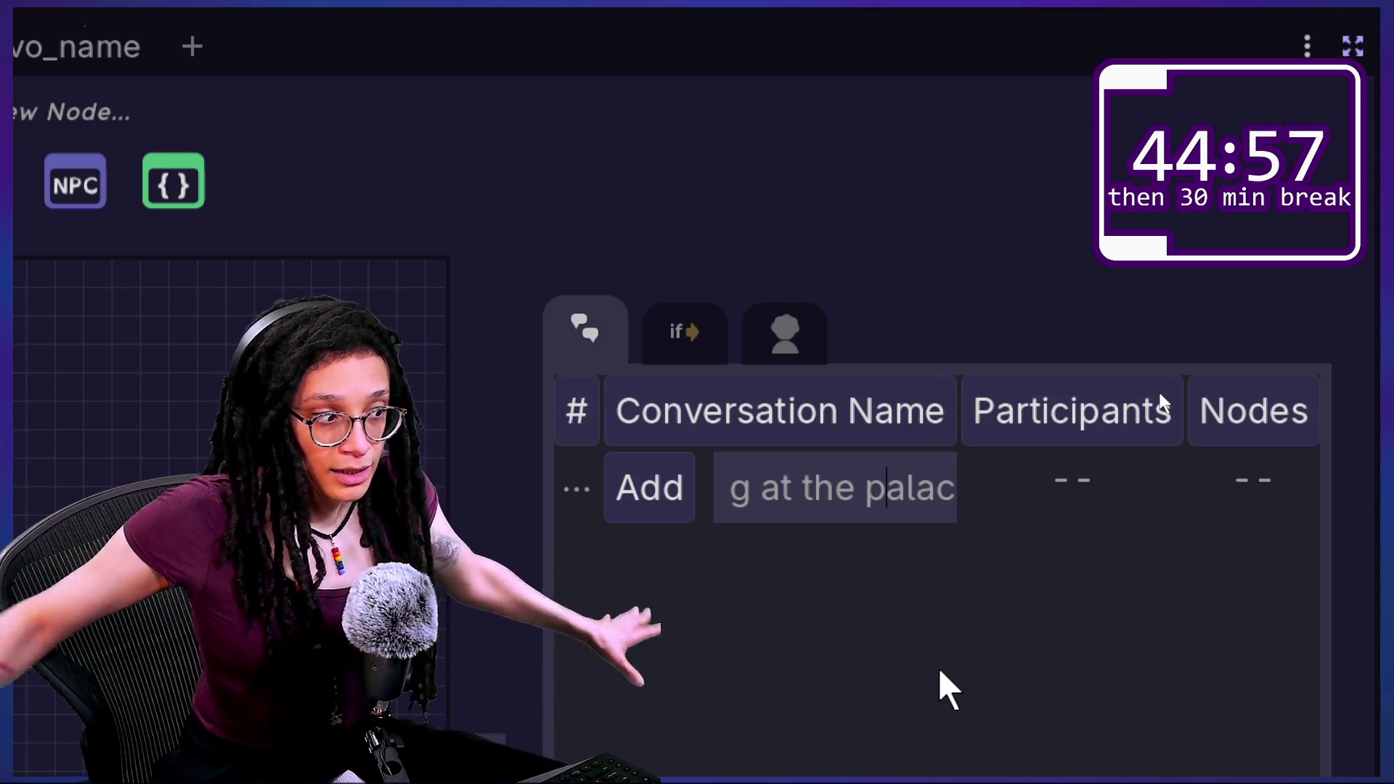
# Select the text 'The meeting at the palac' in the conversation name field.
pyautogui.moveTo(731, 508)
pyautogui.mouseDown()
pyautogui.moveTo(835, 481)
pyautogui.moveTo(1345, 498)
pyautogui.mouseUp()
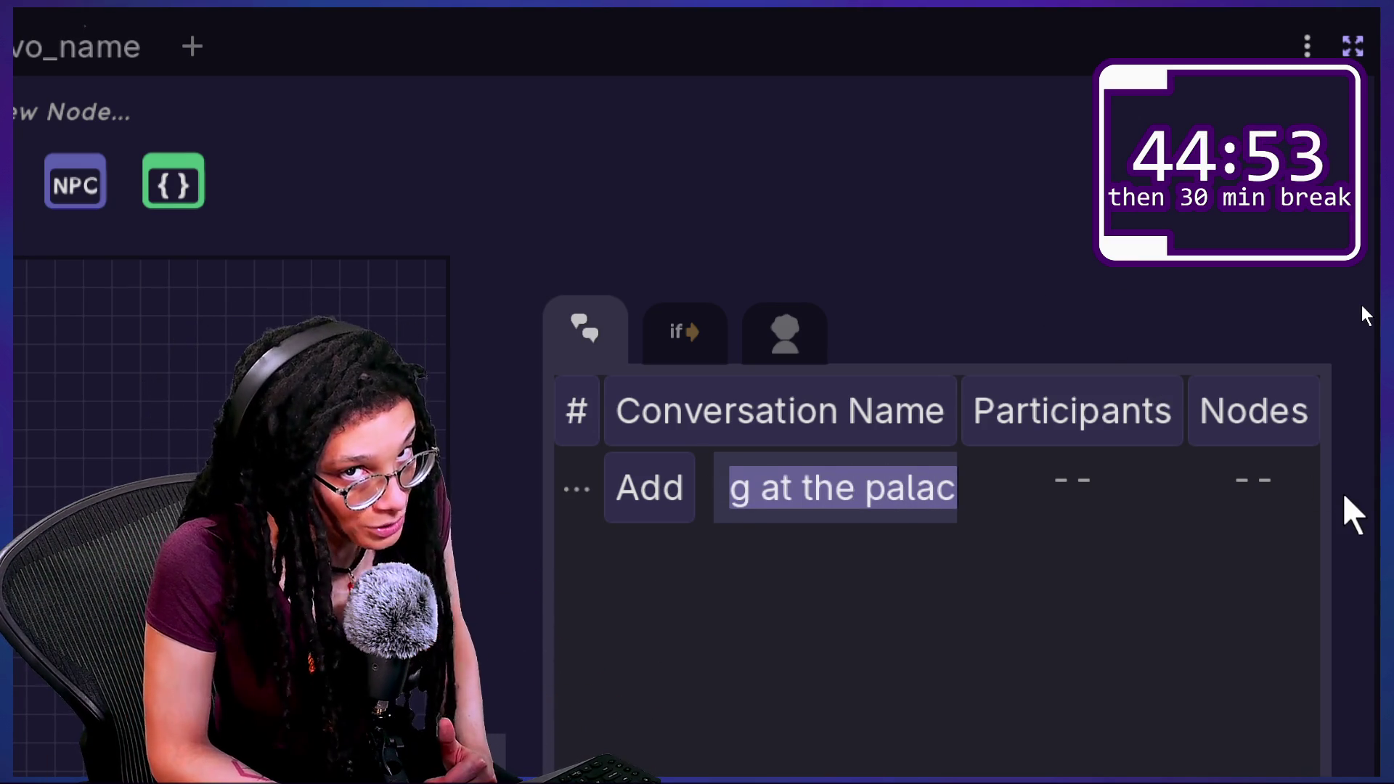
pyautogui.scroll(-1, 1343, 492)
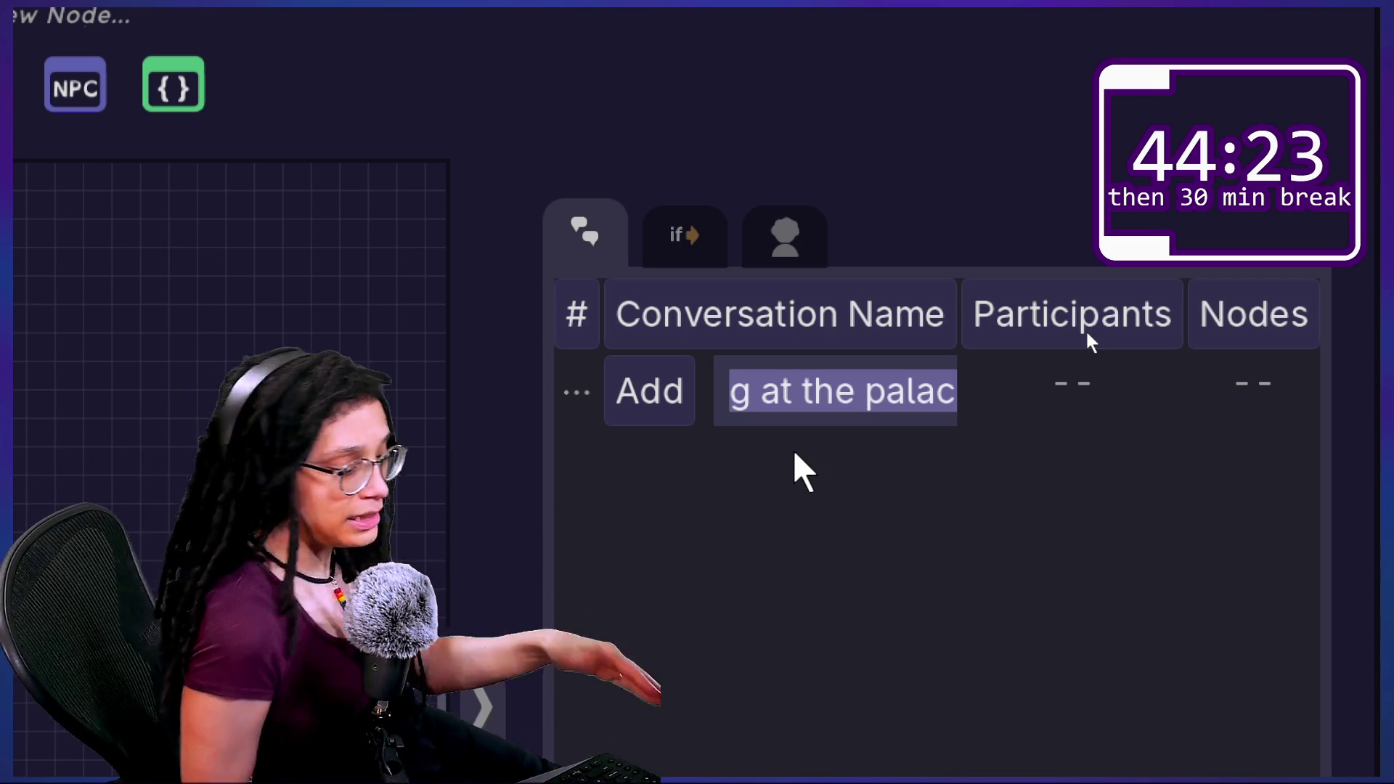
pyautogui.press('Return')
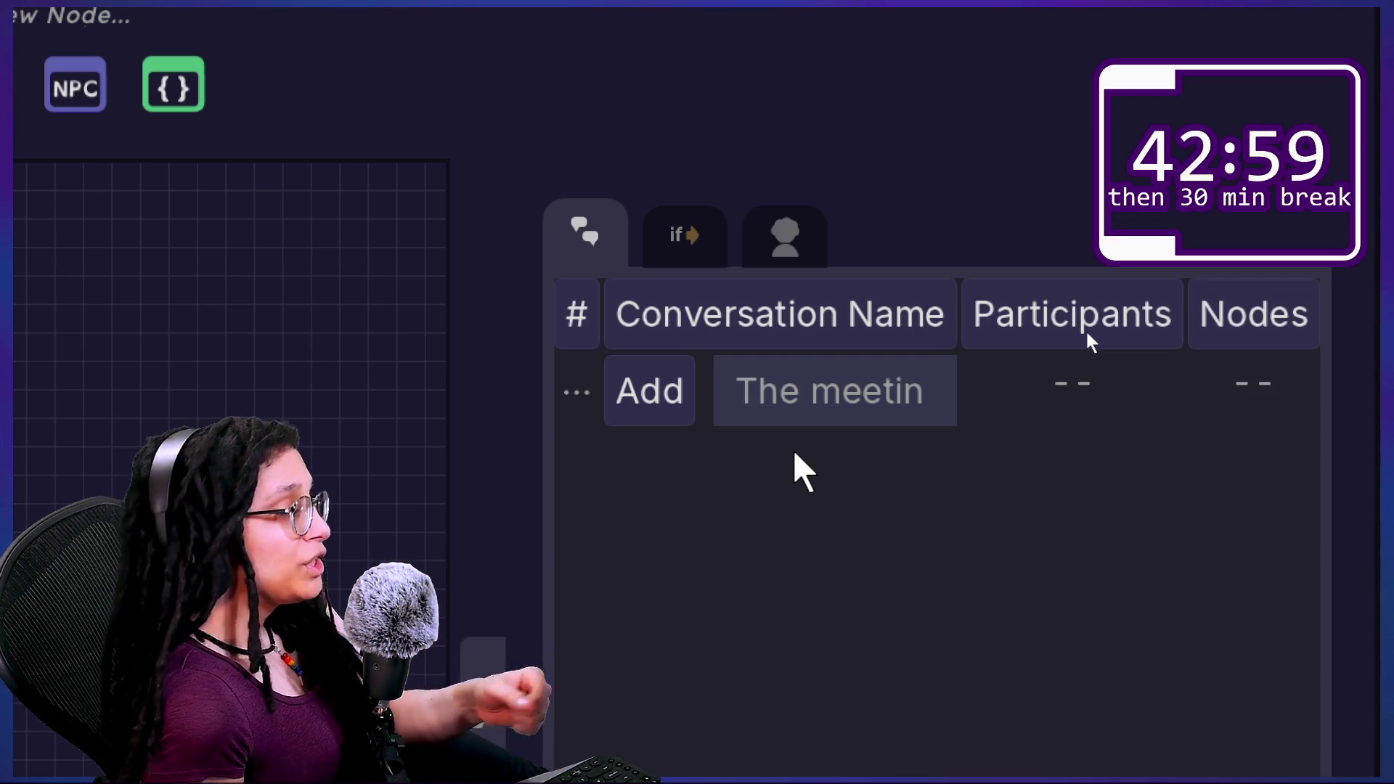
# Type the test name 'PALACE_OLD_1' in the name field and widen the conversation table panel.
pyautogui.press('BackSpace')
pyautogui.press('BackSpace')
pyautogui.press('BackSpace')
pyautogui.press('BackSpace')
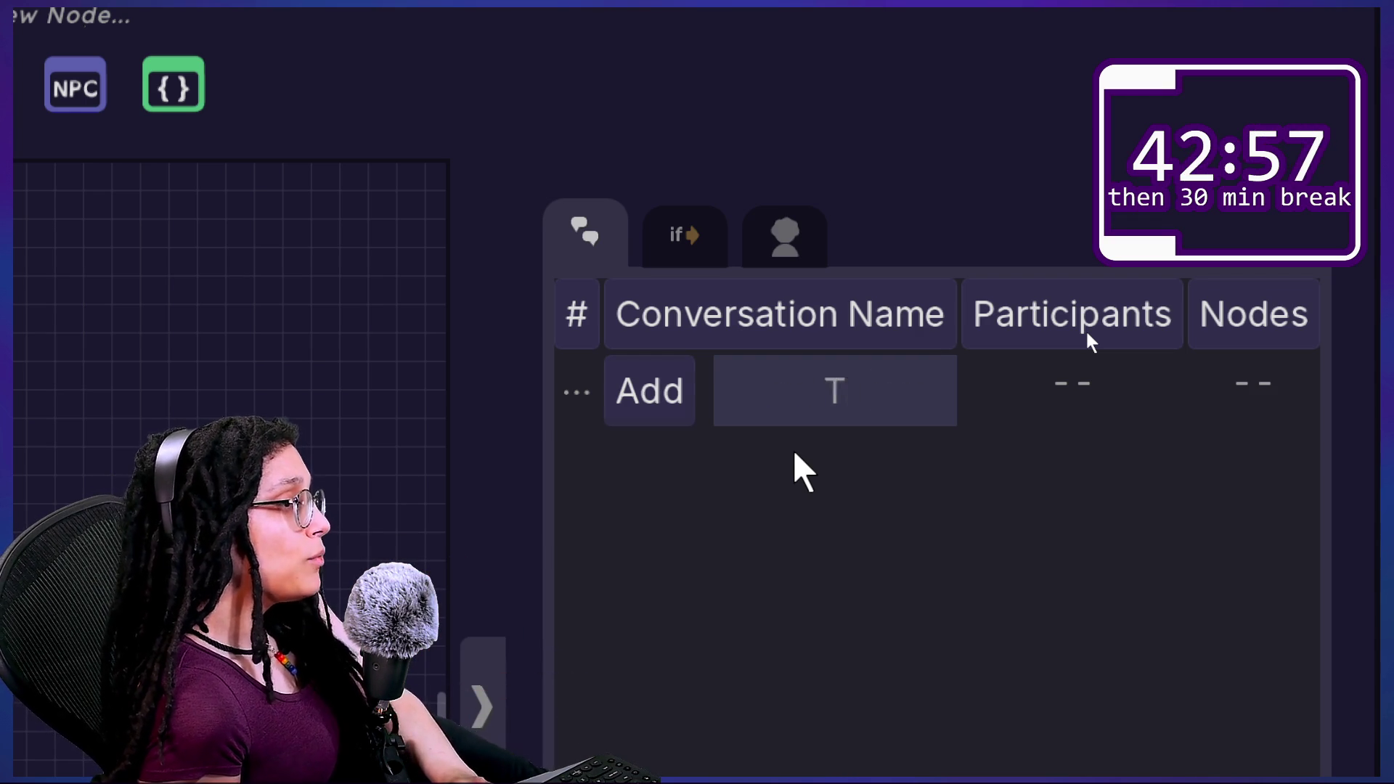
pyautogui.write('ghjfghgh')
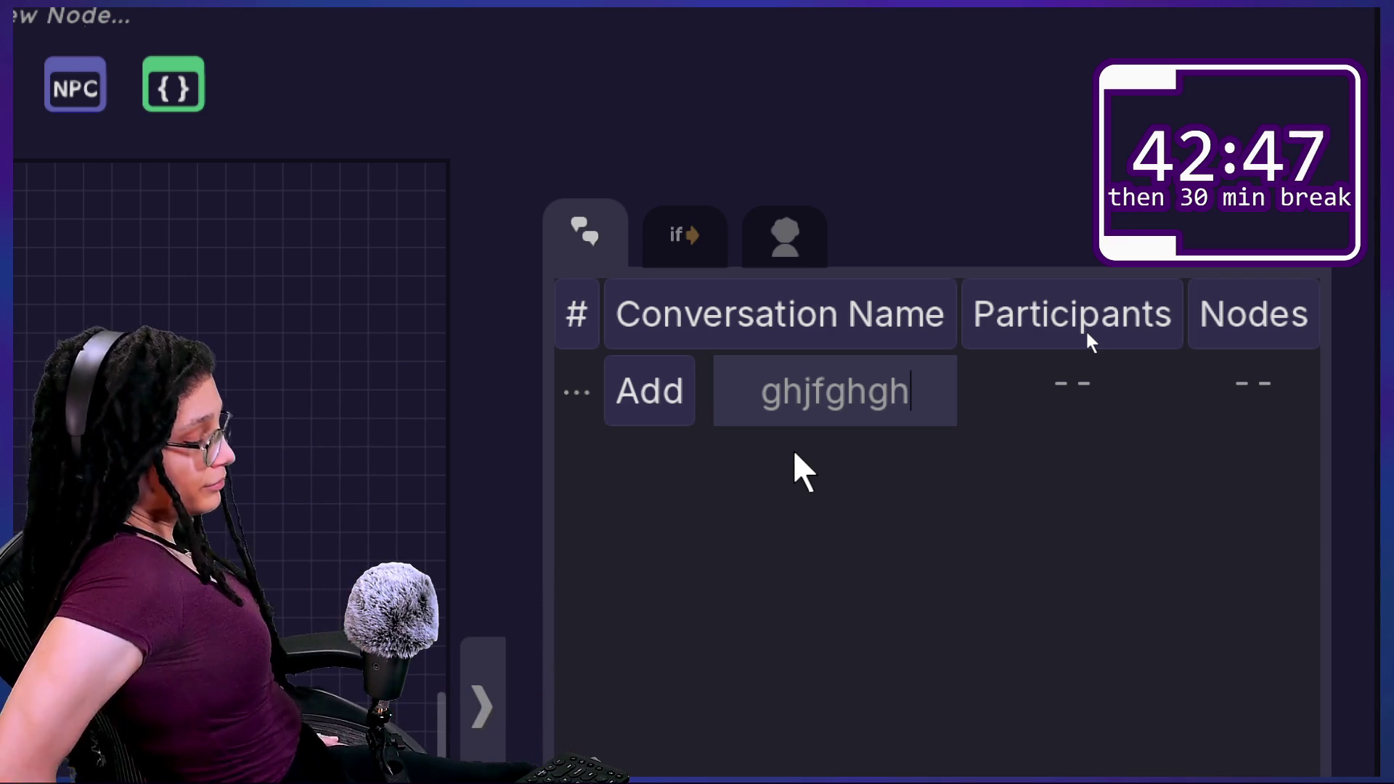
pyautogui.press('BackSpace')
pyautogui.press('BackSpace')
pyautogui.press('BackSpace')
pyautogui.press('BackSpace')
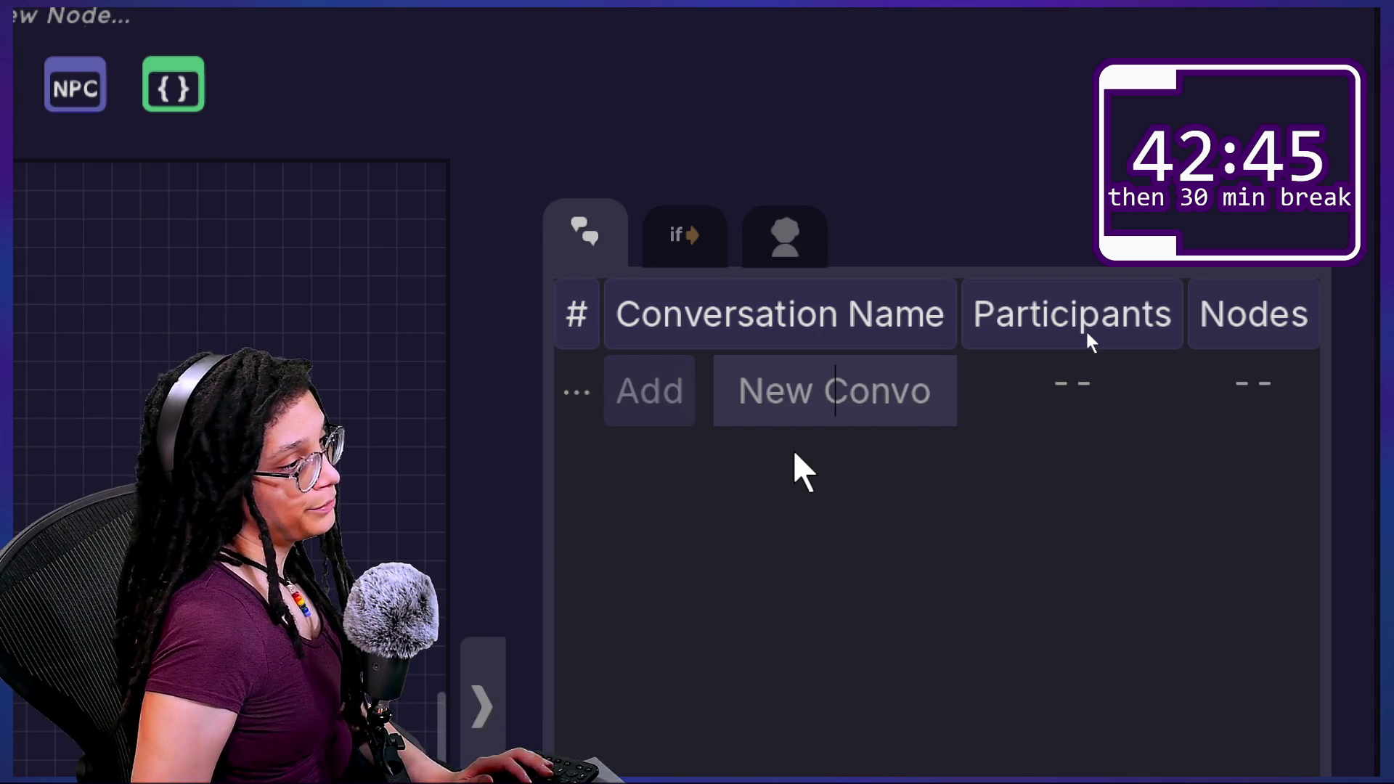
pyautogui.write('OA')
pyautogui.press('BackSpace')
pyautogui.press('BackSpace')
pyautogui.write('PA')
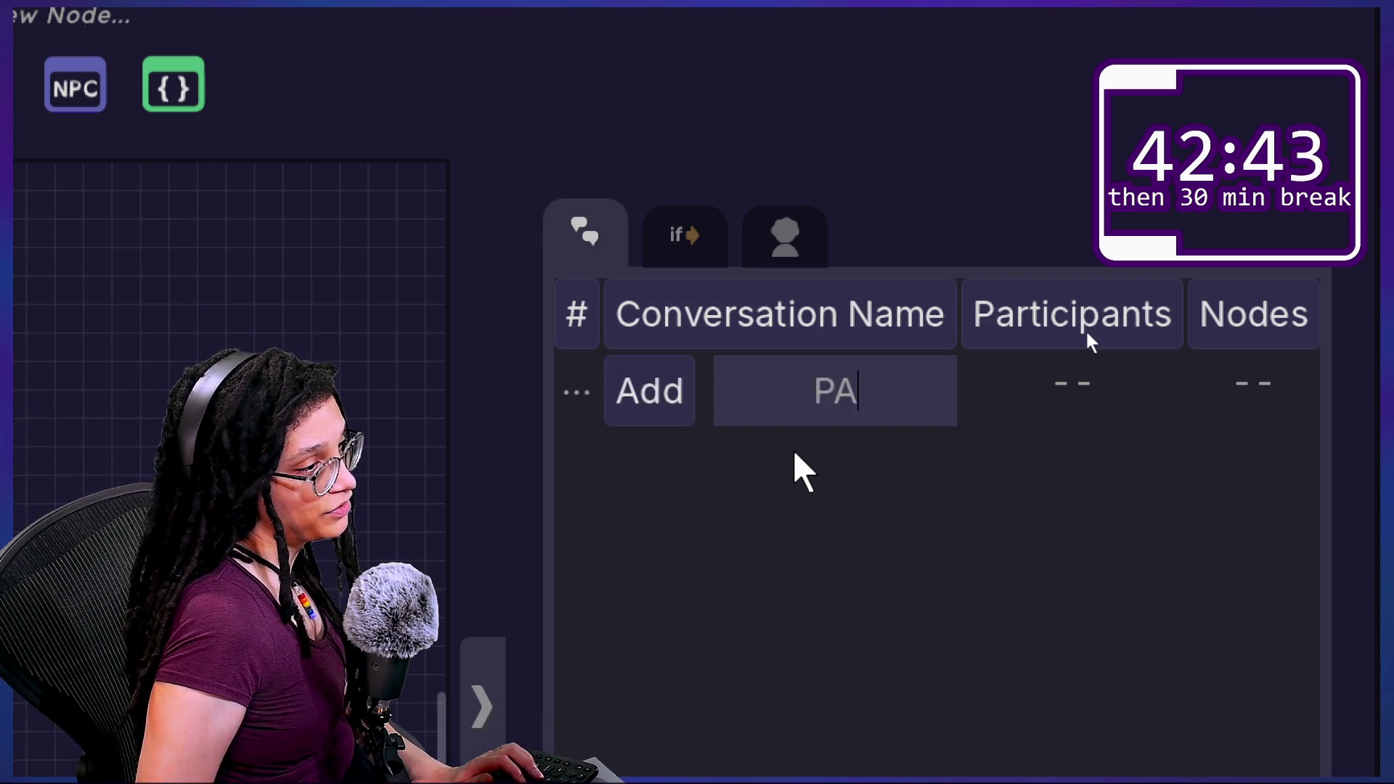
pyautogui.write('LACE_')
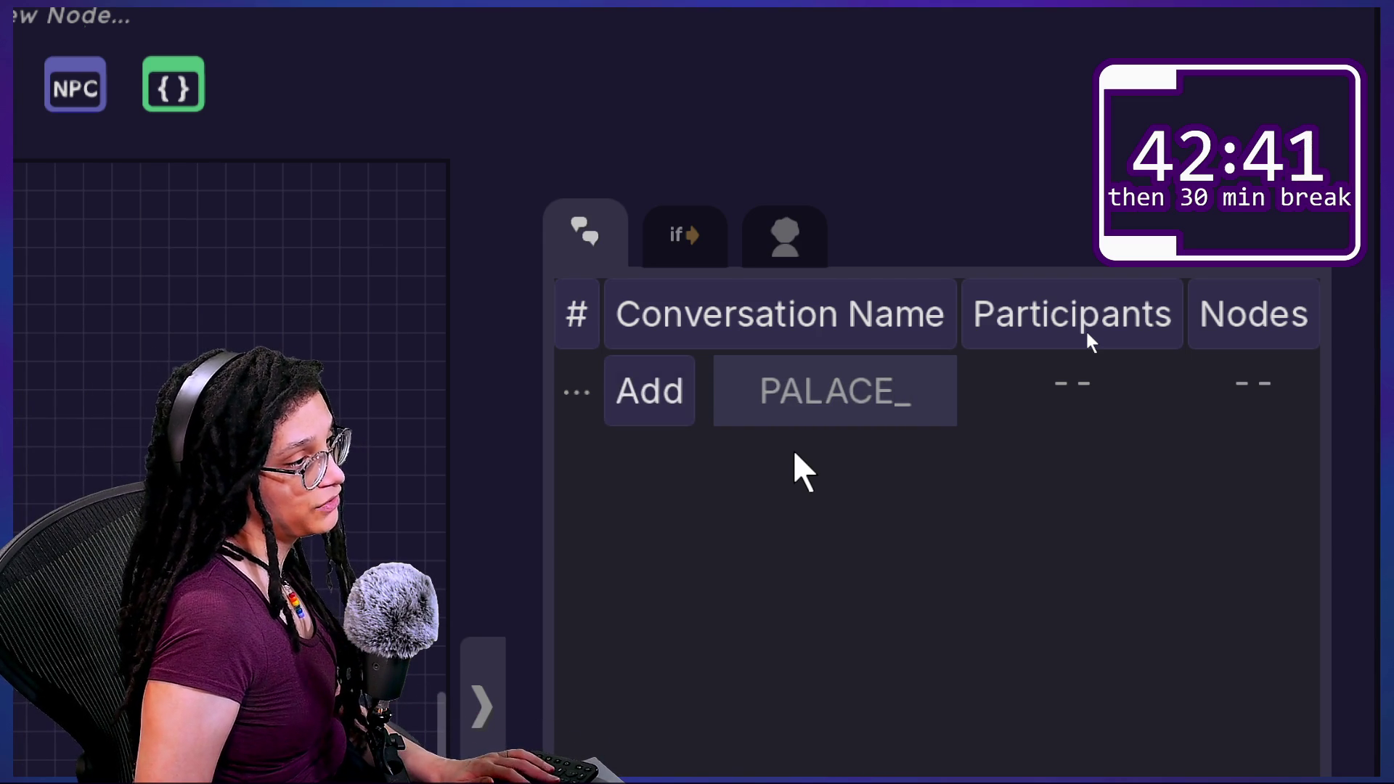
pyautogui.write('OLD_1')
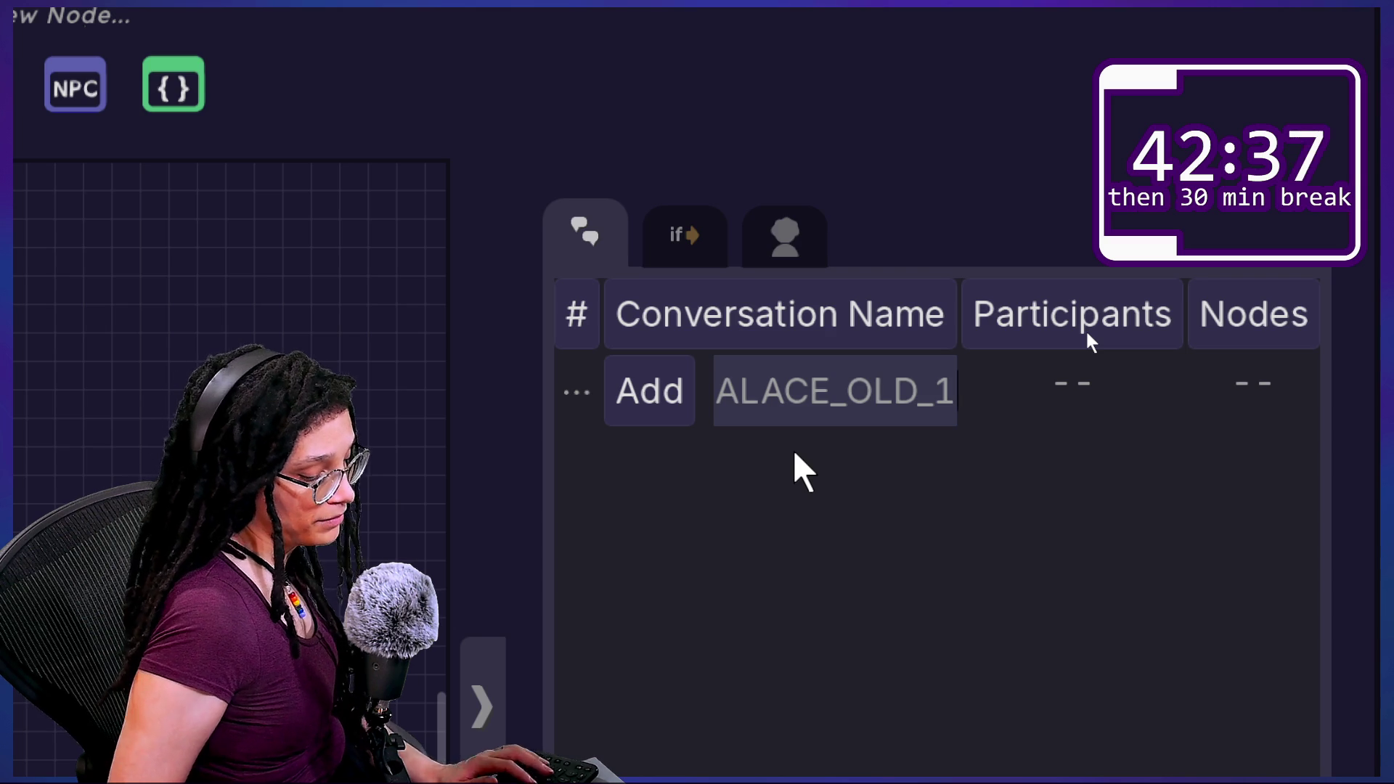
pyautogui.moveTo(912, 315)
pyautogui.mouseDown()
pyautogui.moveTo(613, 331)
pyautogui.moveTo(732, 326)
pyautogui.mouseUp()
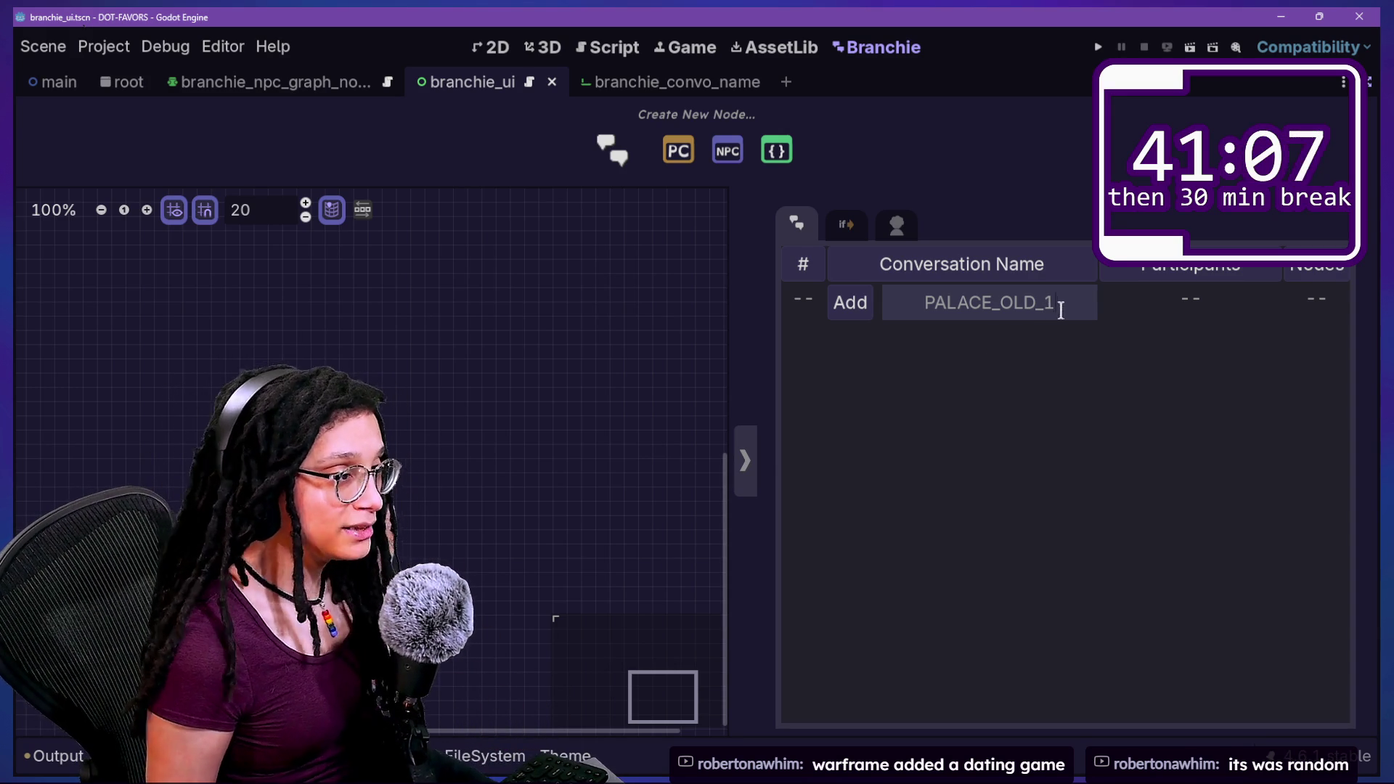
pyautogui.write('rtgrgrgrgrg')
pyautogui.press('BackSpace')
pyautogui.press('BackSpace')
pyautogui.press('BackSpace')
pyautogui.write('1')
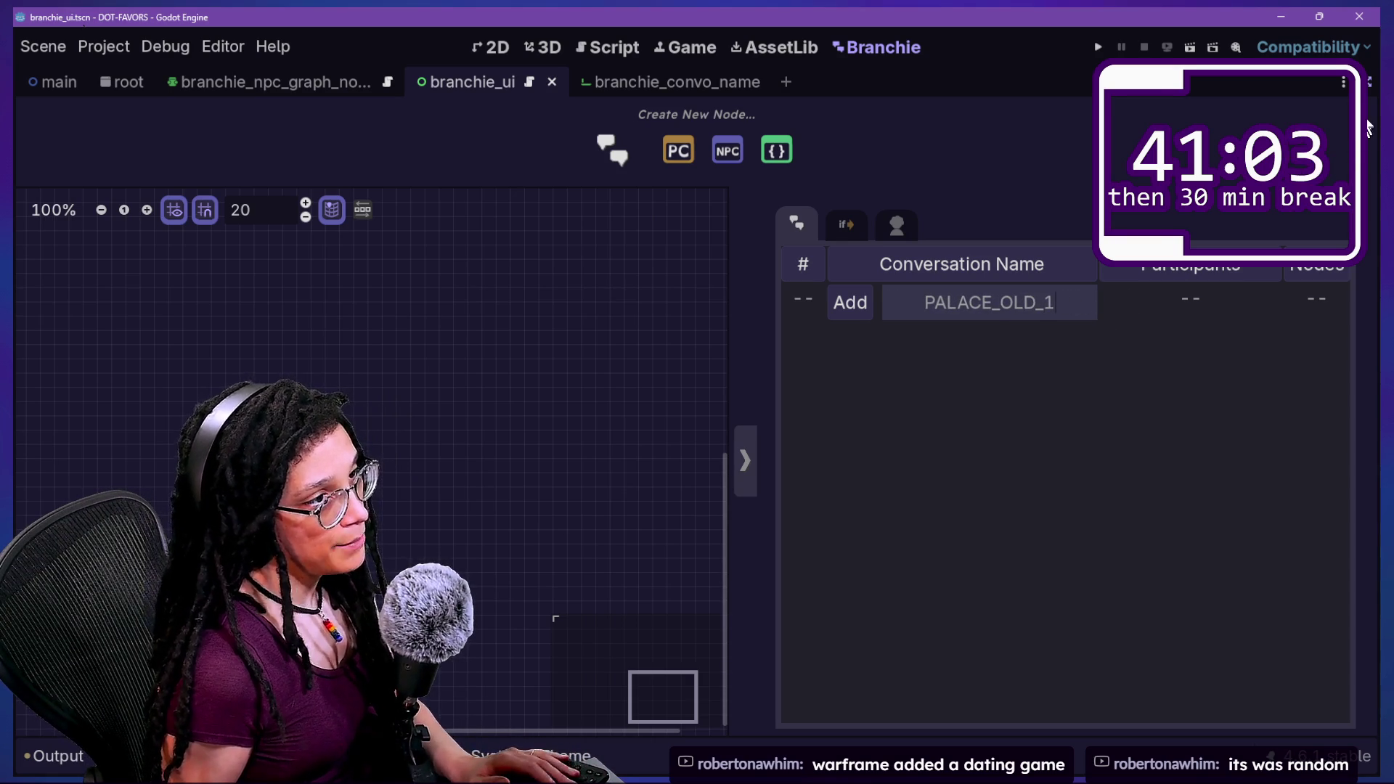
# Set the name field's Max Length to 12, save the scene, and reload the Branchie plugin.
pyautogui.hotkey('ctrl', 'shift', 'F11')
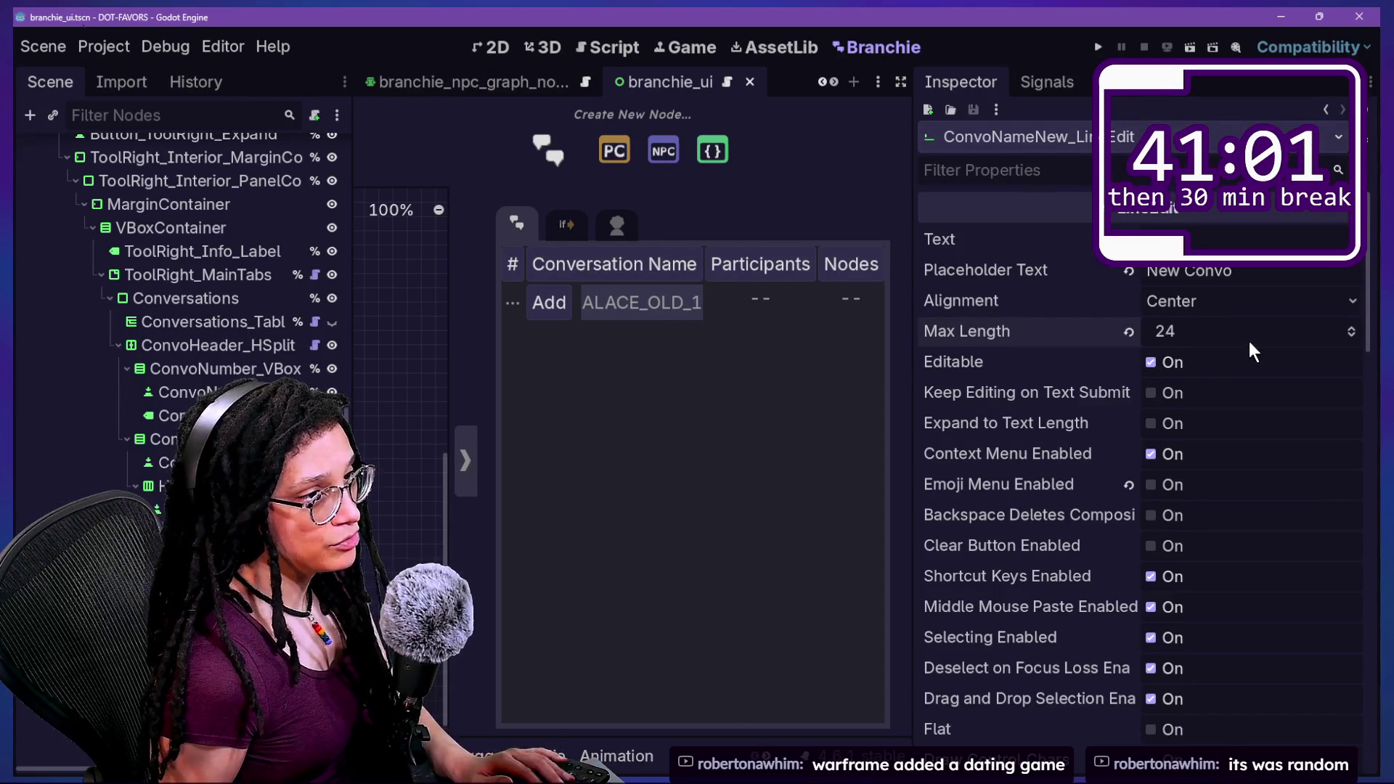
pyautogui.write('2')
pyautogui.hotkey('ctrl', 's')
pyautogui.hotkey('alt', 'shift', 'o')
pyautogui.press('Escape')
pyautogui.click(577, 242)
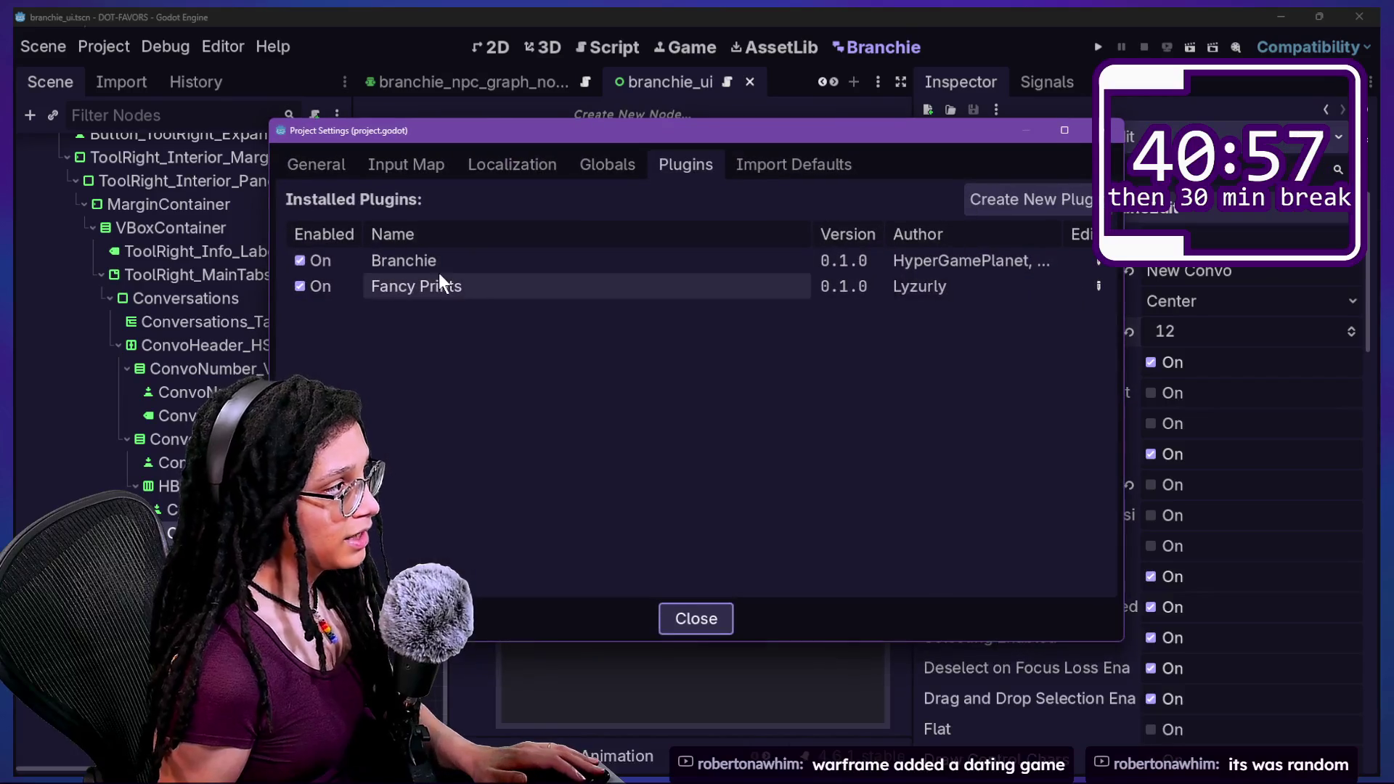
pyautogui.click(300, 260)
pyautogui.click(300, 259)
pyautogui.press('Escape')
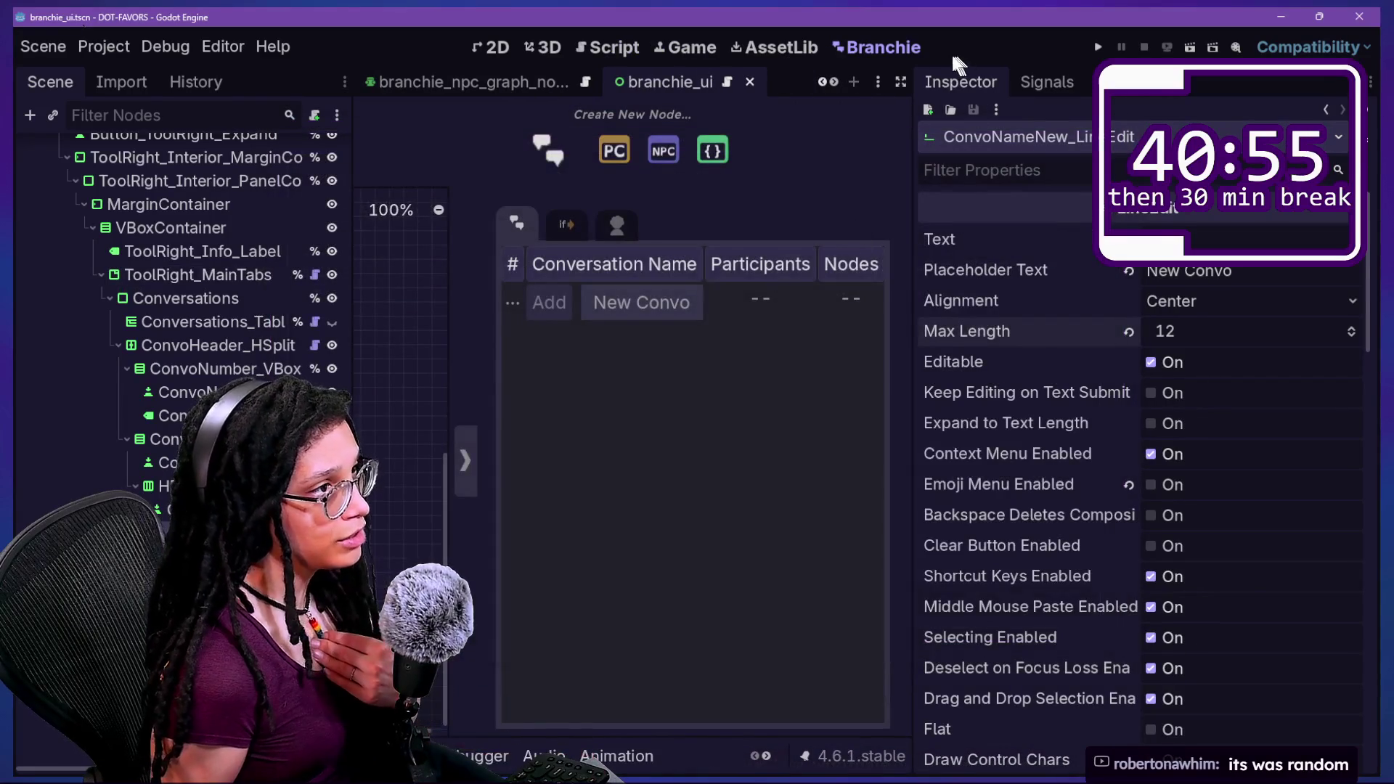
# In distraction-free mode, try test names in the New Convo field until it holds PALACE_1_e, then restore the docks.
pyautogui.click(901, 82)
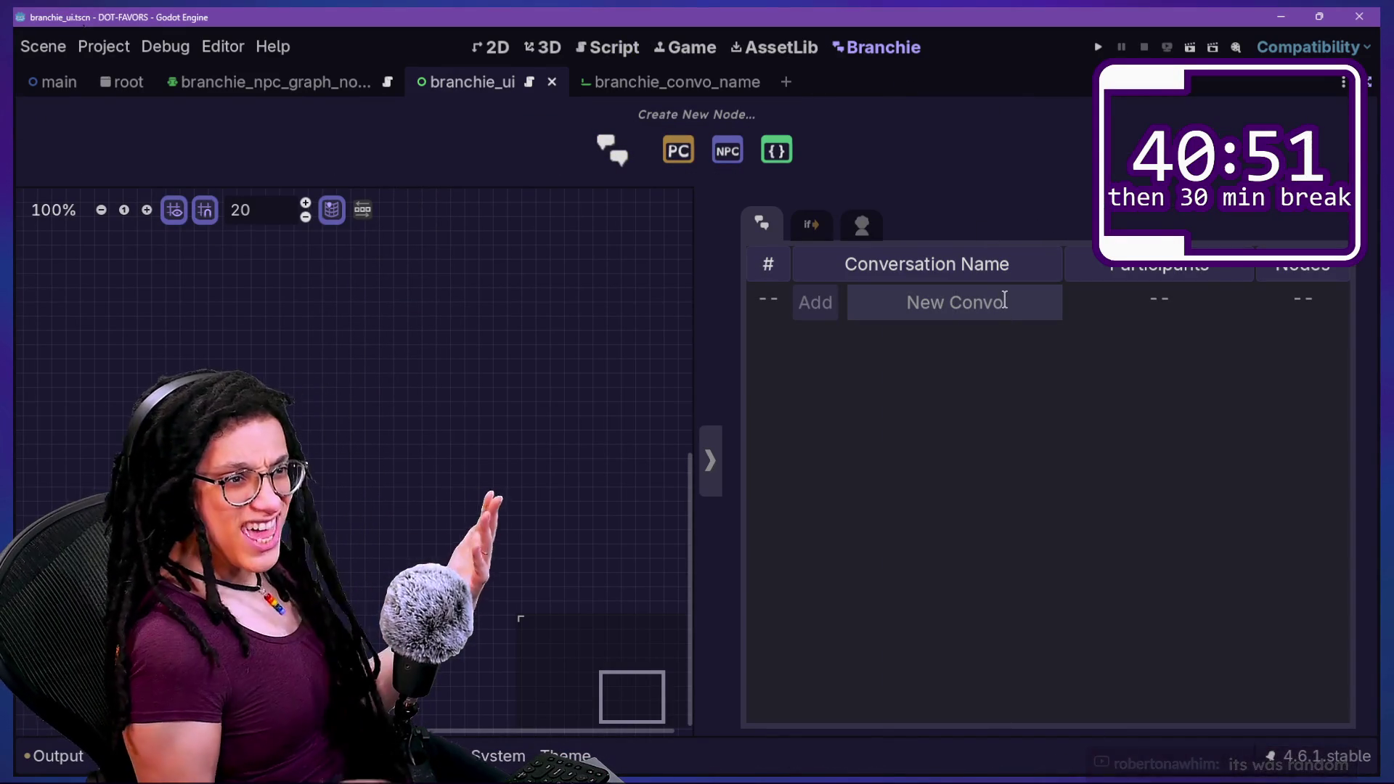
pyautogui.write('dddwdededede')
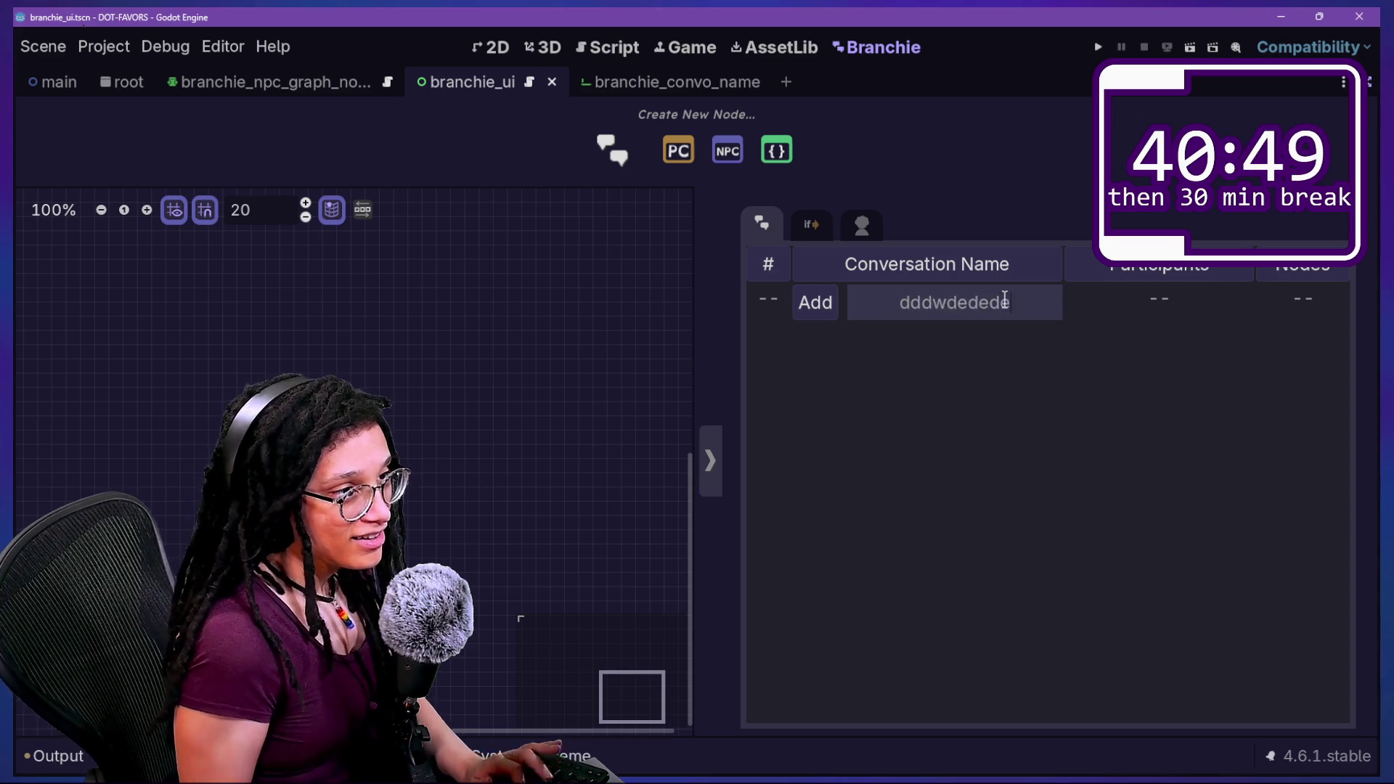
pyautogui.press('BackSpace')
pyautogui.press('BackSpace')
pyautogui.press('BackSpace')
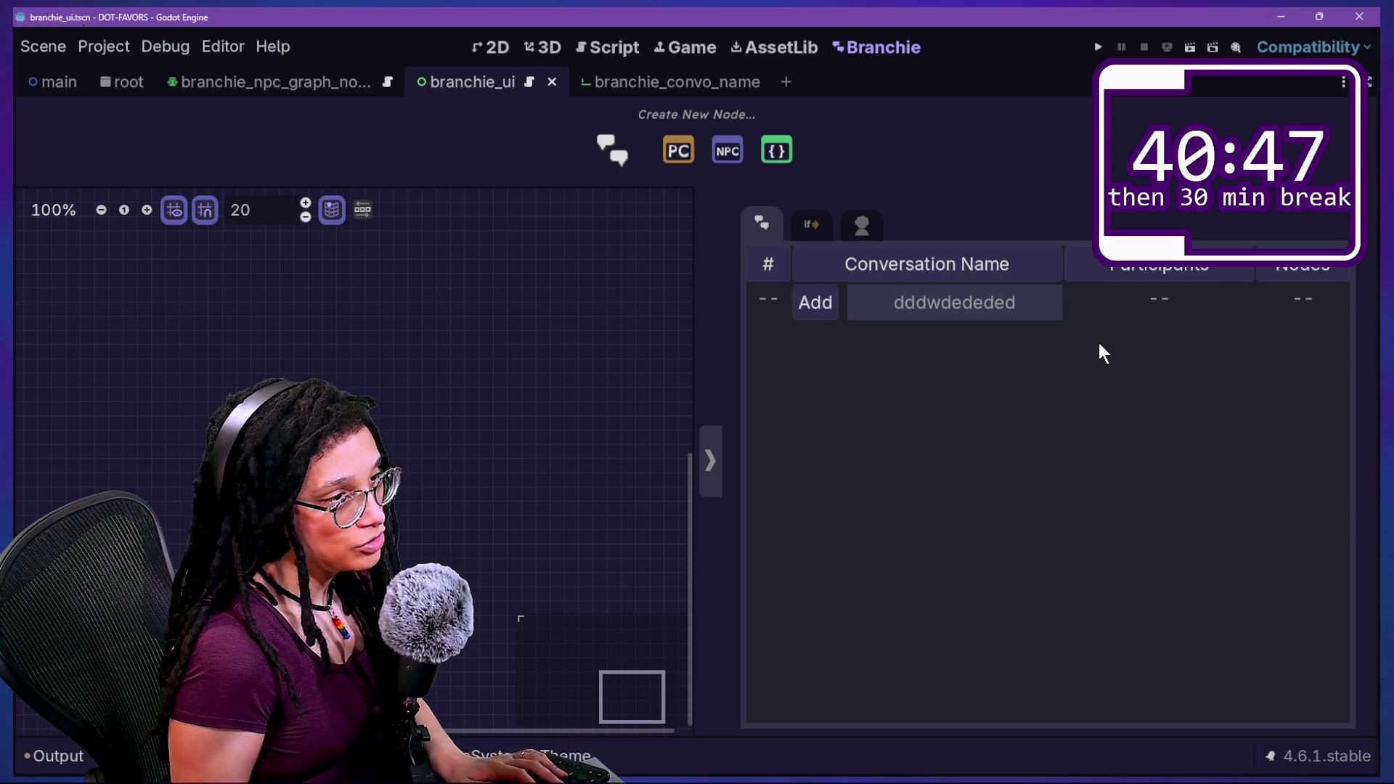
pyautogui.write('PALACE_1_3')
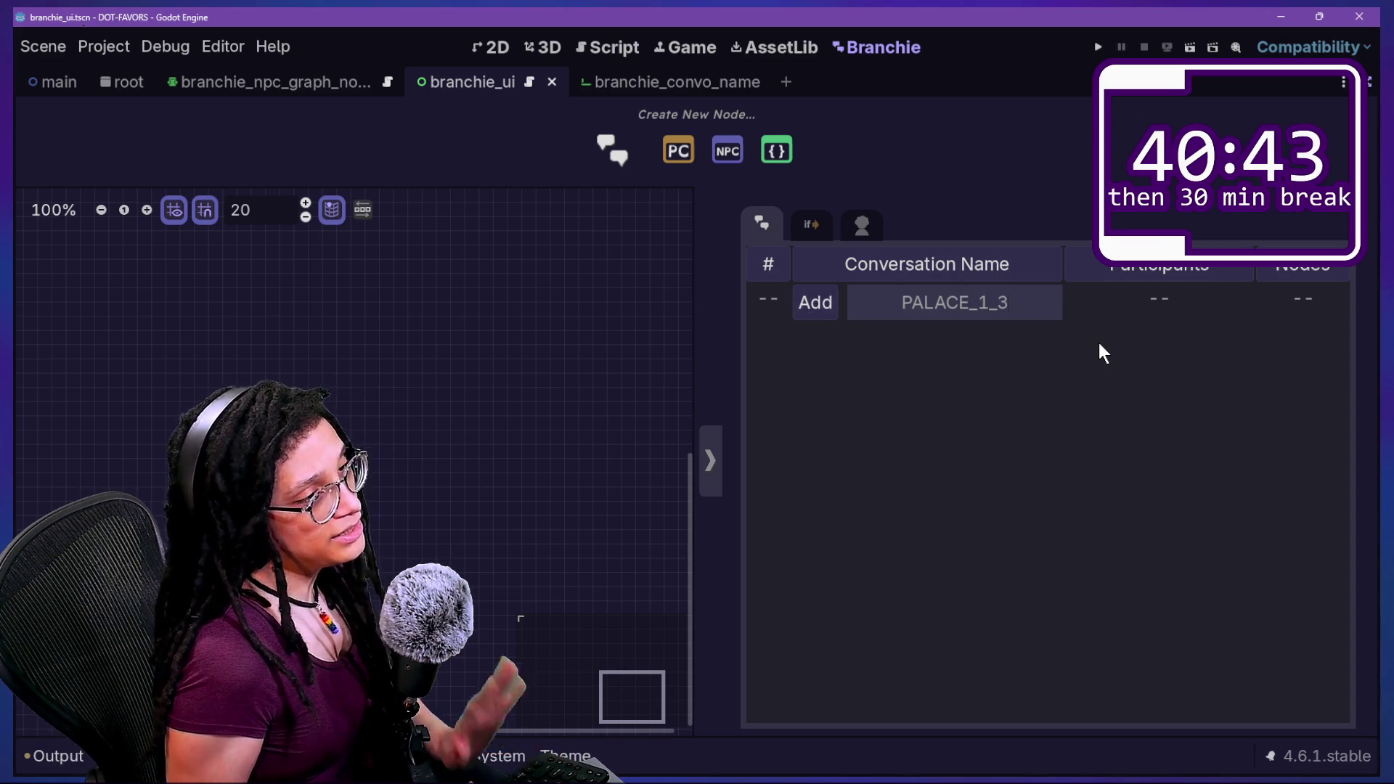
pyautogui.press('BackSpace')
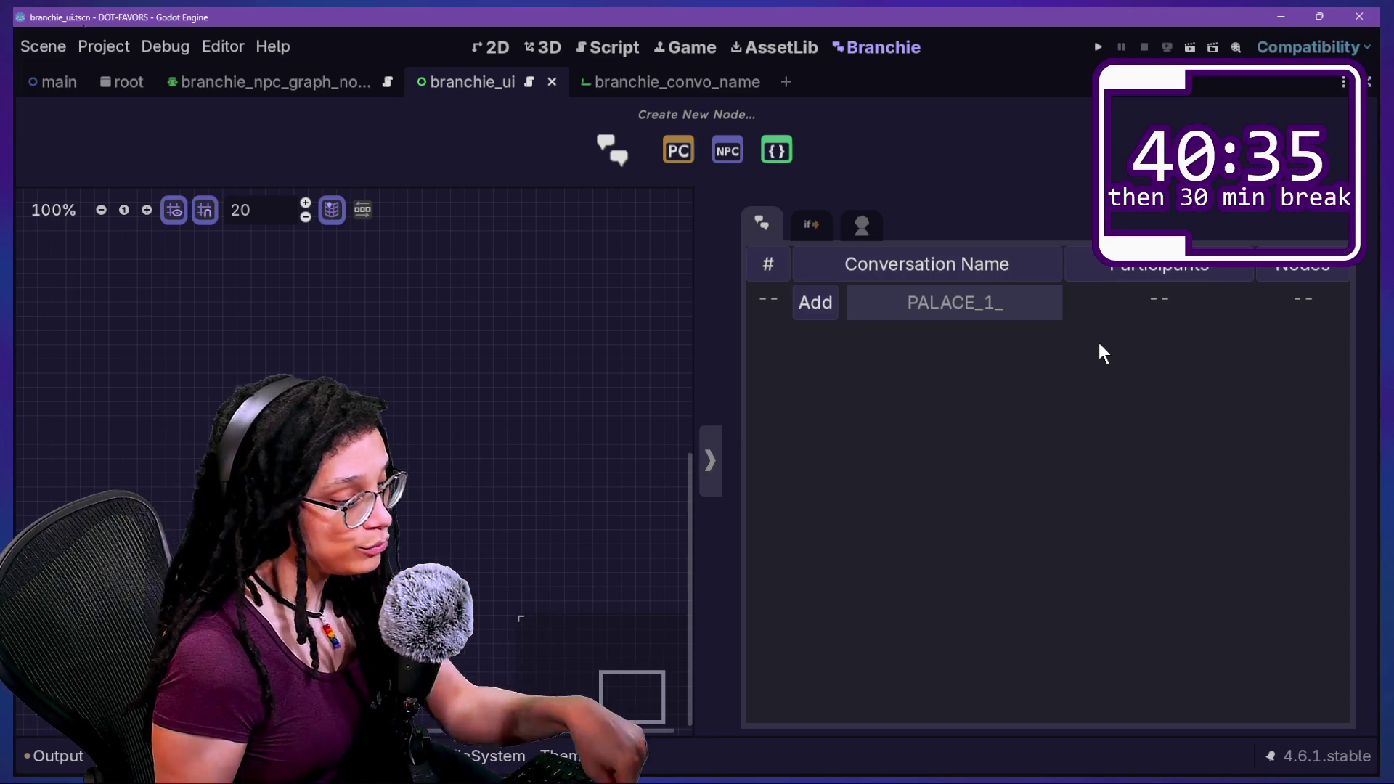
pyautogui.write('e44')
pyautogui.press('BackSpace')
pyautogui.press('BackSpace')
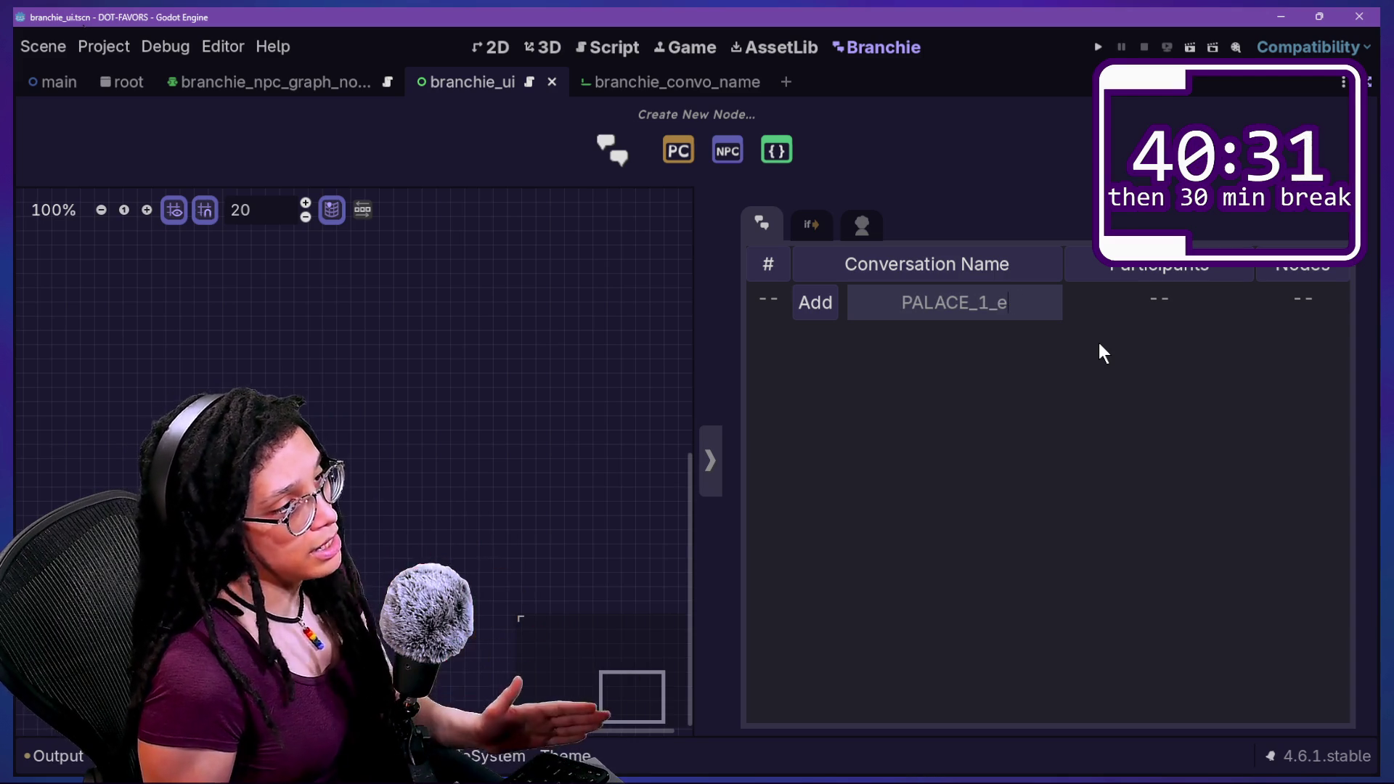
pyautogui.click(1369, 81)
pyautogui.click(1226, 337)
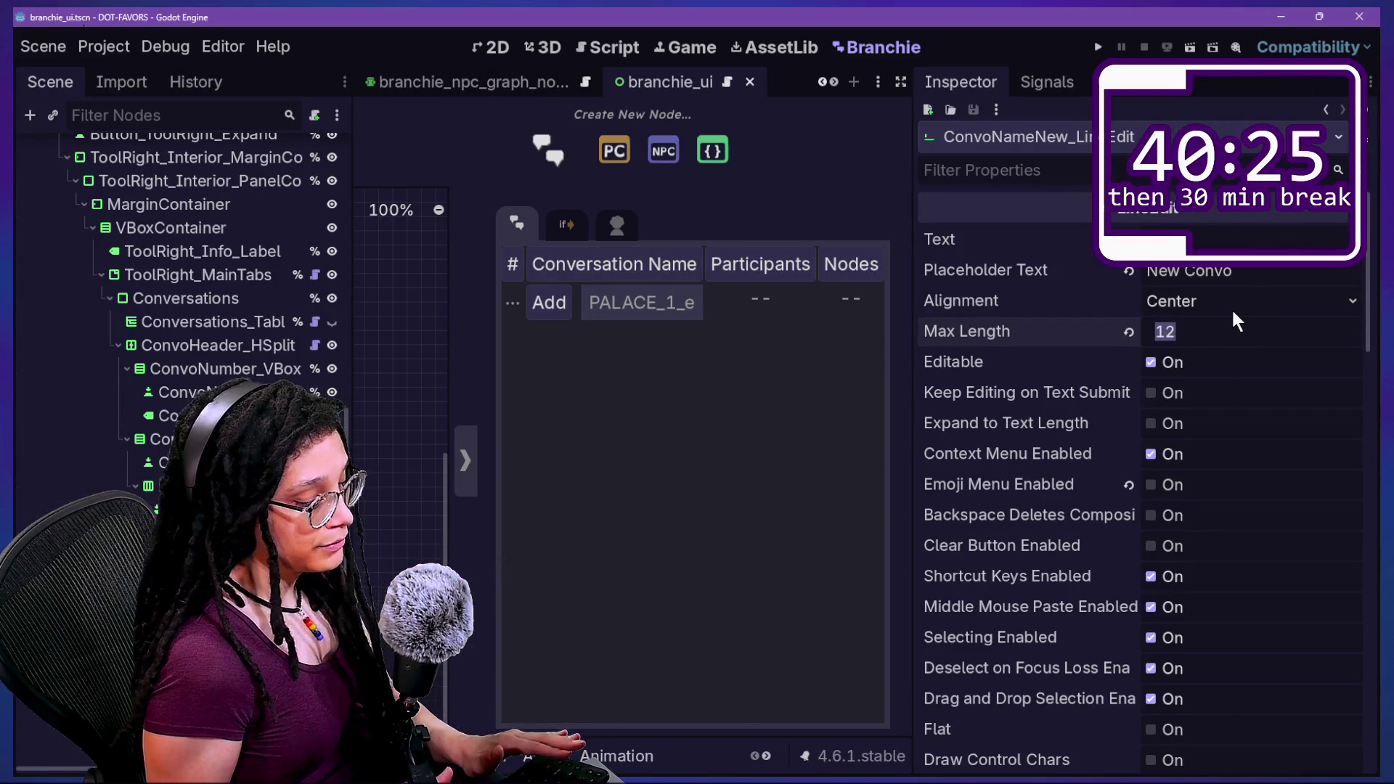
# Set the name field's Max Length to 18 and open branchie_convo_header.gd.
pyautogui.write('18')
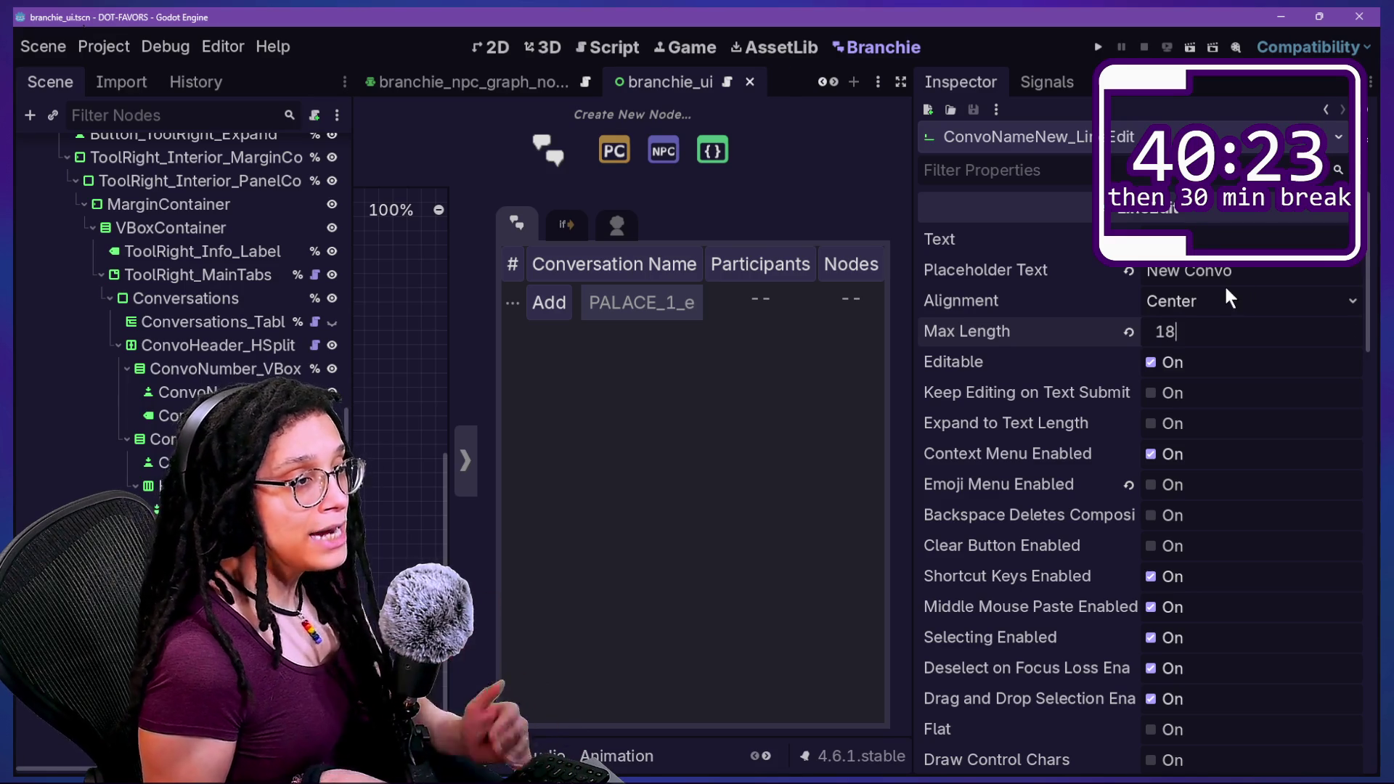
pyautogui.hotkey('shift', 'alt', 'o')
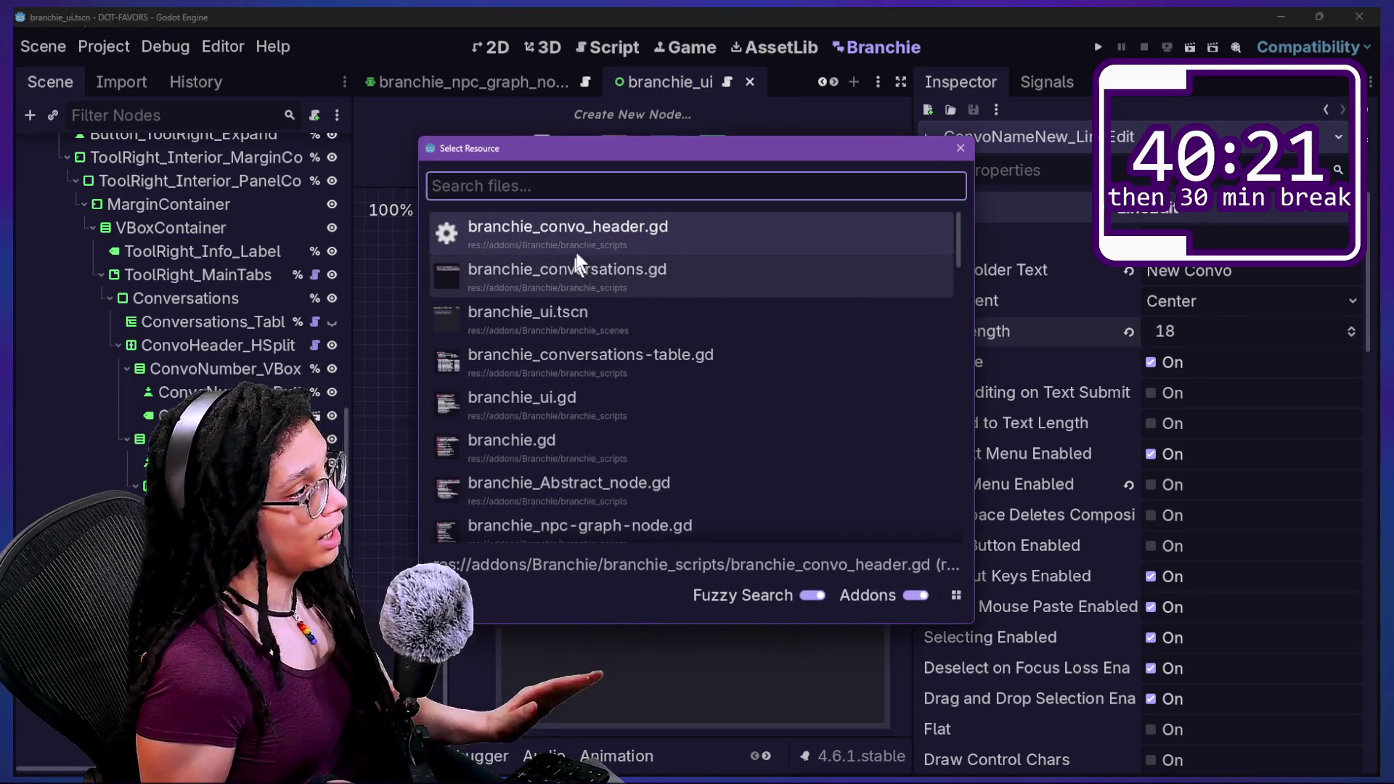
pyautogui.click(664, 223)
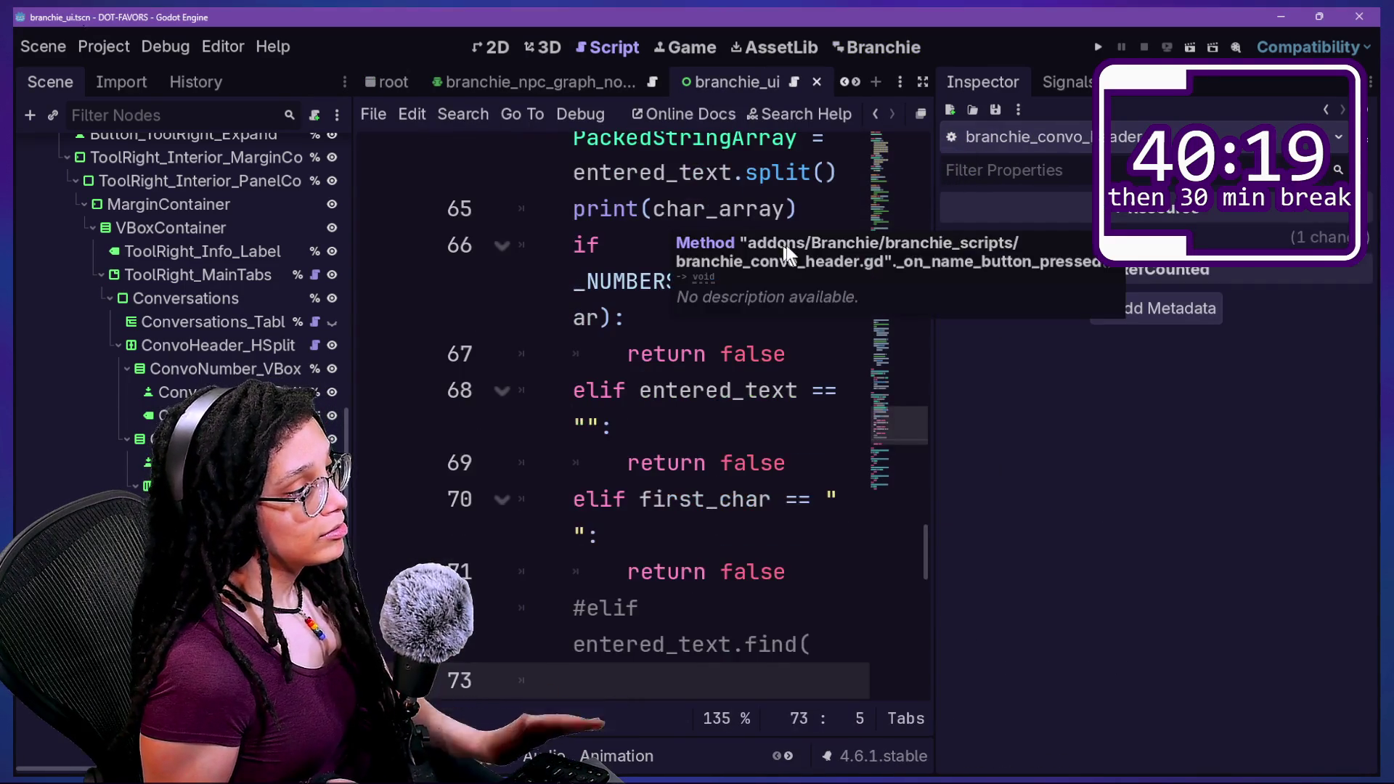
pyautogui.press('Up')
pyautogui.press('End')
pyautogui.hotkey('ctrl', 'alt', 'o')
pyautogui.press('Escape')
# Reload the Branchie plugin and test the New Convo field with a long gibberish name.
pyautogui.hotkey('alt', 'p')
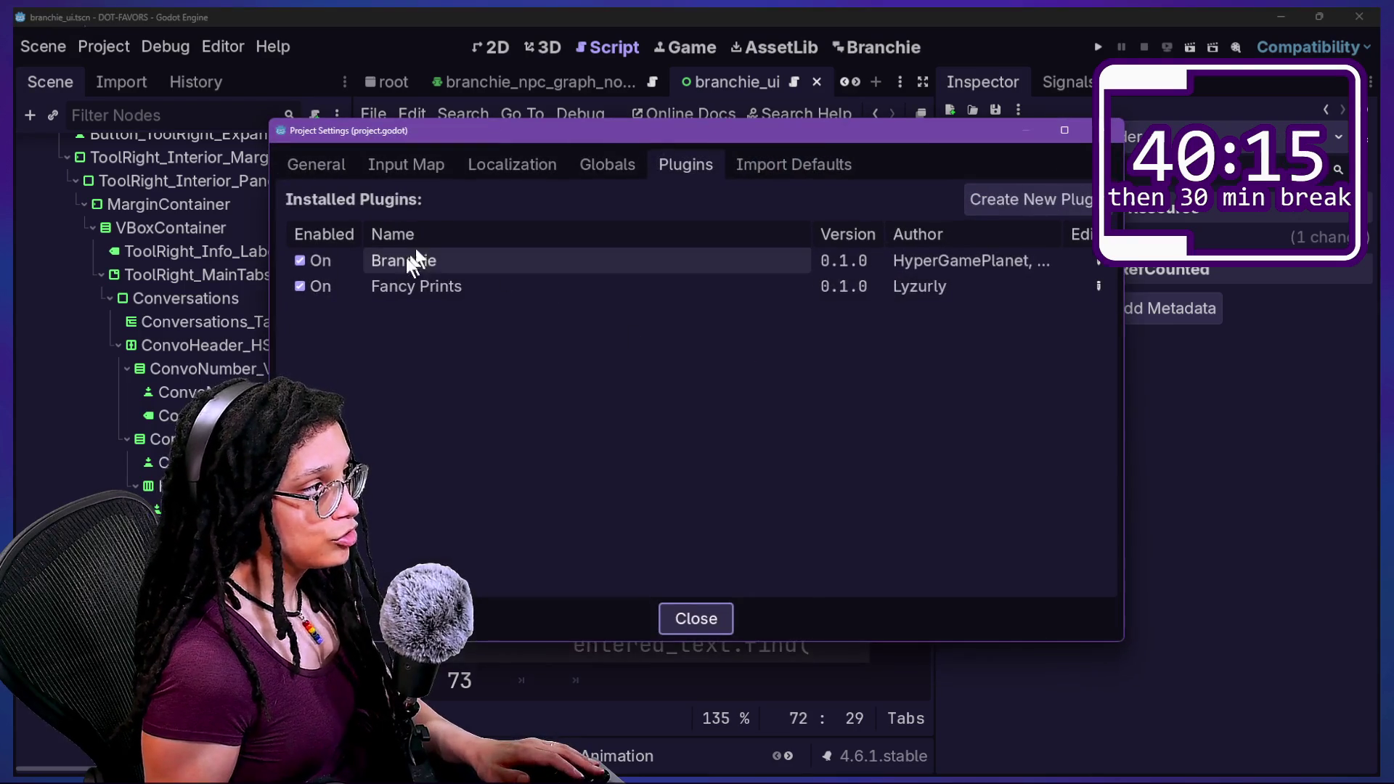
pyautogui.click(300, 261)
pyautogui.click(300, 261)
pyautogui.press('Escape')
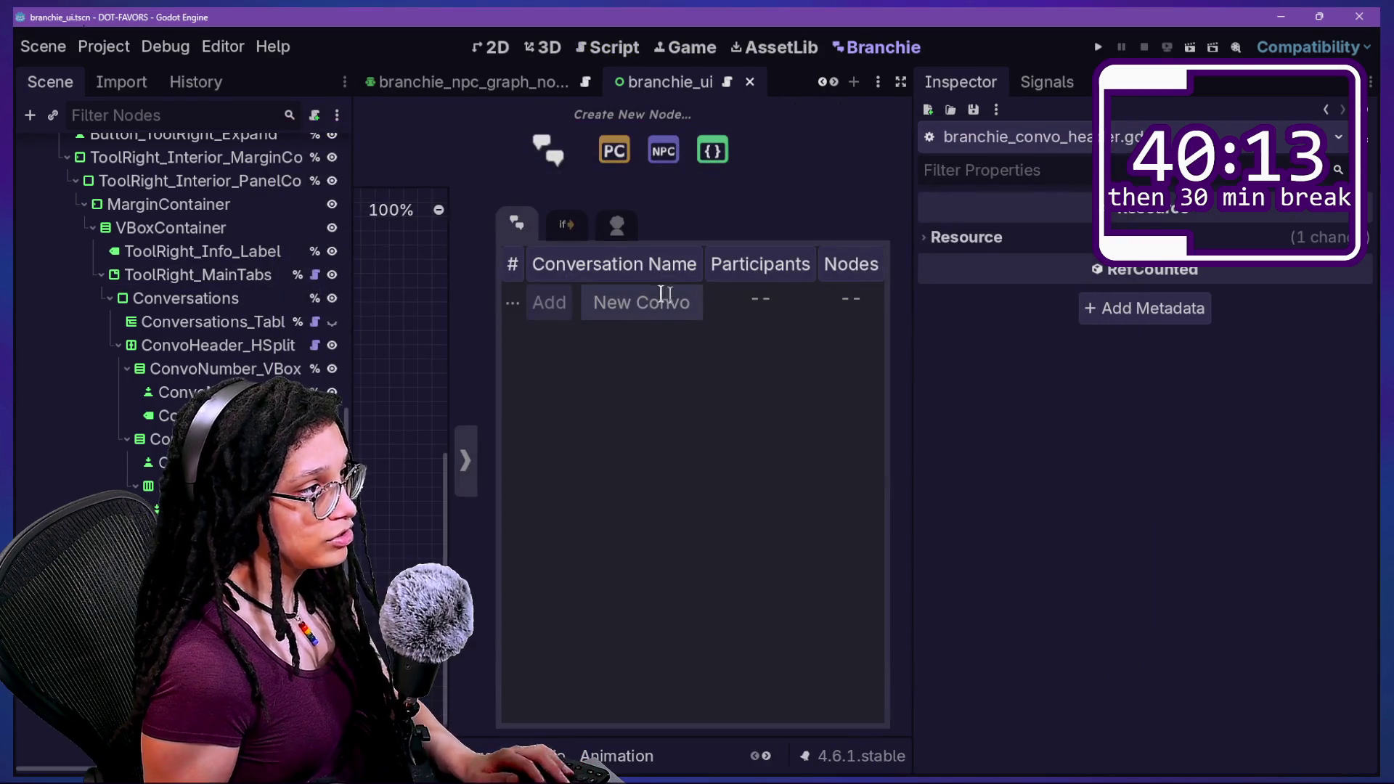
pyautogui.click(640, 295)
pyautogui.write('adfwerfwefwfwfwef')
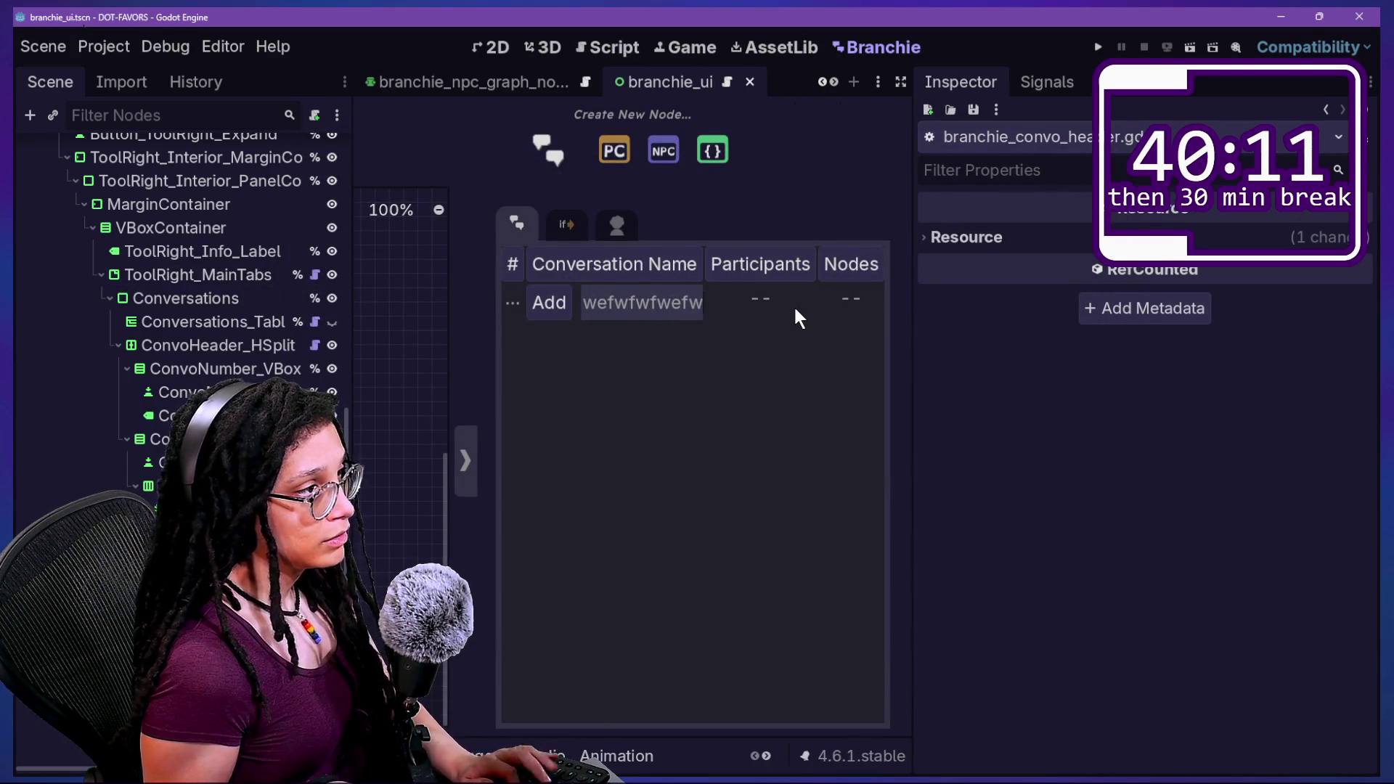
pyautogui.hotkey('ctrl', 'a')
pyautogui.press('BackSpace')
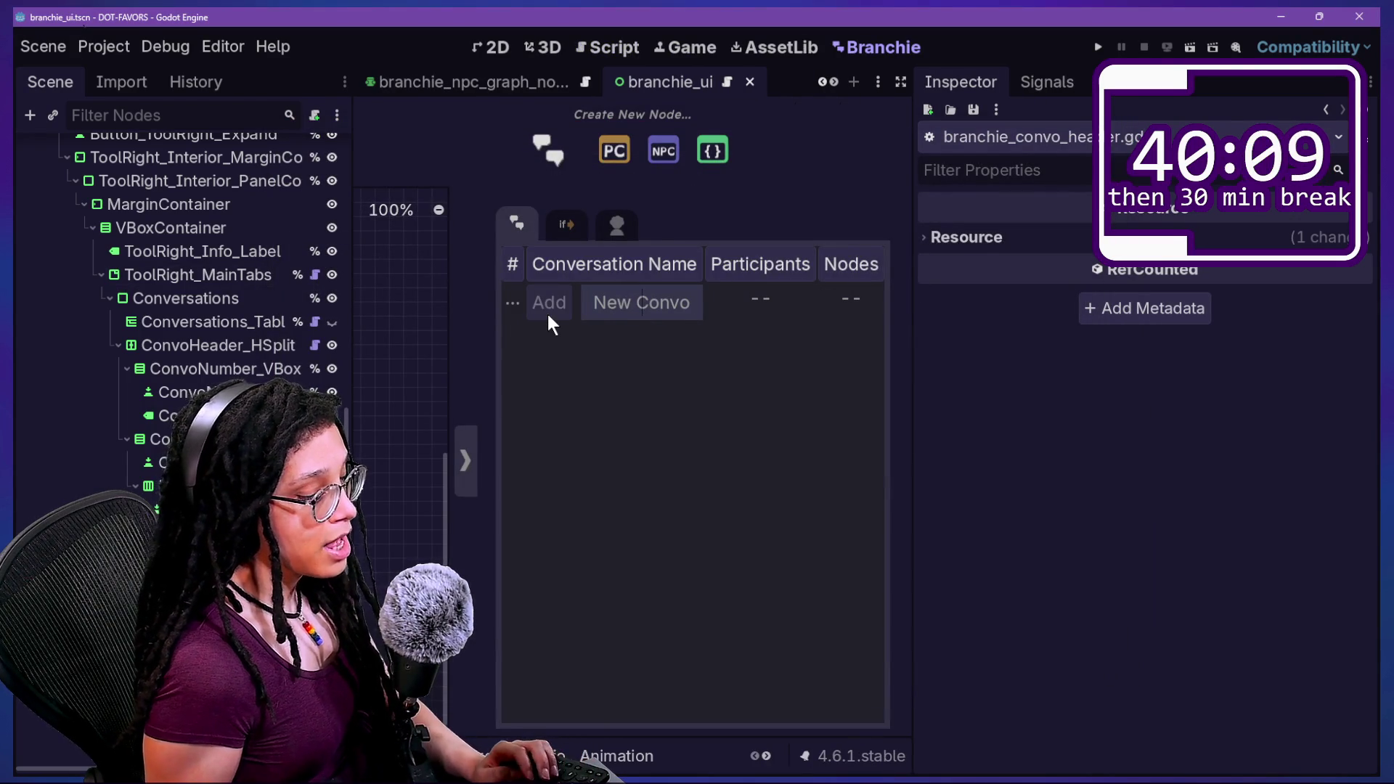
pyautogui.hotkey('alt', 'shift', 'o')
pyautogui.press('Escape')
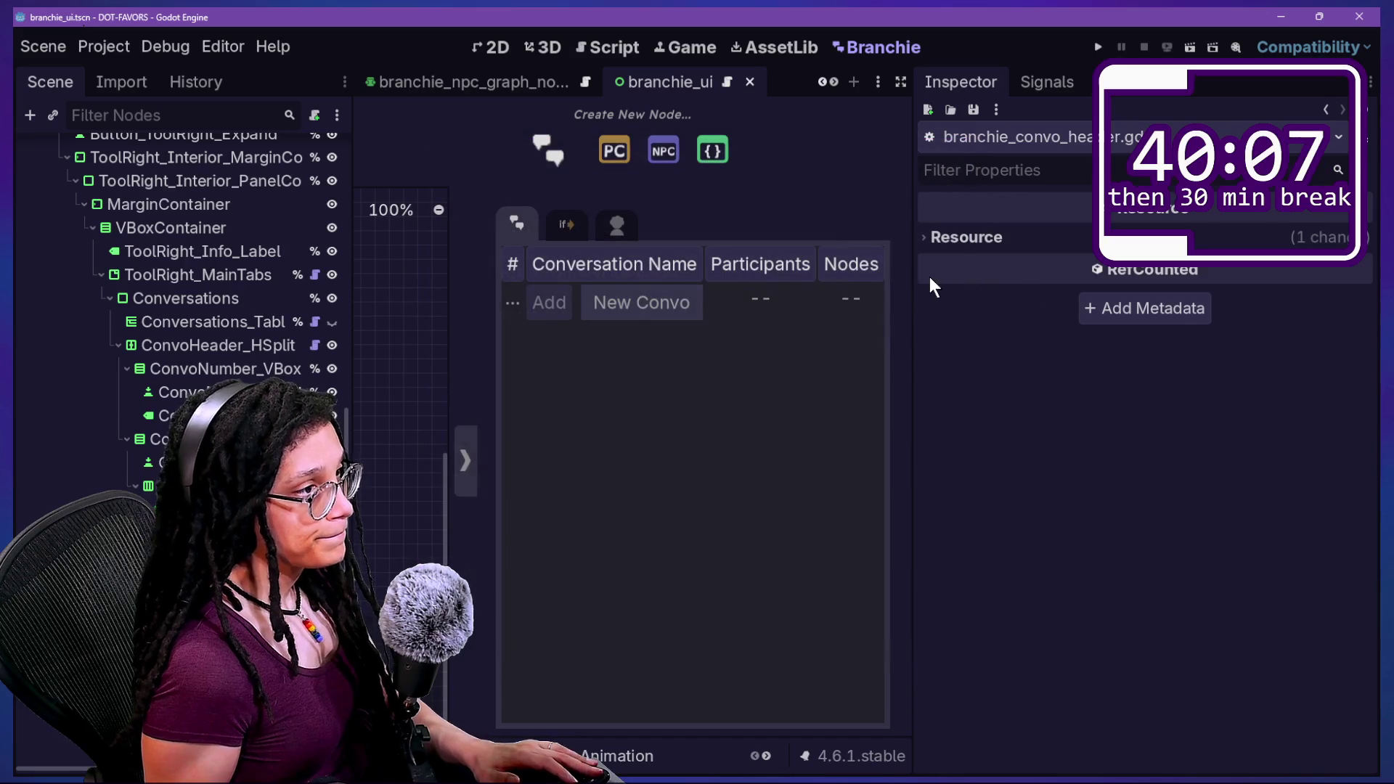
pyautogui.write('fwfwefwefwefwefwef')
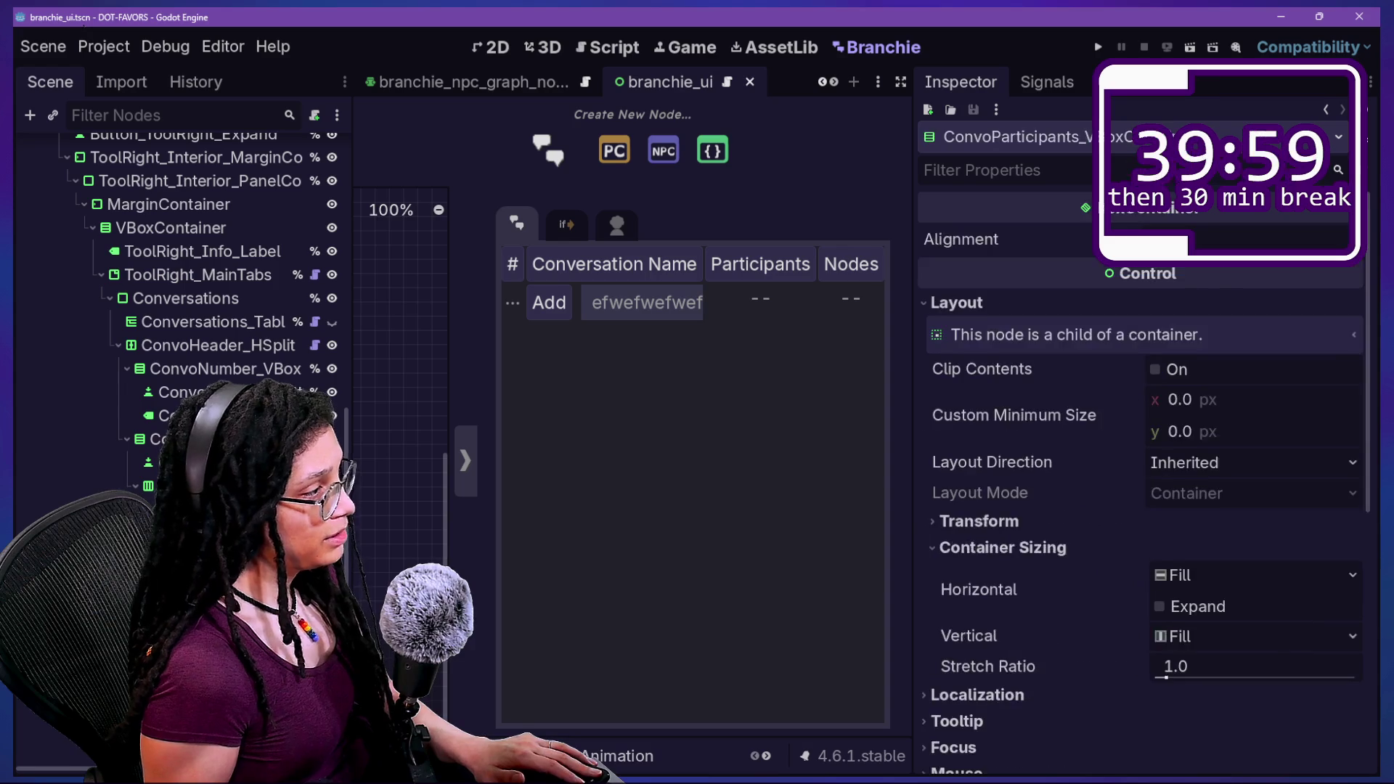
# Set the name field alignment to Left, save, reload Branchie, and type a test name.
pyautogui.click(1170, 301)
pyautogui.click(1176, 329)
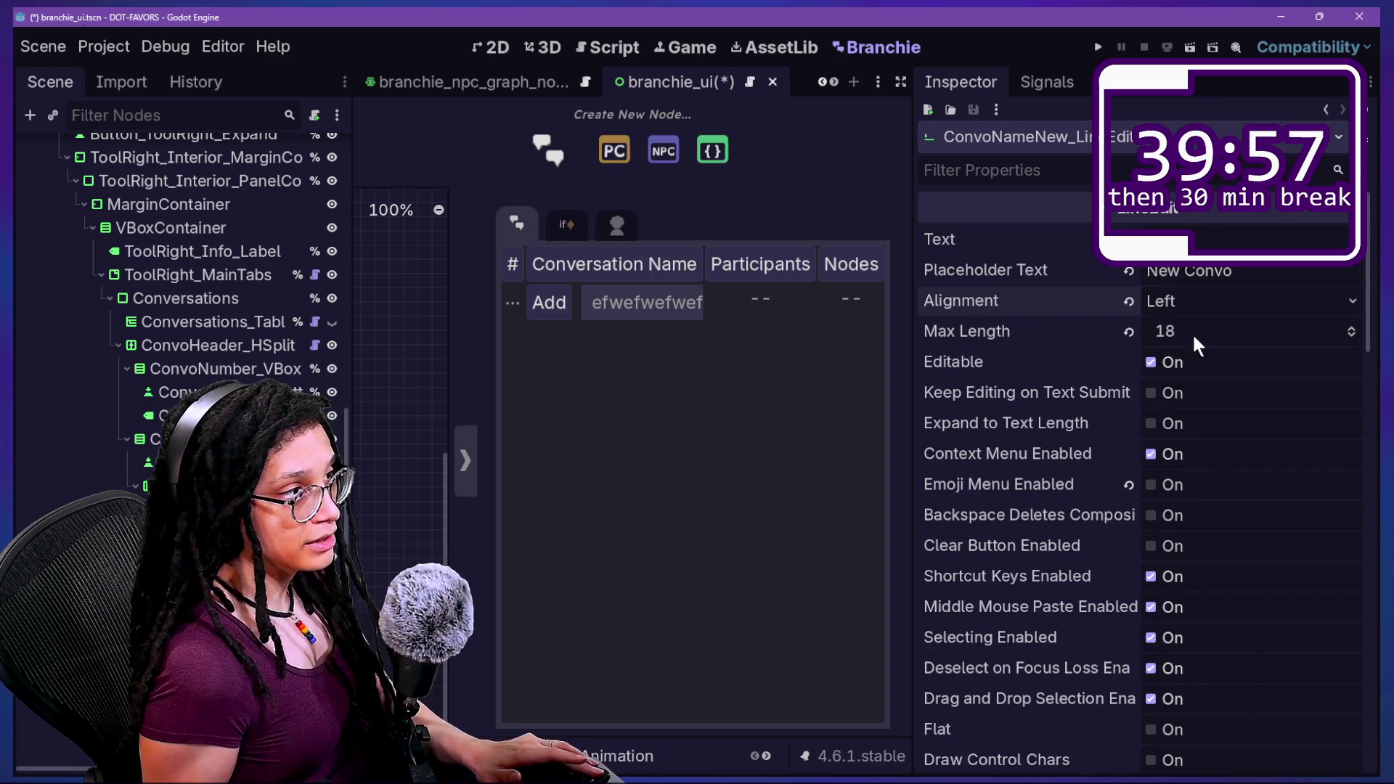
pyautogui.hotkey('ctrl', 's')
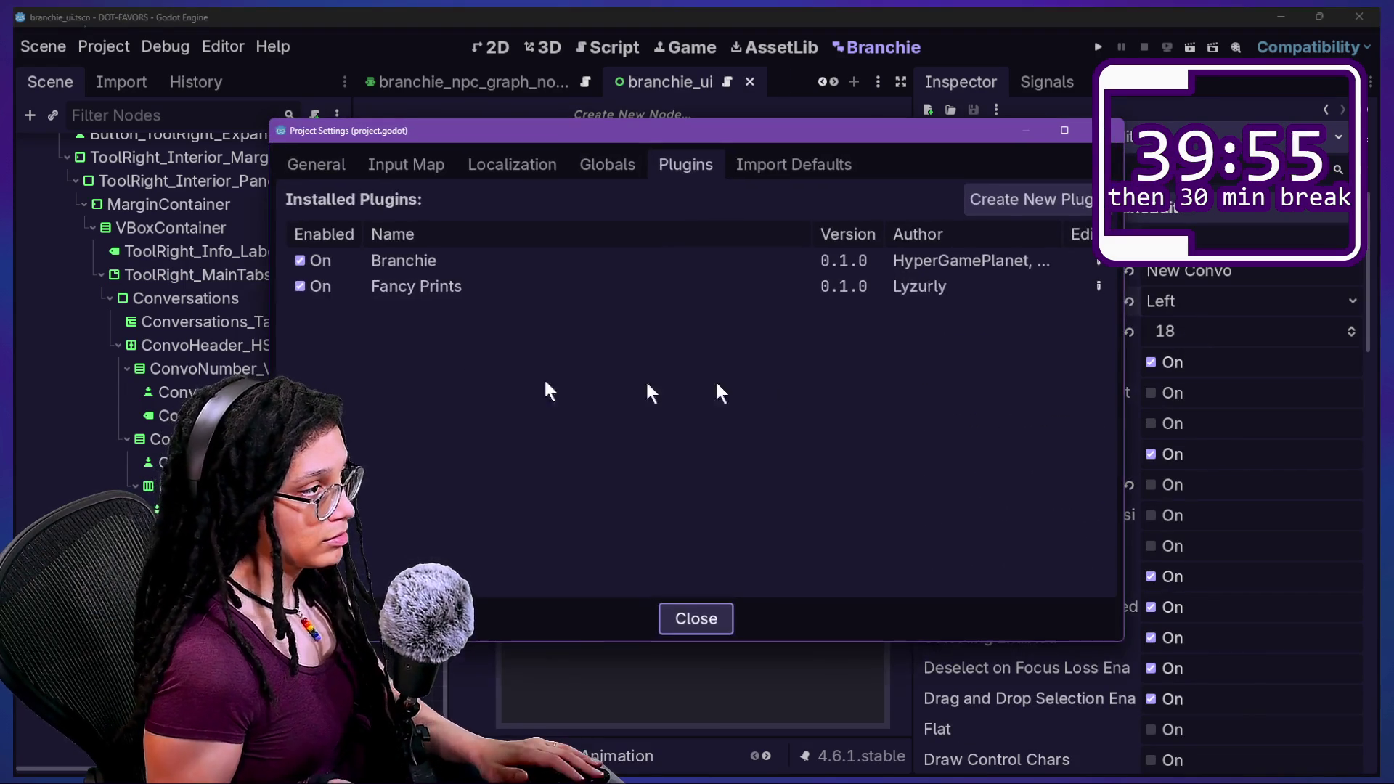
pyautogui.click(300, 260)
pyautogui.click(302, 259)
pyautogui.press('Escape')
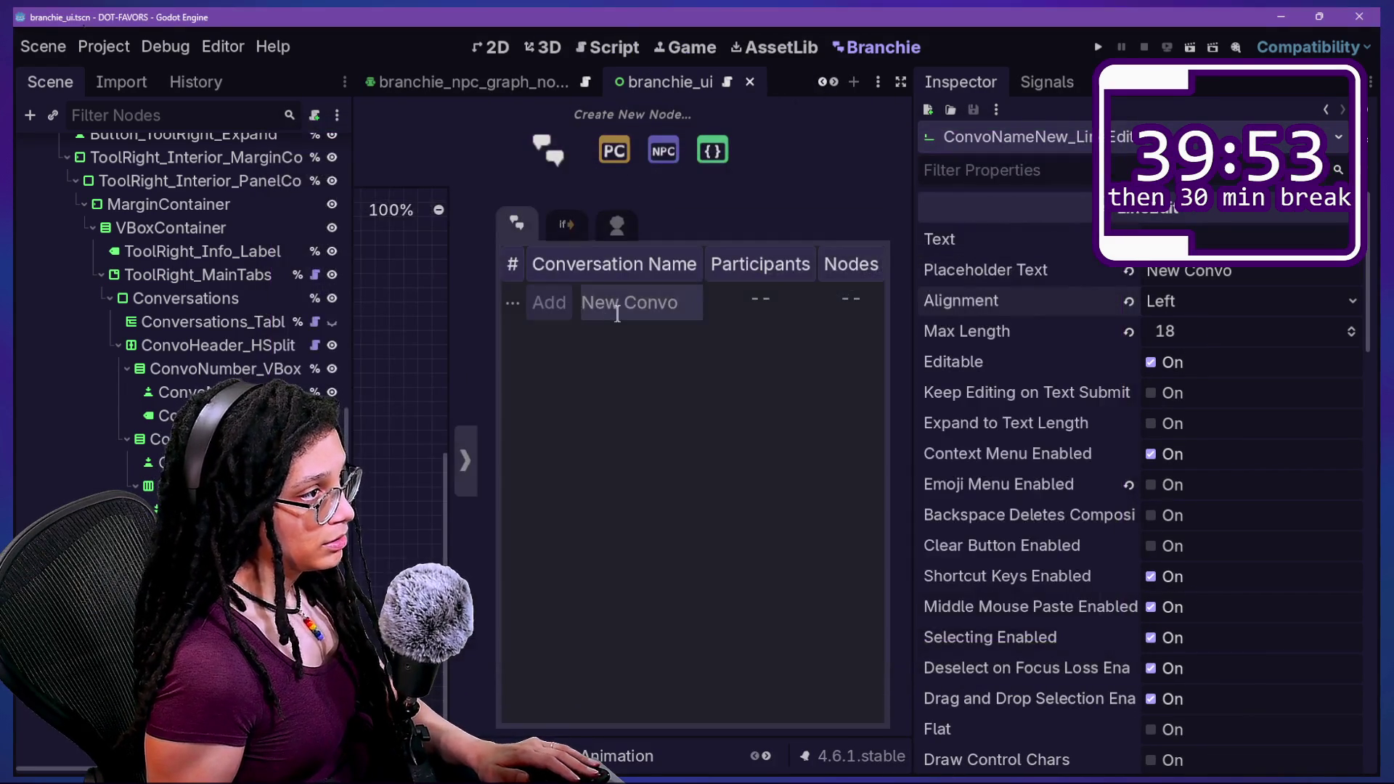
pyautogui.write('rfwfwefw')
pyautogui.write('wefwefwef')
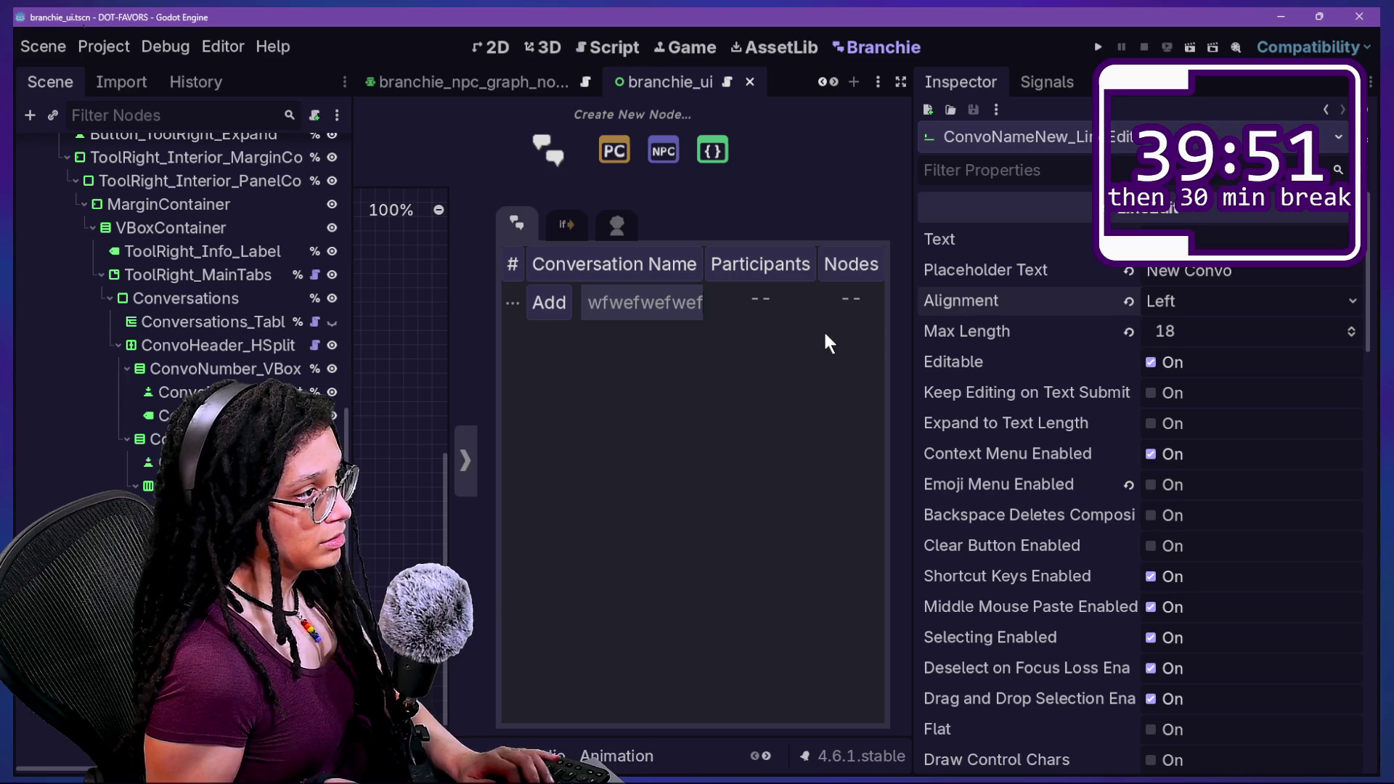
# Switch the name field alignment to Fill, save, and test typing and selecting 'wefwefwef'.
pyautogui.click(1175, 304)
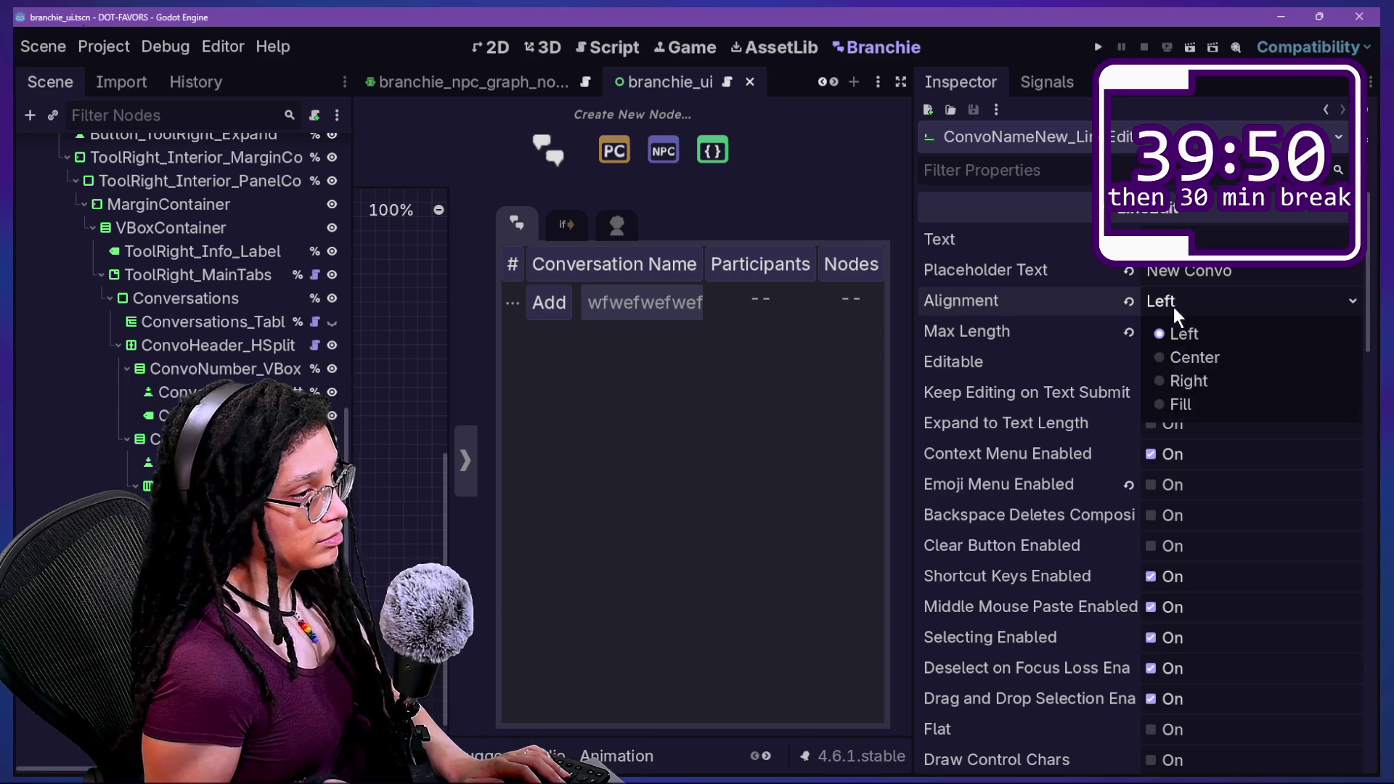
pyautogui.click(1179, 404)
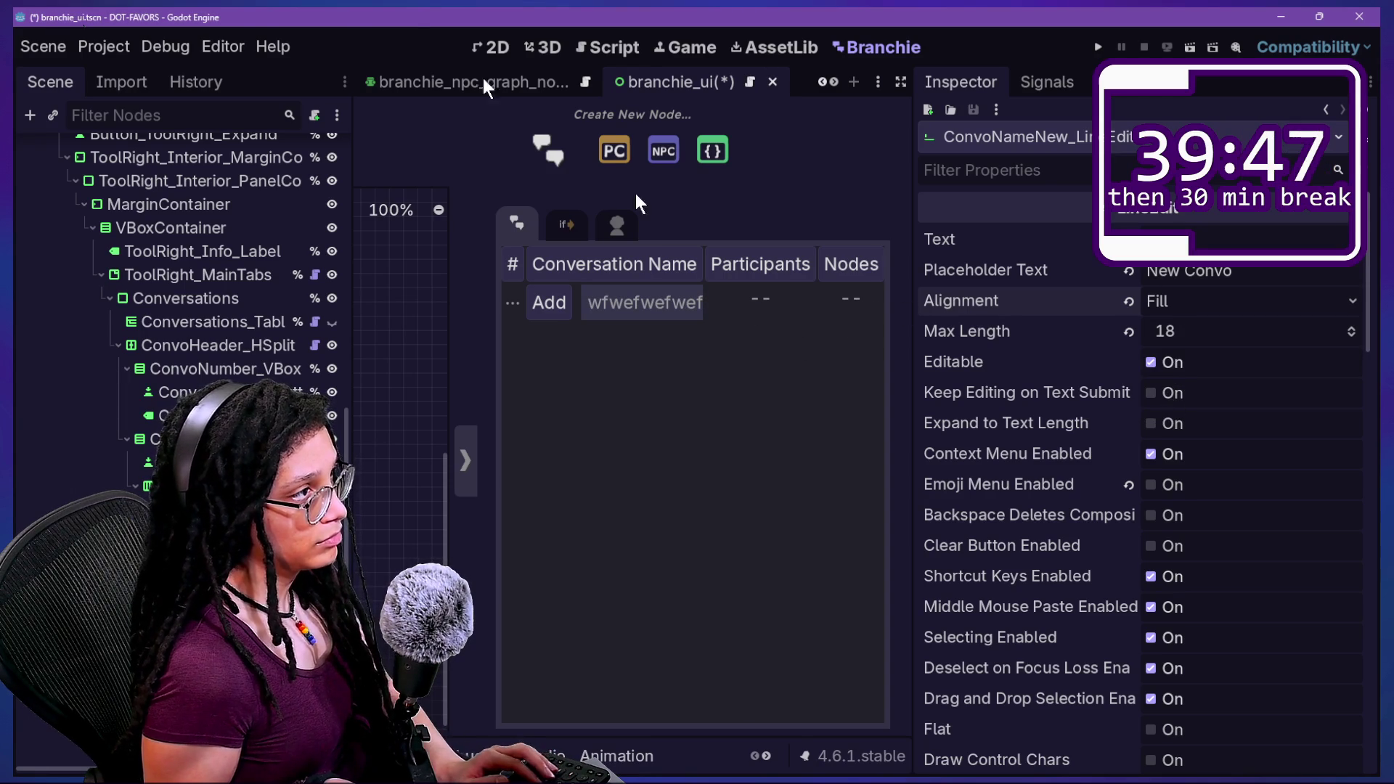
pyautogui.hotkey('ctrl', 's')
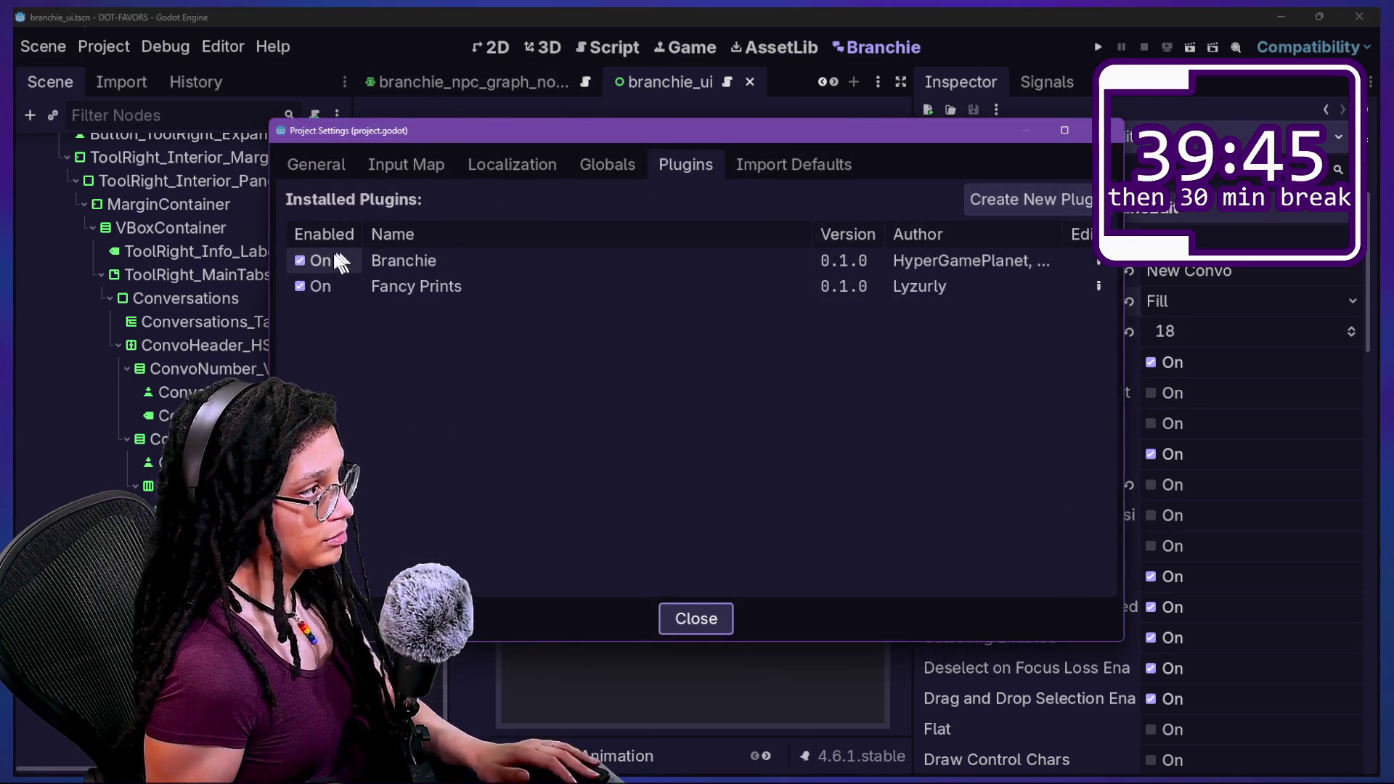
pyautogui.press('Escape')
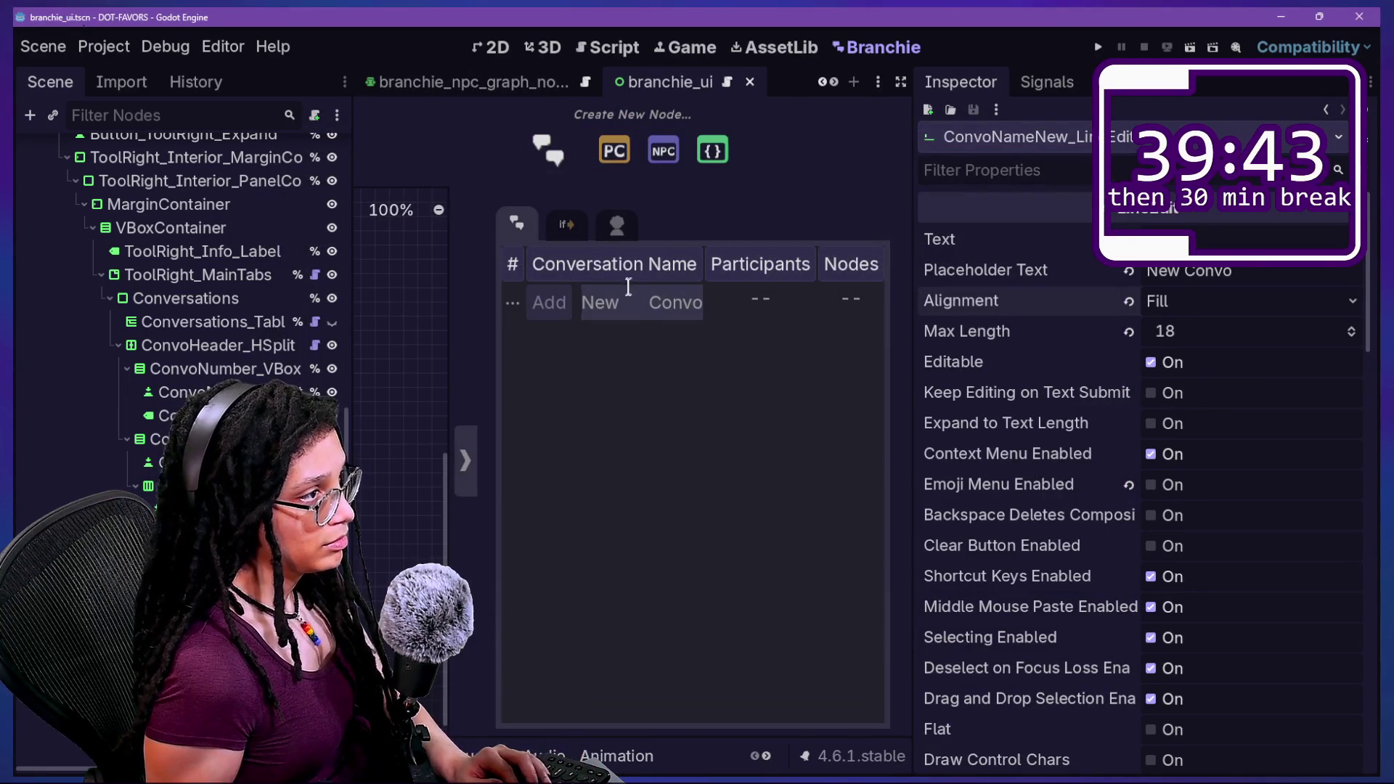
pyautogui.click(648, 307)
pyautogui.write('wefwefwef')
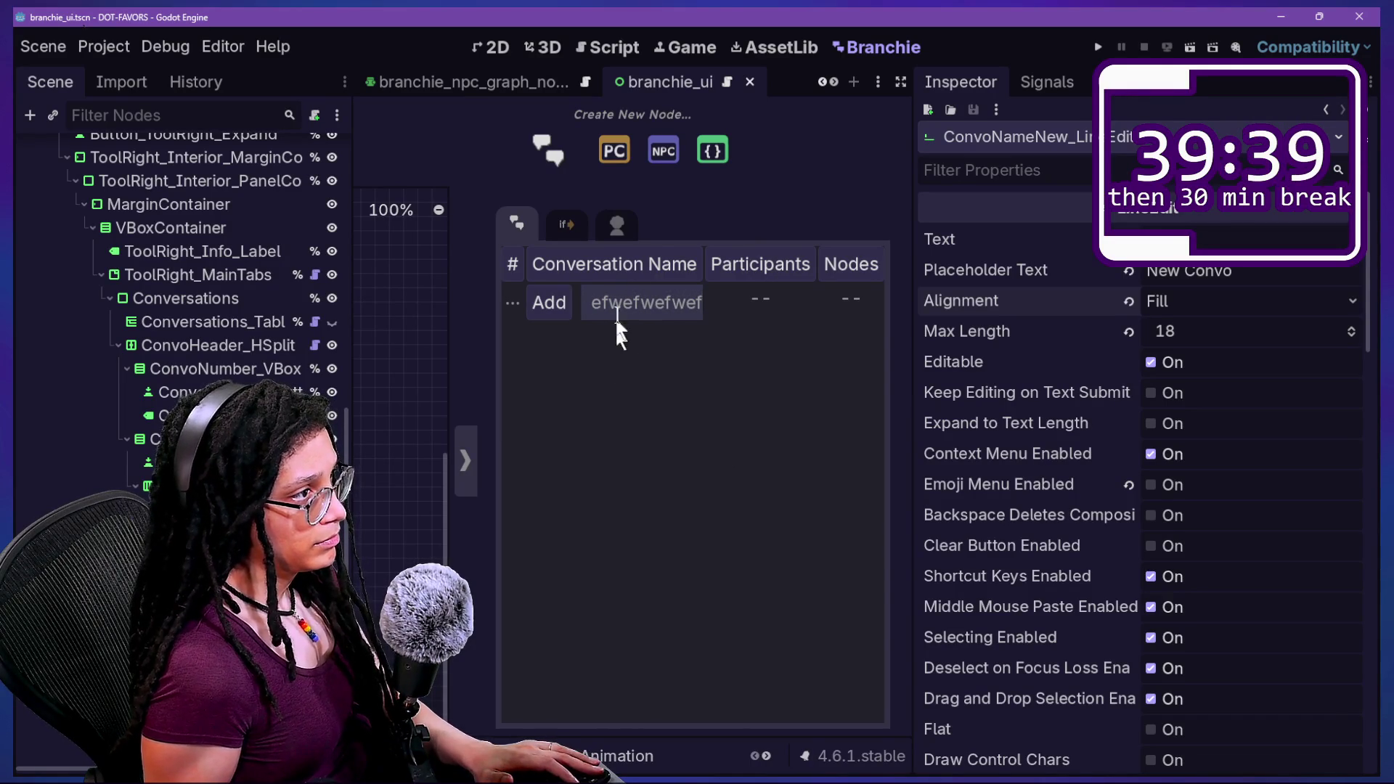
pyautogui.moveTo(622, 302); pyautogui.dragTo(762, 308)
pyautogui.click(649, 302)
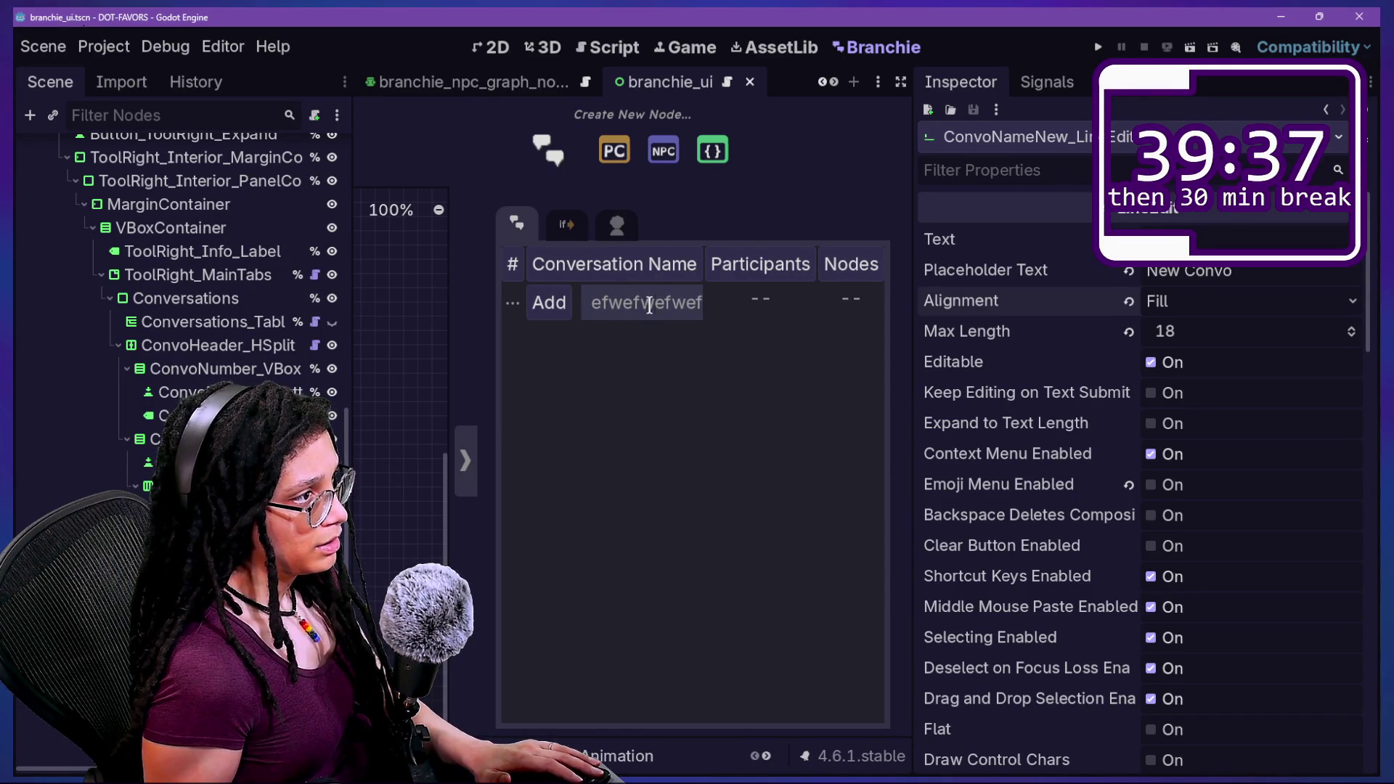
pyautogui.doubleClick(654, 302)
pyautogui.click(956, 387)
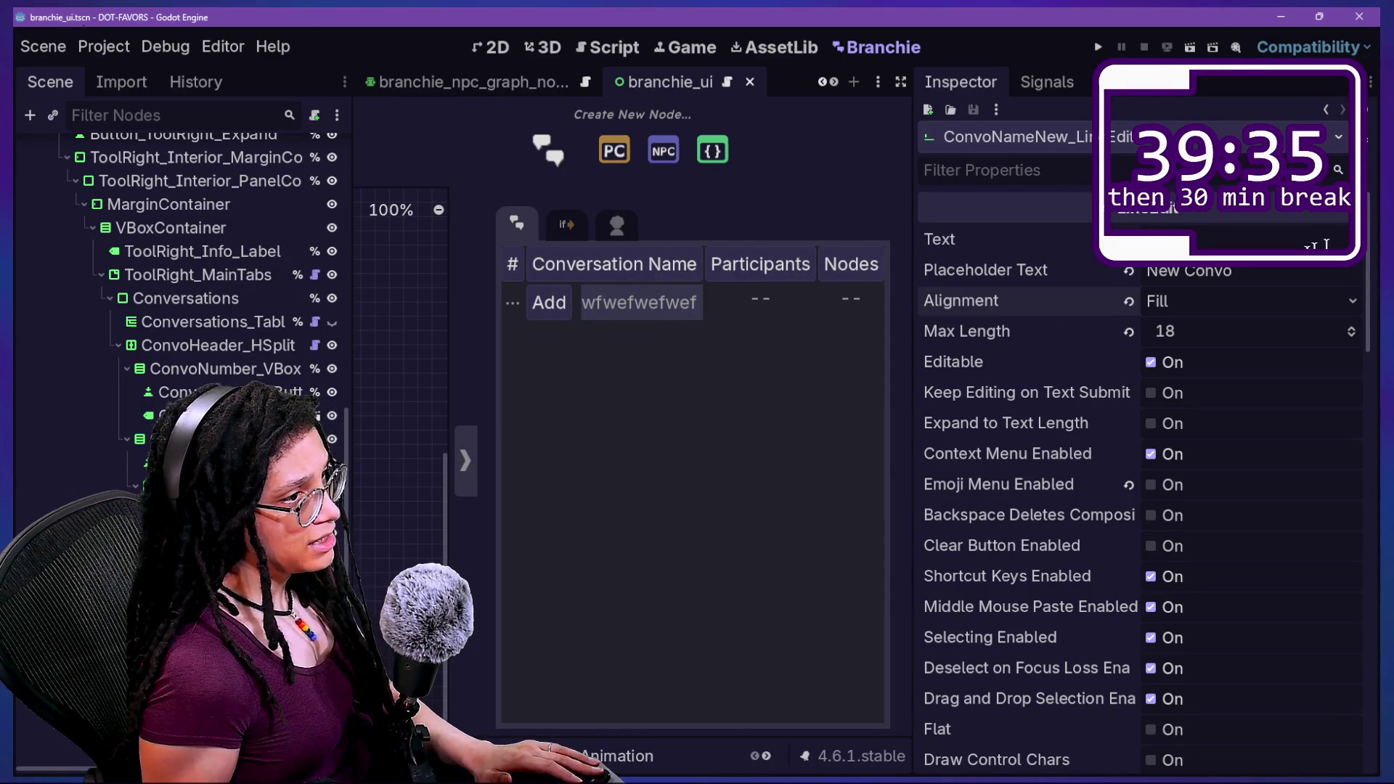
# Return the name field alignment to Left, save, reload Branchie, and type 'erwer'.
pyautogui.click(1128, 301)
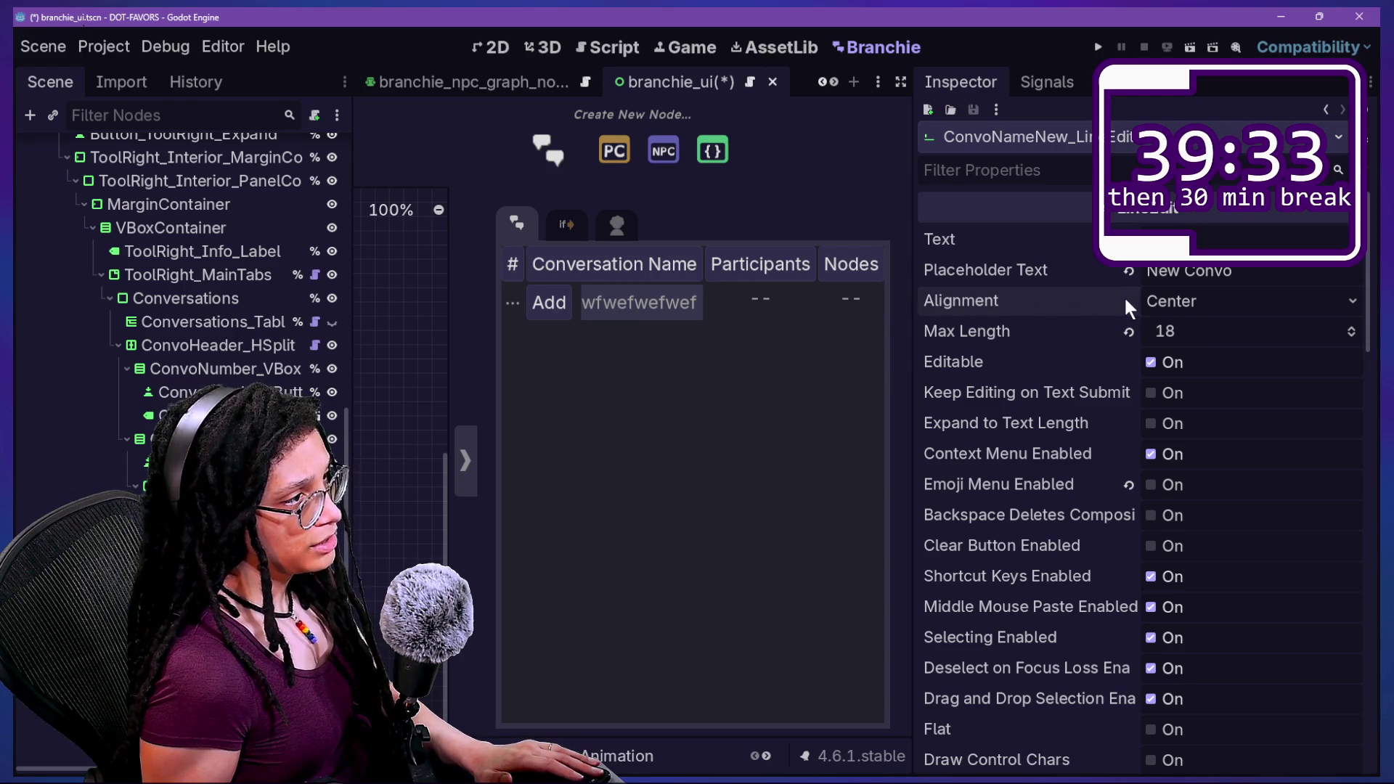
pyautogui.click(1151, 302)
pyautogui.click(1164, 336)
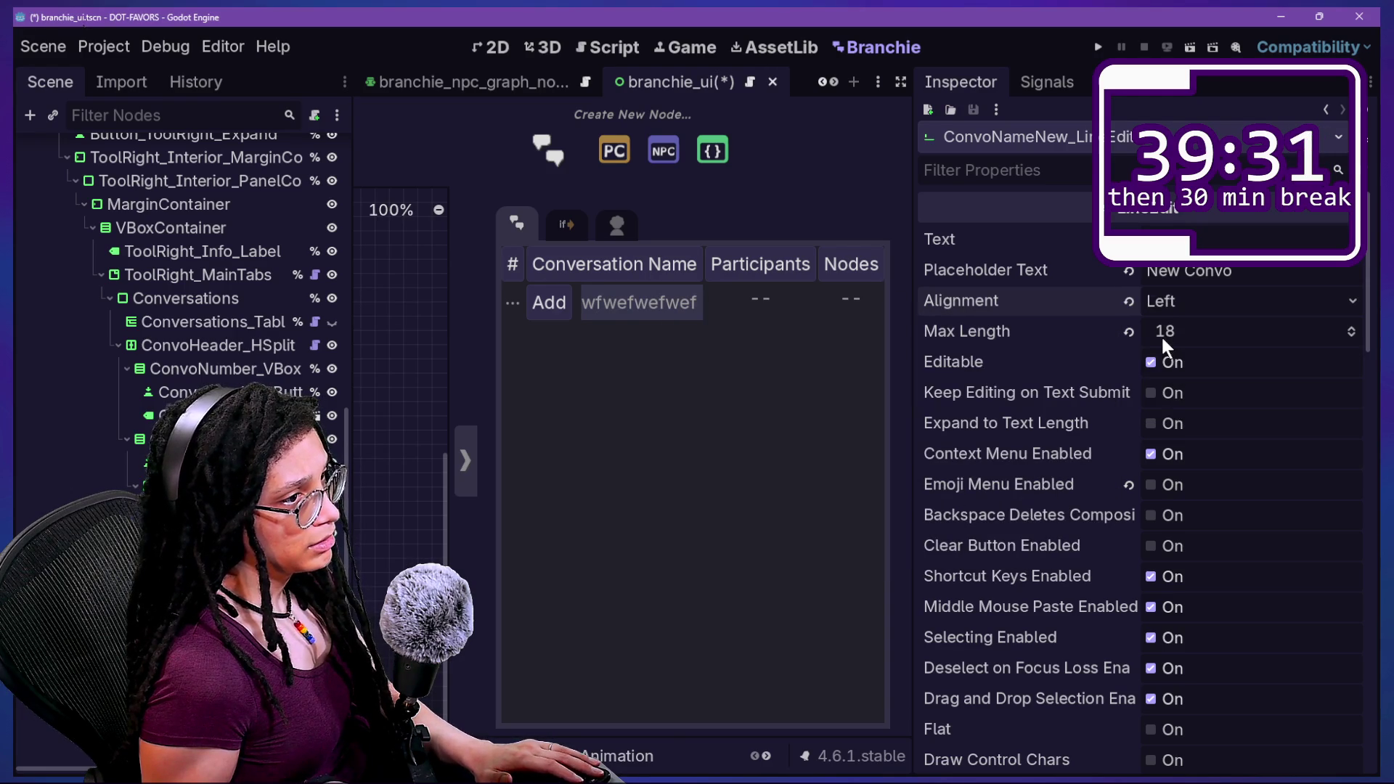
pyautogui.hotkey('ctrl', 's')
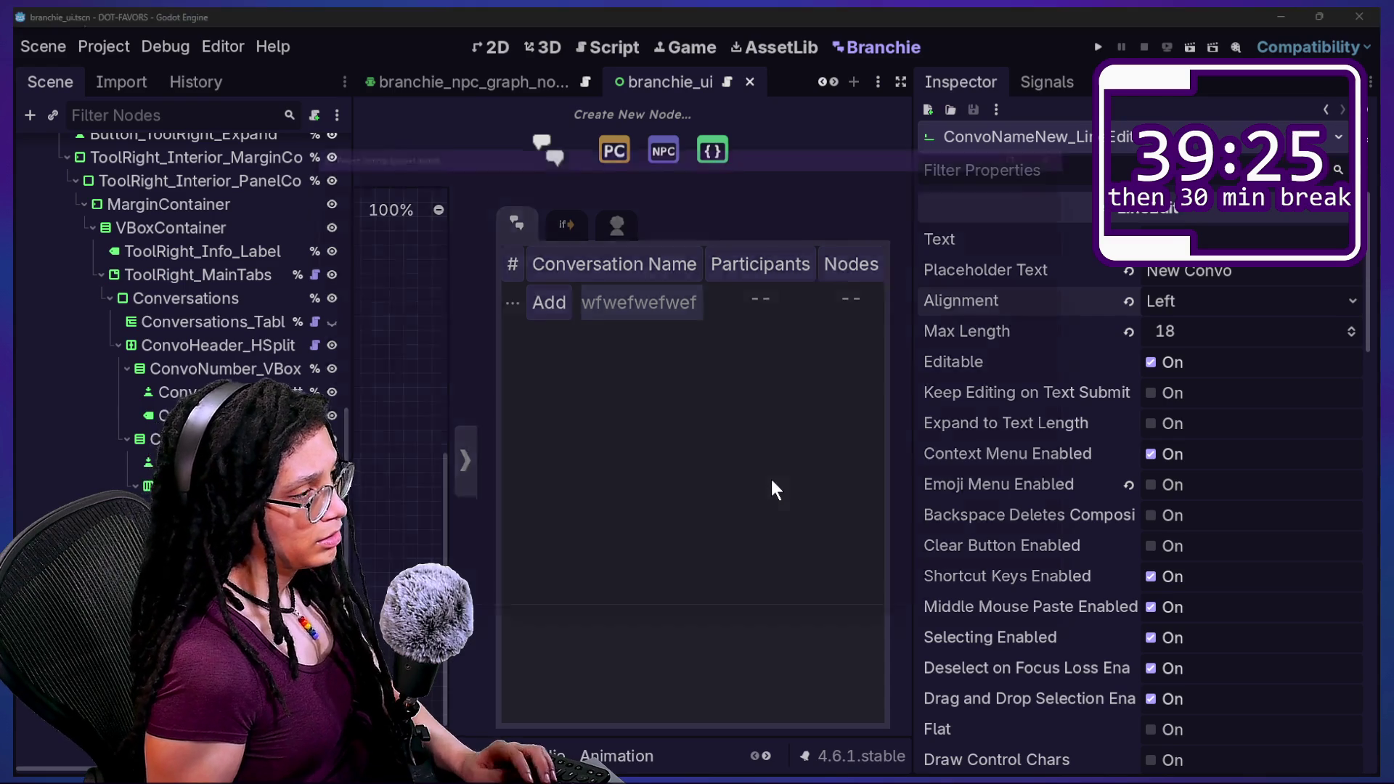
pyautogui.click(299, 260)
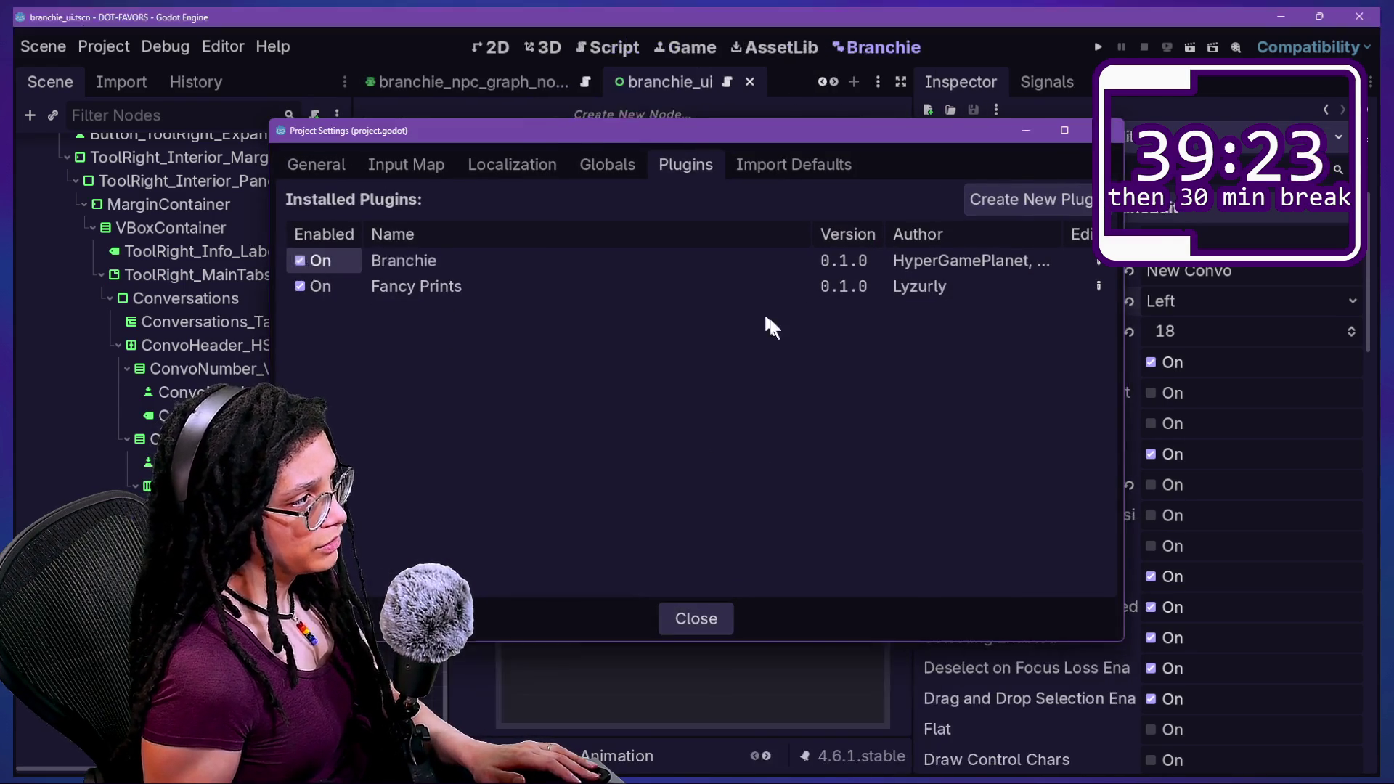
pyautogui.press('Escape')
pyautogui.write('wrwerwerwer')
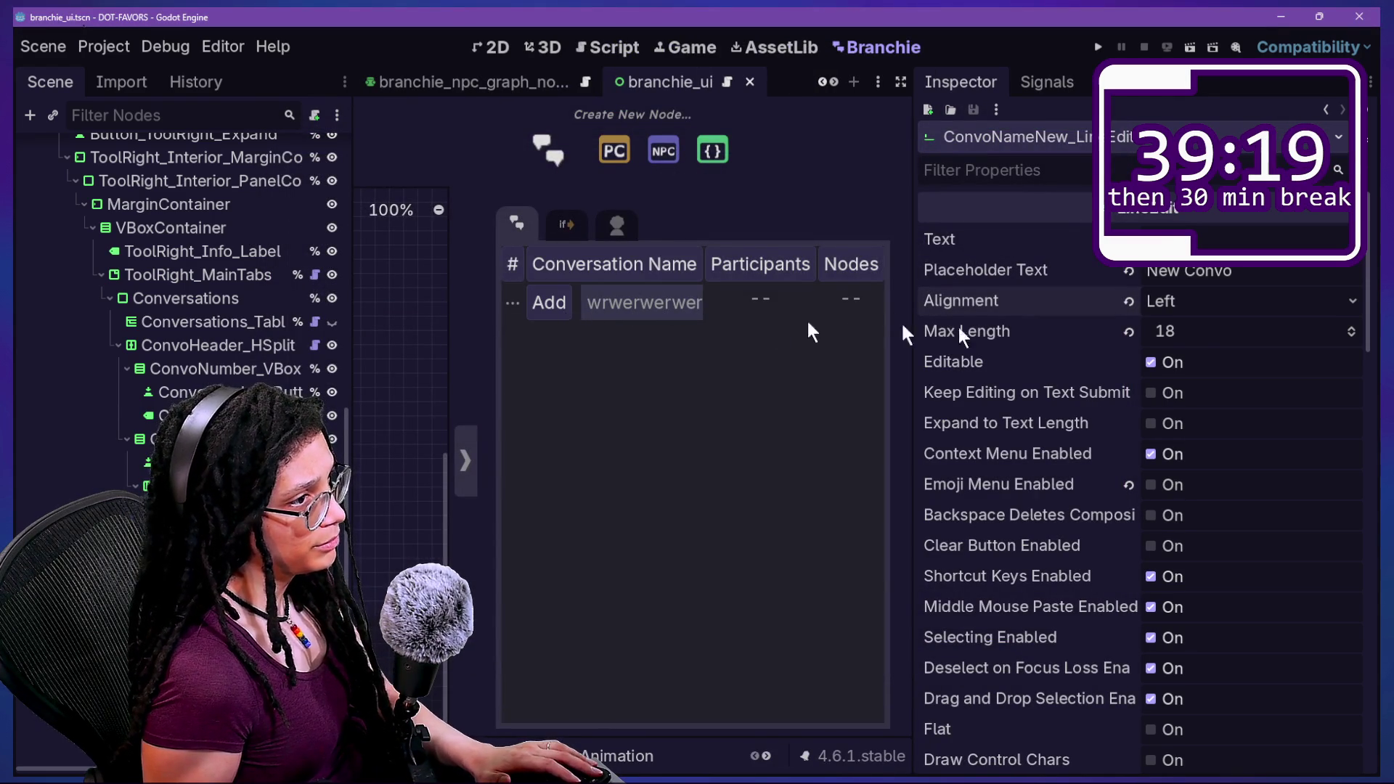
# Set Max Length to 15, save, reload Branchie, and test the field with 'rwwerrwrwr'.
pyautogui.click(1199, 350)
pyautogui.write('15')
pyautogui.press('Return')
pyautogui.hotkey('ctrl', 's')
pyautogui.click(317, 261)
pyautogui.click(318, 262)
pyautogui.press('Escape')
pyautogui.write('rwwer')
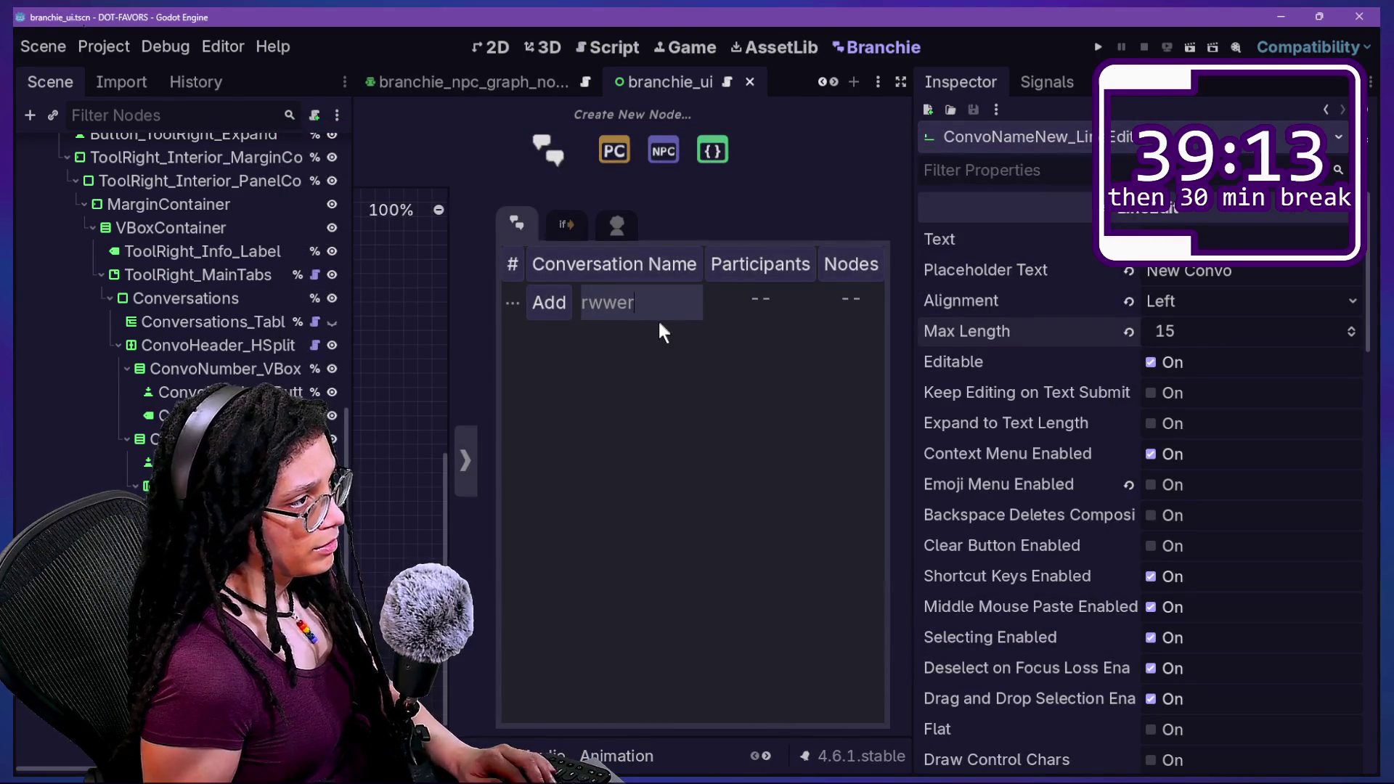
pyautogui.write('rwrwr')
pyautogui.press('BackSpace')
pyautogui.press('BackSpace')
pyautogui.press('BackSpace')
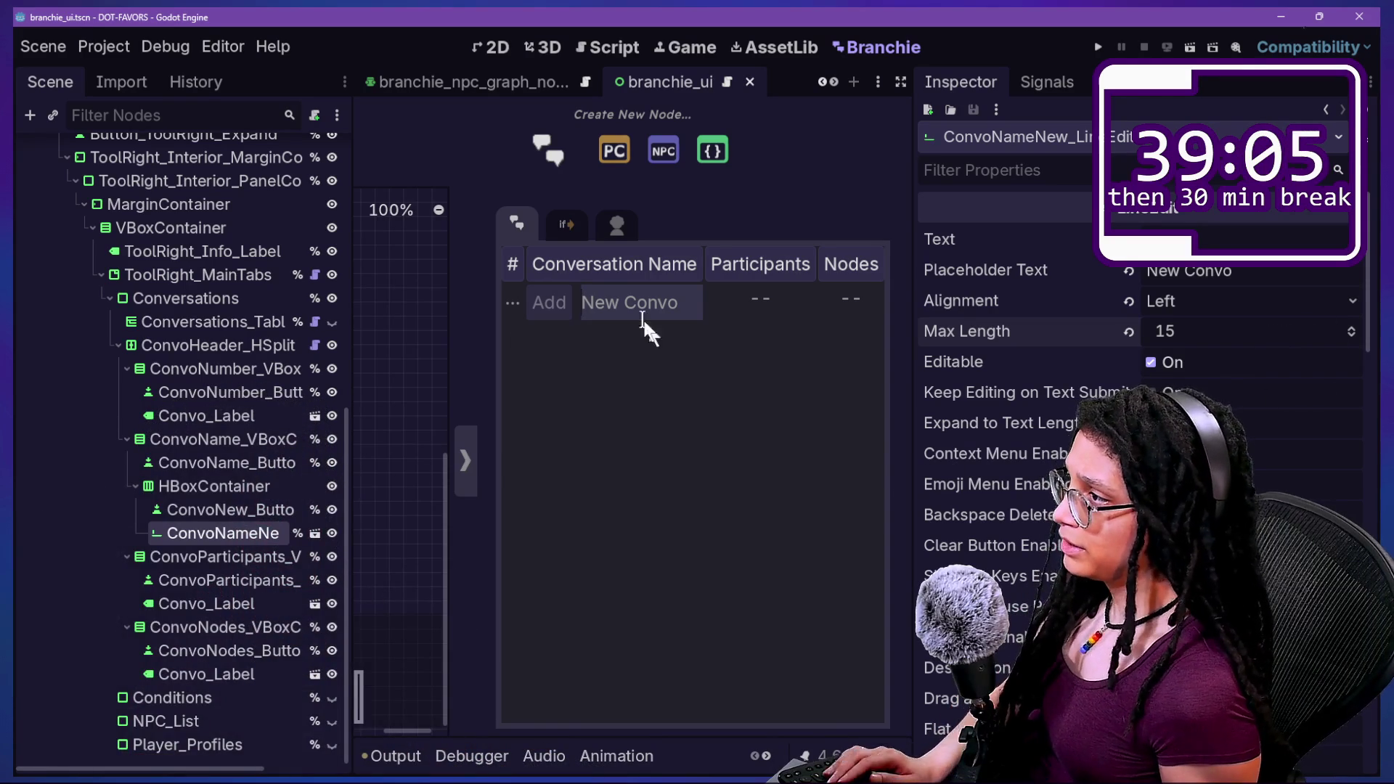
pyautogui.click(634, 49)
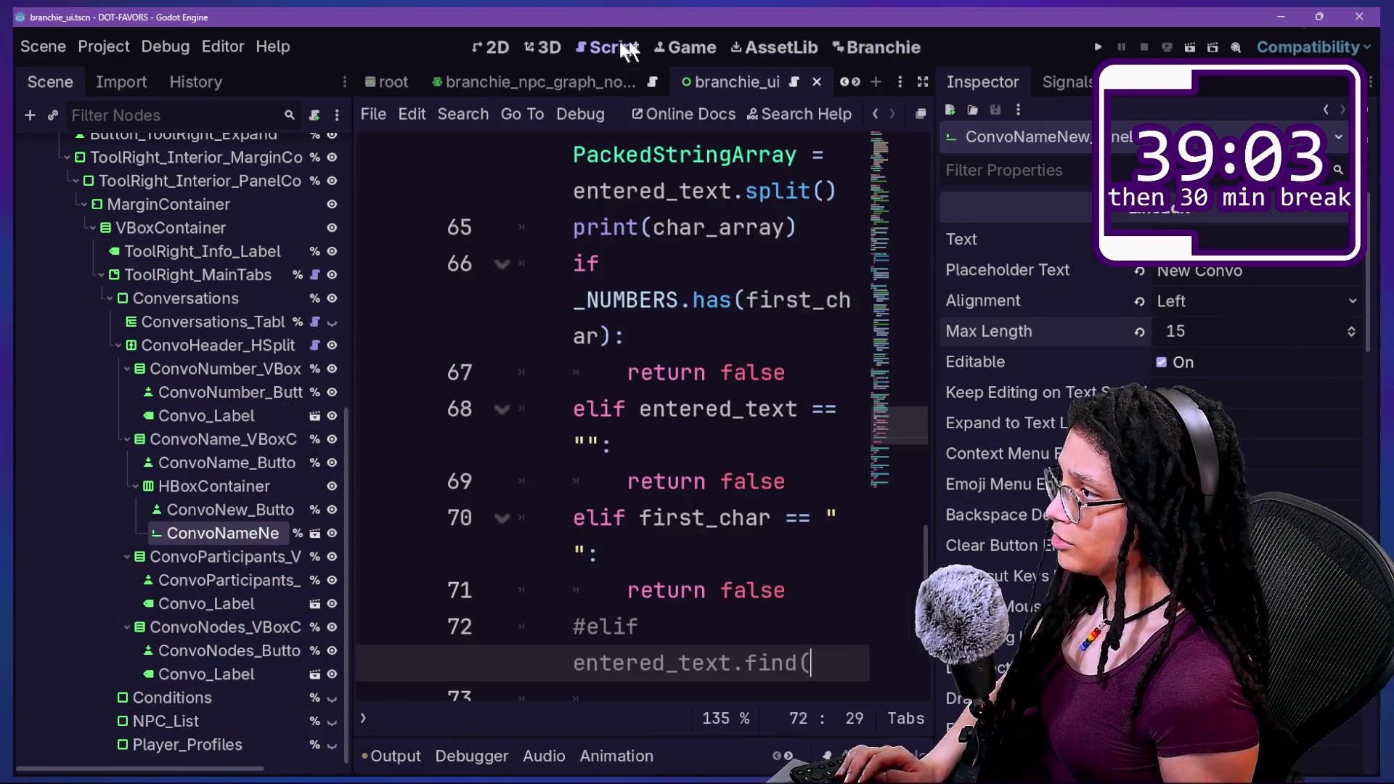
# In the full-width script editor, delete the print(char_array) debug line in _is_name_allowed.
pyautogui.click(702, 409)
pyautogui.hotkey('ctrl', 'shift', 'F11')
pyautogui.click(526, 337)
pyautogui.click(538, 400)
pyautogui.press('Down')
pyautogui.click(641, 250)
pyautogui.click(647, 218)
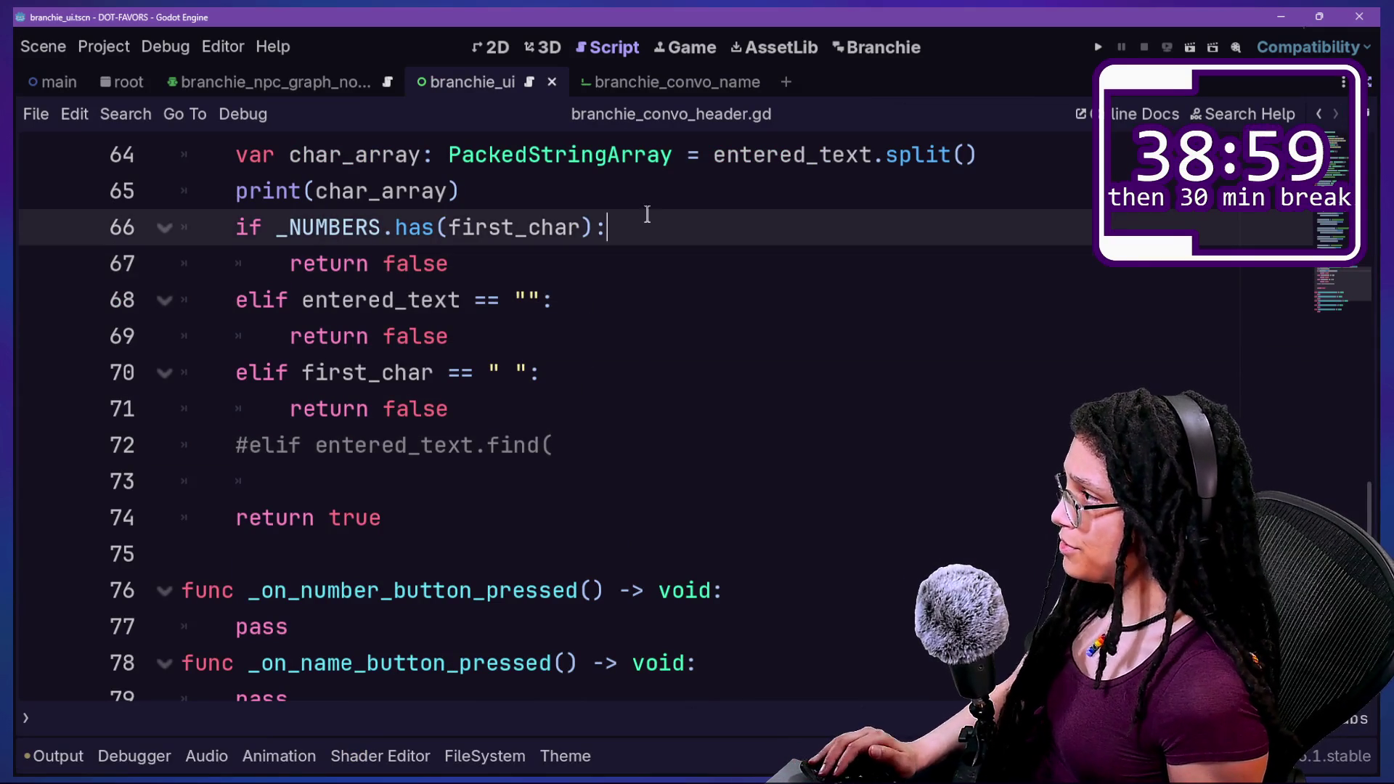
pyautogui.scroll(1, 647, 214)
pyautogui.moveTo(508, 301)
pyautogui.mouseDown()
pyautogui.moveTo(1118, 305)
pyautogui.moveTo(1080, 268)
pyautogui.mouseUp()
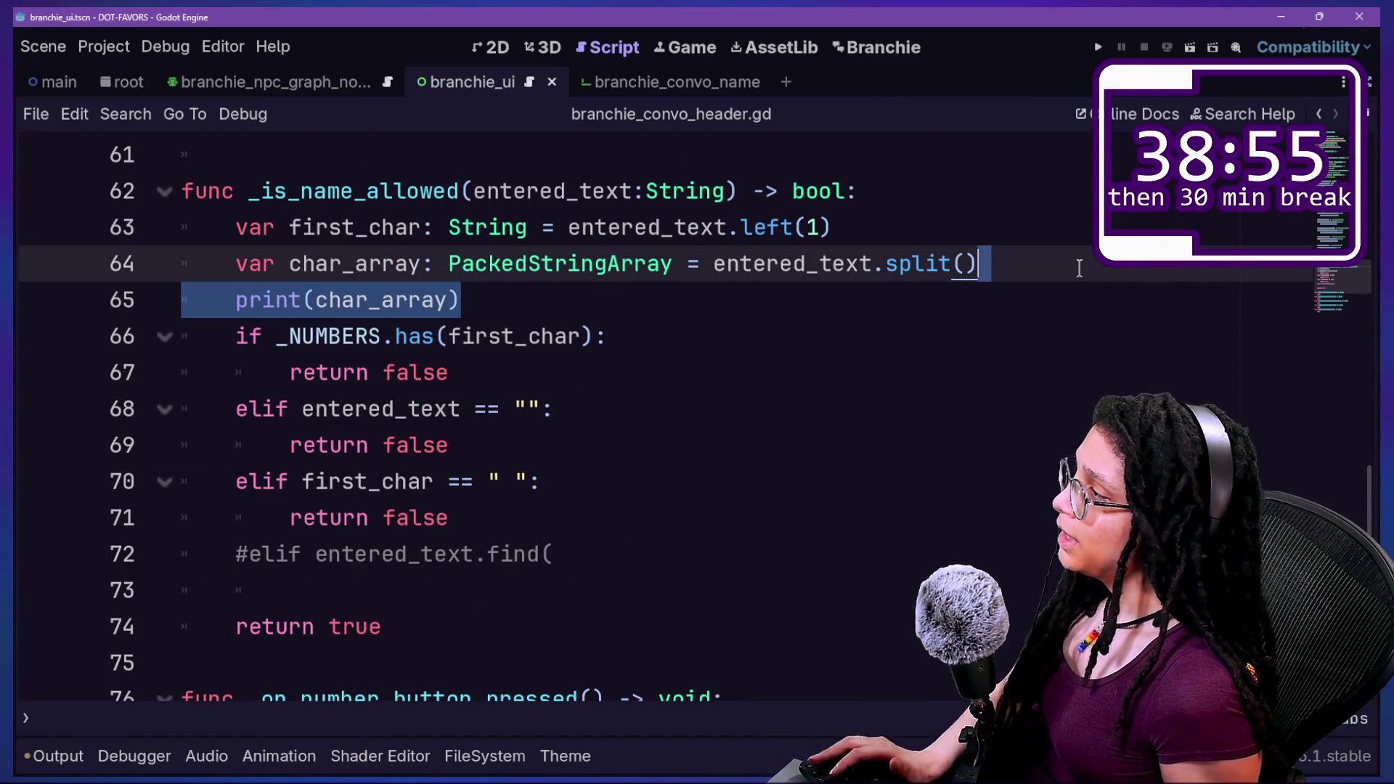
pyautogui.press('BackSpace')
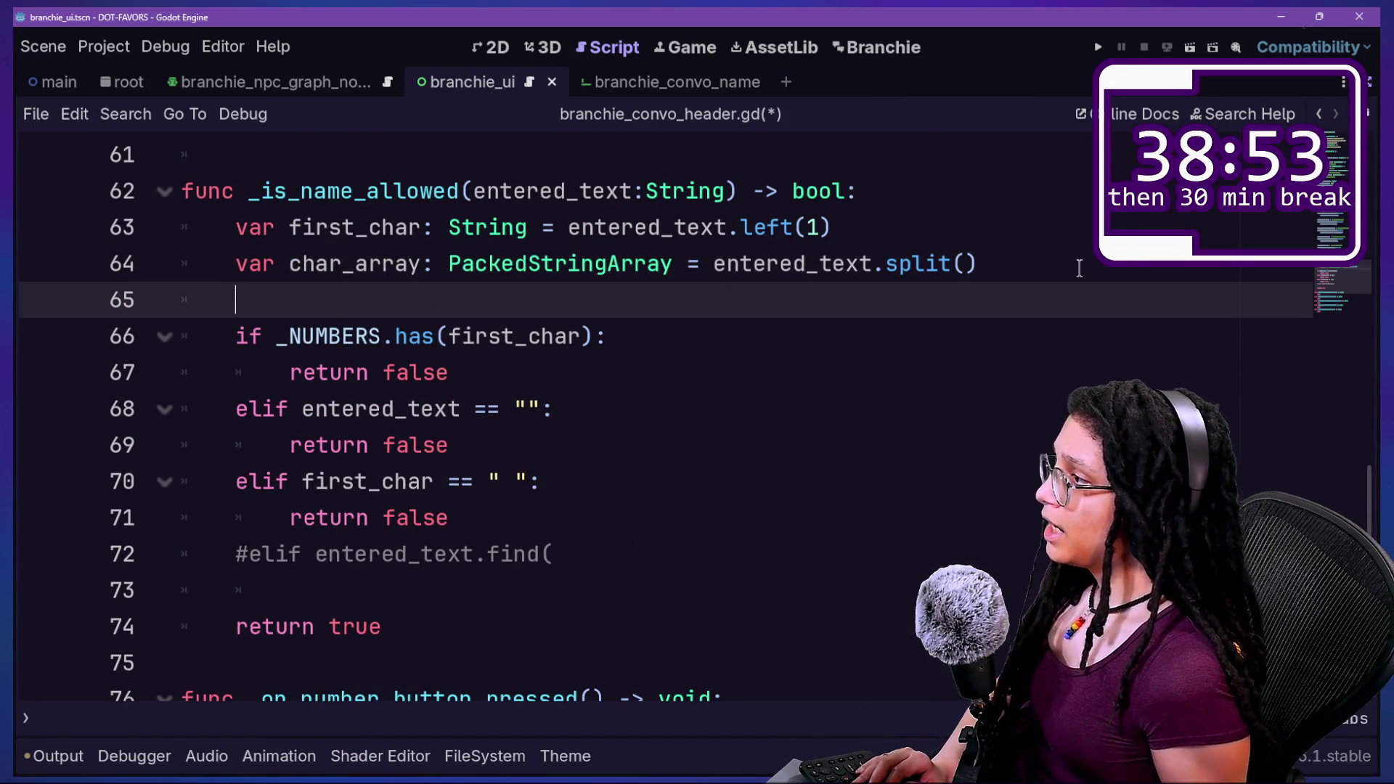
# Write 'for char in char_array:' followed by an unfinished 'if not char ==' check.
pyautogui.press('Return')
pyautogui.write('for')
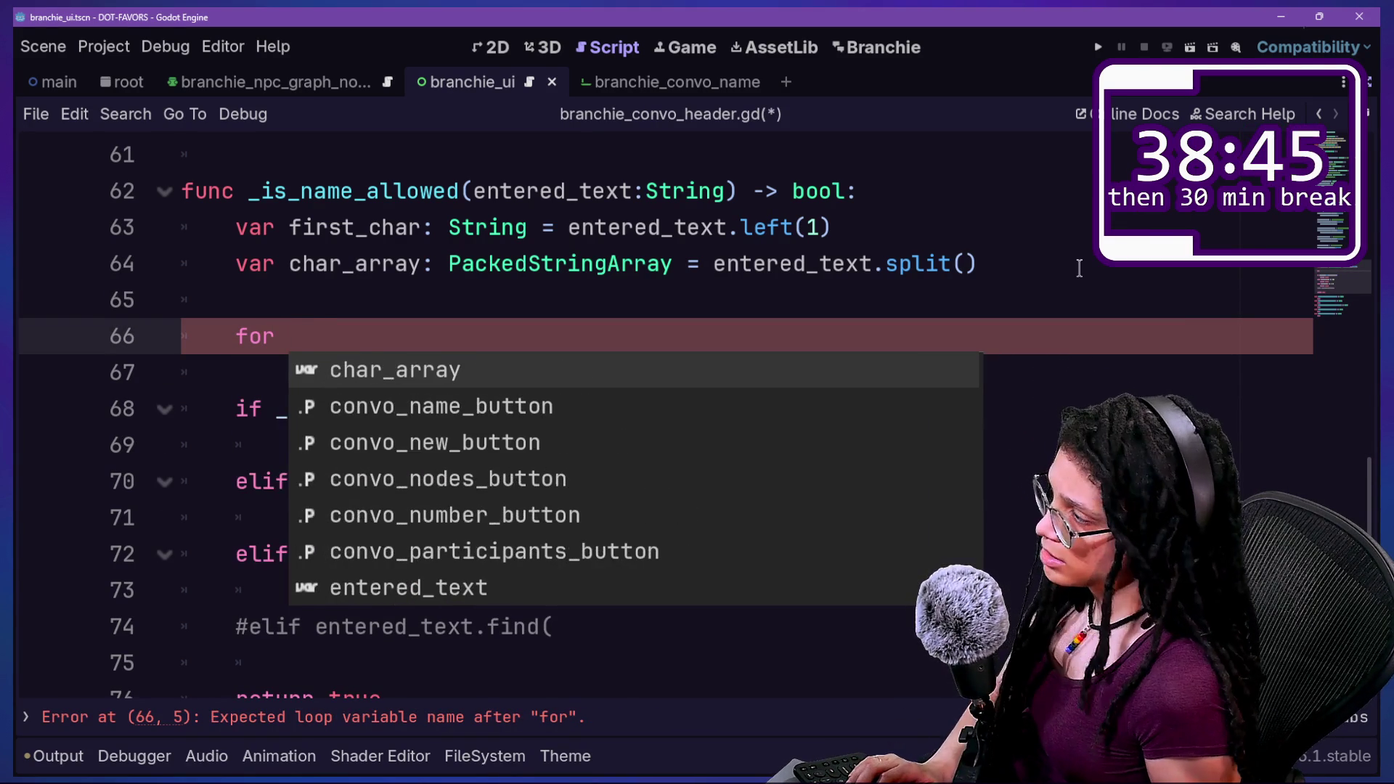
pyautogui.write('char ')
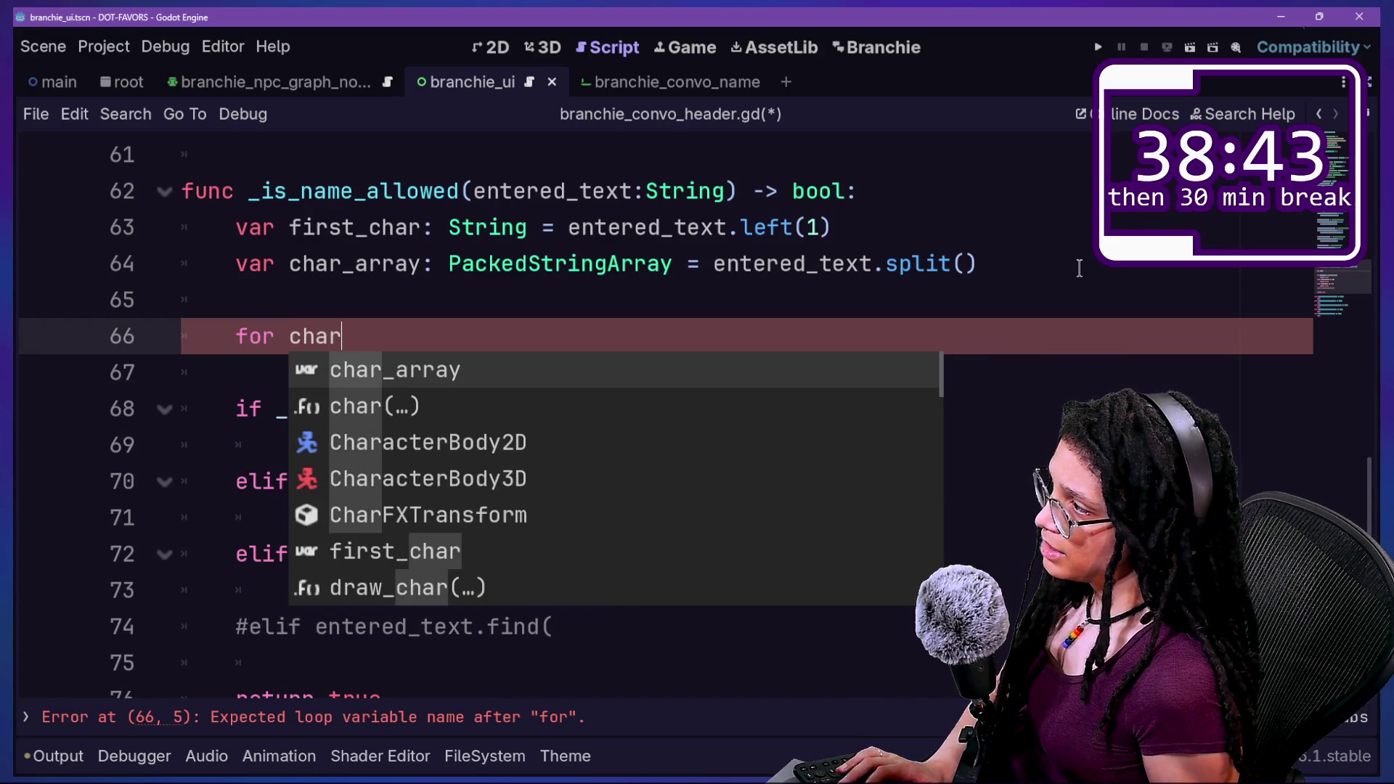
pyautogui.write('in ')
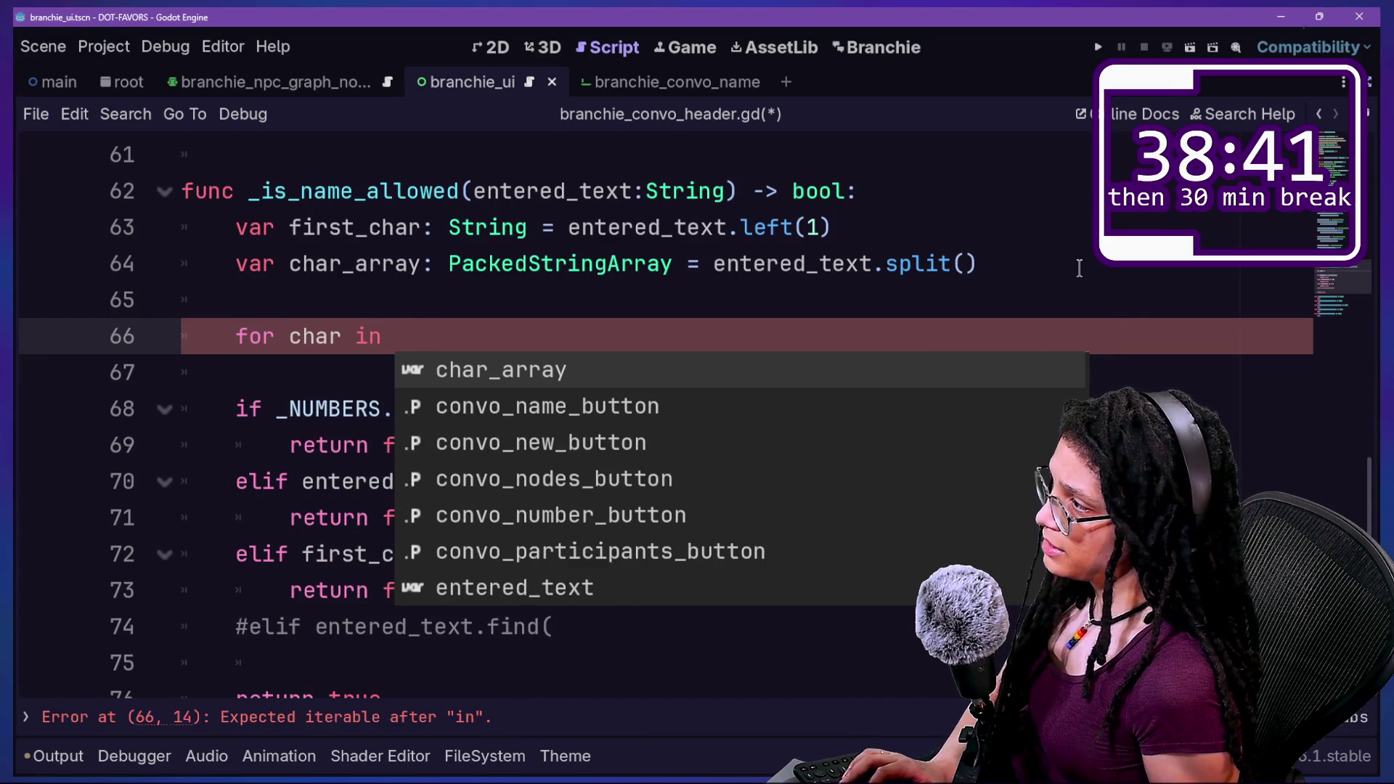
pyautogui.write('char')
pyautogui.press('Return')
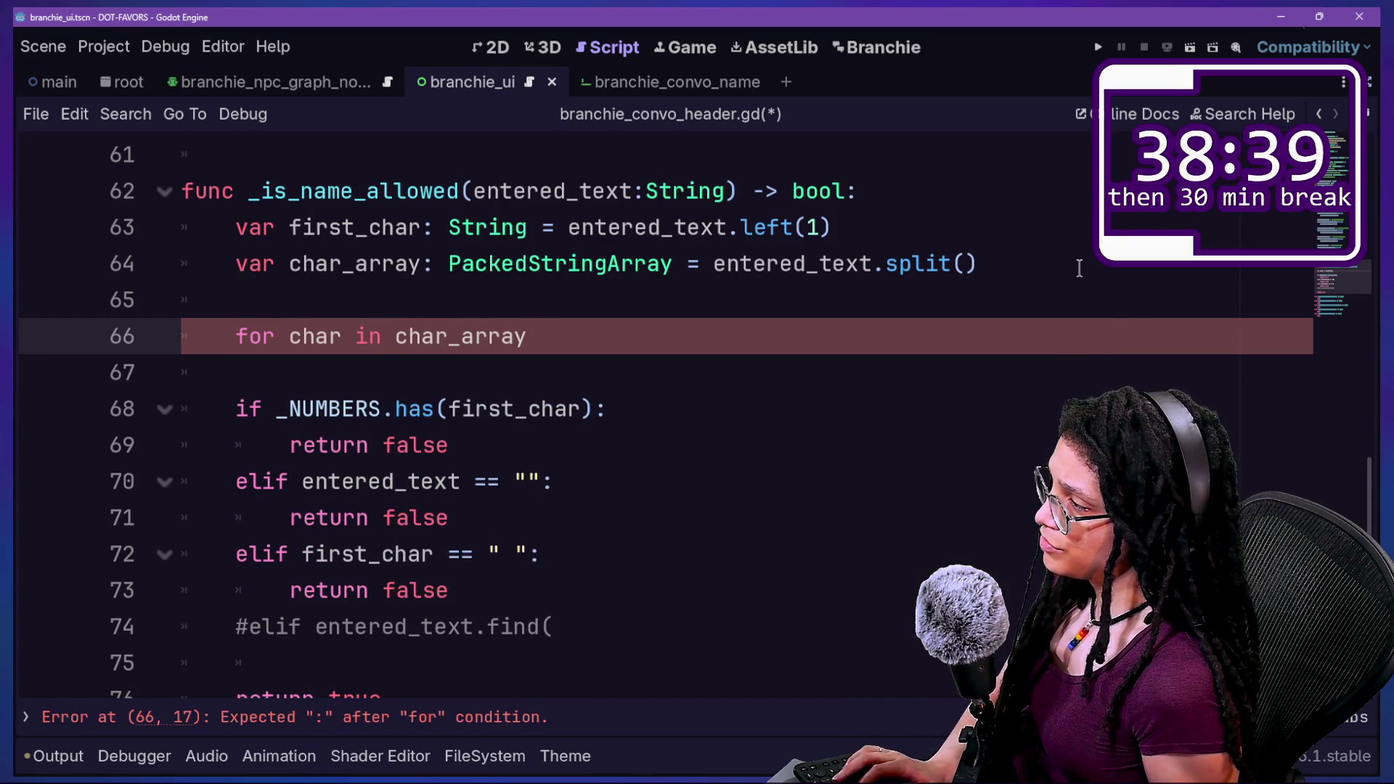
pyautogui.write(':')
pyautogui.press('Return')
pyautogui.write('if')
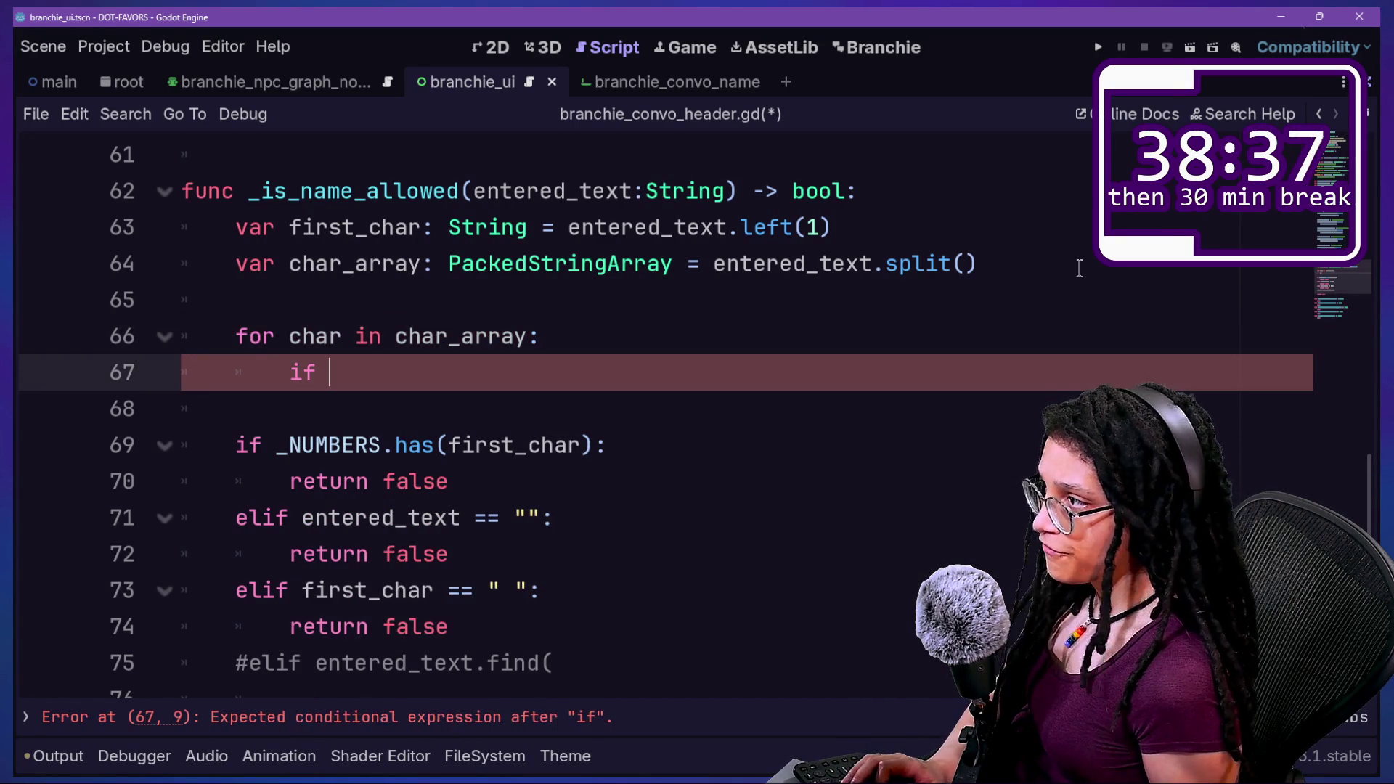
pyautogui.write(' char')
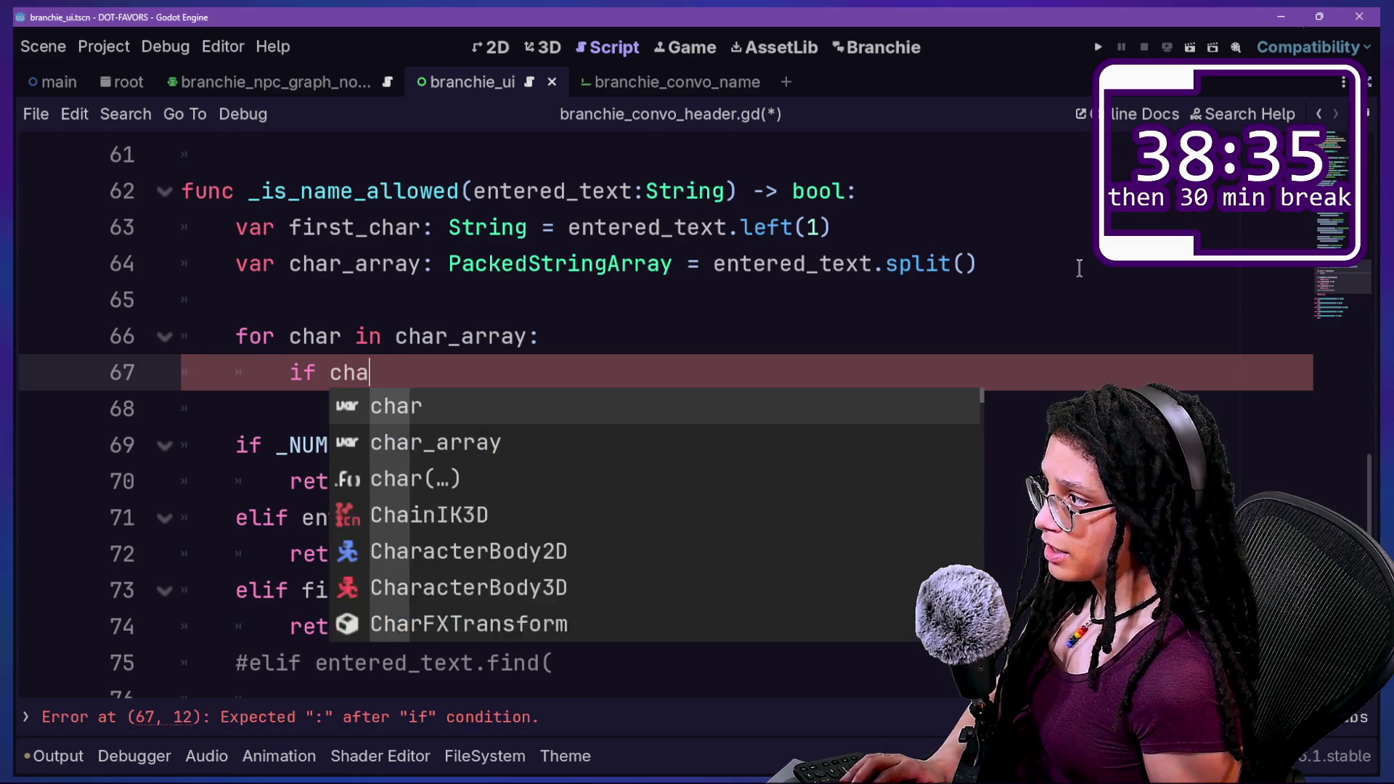
pyautogui.press('BackSpace')
pyautogui.press('BackSpace')
pyautogui.press('BackSpace')
pyautogui.write('not char')
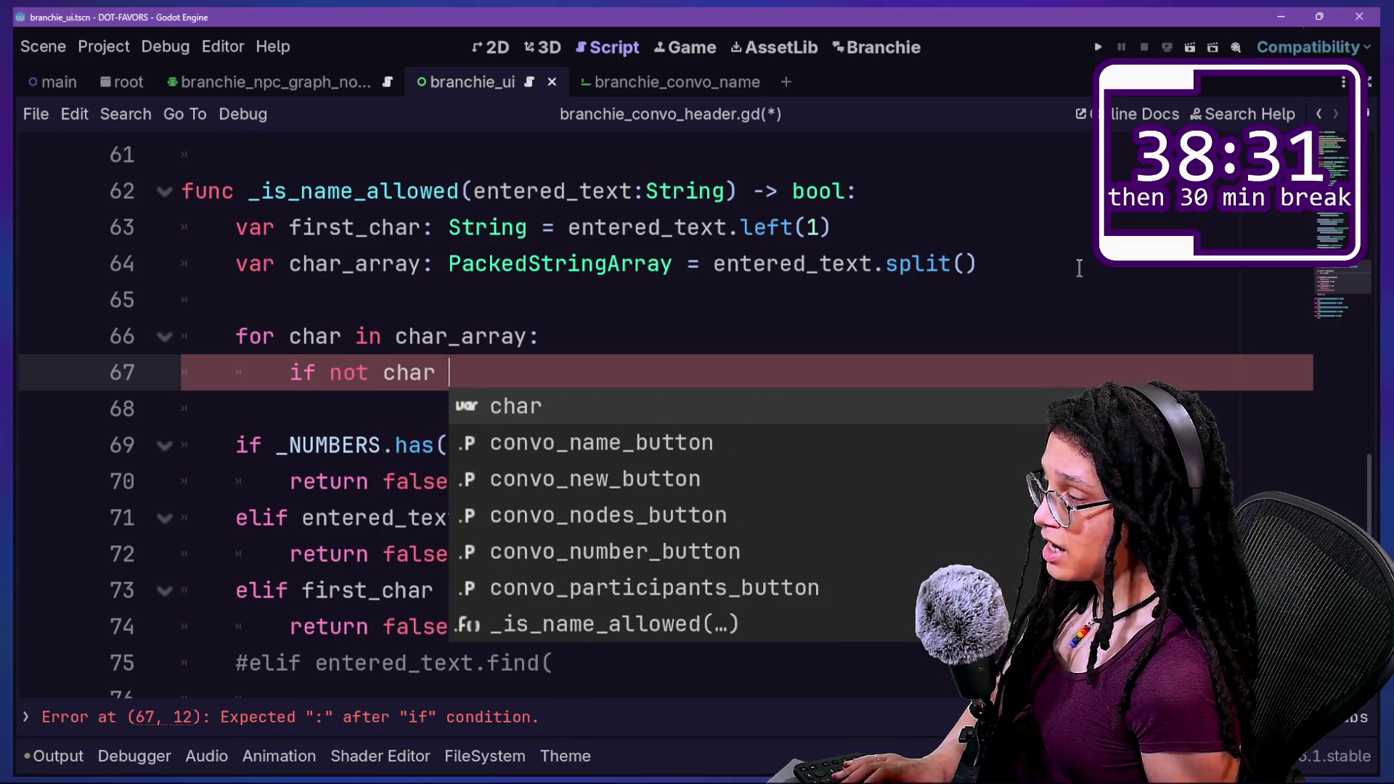
pyautogui.write(' ==')
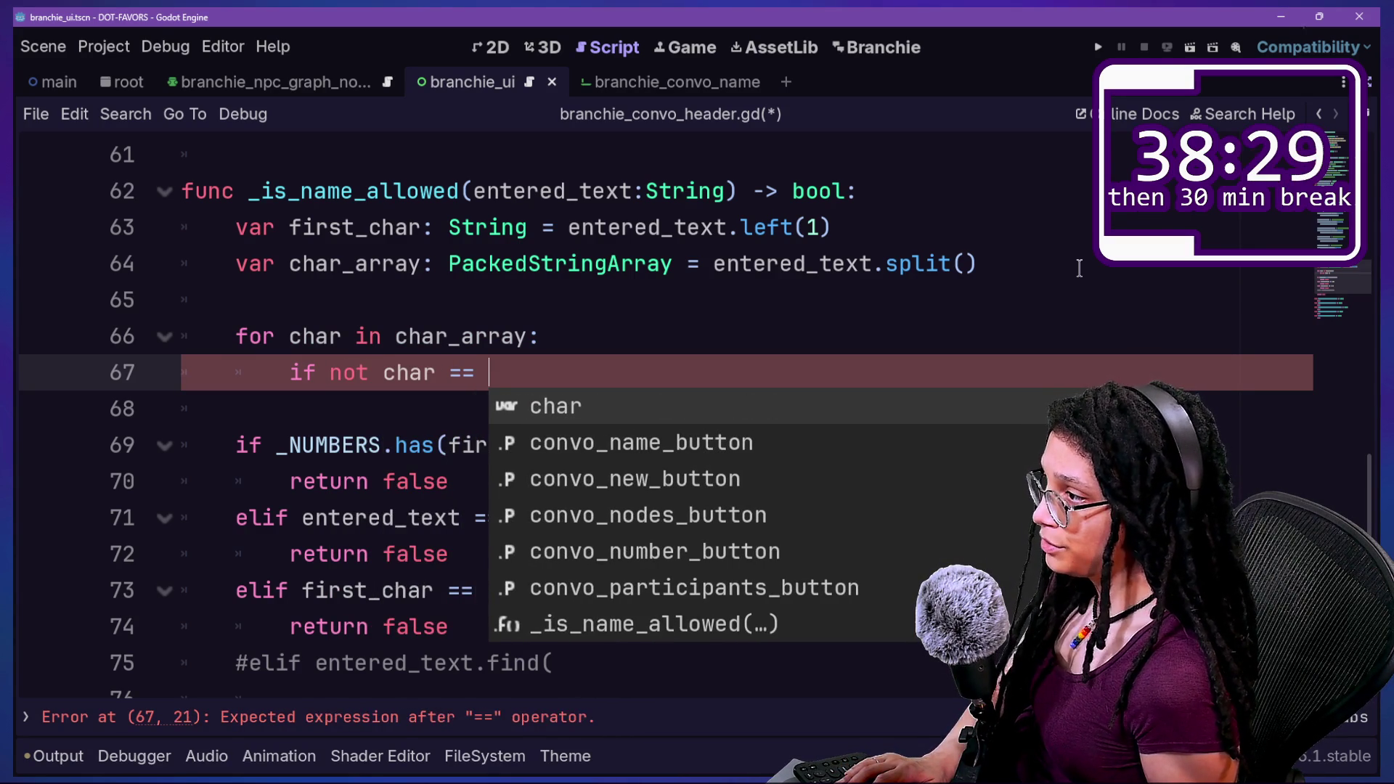
pyautogui.click(887, 179)
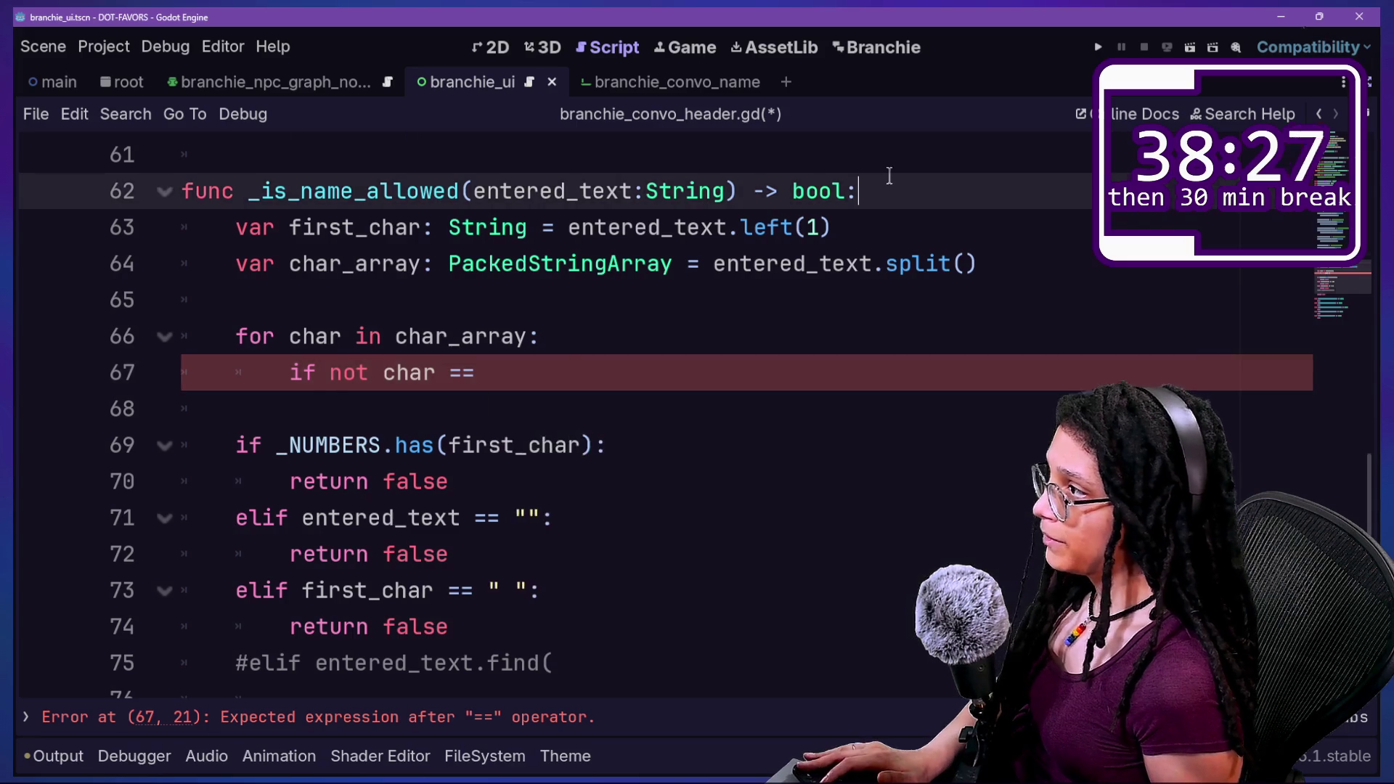
pyautogui.scroll(15, 888, 175)
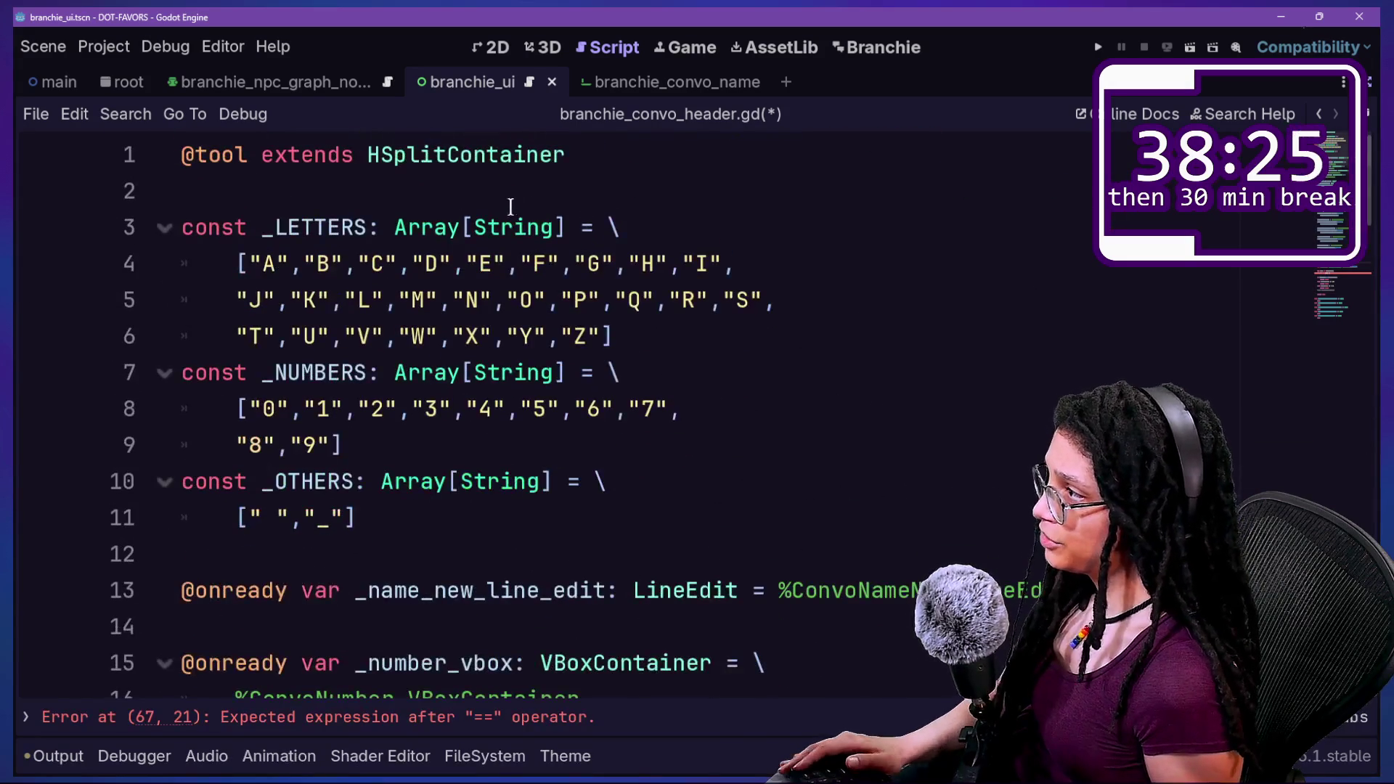
# Below the _OTHERS array, start a const _ALL: Array[String] declaration.
pyautogui.moveTo(279, 186)
pyautogui.mouseDown()
pyautogui.moveTo(438, 539)
pyautogui.moveTo(570, 676)
pyautogui.moveTo(546, 570)
pyautogui.mouseUp()
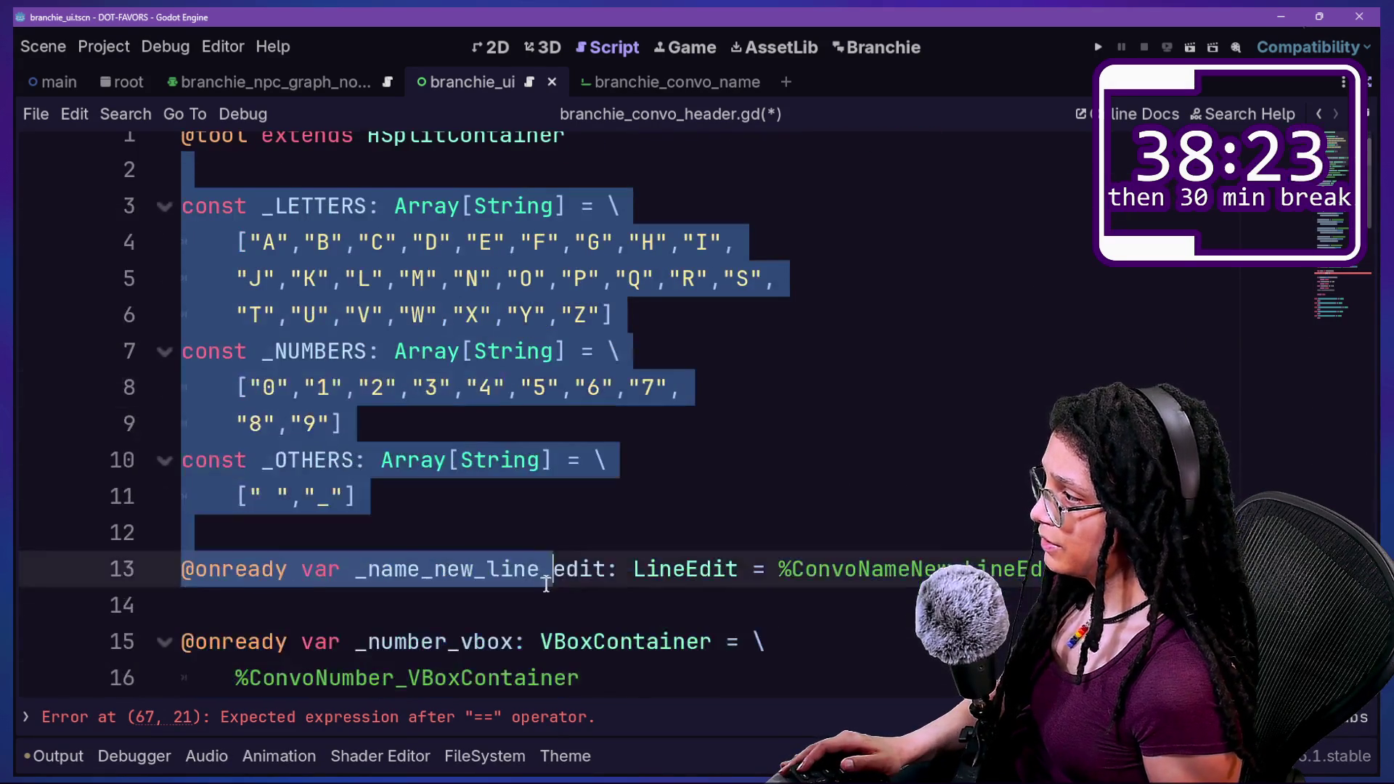
pyautogui.click(532, 519)
pyautogui.click(671, 507)
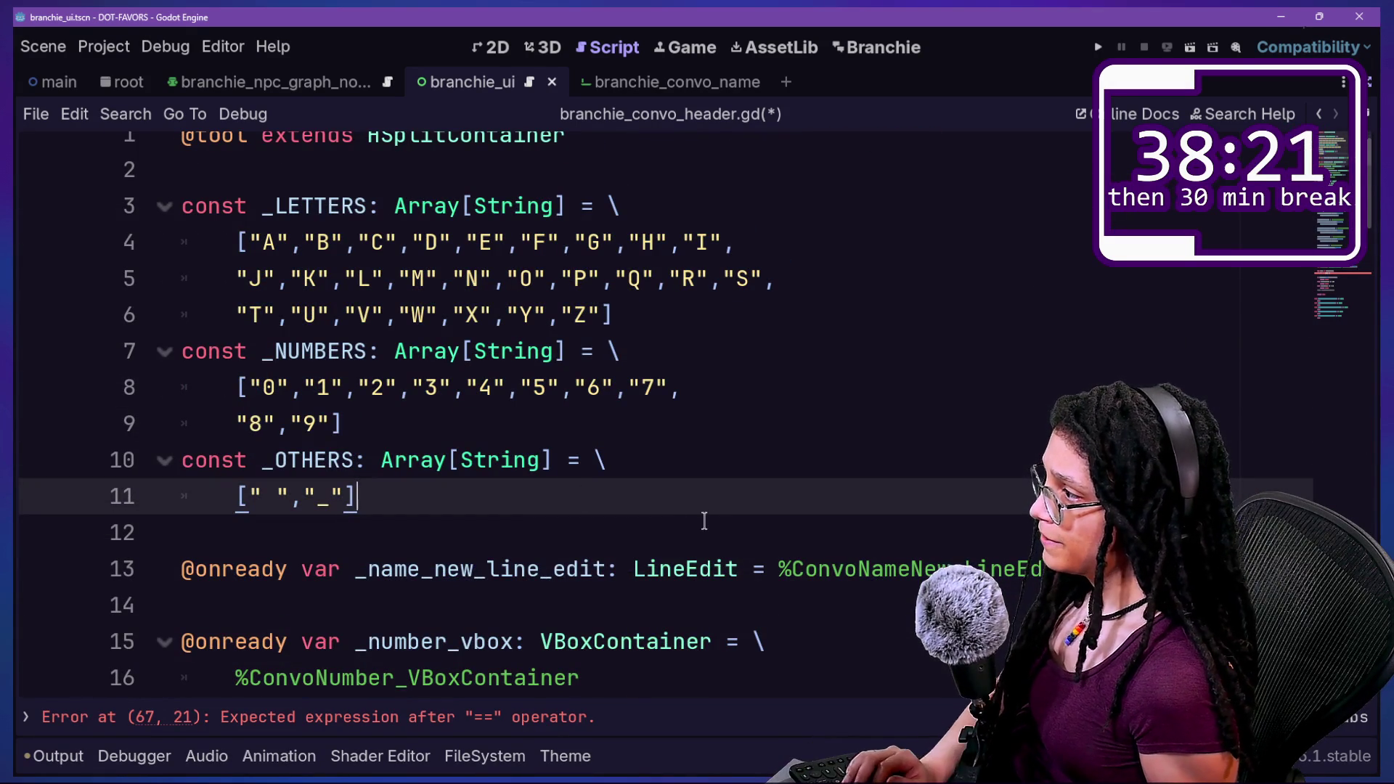
pyautogui.press('Return')
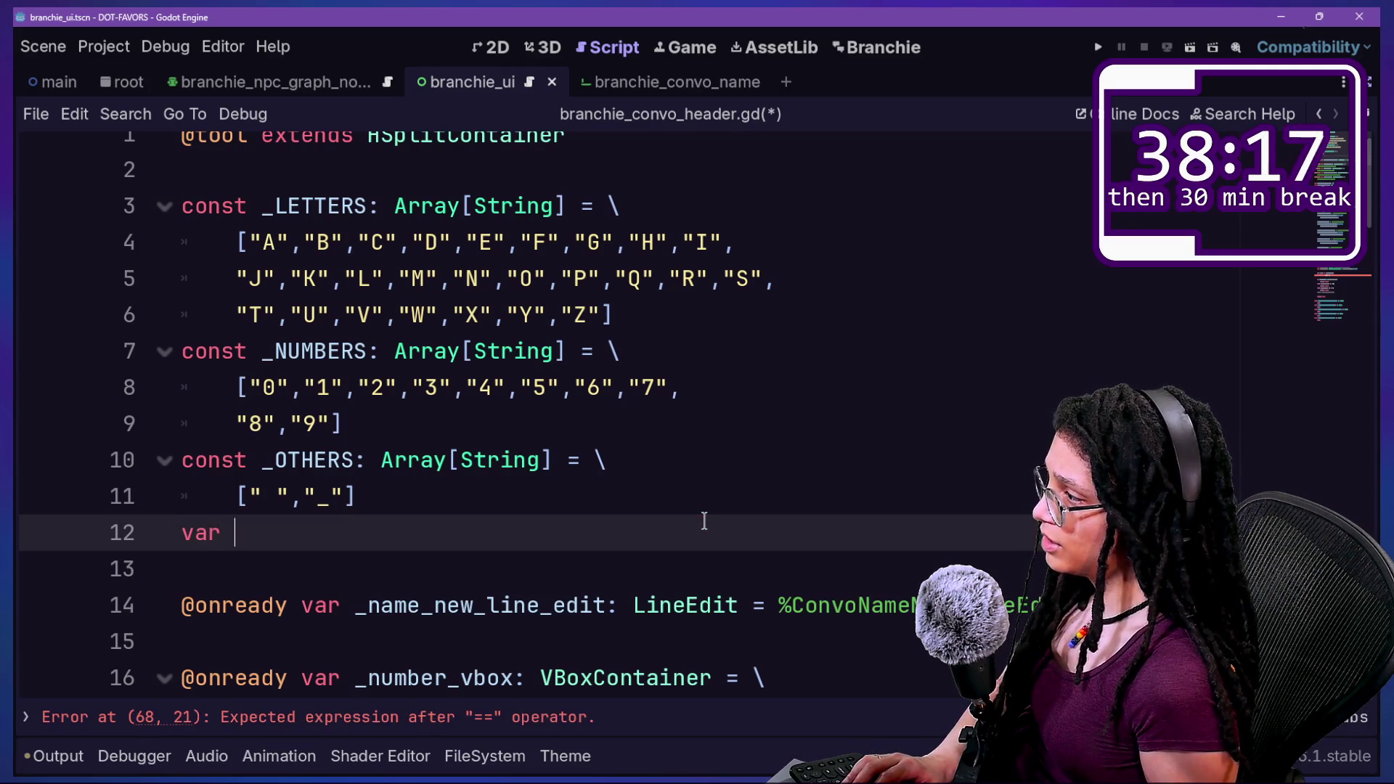
pyautogui.press('Return')
pyautogui.write('const W')
pyautogui.press('BackSpace')
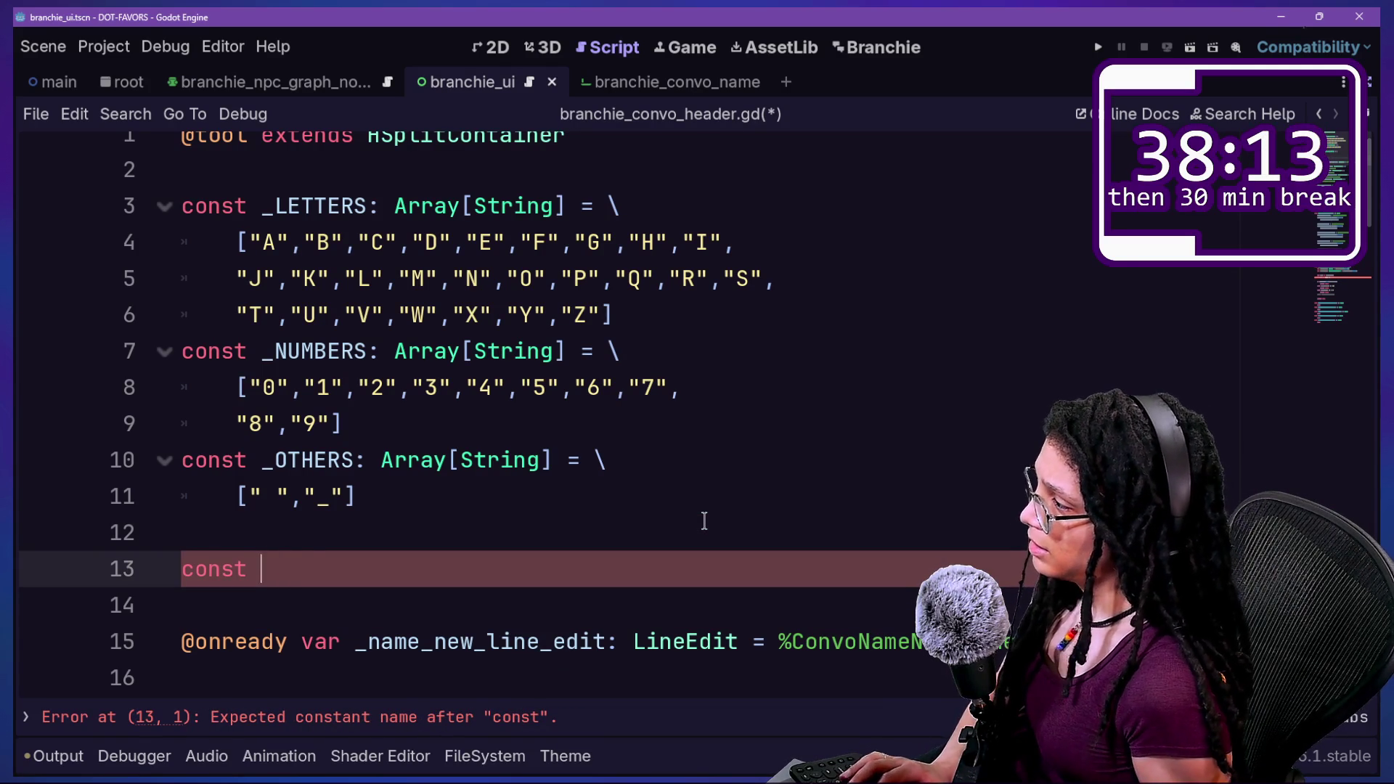
pyautogui.write(': Array[String')
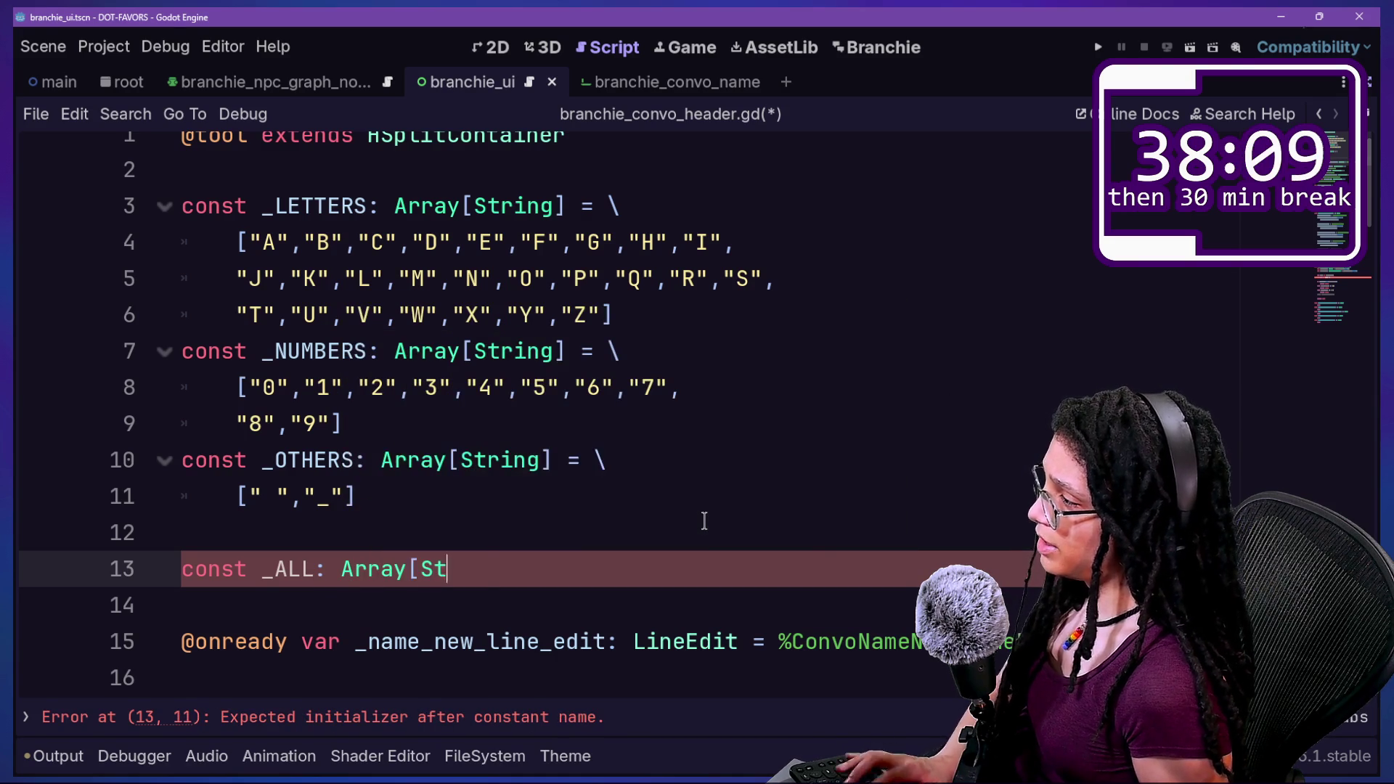
pyautogui.write(']')
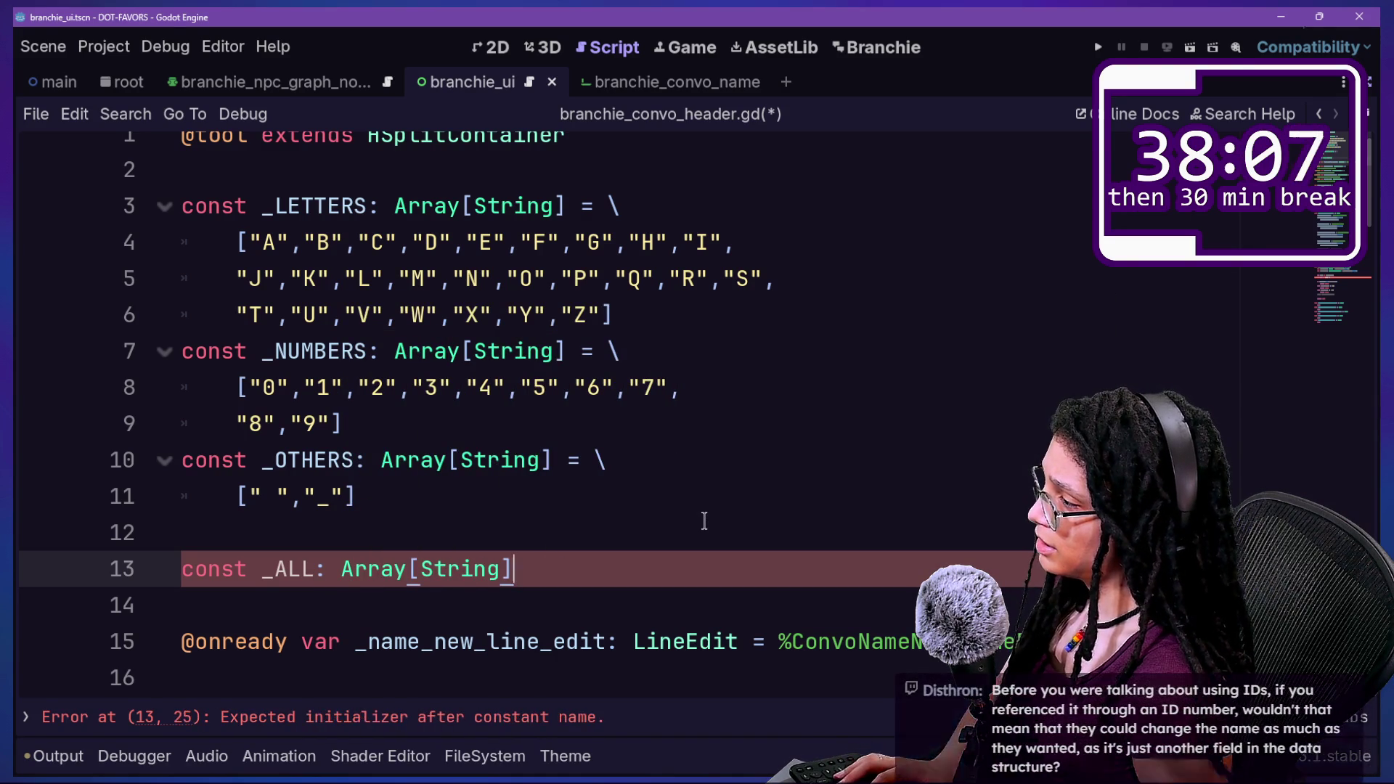
pyautogui.write(' = \\')
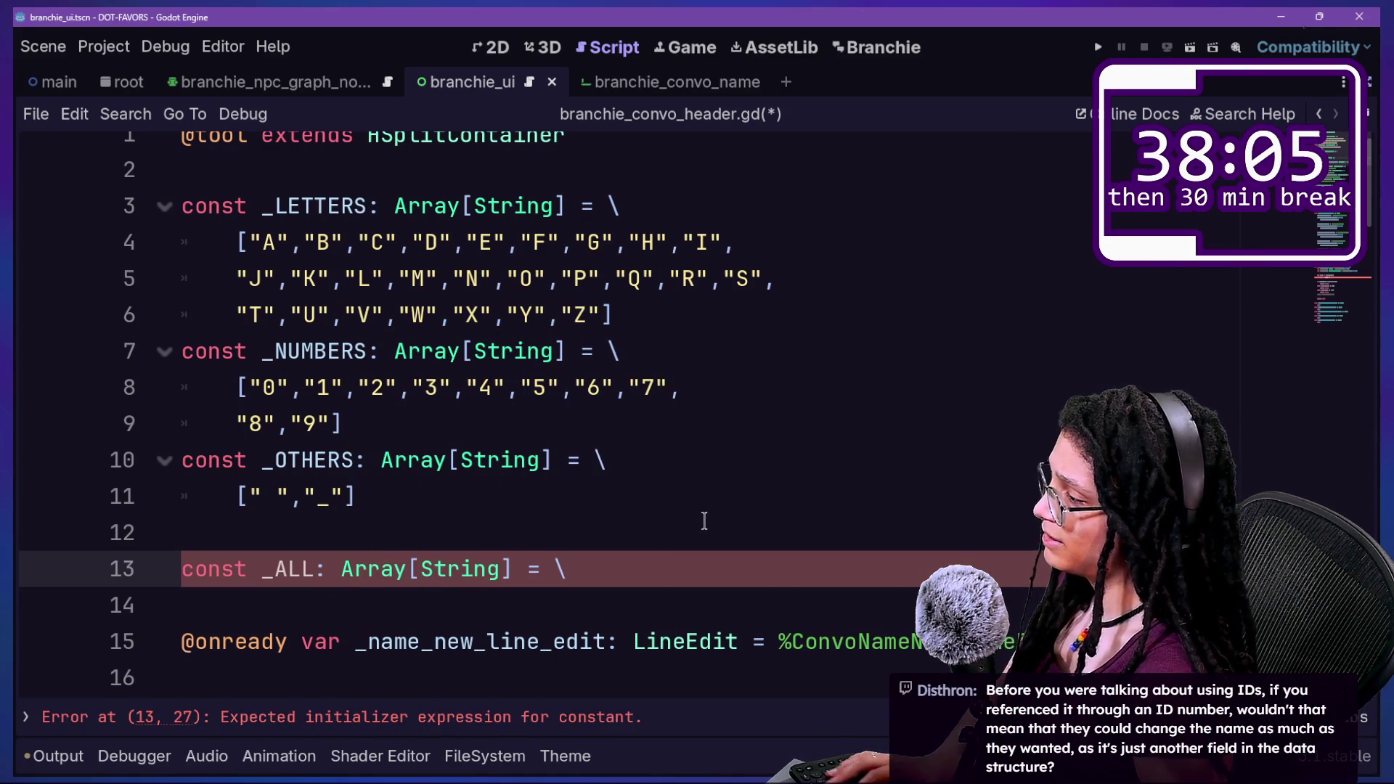
# Change the declaration from const to var and rename _ALL to _all.
pyautogui.doubleClick(210, 569)
pyautogui.write('var')
pyautogui.press('Up')
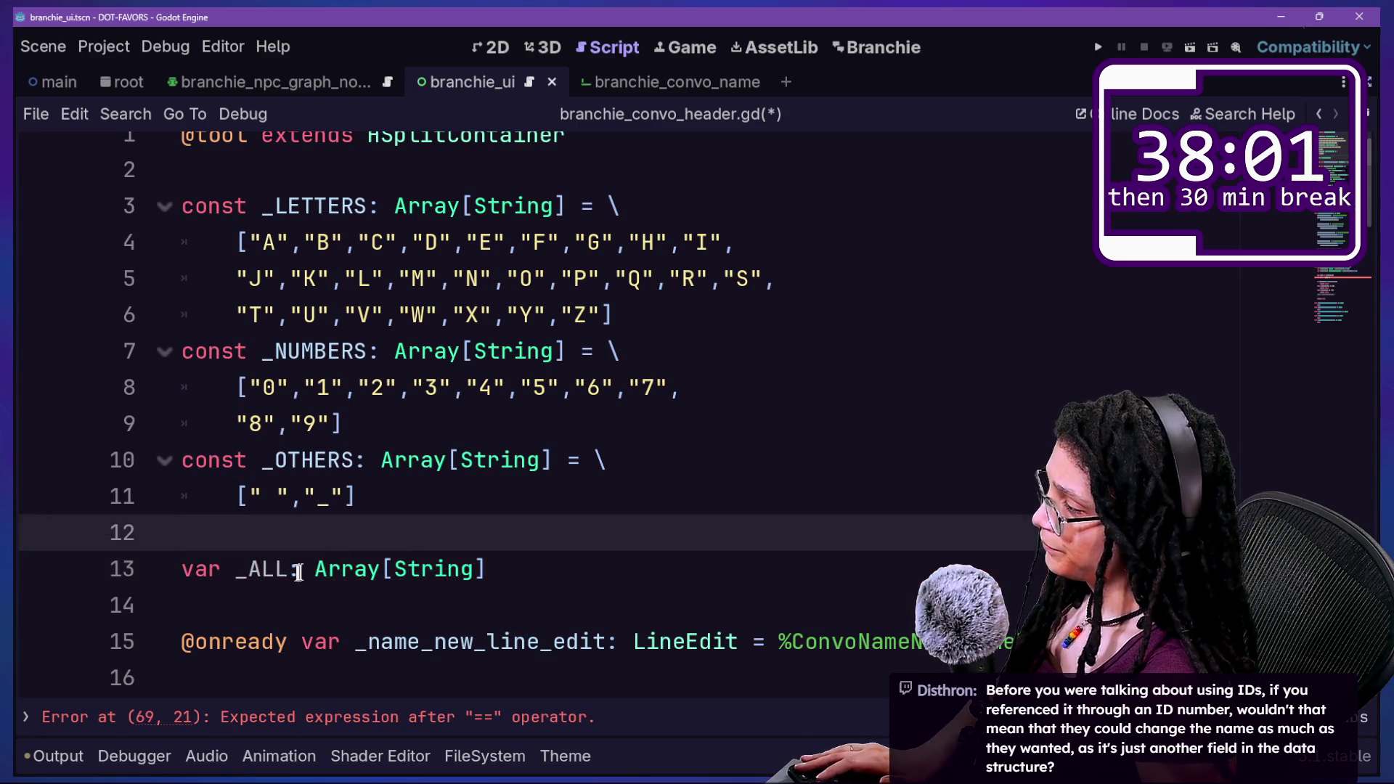
pyautogui.click(299, 572)
pyautogui.press('BackSpace')
pyautogui.press('BackSpace')
pyautogui.press('BackSpace')
pyautogui.write('al')
pyautogui.press('BackSpace')
pyautogui.press('BackSpace')
pyautogui.press('BackSpace')
pyautogui.write('all:')
pyautogui.click(332, 480)
# Review line 13 and the constant arrays, then add a new line inside _ready().
pyautogui.moveTo(315, 570); pyautogui.dragTo(501, 570)
pyautogui.click(616, 581)
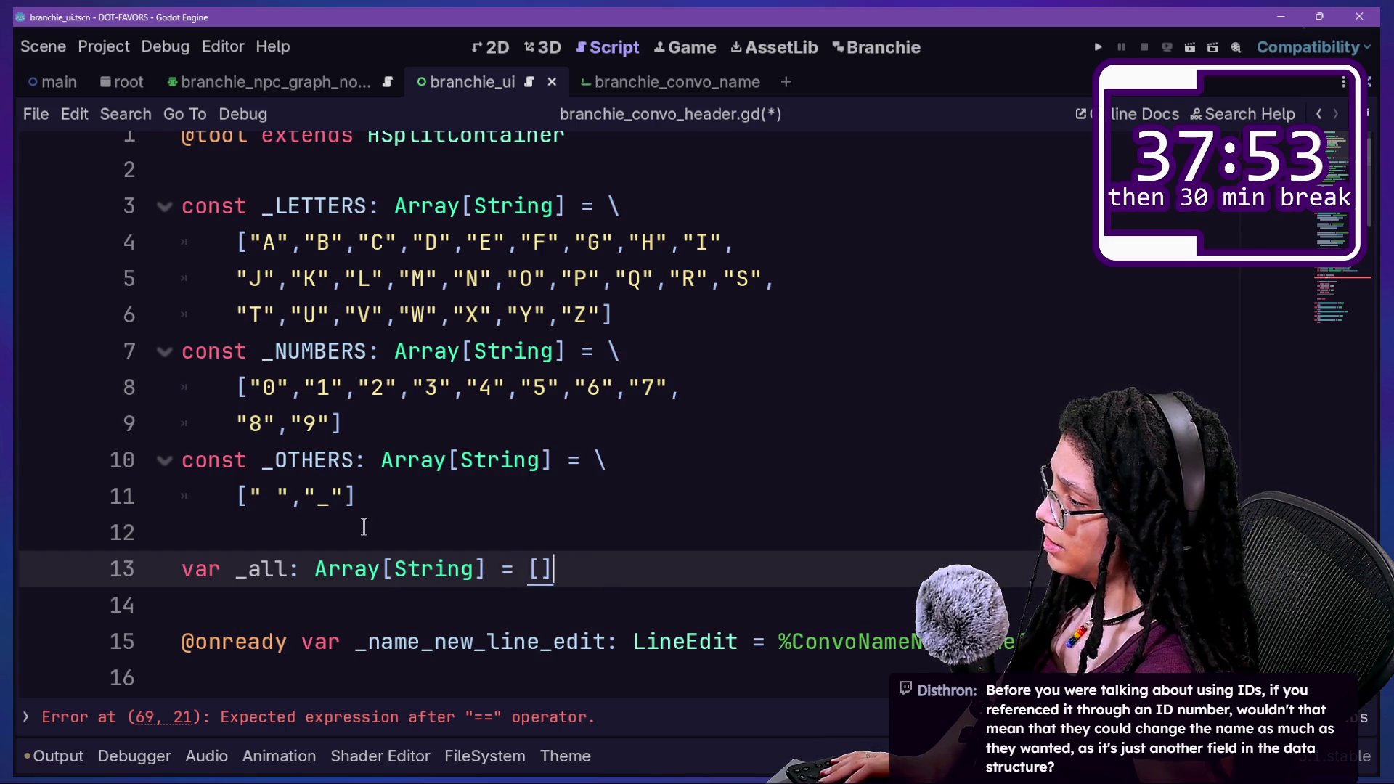
pyautogui.click(435, 385)
pyautogui.moveTo(368, 232); pyautogui.dragTo(603, 458)
pyautogui.click(645, 542)
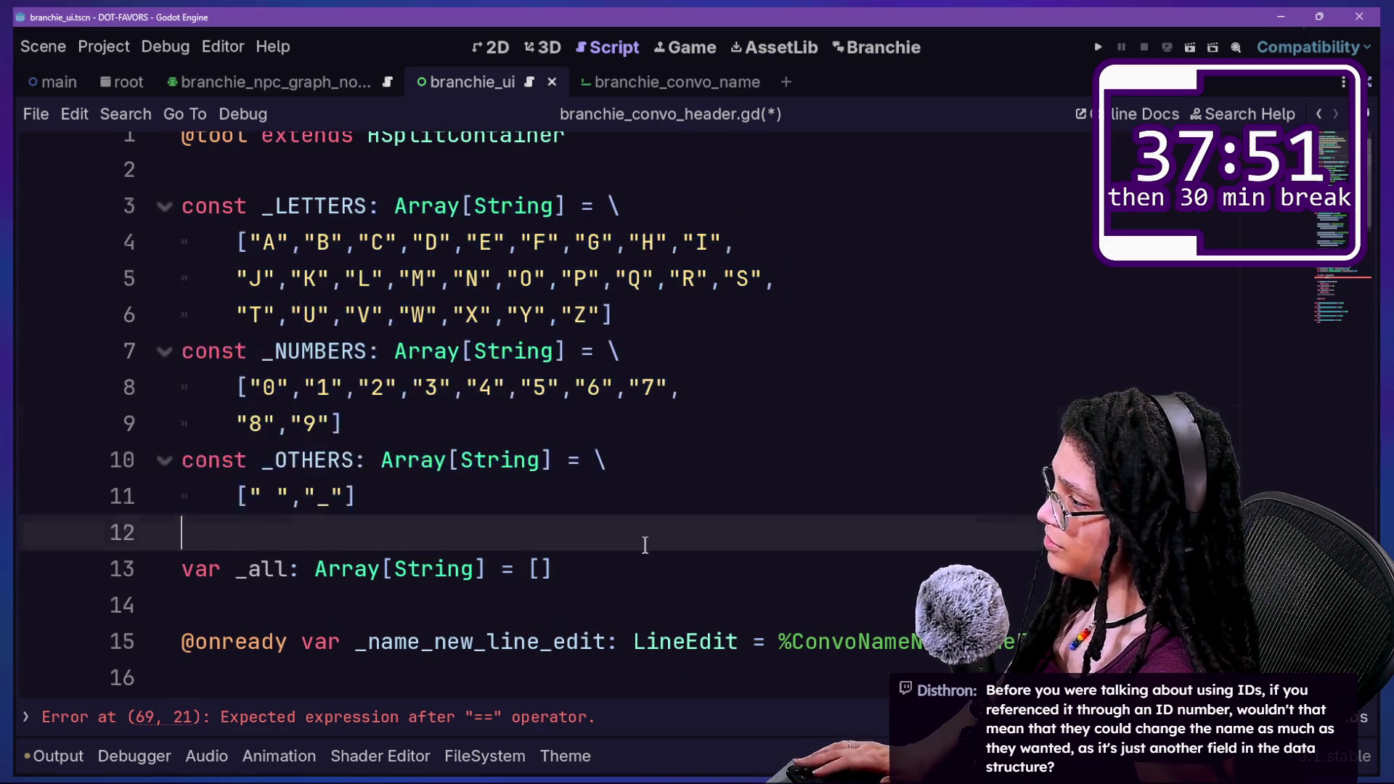
pyautogui.scroll(-8, 646, 545)
pyautogui.click(656, 426)
pyautogui.press('Return')
# Add a _ready_character_array() call inside _ready.
pyautogui.write('_Read')
pyautogui.press('BackSpace')
pyautogui.press('BackSpace')
pyautogui.press('BackSpace')
pyautogui.press('BackSpace')
pyautogui.write('r')
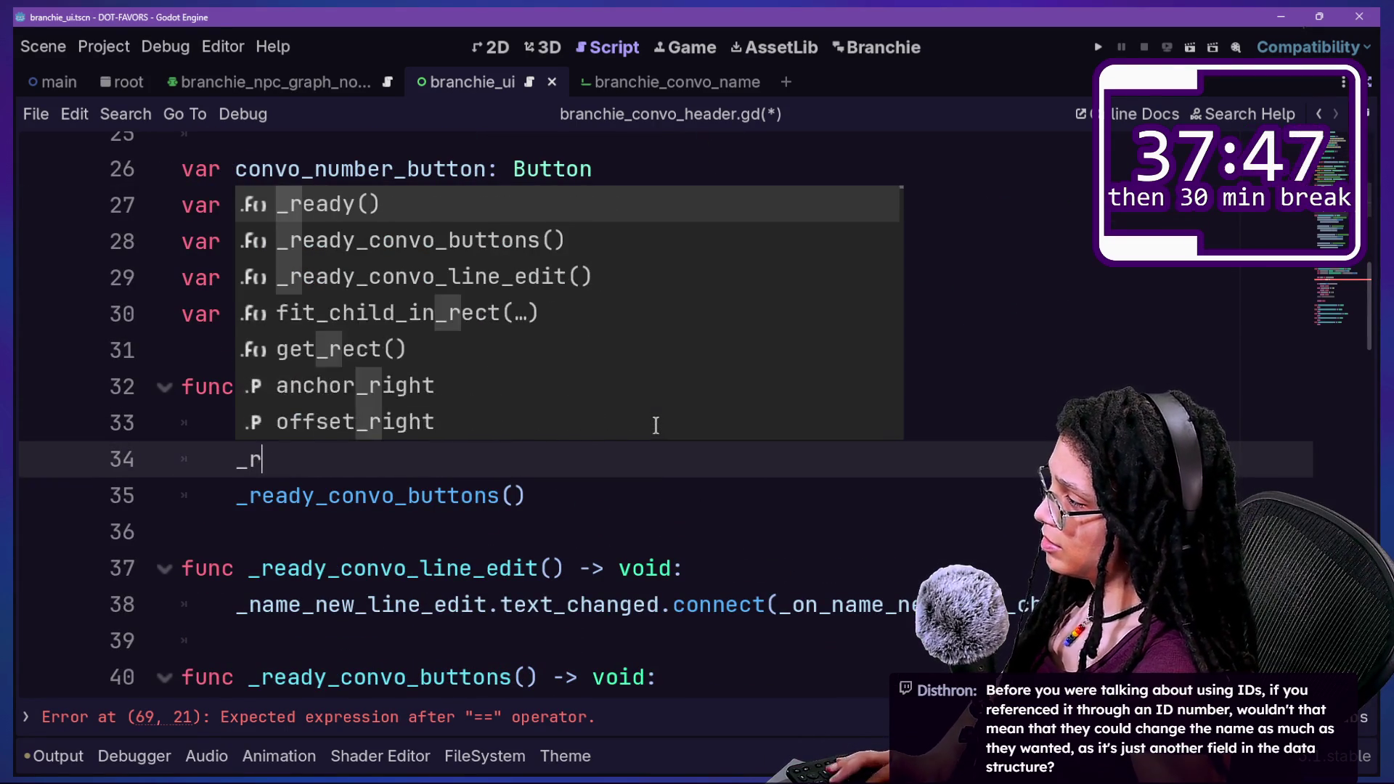
pyautogui.write('eady_character_array(')
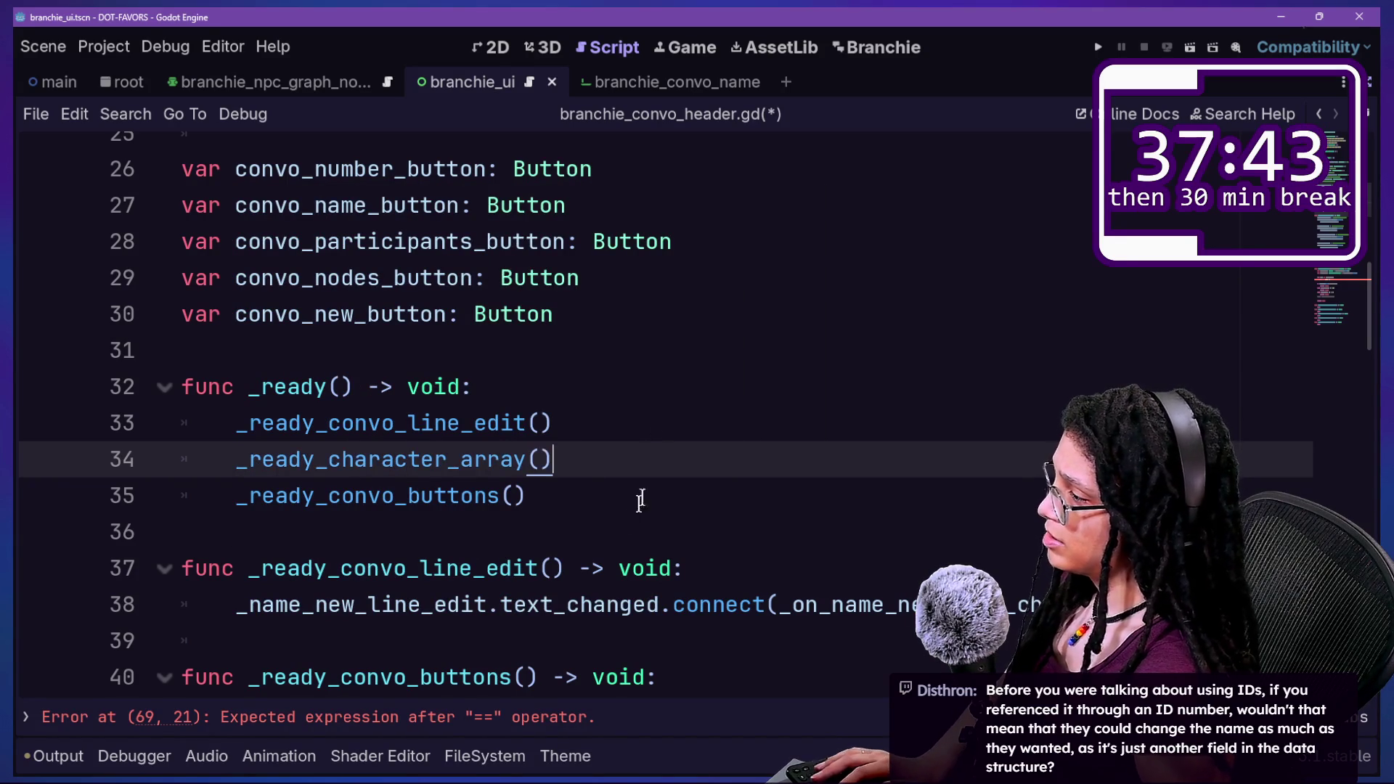
# Start a new func _ready_character_array() header after the line-edit setup function.
pyautogui.scroll(-1, 625, 508)
pyautogui.click(612, 538)
pyautogui.press('Return')
pyautogui.click(614, 542)
pyautogui.press('Return')
pyautogui.write('func _read')
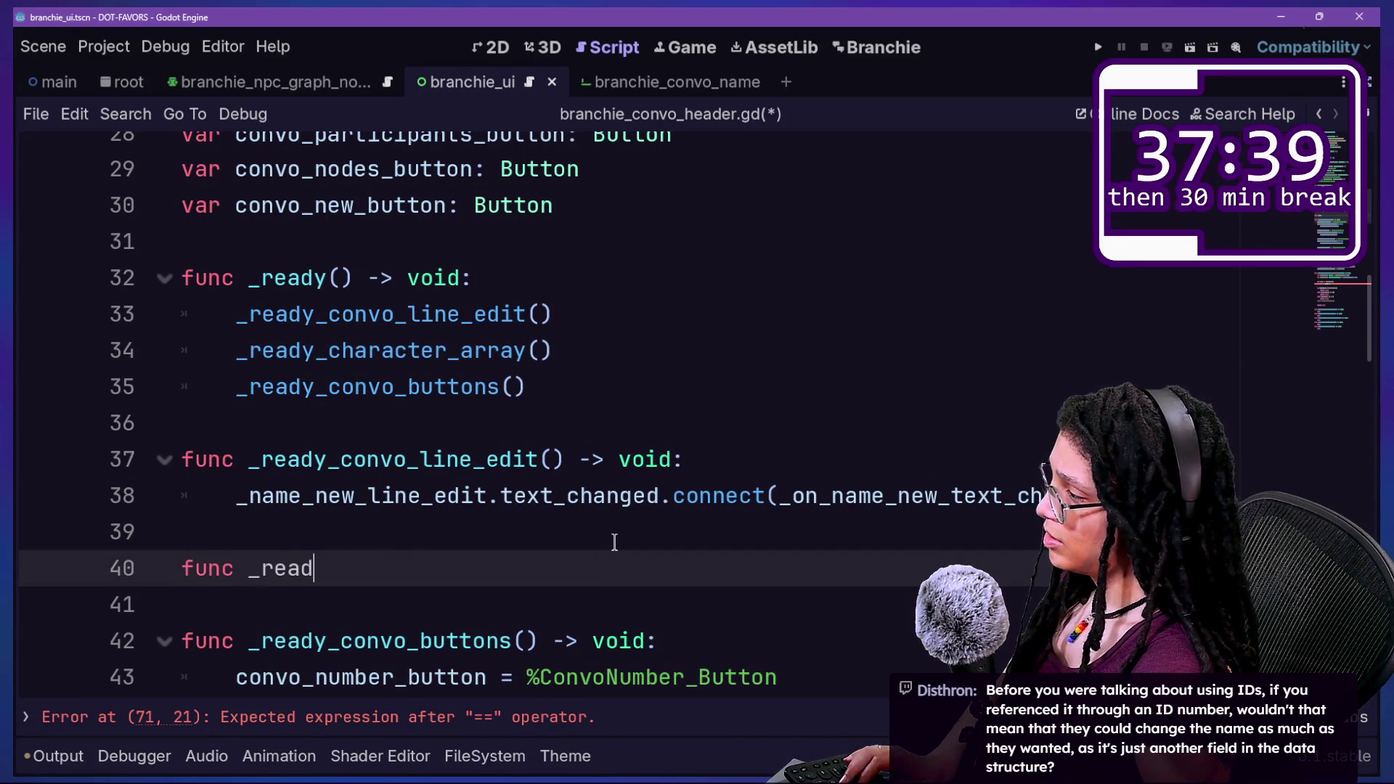
pyautogui.press('BackSpace')
pyautogui.press('BackSpace')
pyautogui.press('BackSpace')
pyautogui.press('BackSpace')
pyautogui.write('cjar')
pyautogui.press('BackSpace')
pyautogui.press('BackSpace')
pyautogui.press('BackSpace')
pyautogui.write('haracte')
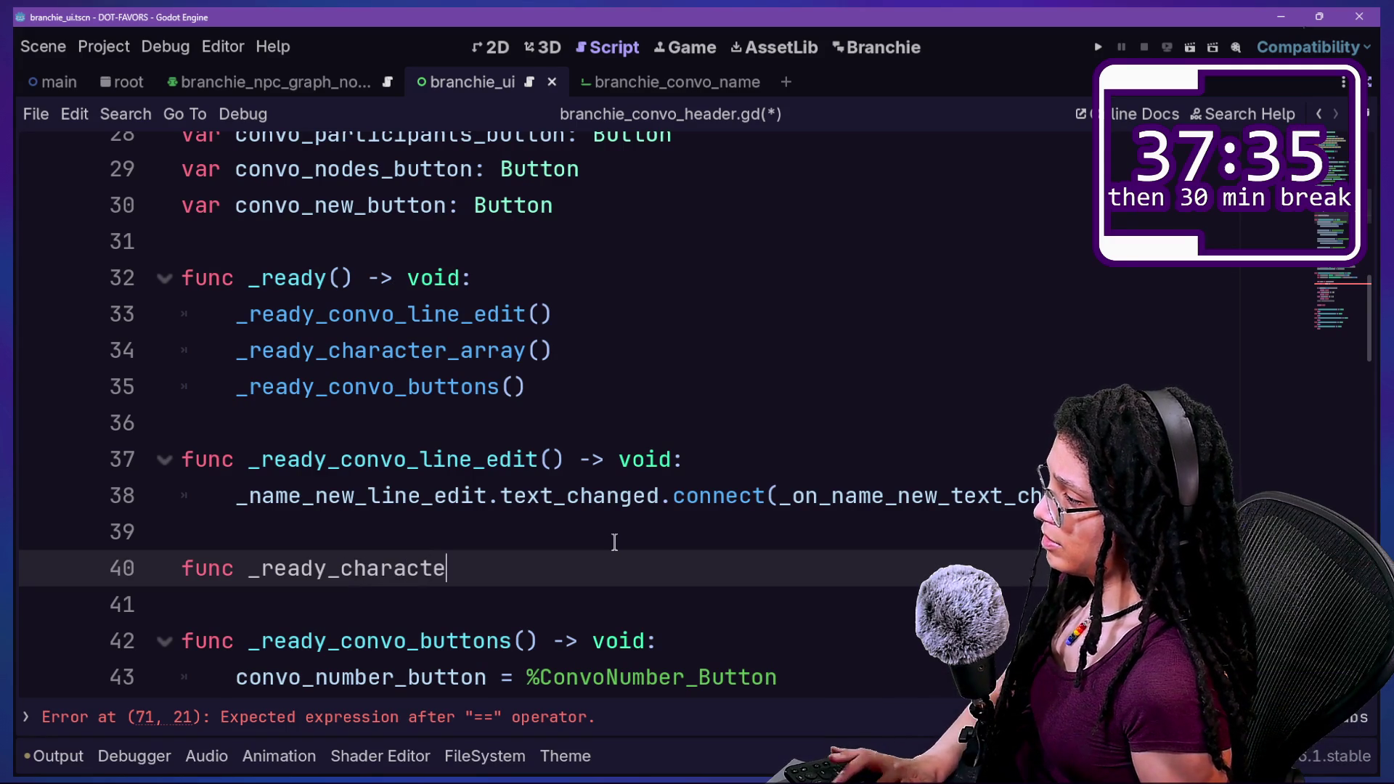
pyautogui.write('r_array() -')
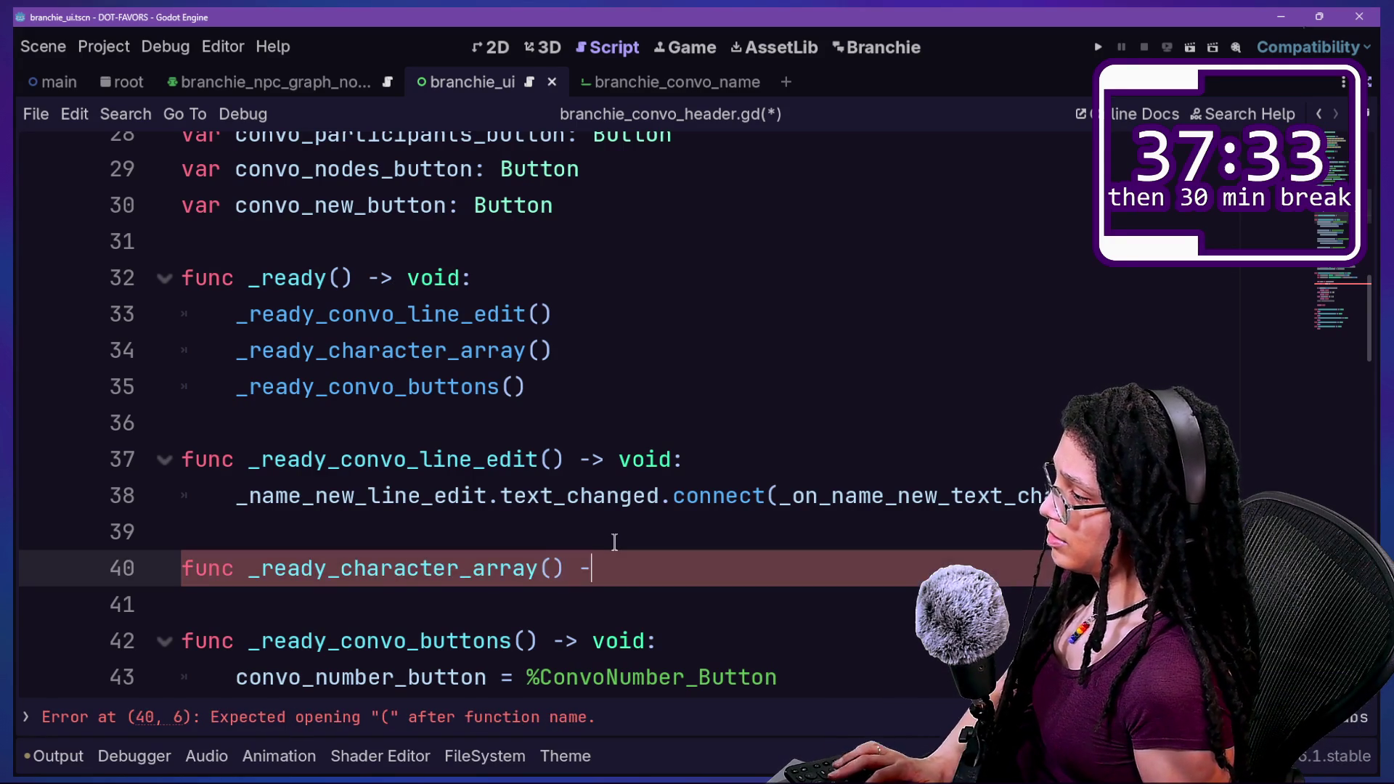
pyautogui.write('> void')
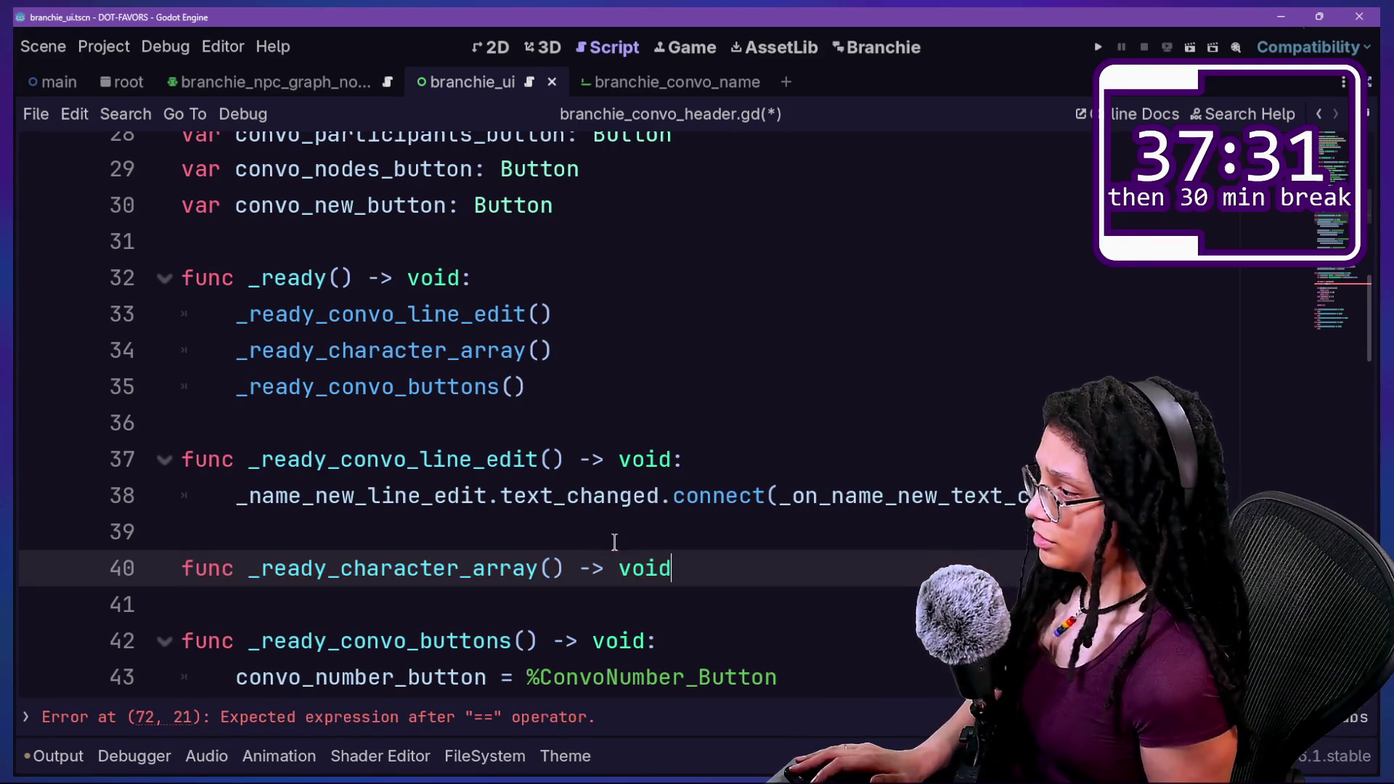
# Move the new function header to sit directly below the _ready body.
pyautogui.hotkey('shift', 'Up')
pyautogui.hotkey('shift', 'Up')
pyautogui.hotkey('shift', 'Down')
pyautogui.hotkey('shift', 'Down')
pyautogui.hotkey('shift', 'Up')
pyautogui.hotkey('ctrl', 'c')
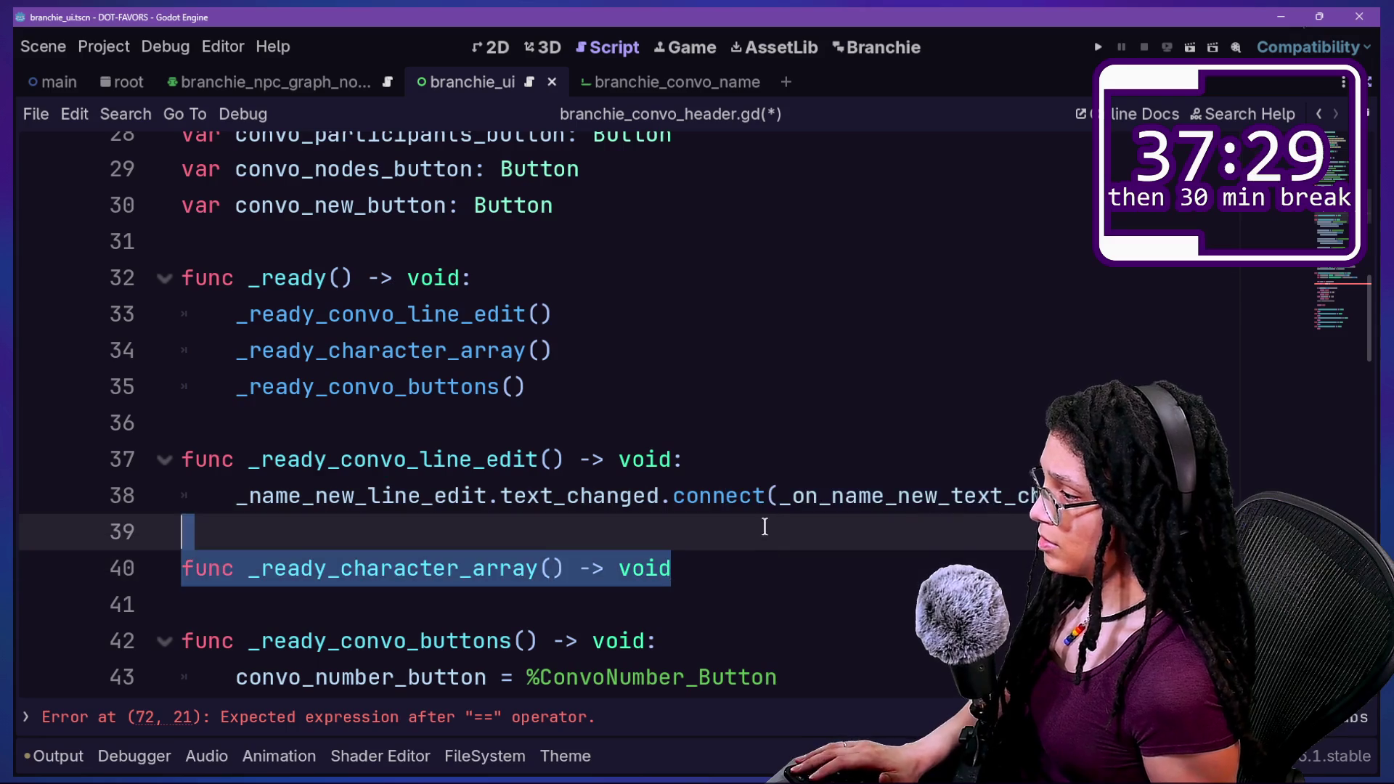
pyautogui.press('BackSpace')
pyautogui.press('BackSpace')
pyautogui.click(690, 385)
pyautogui.press('Return')
pyautogui.press('Return')
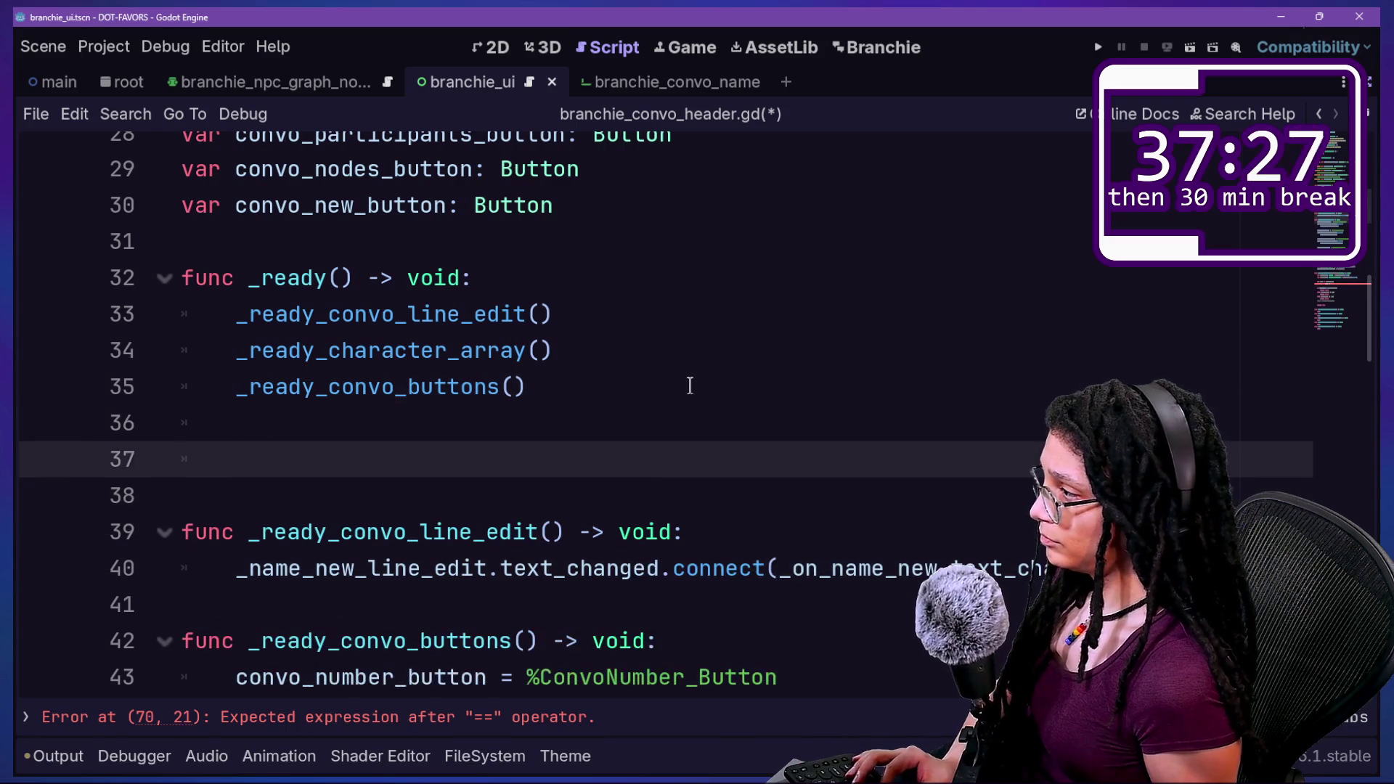
pyautogui.hotkey('ctrl', 'v')
pyautogui.click(383, 461)
pyautogui.press('BackSpace')
# Move the _ready_character_array() call so it runs first in _ready.
pyautogui.click(652, 346)
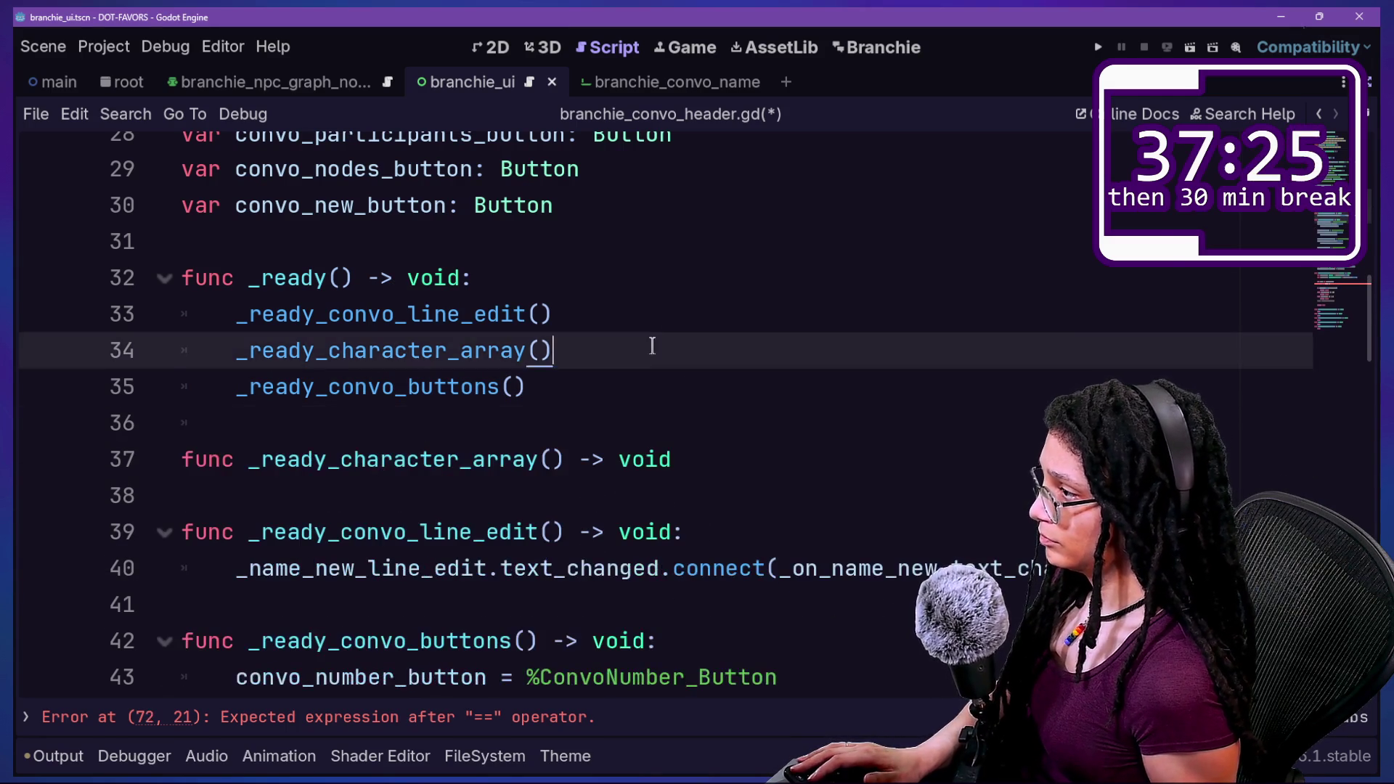
pyautogui.hotkey('ctrl', 'x')
pyautogui.click(622, 305)
pyautogui.hotkey('ctrl', 'v')
# Finish the header with a colon and add _all.append_array(_NUMBERS) as its body.
pyautogui.click(615, 418)
pyautogui.click(617, 460)
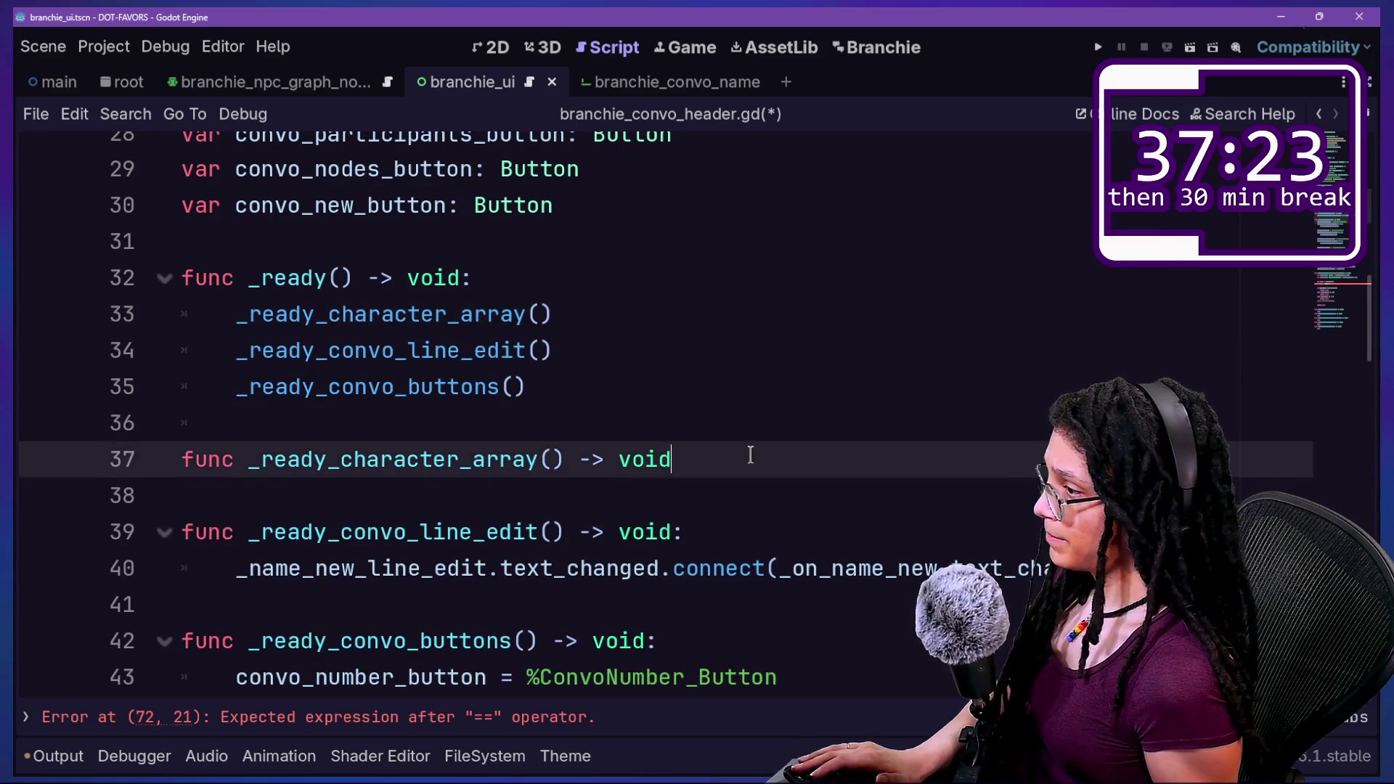
pyautogui.write(':')
pyautogui.press('Return')
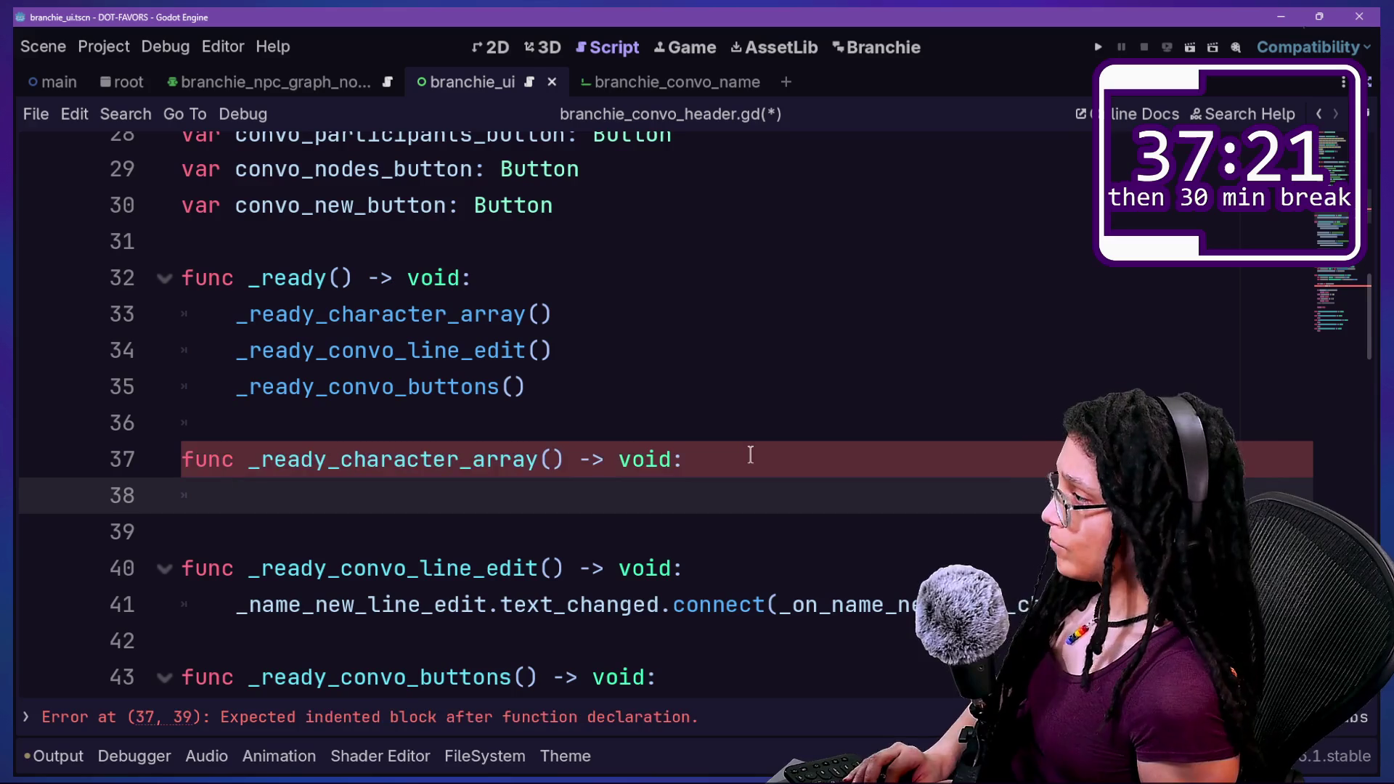
pyautogui.write('_all =')
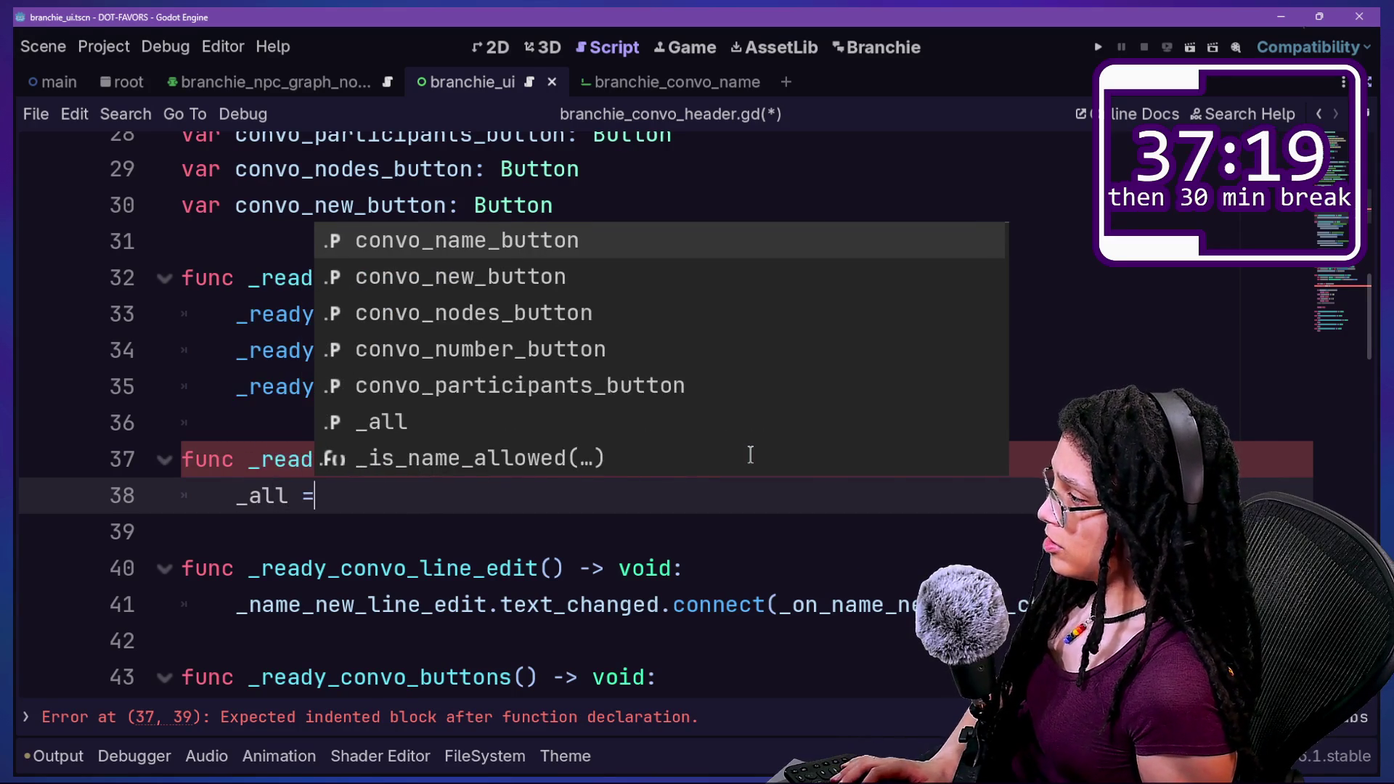
pyautogui.press('BackSpace')
pyautogui.press('BackSpace')
pyautogui.write('.')
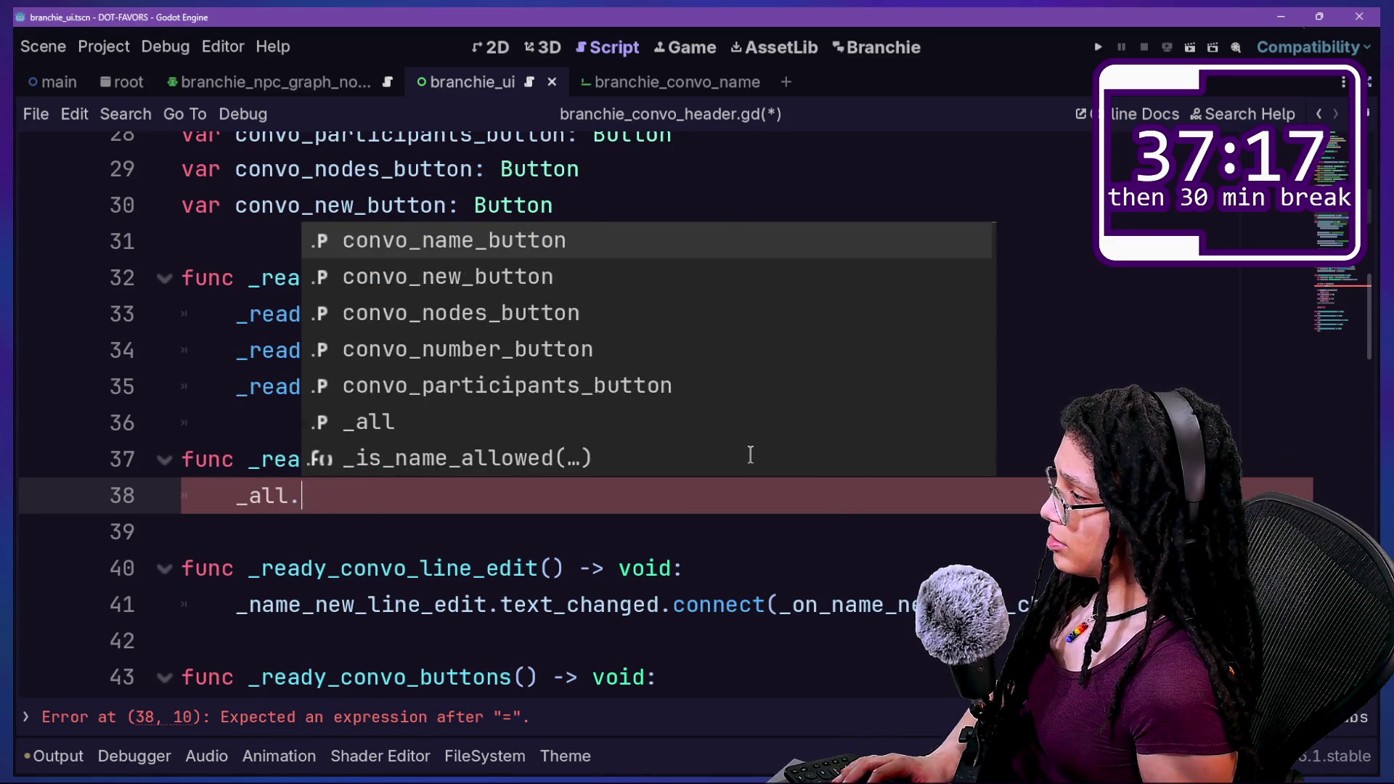
pyautogui.write('appen')
pyautogui.press('Down')
pyautogui.press('Return')
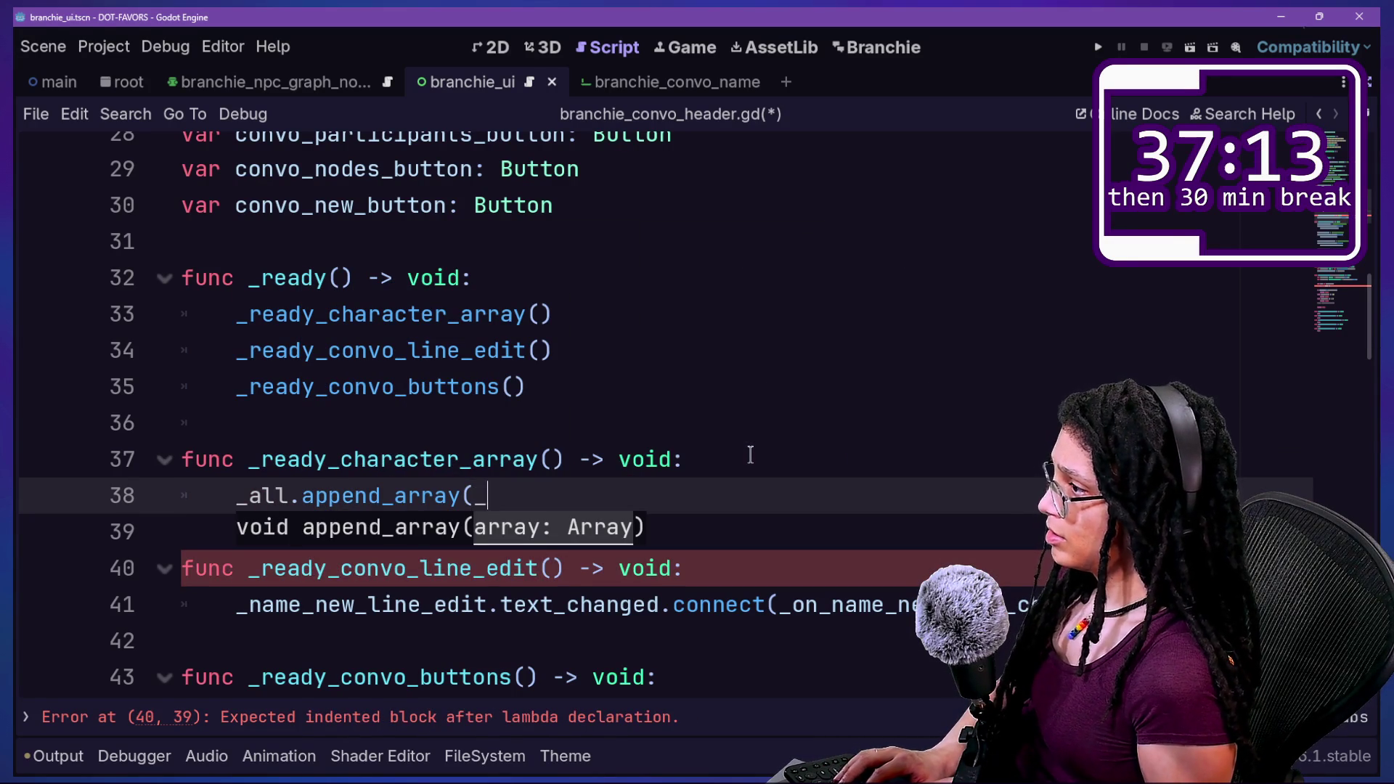
pyautogui.write('NU')
pyautogui.press('Return')
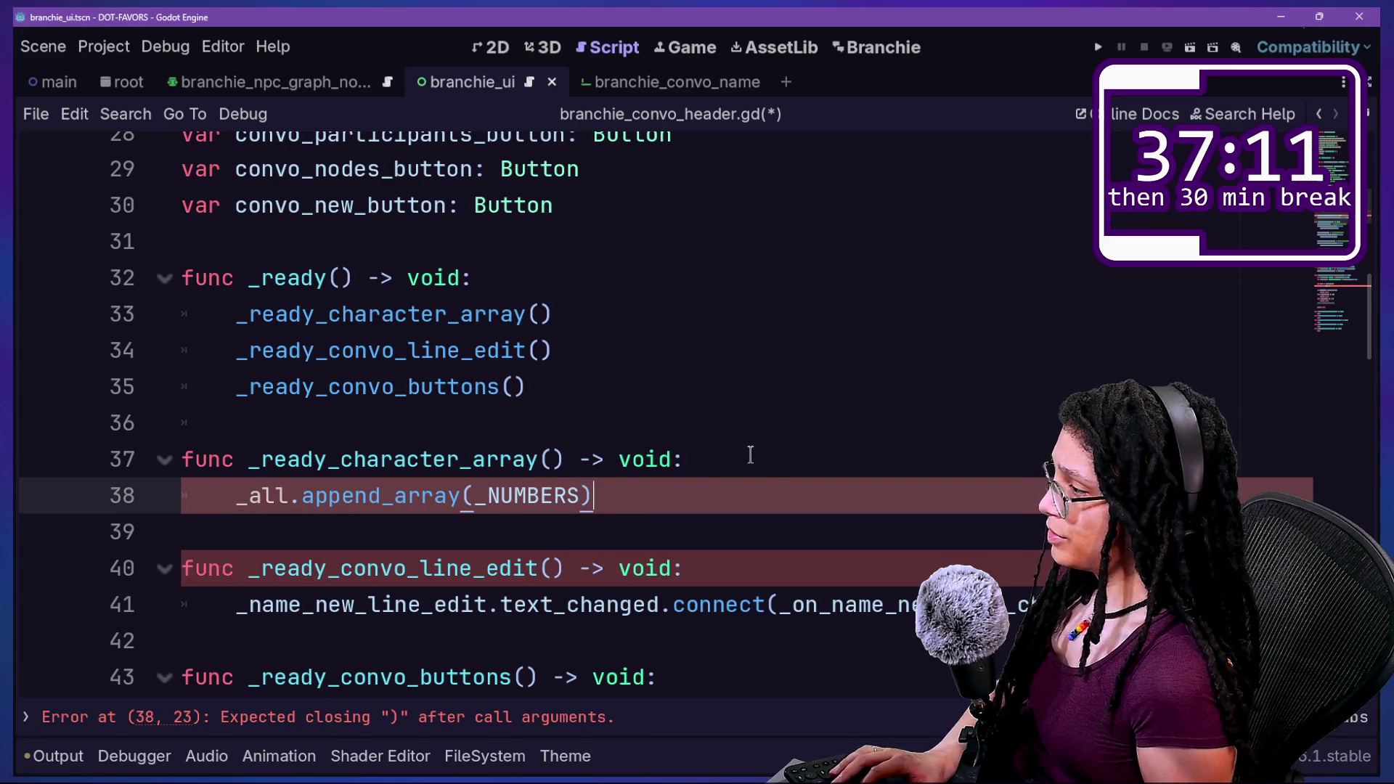
pyautogui.press('Return')
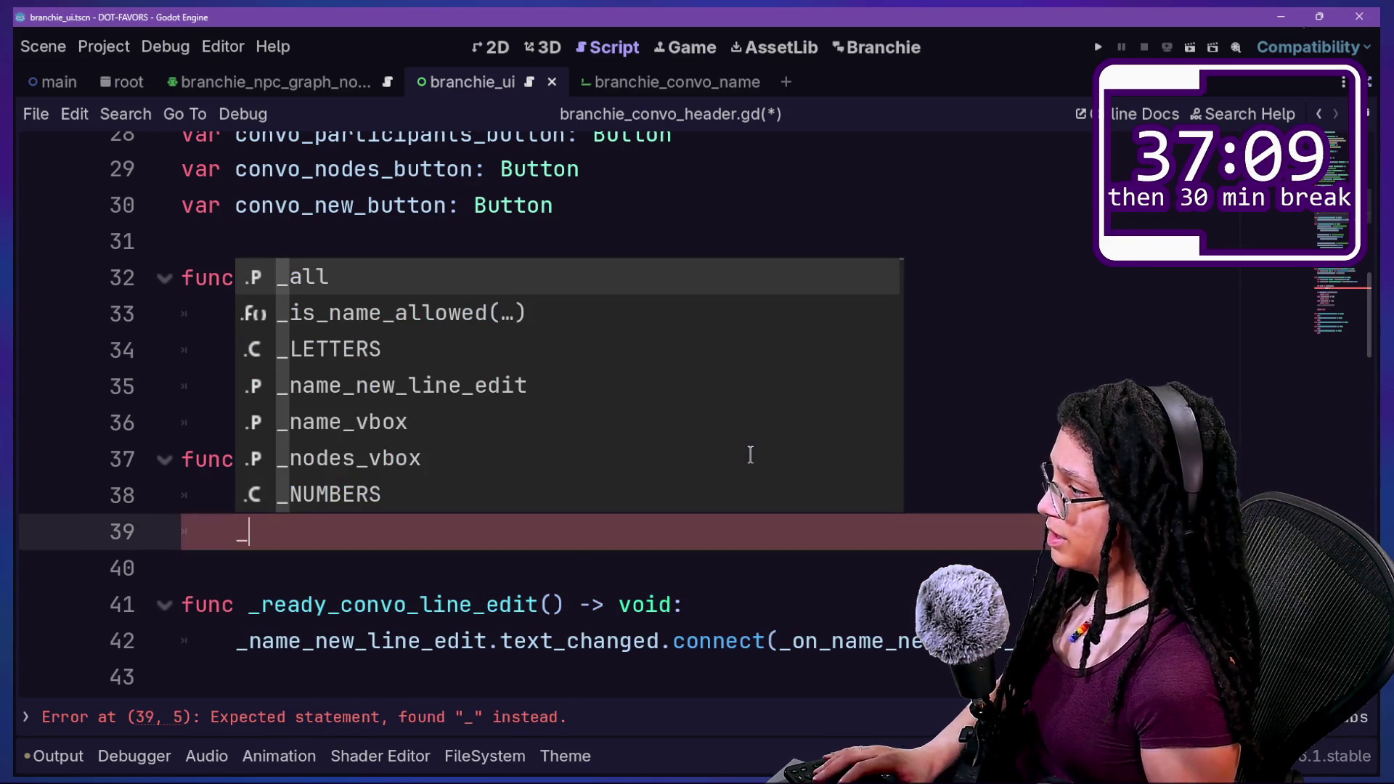
# Duplicate the append line twice, swapping in _LETTERS and _OTHER.
pyautogui.press('Escape')
pyautogui.keyDown('shift'); pyautogui.click(711, 470); pyautogui.keyUp('shift')
pyautogui.hotkey('ctrl', 'c')
pyautogui.click(675, 520)
pyautogui.hotkey('ctrl', 'v')
pyautogui.doubleClick(524, 537)
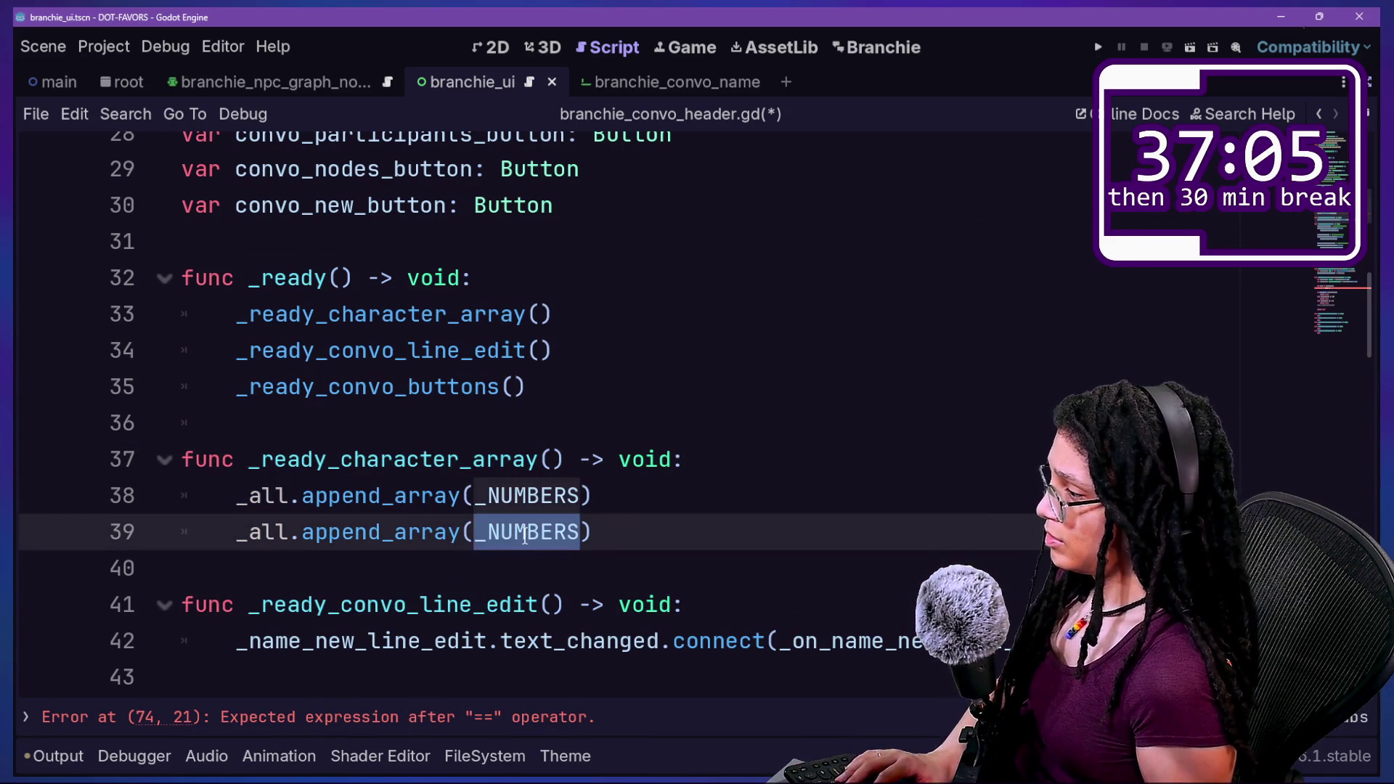
pyautogui.write('_L')
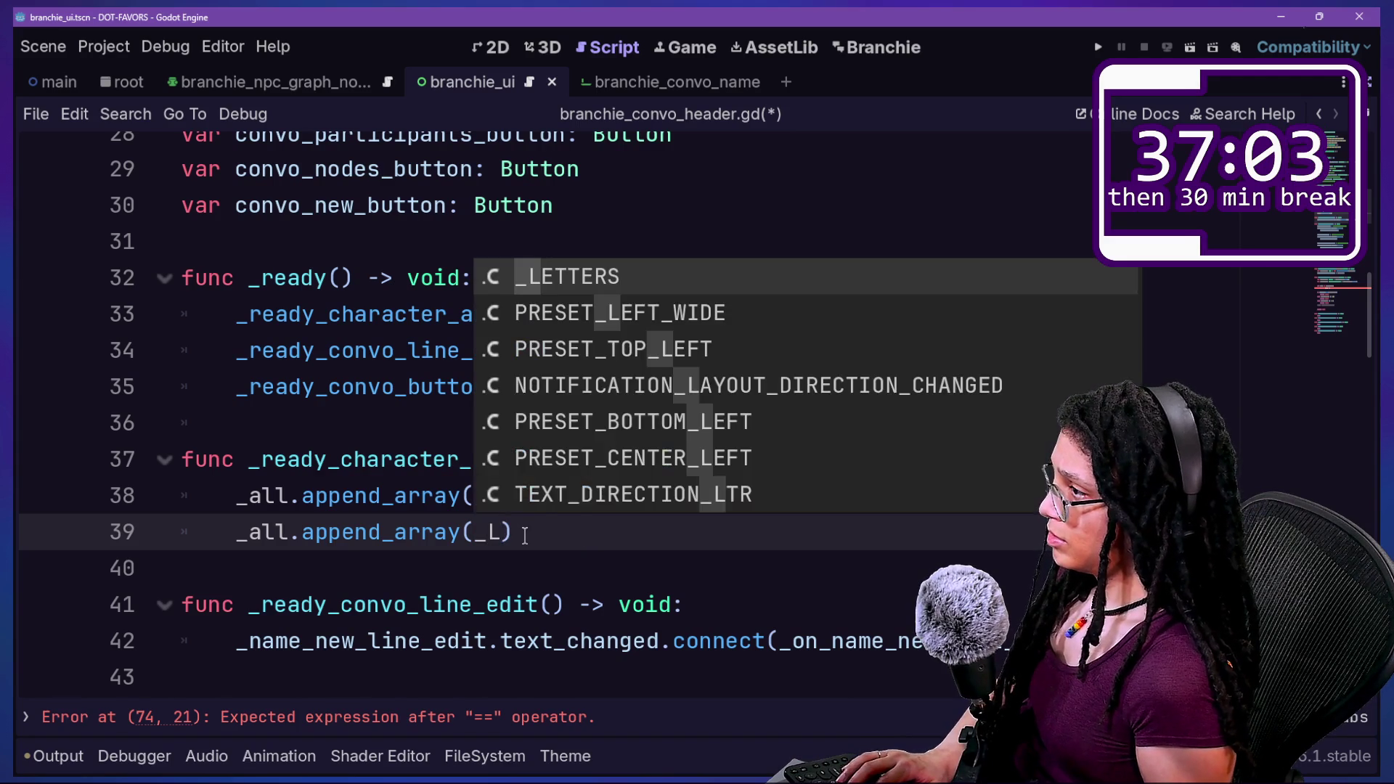
pyautogui.press('Return')
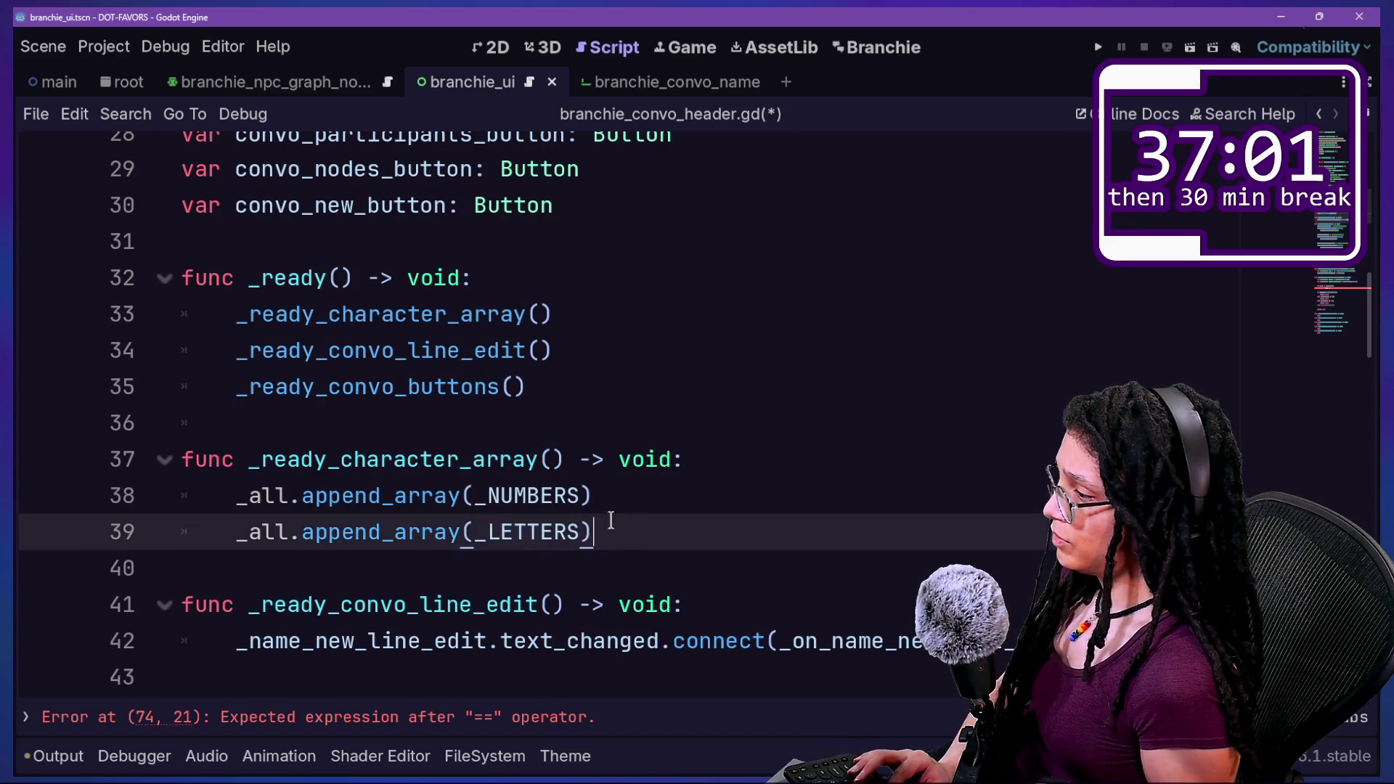
pyautogui.press('Return')
pyautogui.hotkey('ctrl', 'v')
pyautogui.click(536, 560)
pyautogui.doubleClick(536, 559)
pyautogui.write('_OTHE')
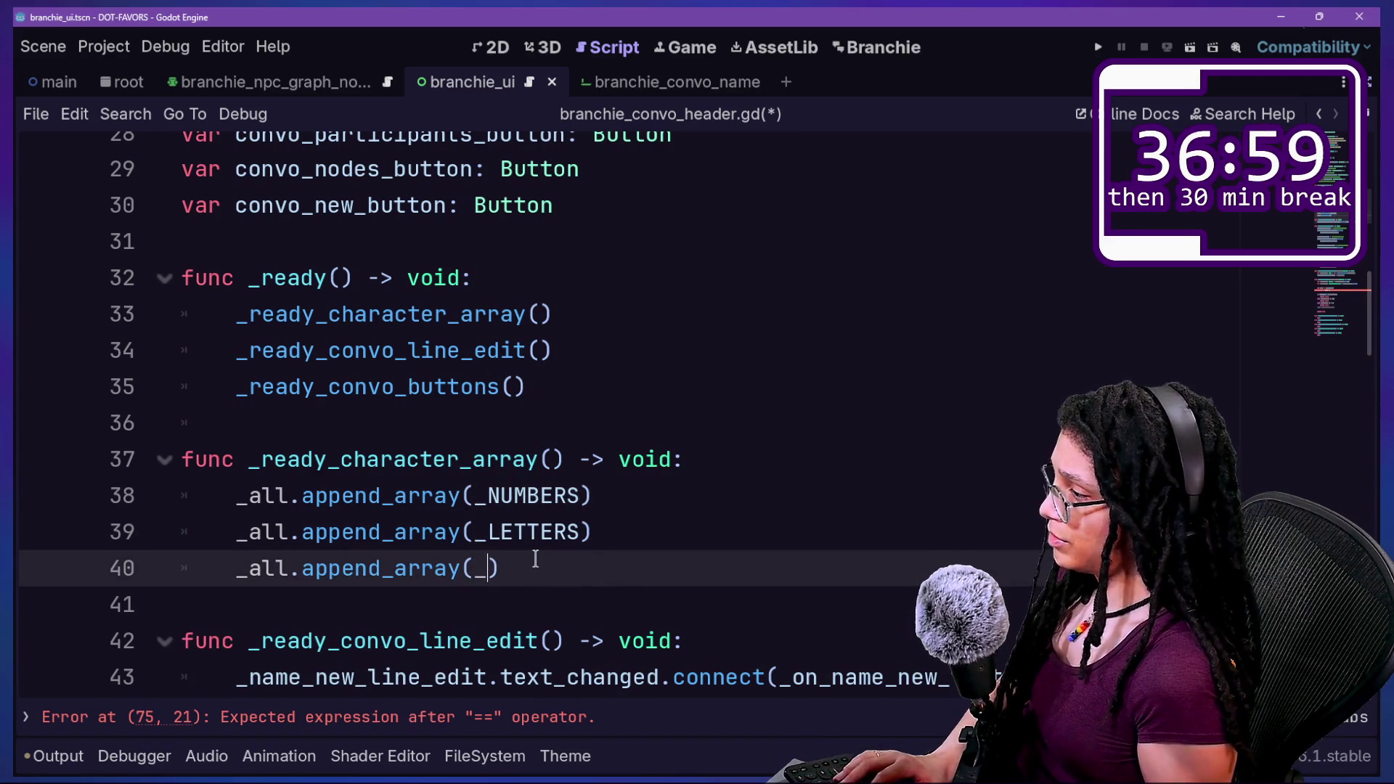
pyautogui.write('R')
pyautogui.click(429, 350)
# Save branchie_convo_header.gd with the new character-array function.
pyautogui.moveTo(334, 313); pyautogui.dragTo(530, 552)
pyautogui.click(523, 569)
pyautogui.hotkey('ctrl', 's')
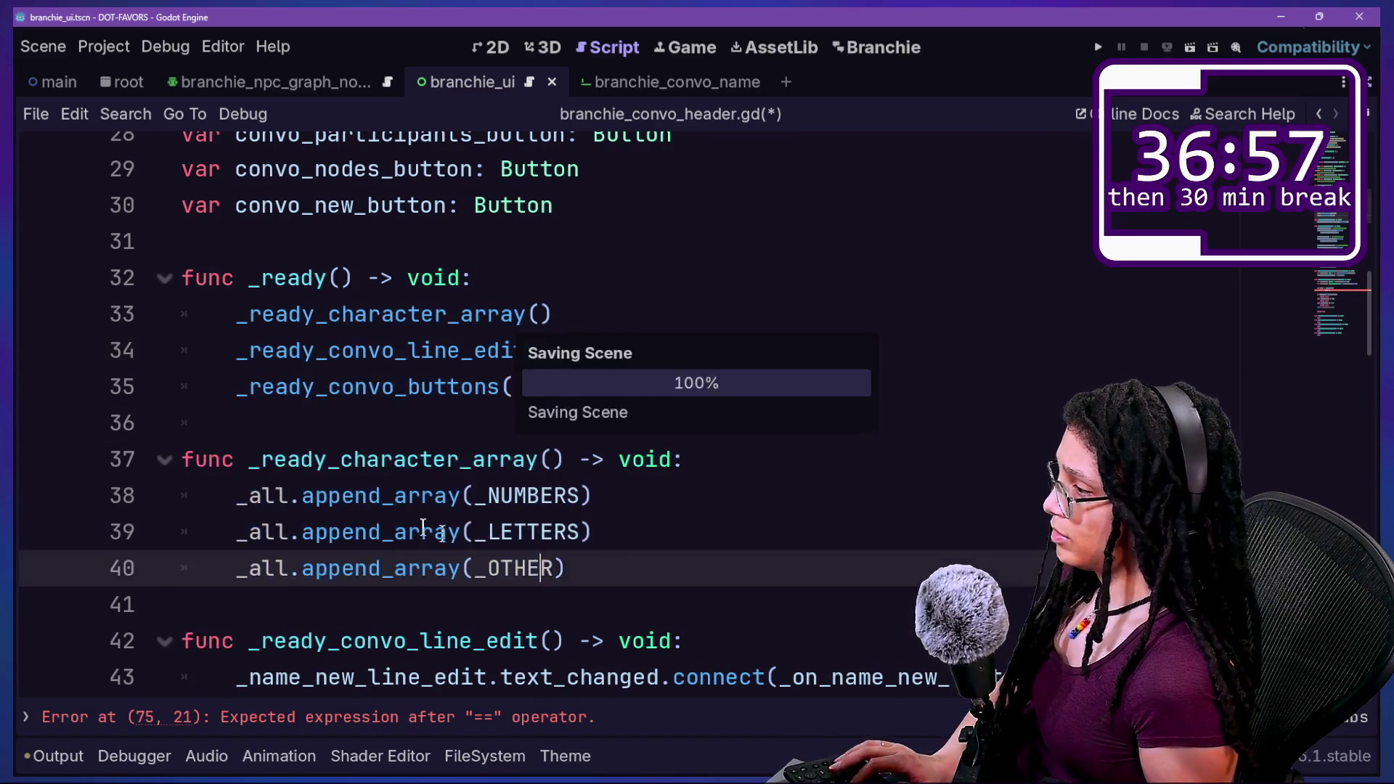
pyautogui.moveTo(354, 459); pyautogui.dragTo(631, 640)
pyautogui.click(631, 640)
pyautogui.scroll(-15, 632, 641)
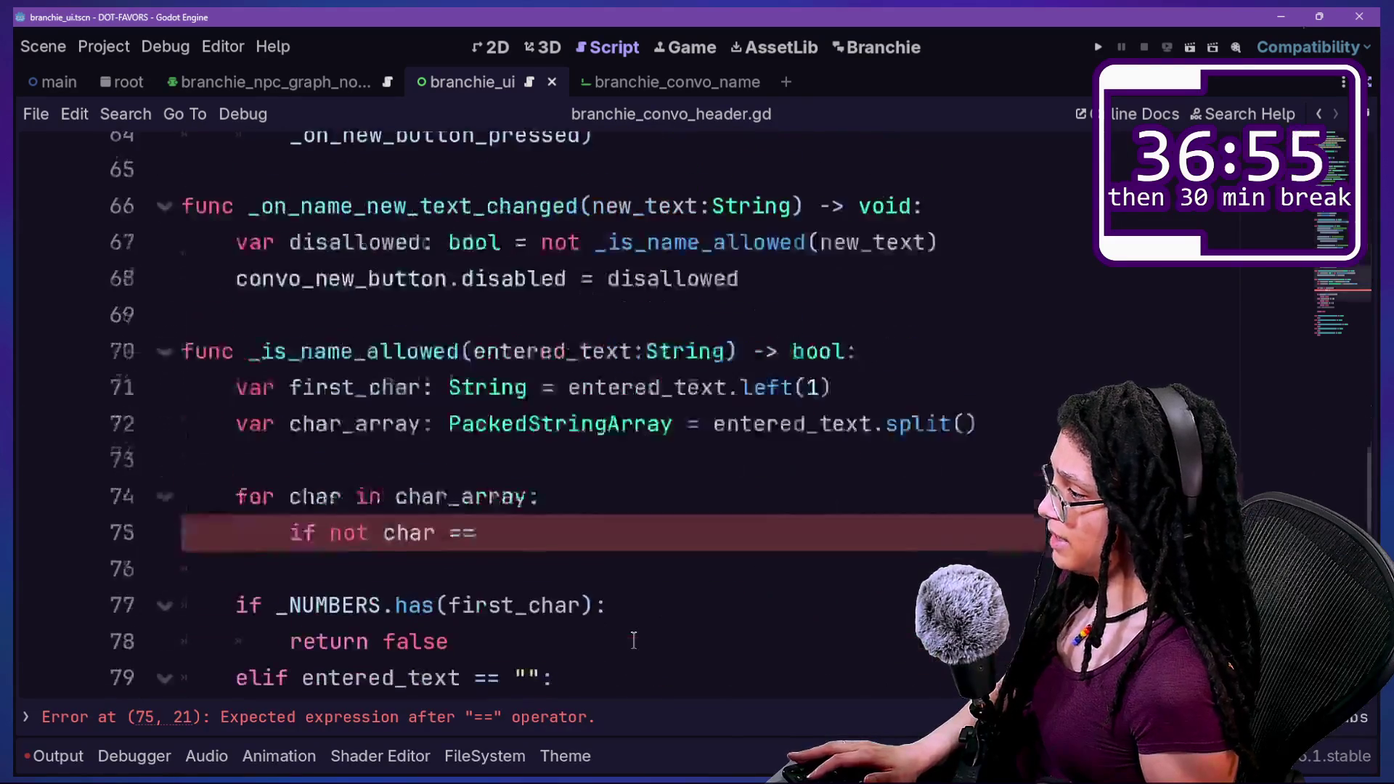
# Replace line 75's comparison with 'if not _all.has(char):' followed by an indented 'return false'.
pyautogui.scroll(11, 352, 459)
pyautogui.scroll(-7, 352, 459)
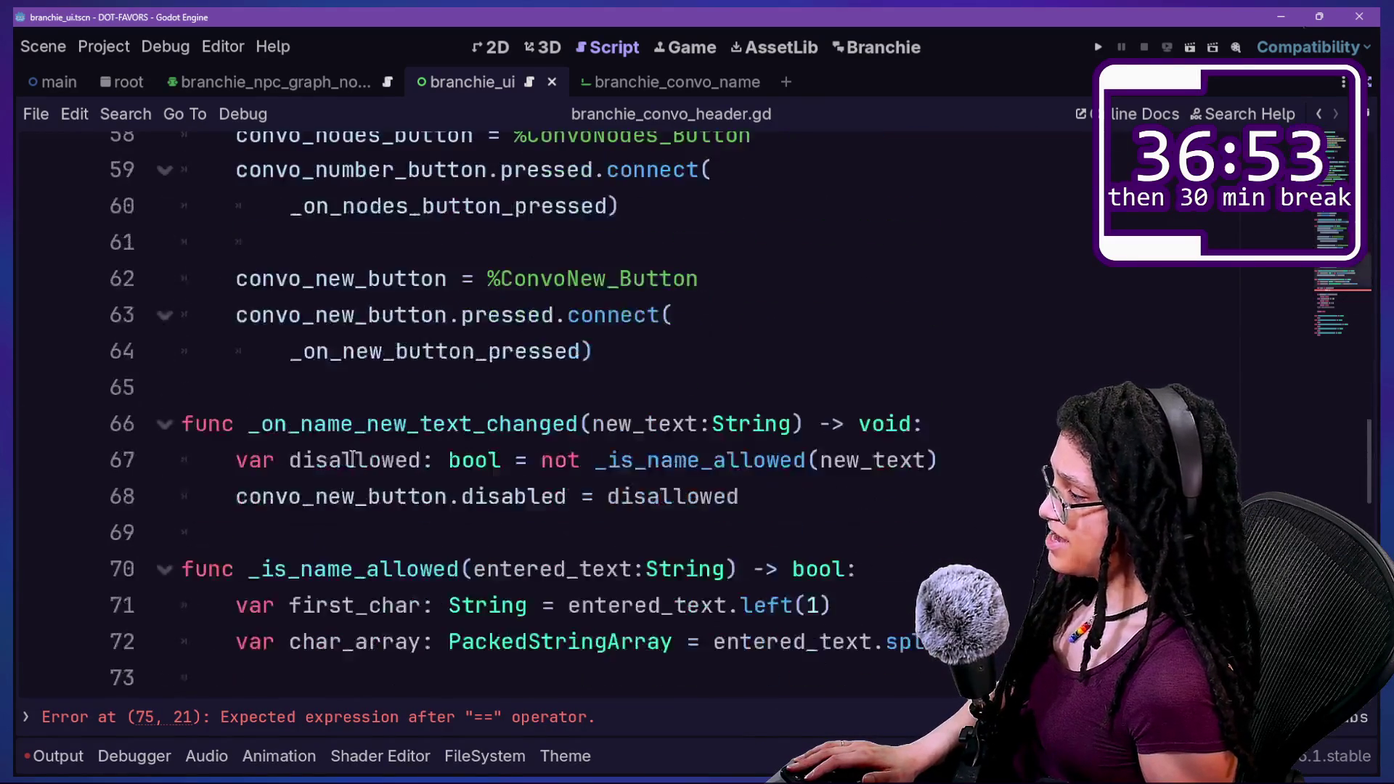
pyautogui.click(490, 427)
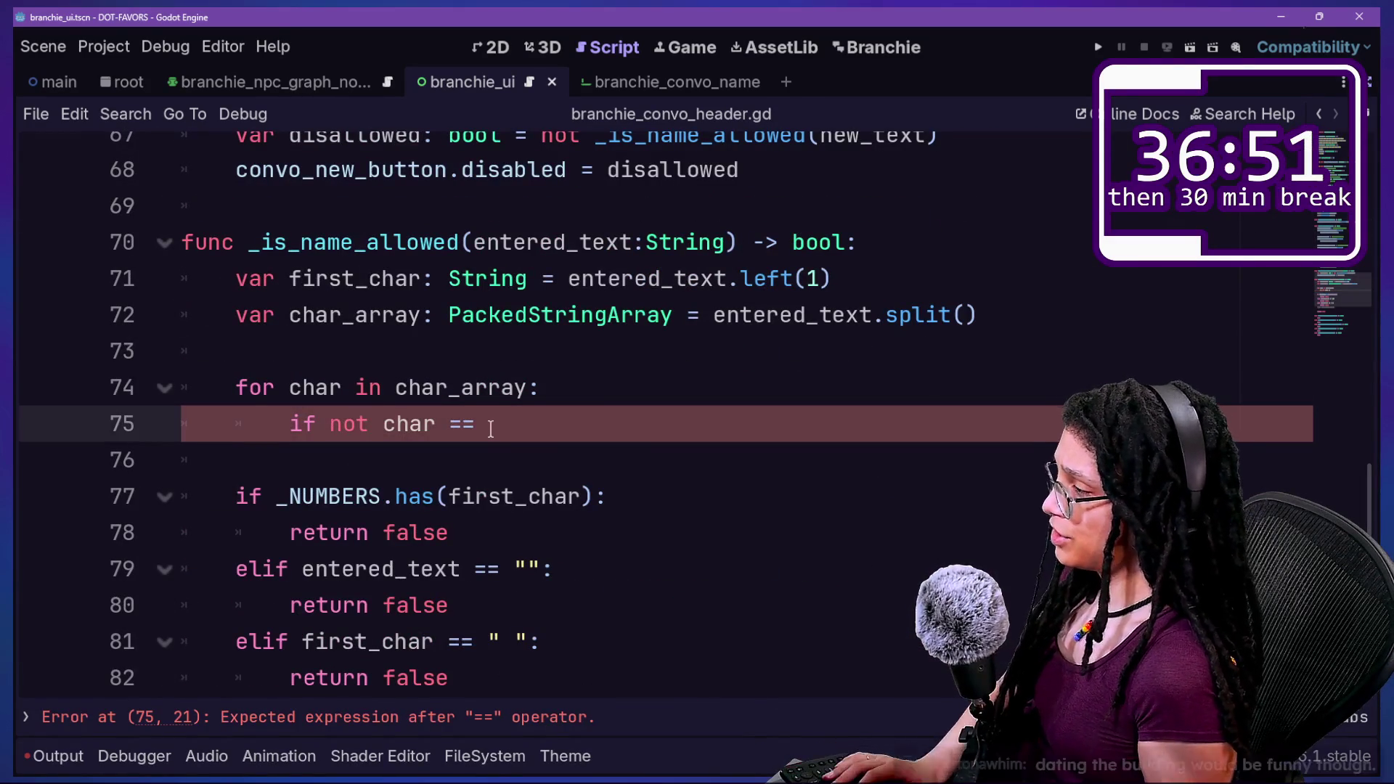
pyautogui.press('BackSpace')
pyautogui.press('BackSpace')
pyautogui.press('BackSpace')
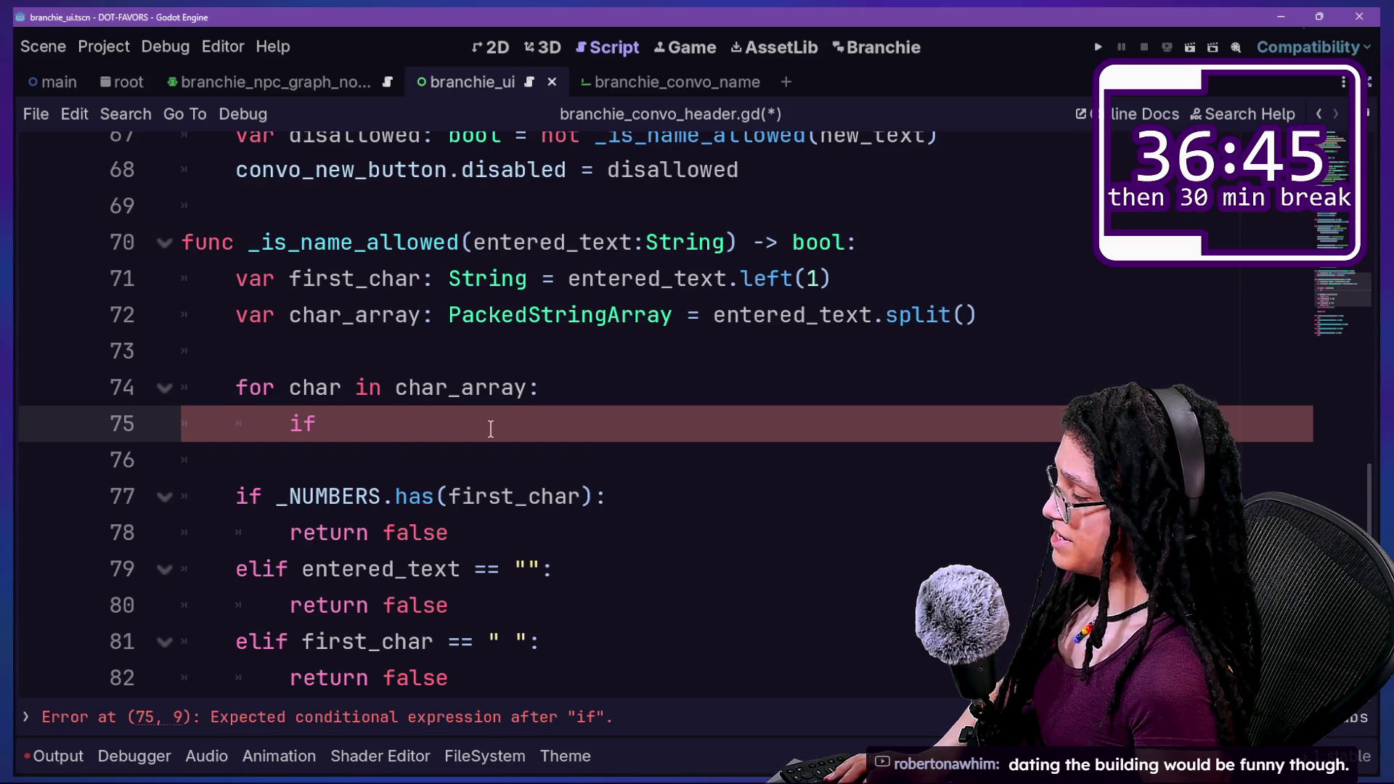
pyautogui.write('cha')
pyautogui.press('BackSpace')
pyautogui.press('BackSpace')
pyautogui.press('BackSpace')
pyautogui.write('not ch')
pyautogui.press('BackSpace')
pyautogui.press('BackSpace')
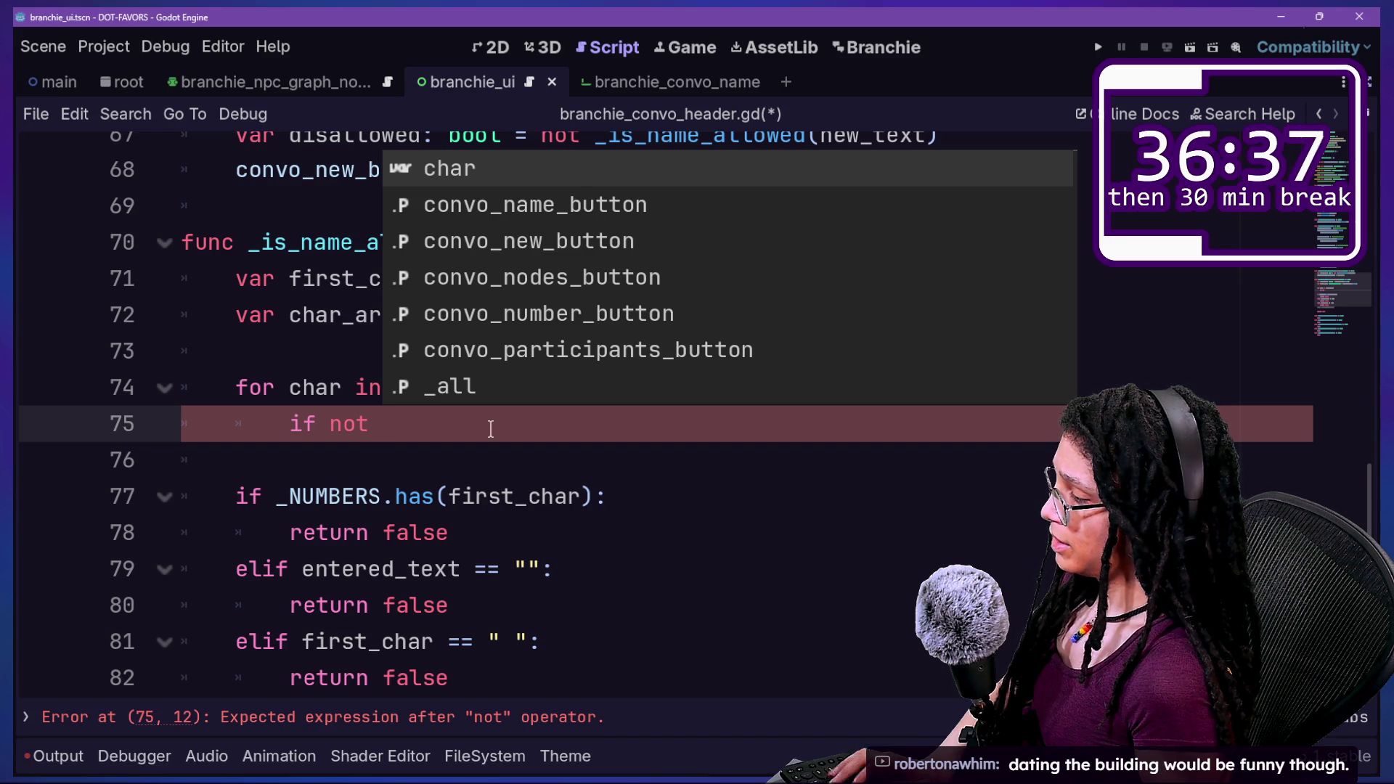
pyautogui.write('_all.has')
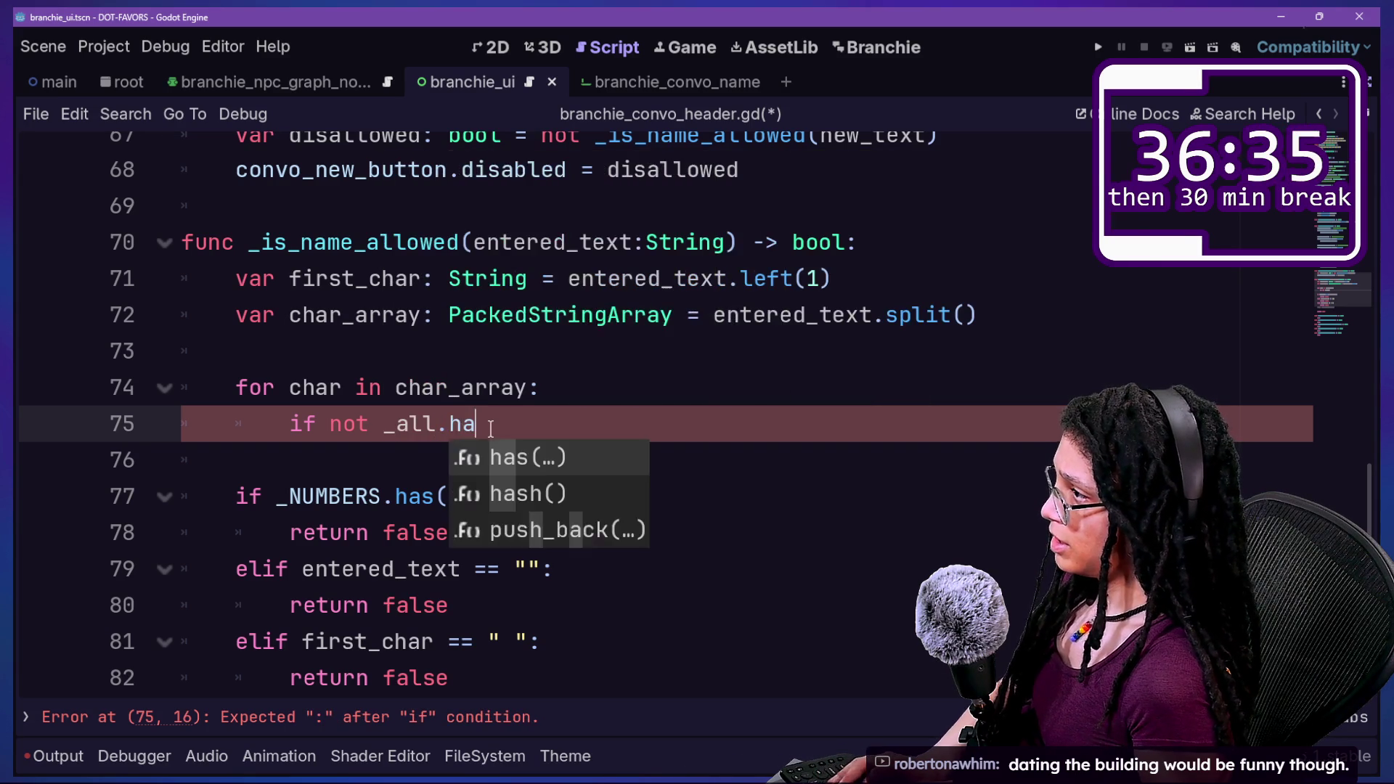
pyautogui.write('(ch')
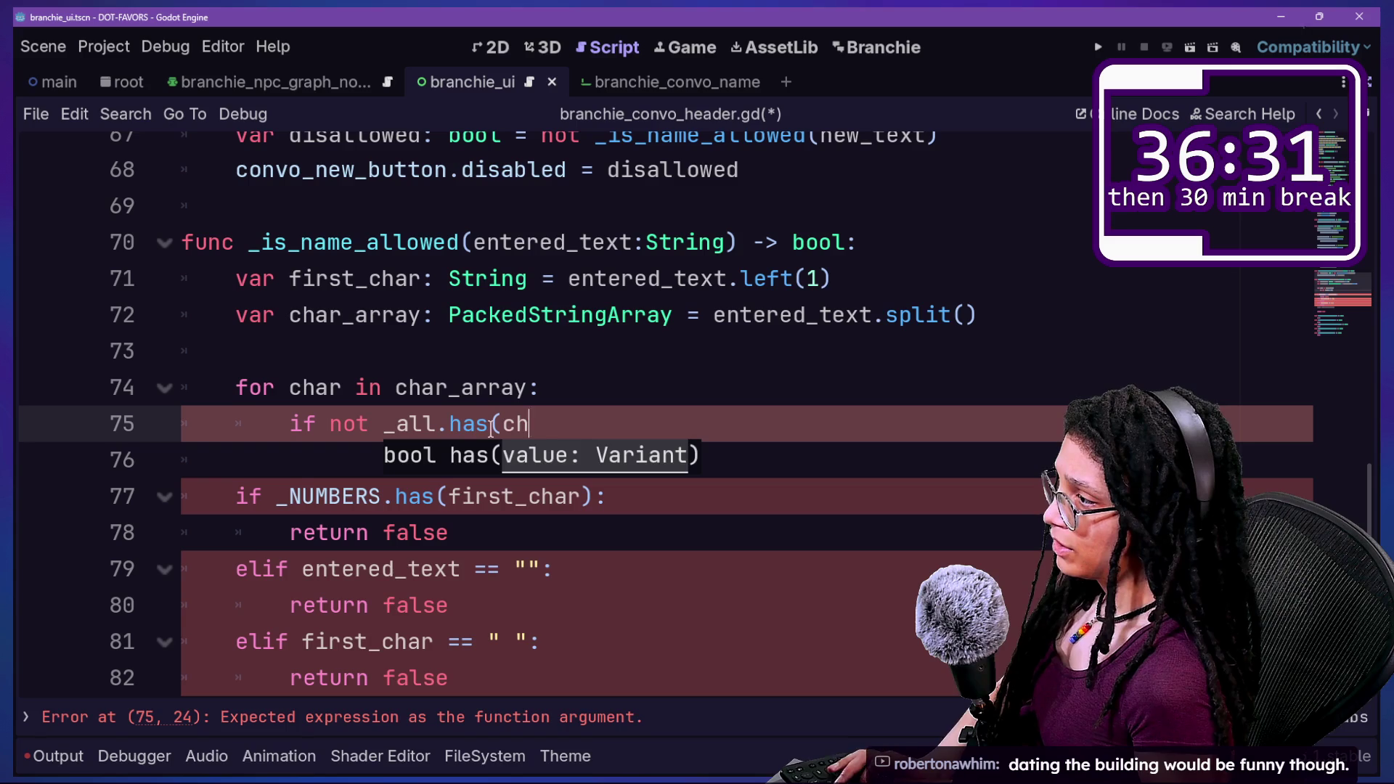
pyautogui.write('ar)')
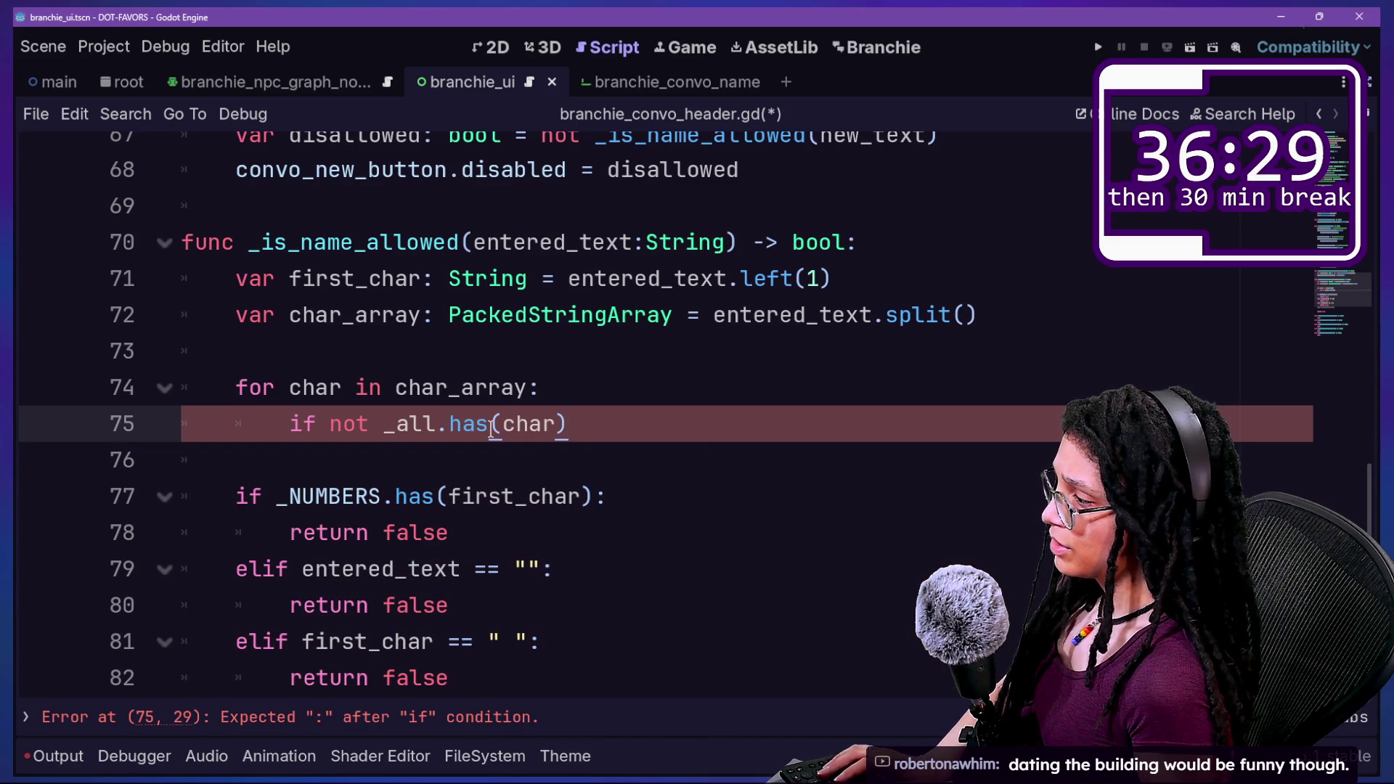
pyautogui.write(':')
pyautogui.press('Return')
pyautogui.write('rn')
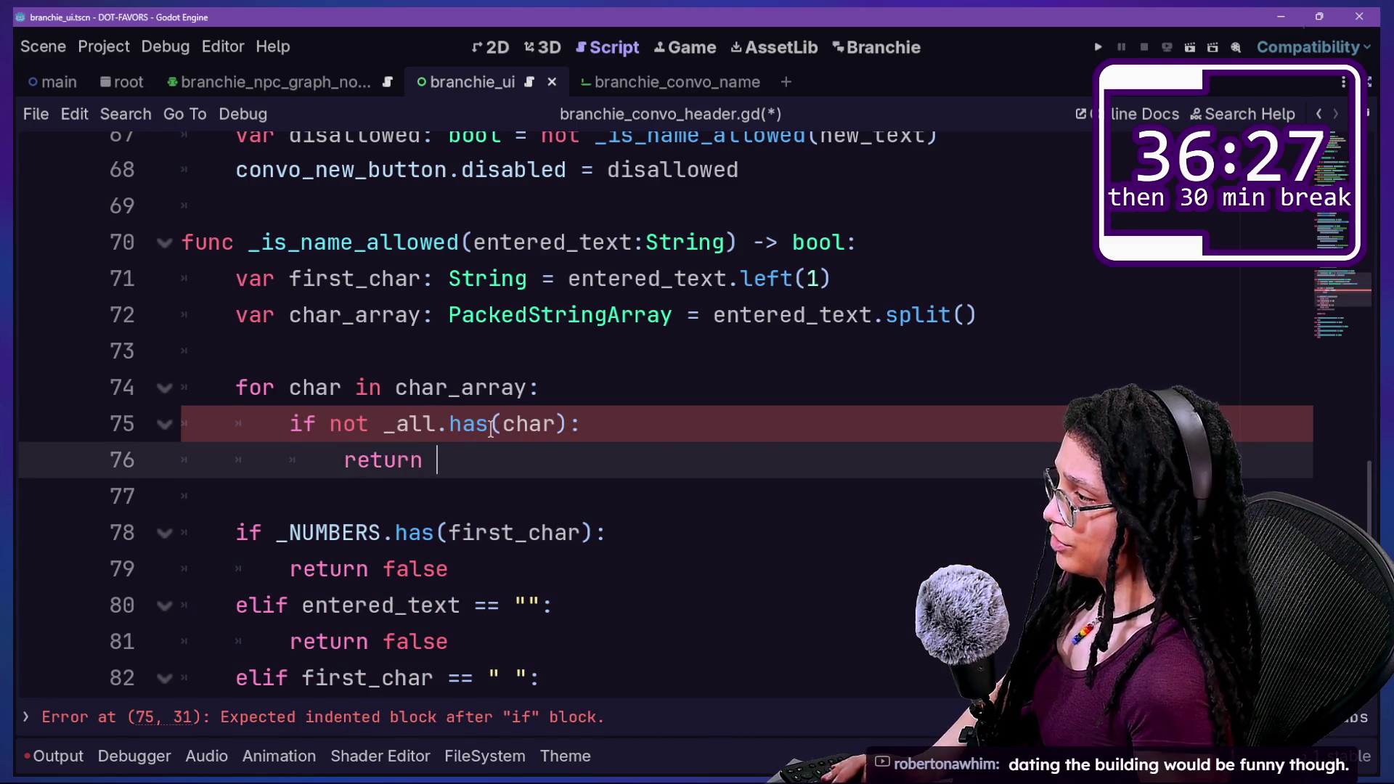
pyautogui.write('false')
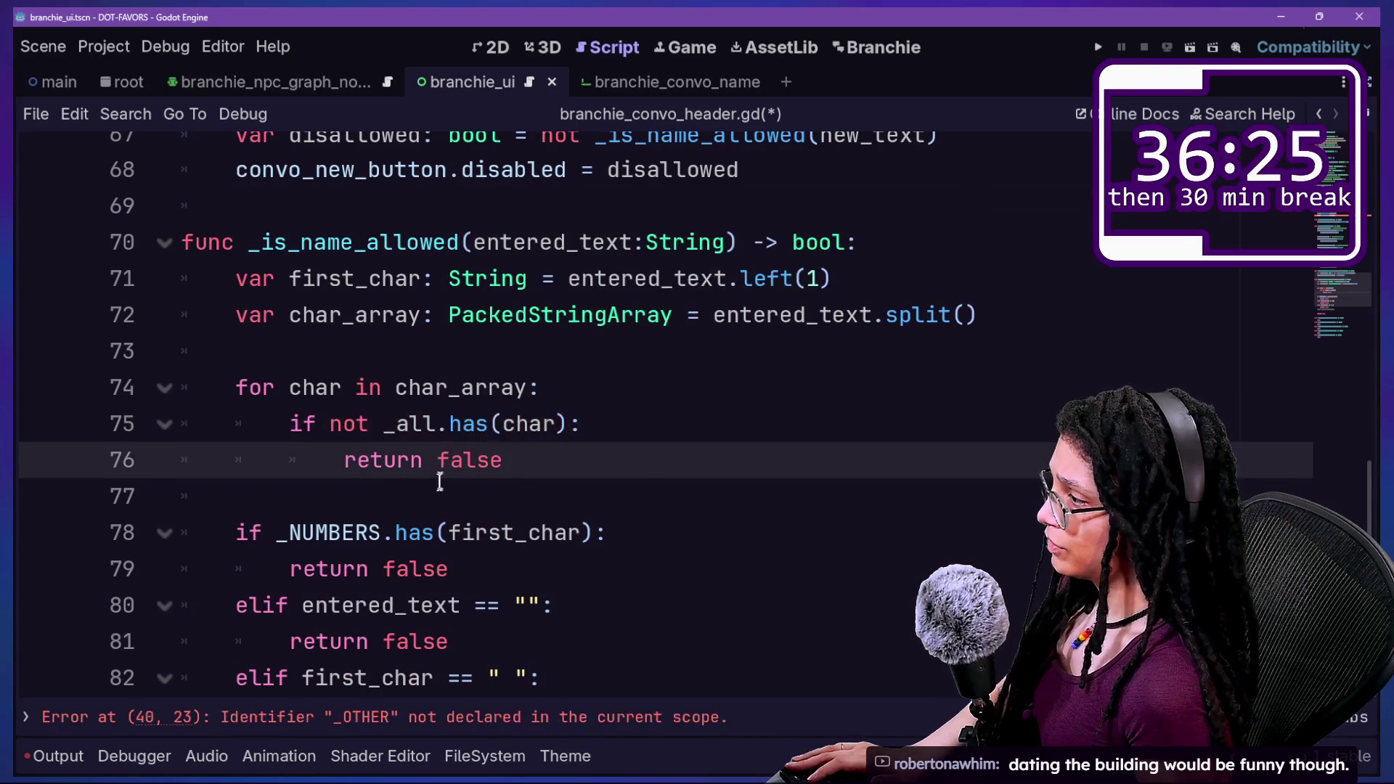
# Follow the error message to line 40, where _OTHER is flagged undeclared.
pyautogui.click(409, 532)
pyautogui.click(403, 492)
pyautogui.scroll(-1, 392, 490)
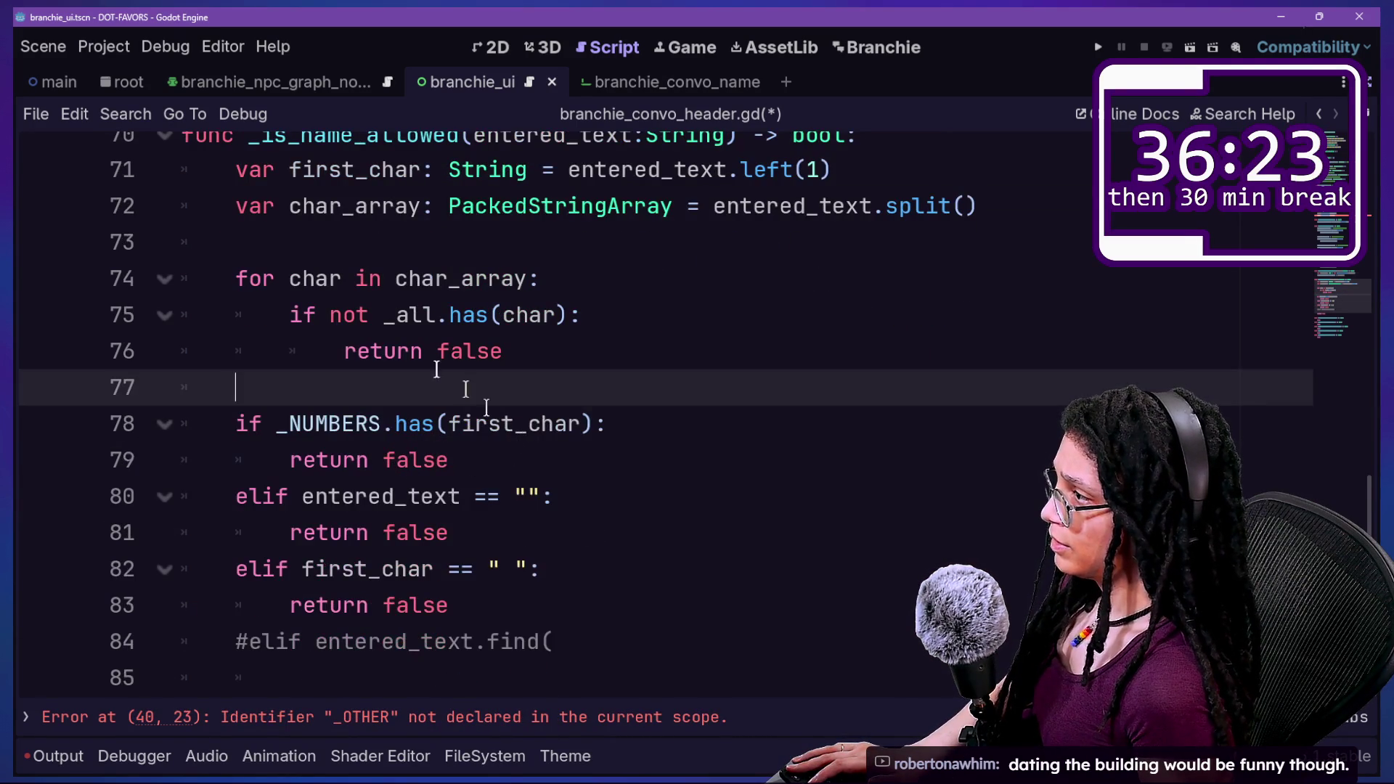
pyautogui.moveTo(383, 315); pyautogui.dragTo(515, 338)
pyautogui.click(617, 392)
pyautogui.click(673, 457)
pyautogui.scroll(-1, 653, 435)
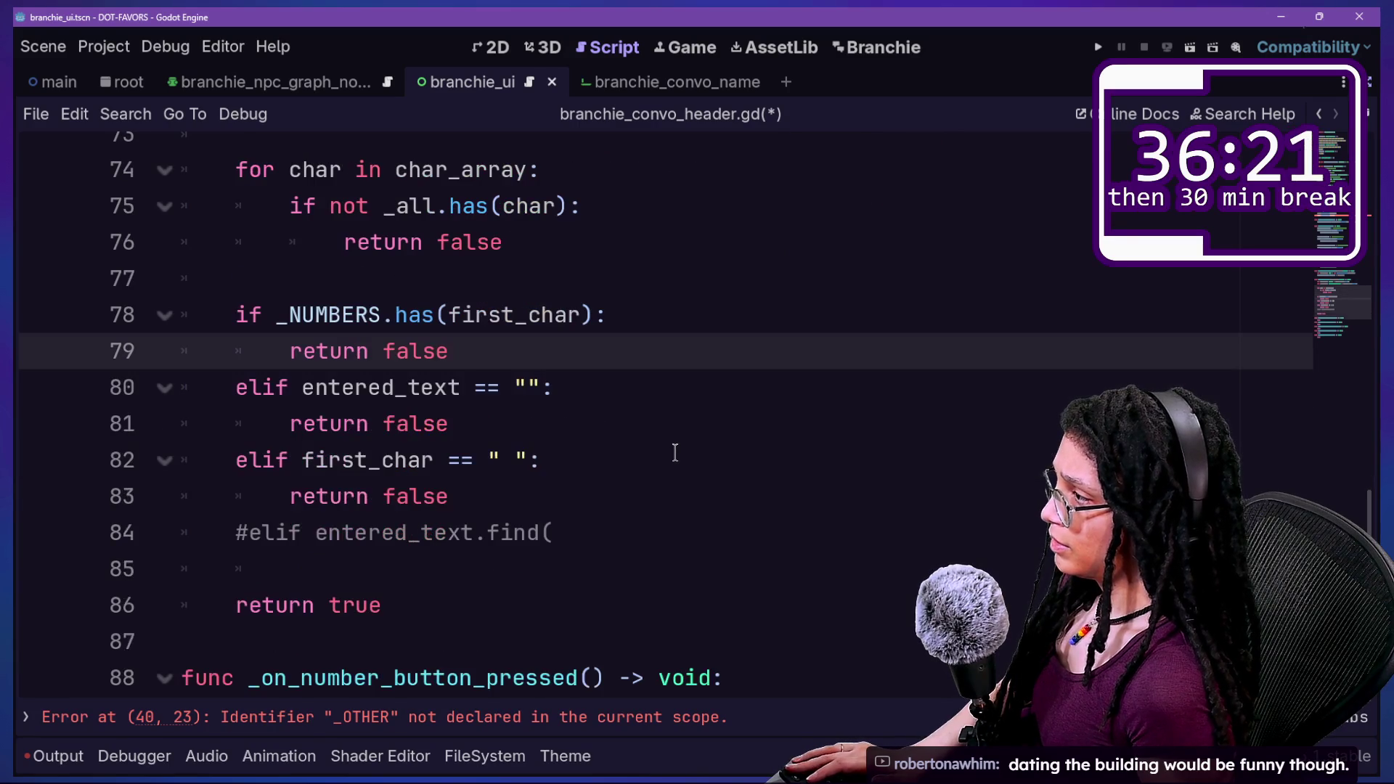
pyautogui.click(458, 716)
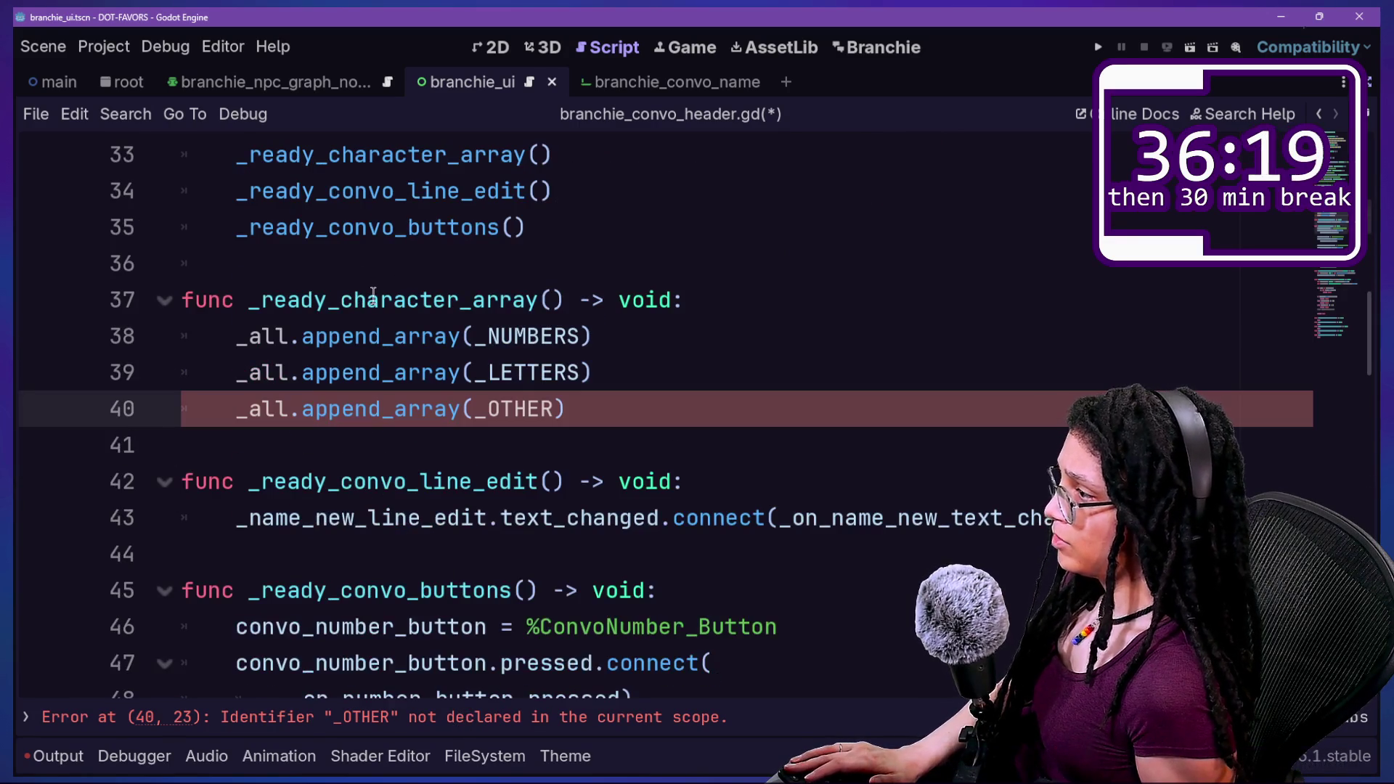
# Correct _OTHER to _OTHERS on line 40 and save the script.
pyautogui.click(579, 414)
pyautogui.press('Left')
pyautogui.write('S')
pyautogui.click(803, 373)
pyautogui.hotkey('ctrl', 's')
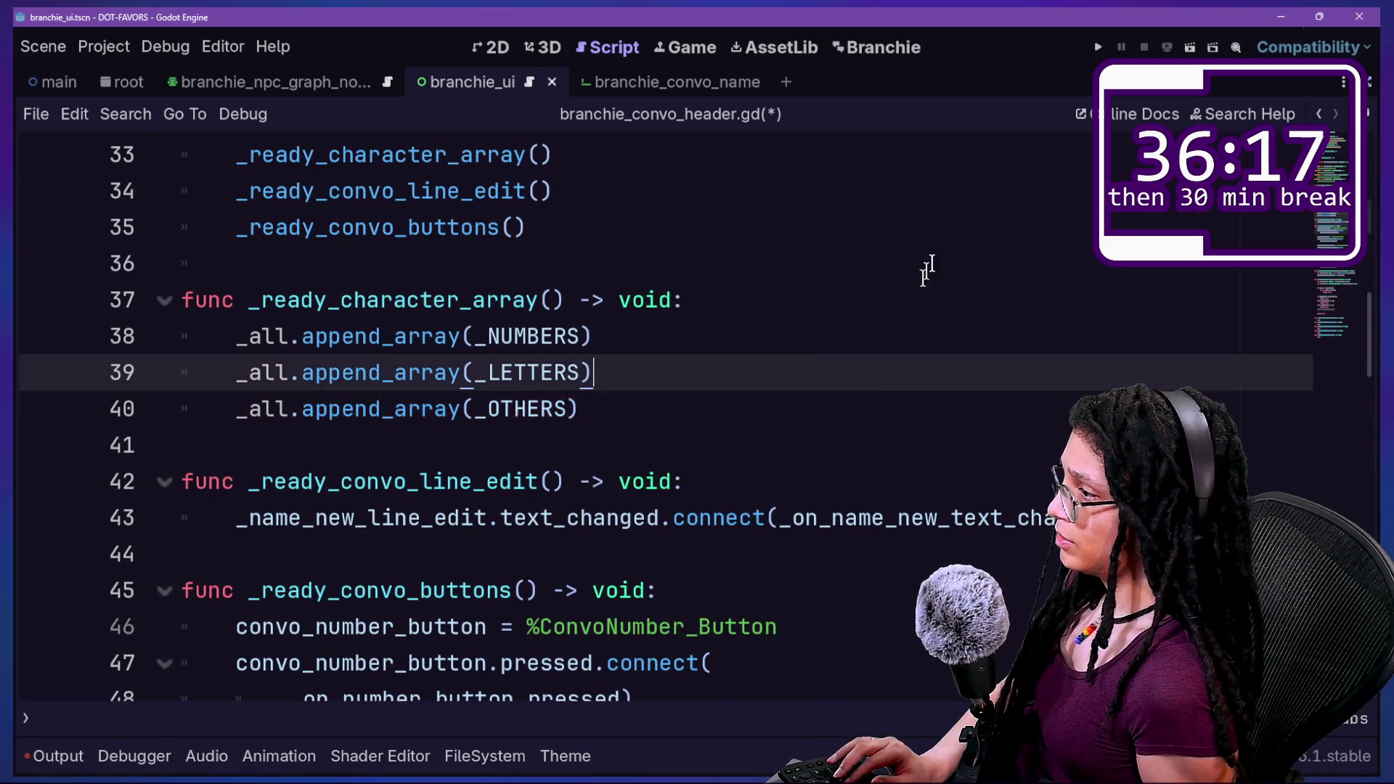
# Run the project, then reload the Branchie plugin from Project Settings > Plugins.
pyautogui.click(1097, 46)
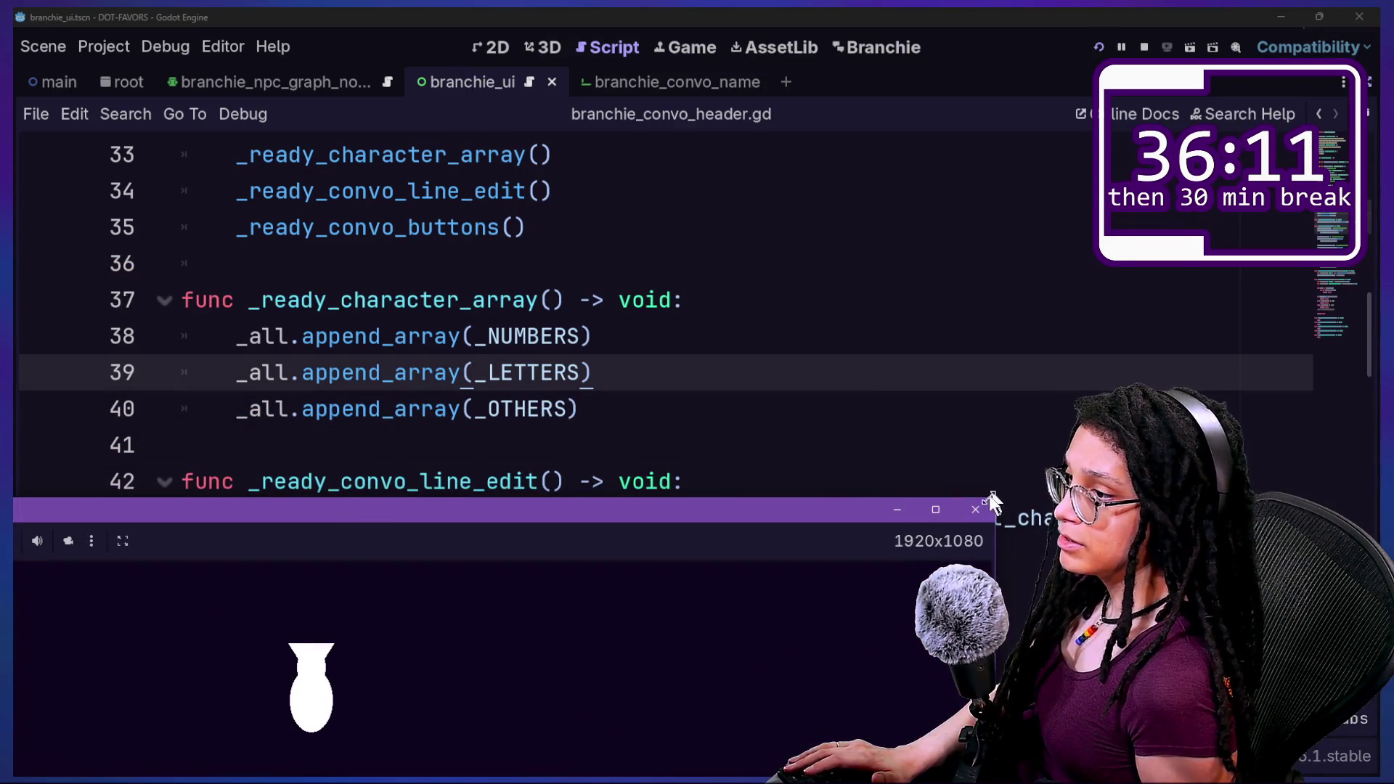
pyautogui.click(991, 498)
pyautogui.hotkey('ctrl', 'shift', 'p')
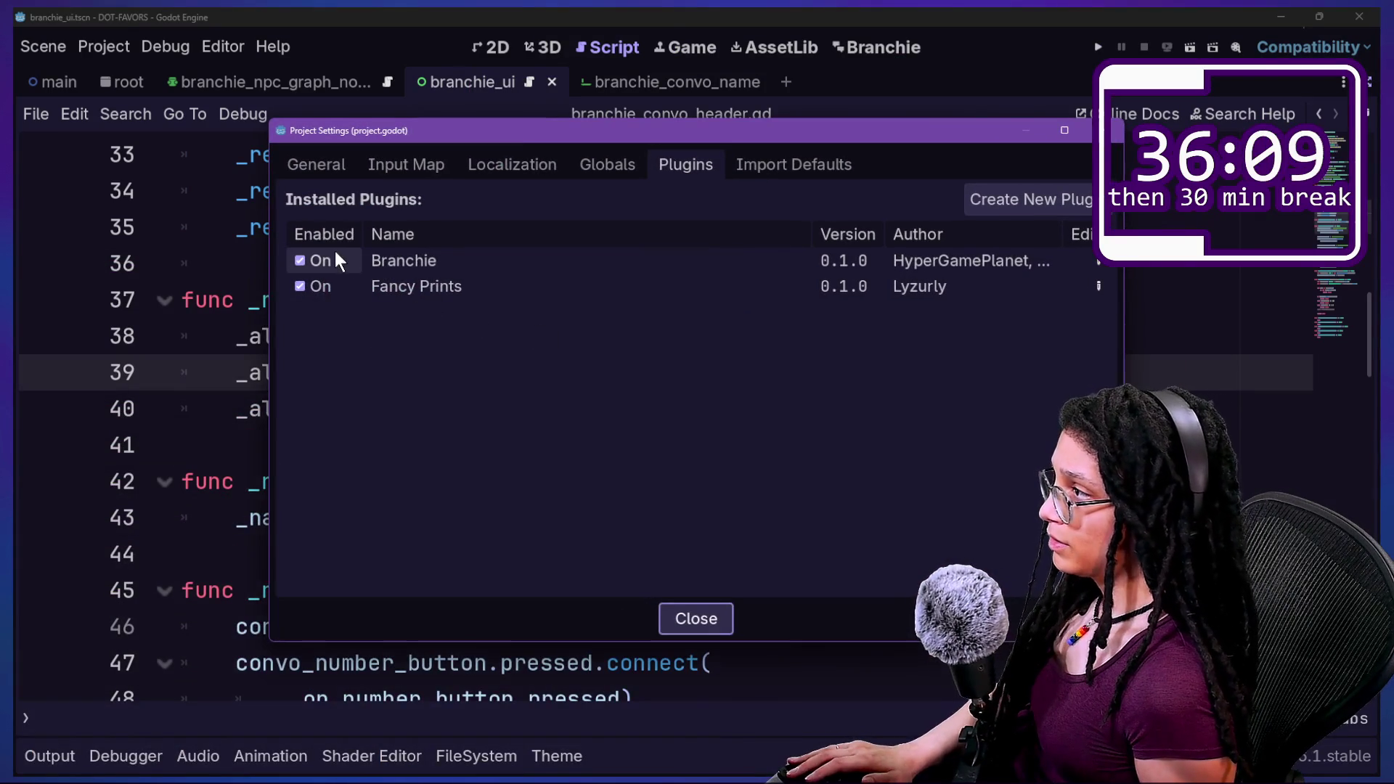
pyautogui.doubleClick(332, 252)
pyautogui.press('Escape')
# Test 'ffffefefef' in the Branchie name field, then return to the convo header script.
pyautogui.click(902, 302)
pyautogui.write('ffffefefef')
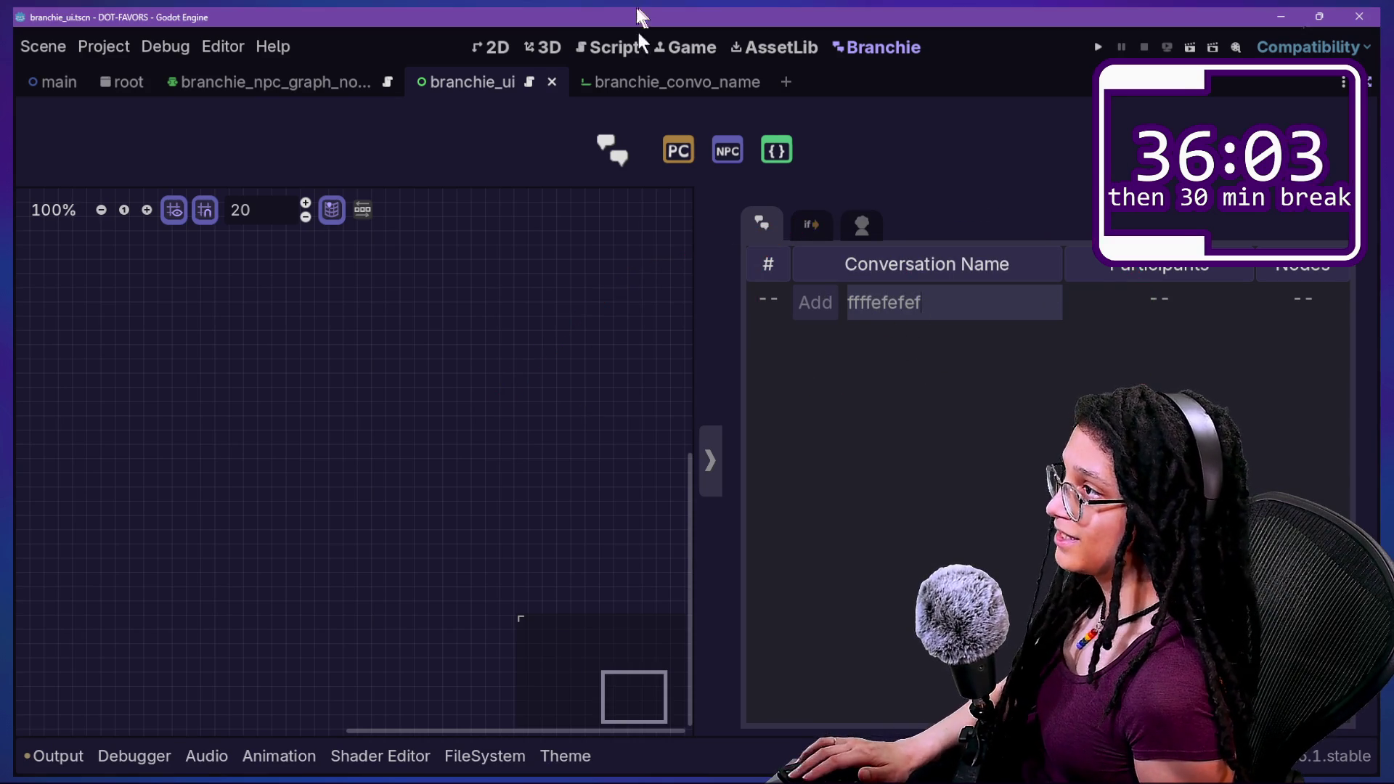
pyautogui.click(584, 57)
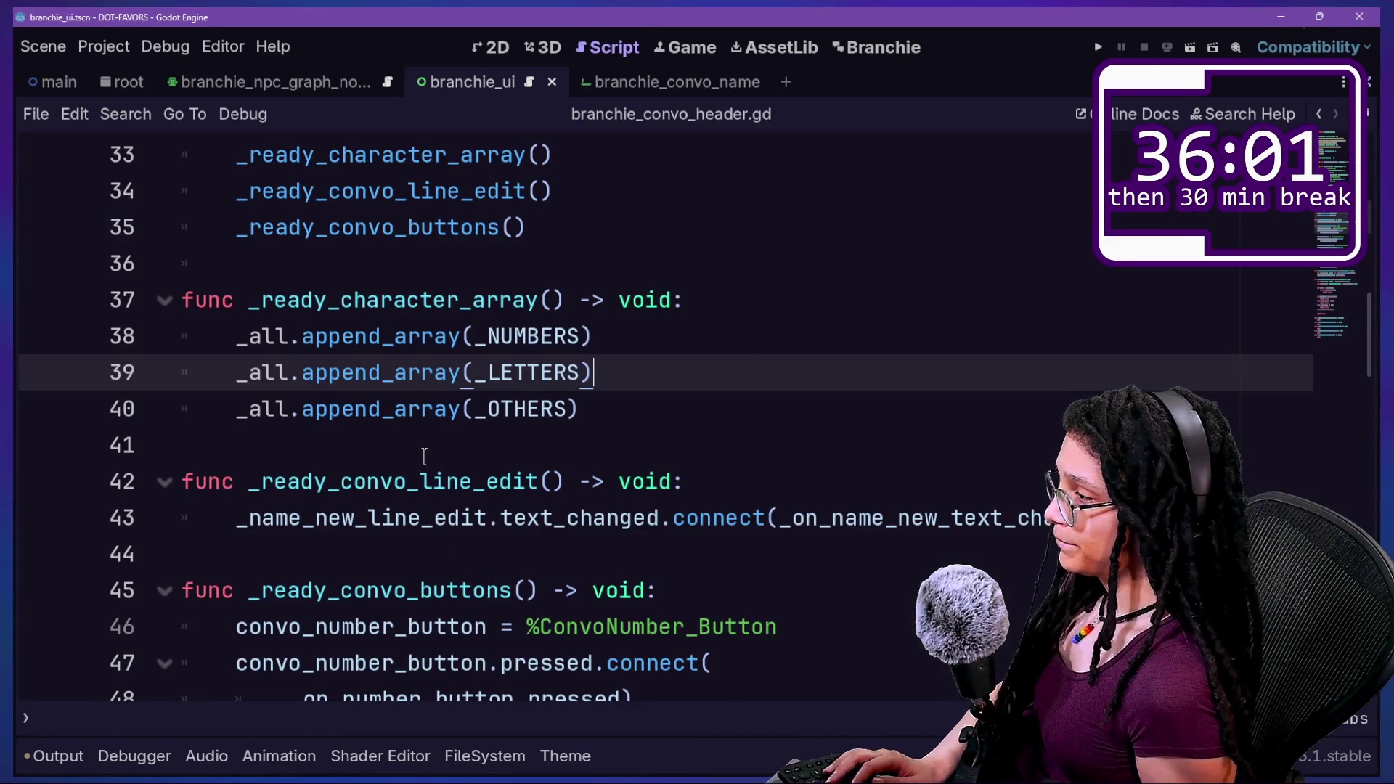
pyautogui.scroll(-5, 425, 457)
pyautogui.scroll(-7, 425, 457)
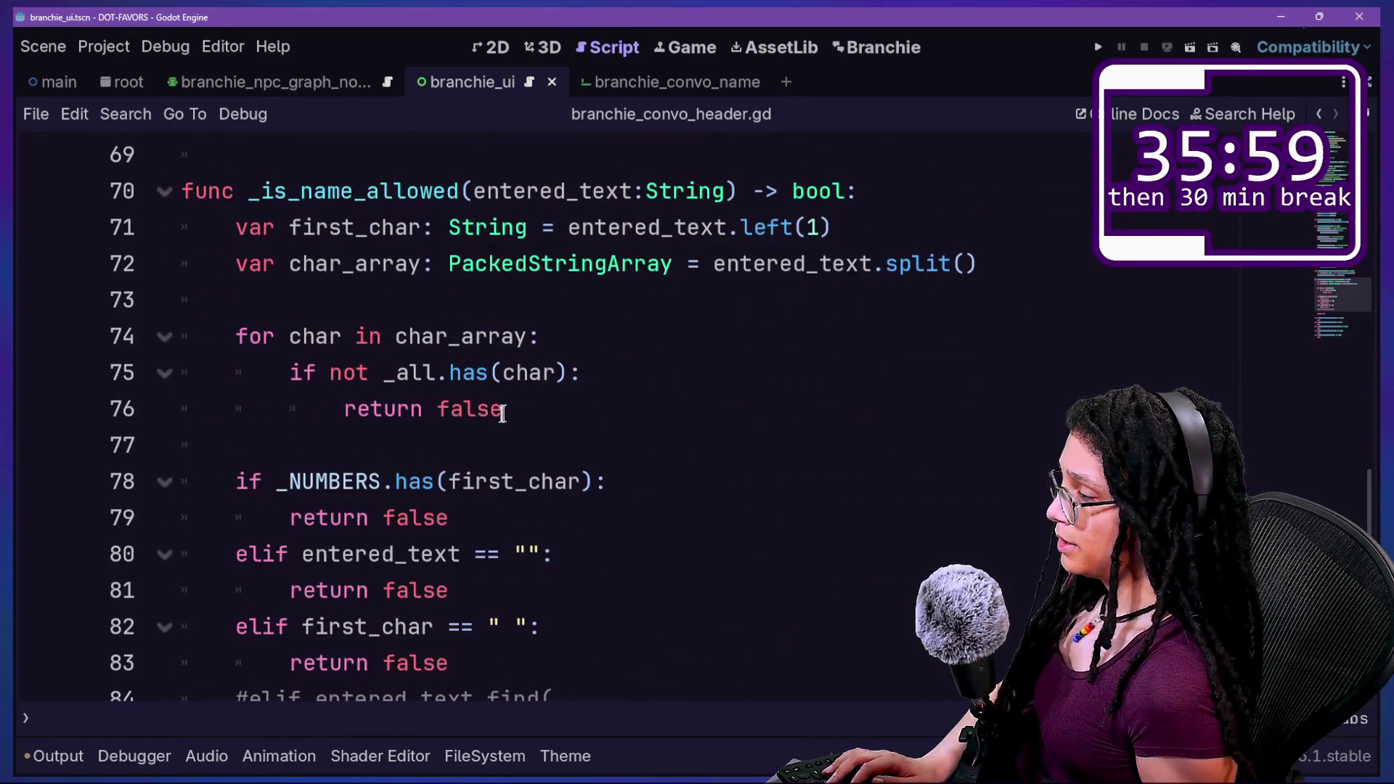
# Insert print("IT'S HAPPENING FOR ", char) above return false on line 76 and save.
pyautogui.click(516, 411)
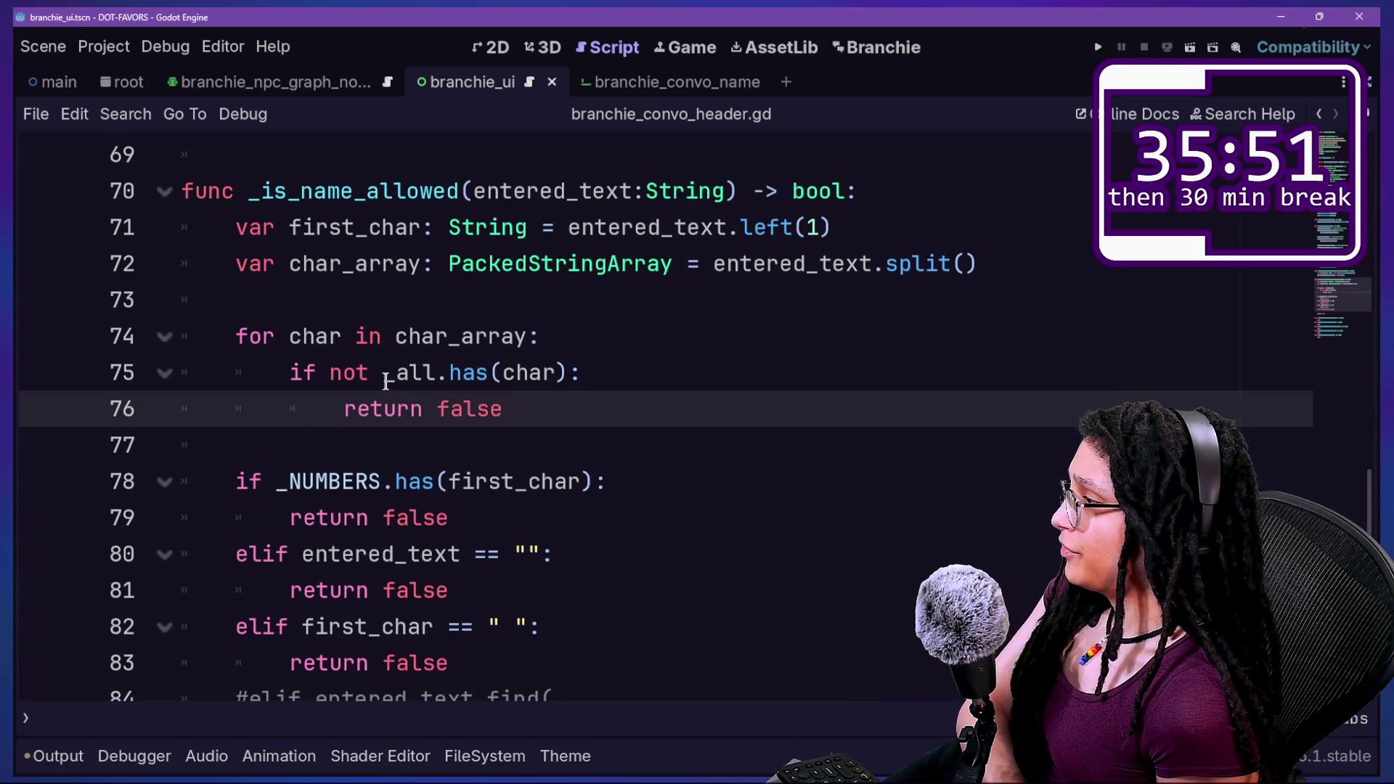
pyautogui.moveTo(383, 381)
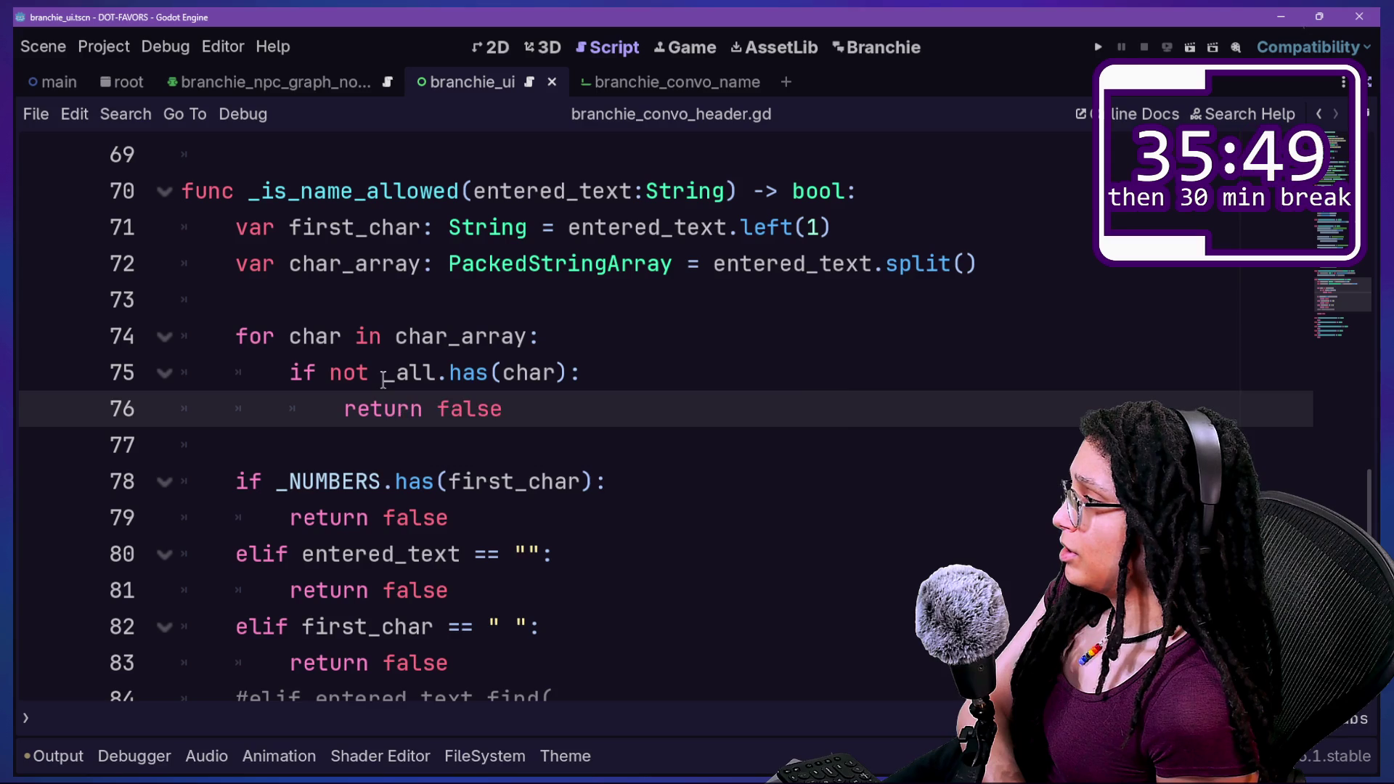
pyautogui.press('Return')
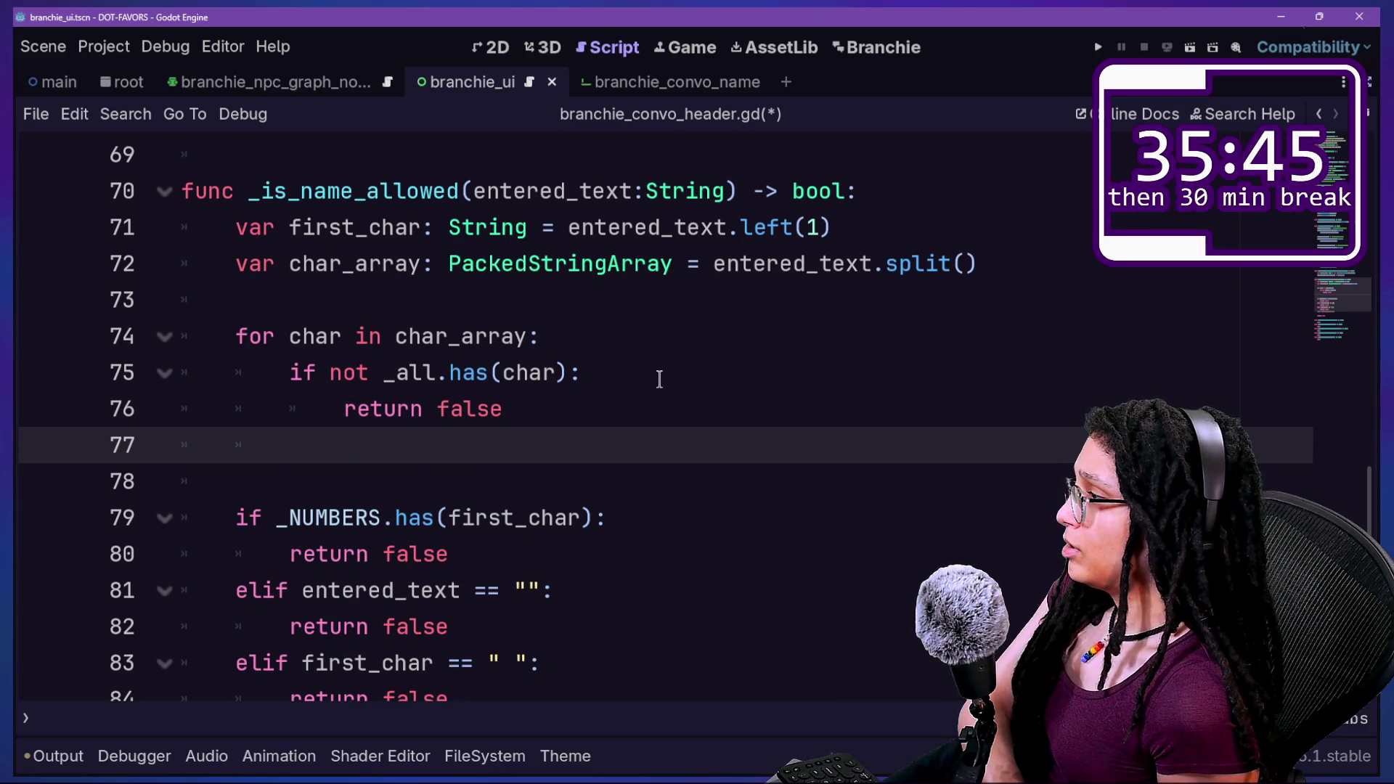
pyautogui.press('BackSpace')
pyautogui.press('BackSpace')
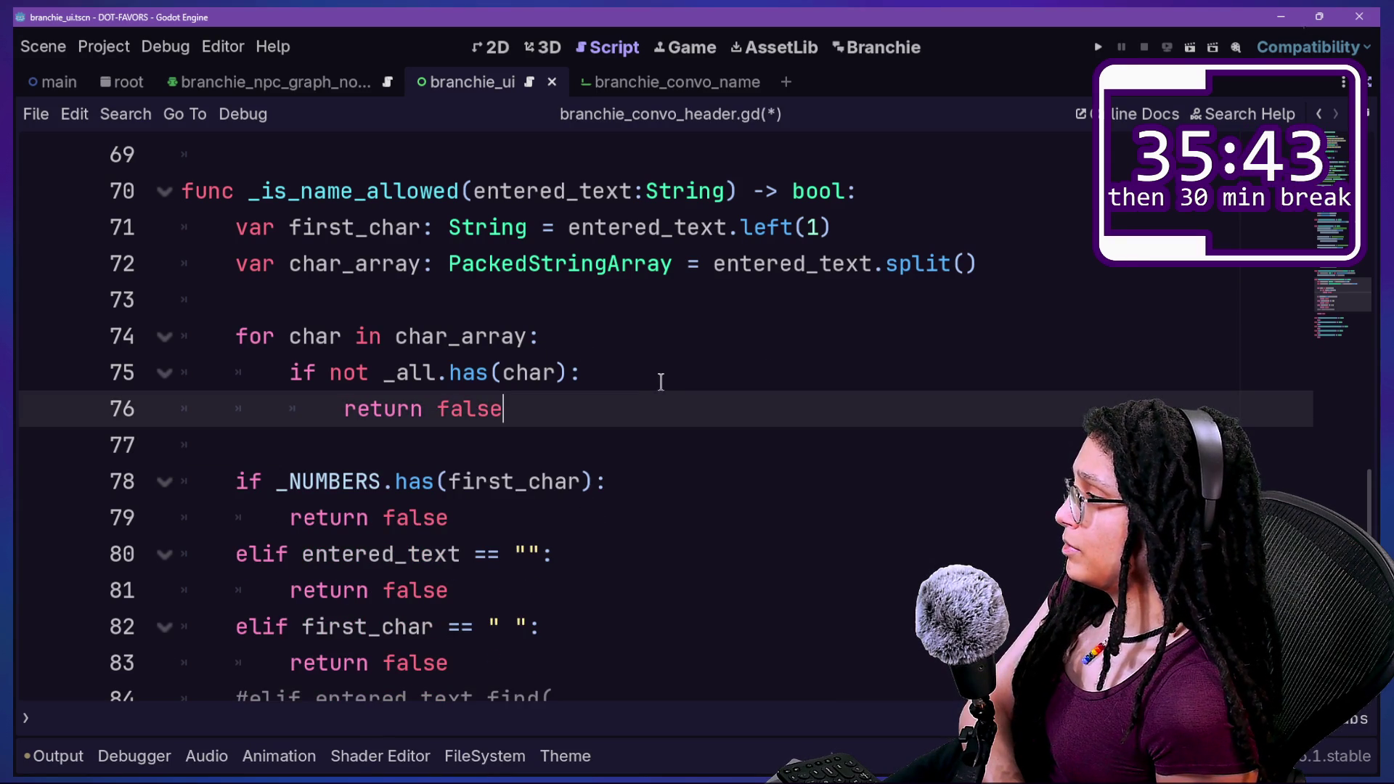
pyautogui.click(664, 373)
pyautogui.press('Return')
pyautogui.write('print("IT\'S HAPPENING FOR",')
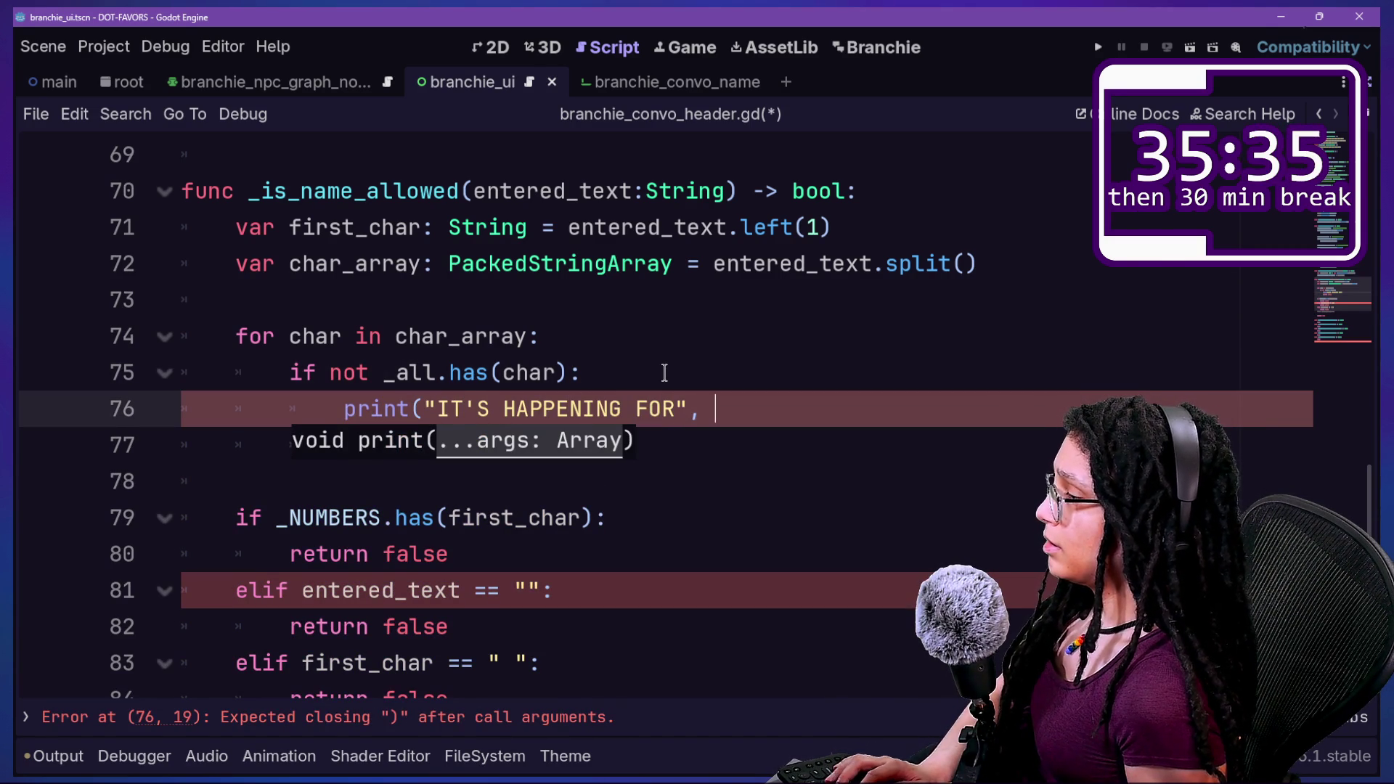
pyautogui.press('BackSpace')
pyautogui.write('",char')
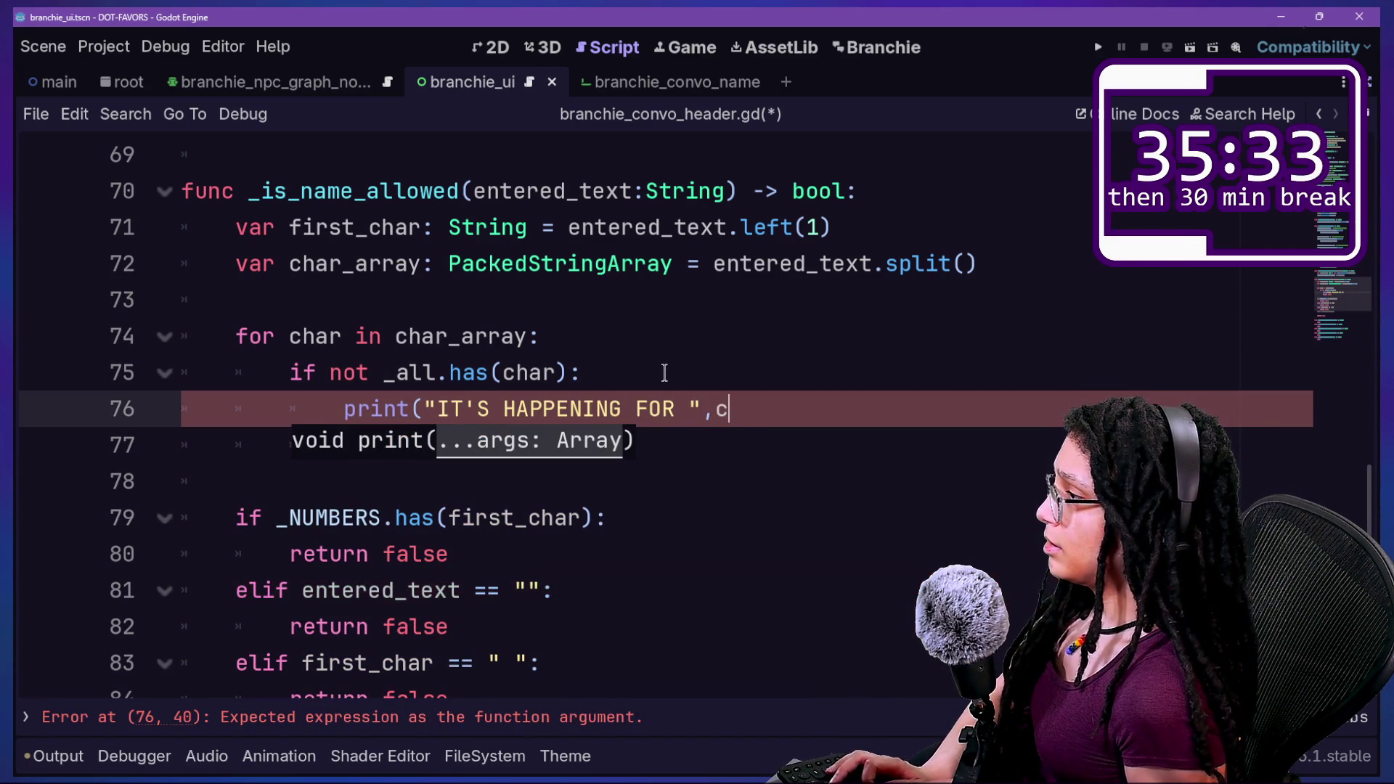
pyautogui.write(')')
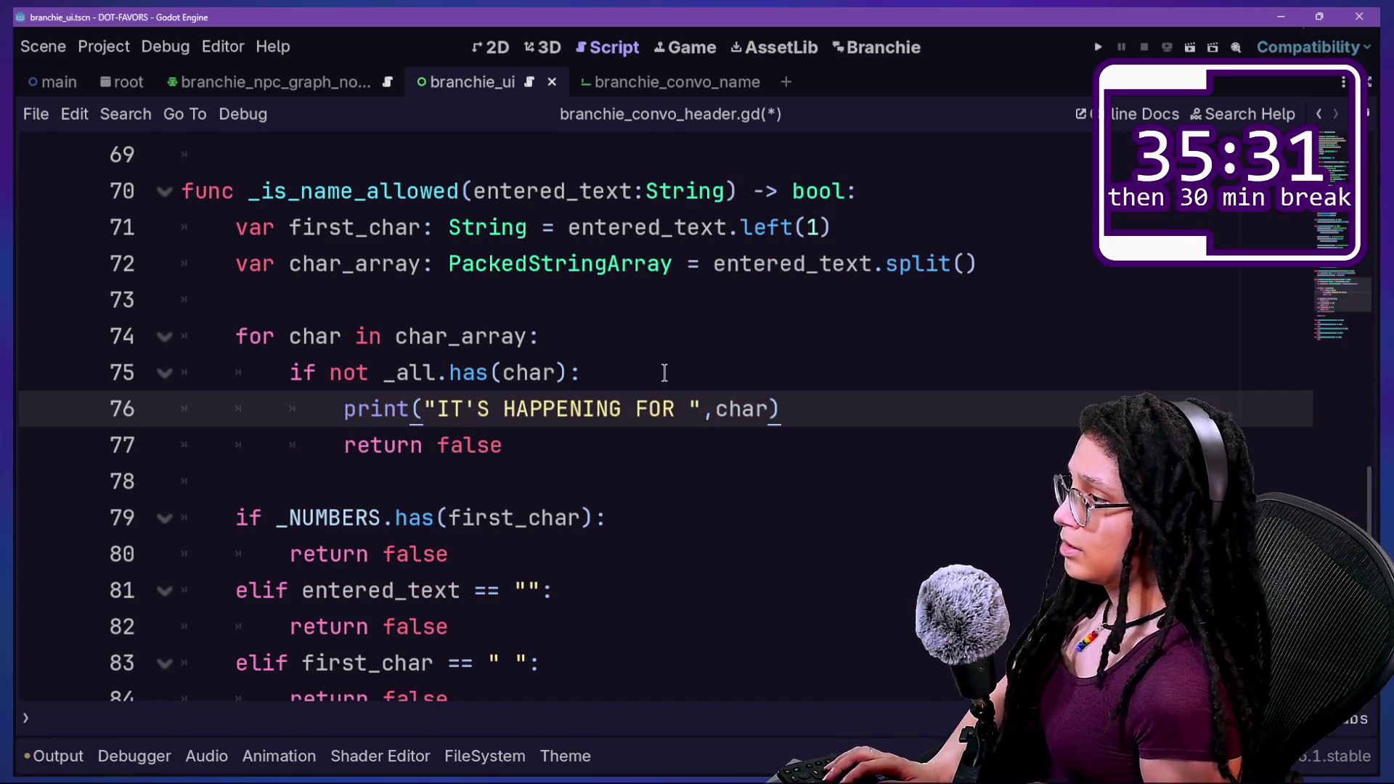
pyautogui.hotkey('ctrl', 's')
pyautogui.click(883, 53)
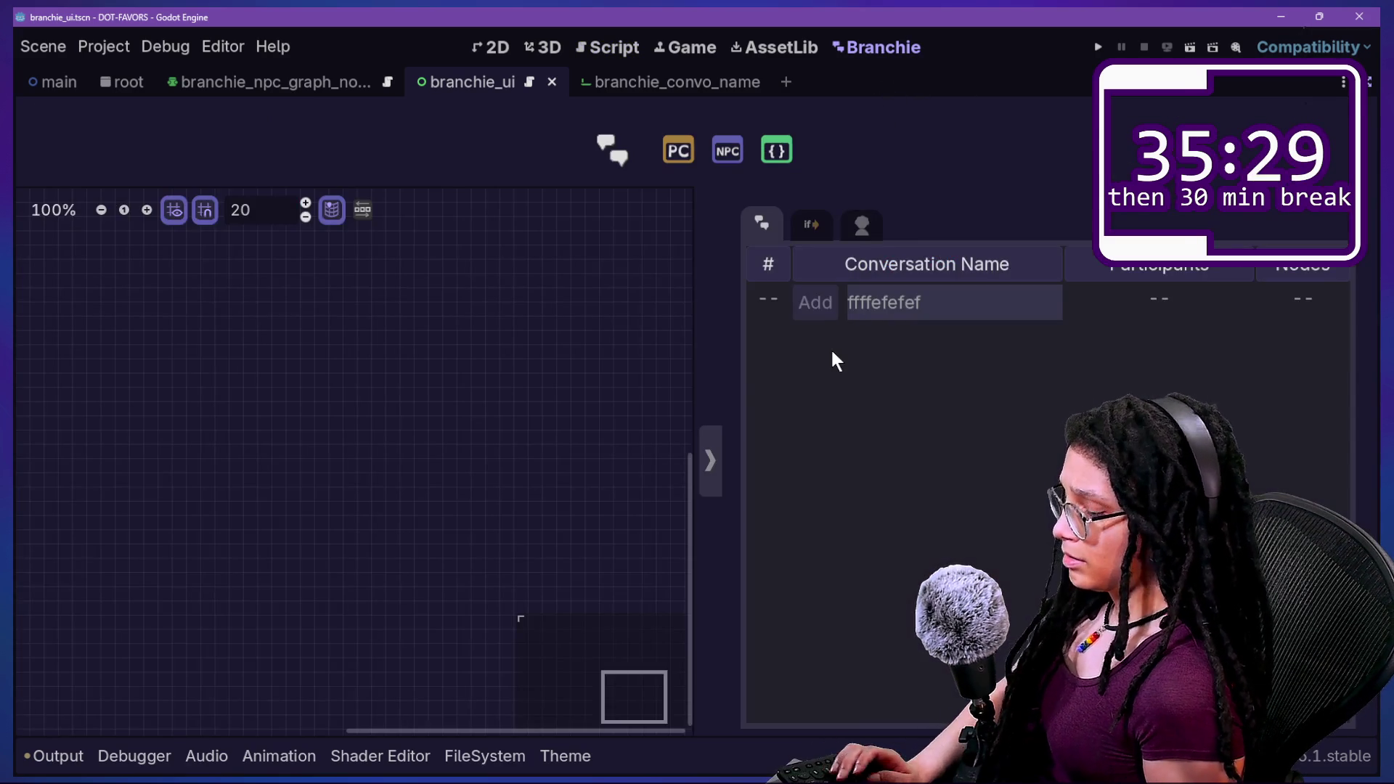
# Reload the Branchie plugin by toggling it off and on in Project Settings.
pyautogui.hotkey('shift', 'alt', 'o')
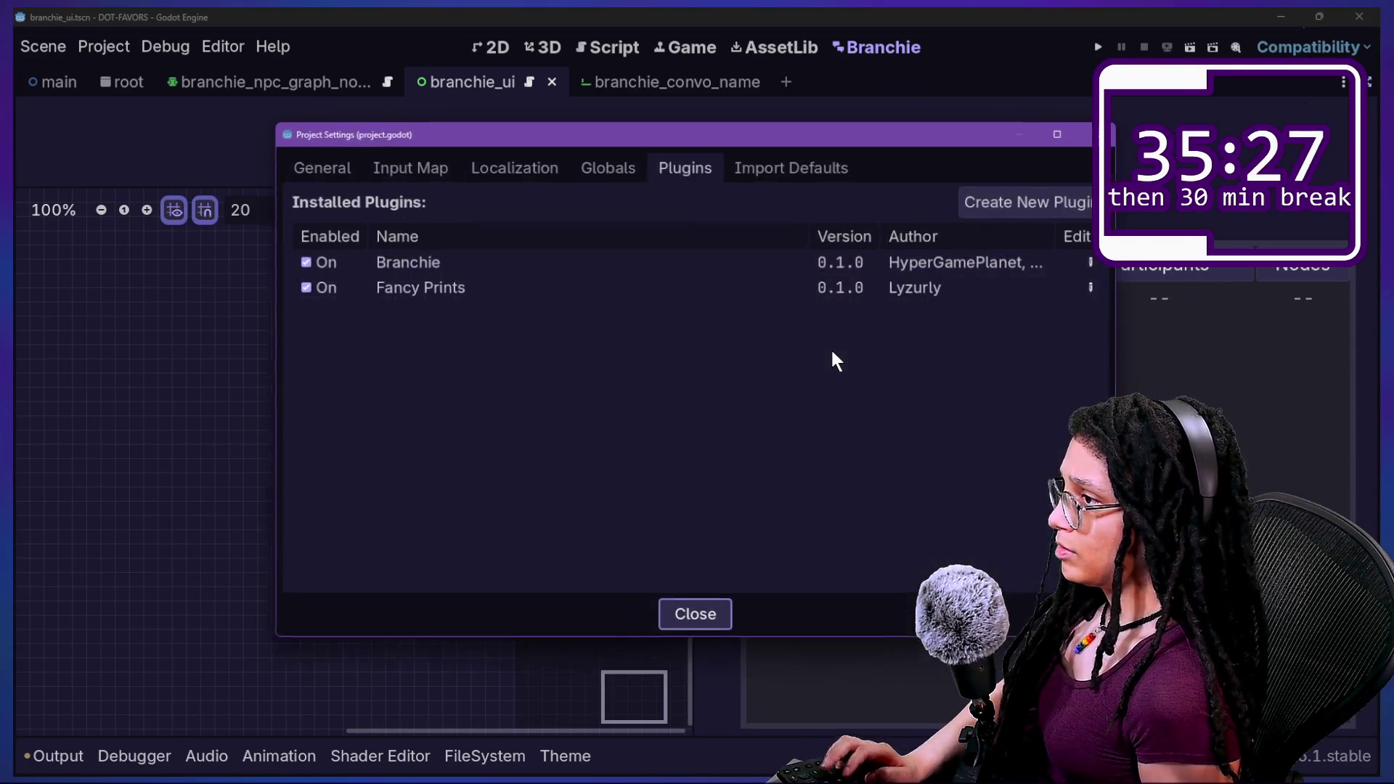
pyautogui.click(311, 265)
pyautogui.click(311, 264)
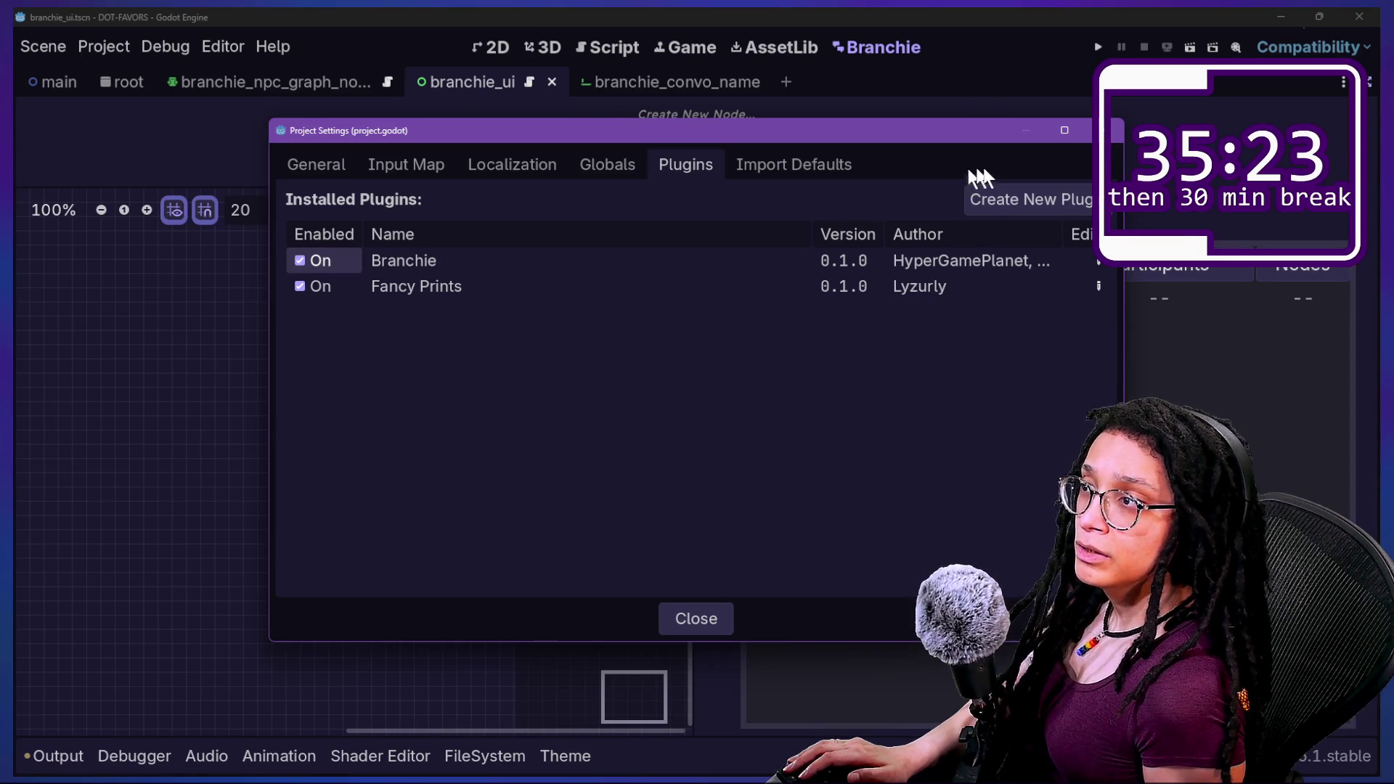
pyautogui.press('Escape')
# With the Output log showing, type 'fffggshdhthththht' as a New Convo name and check the prints.
pyautogui.click(995, 302)
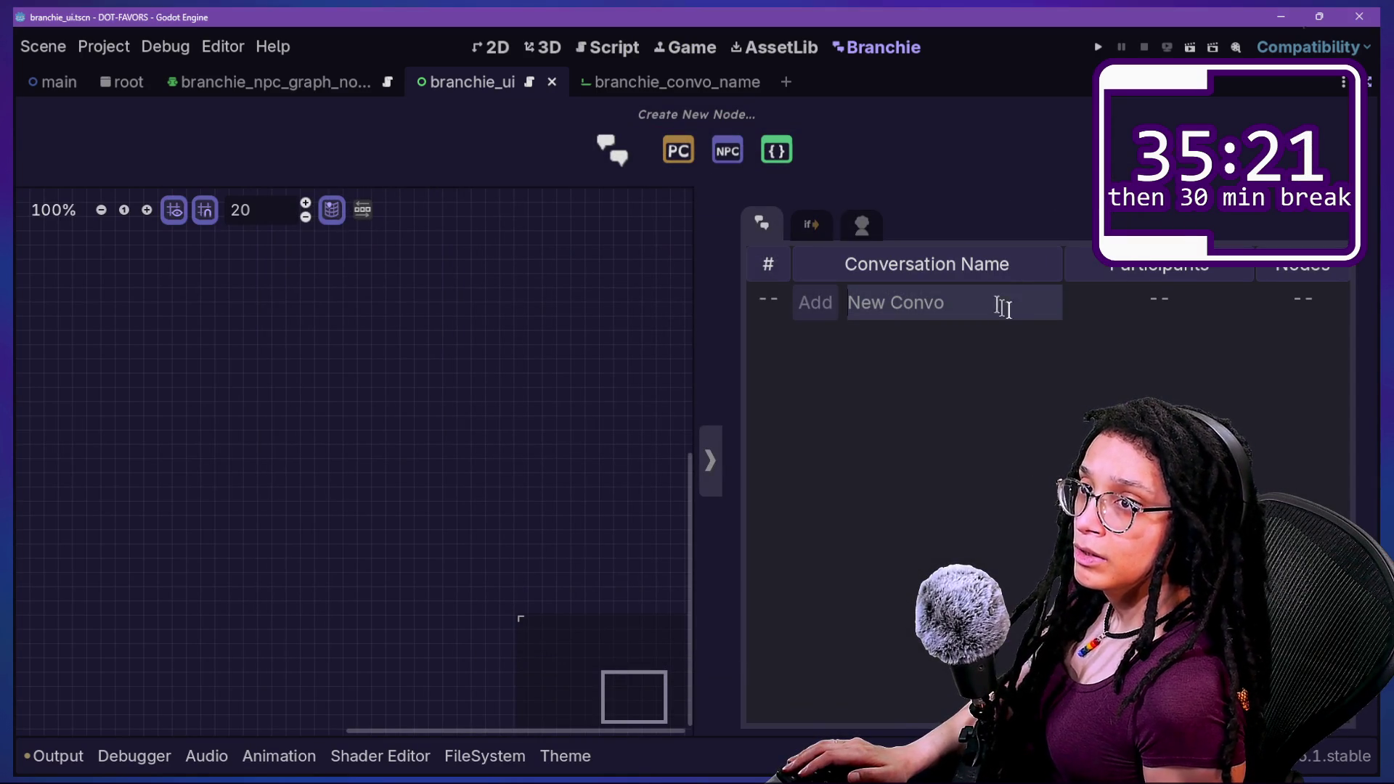
pyautogui.click(76, 768)
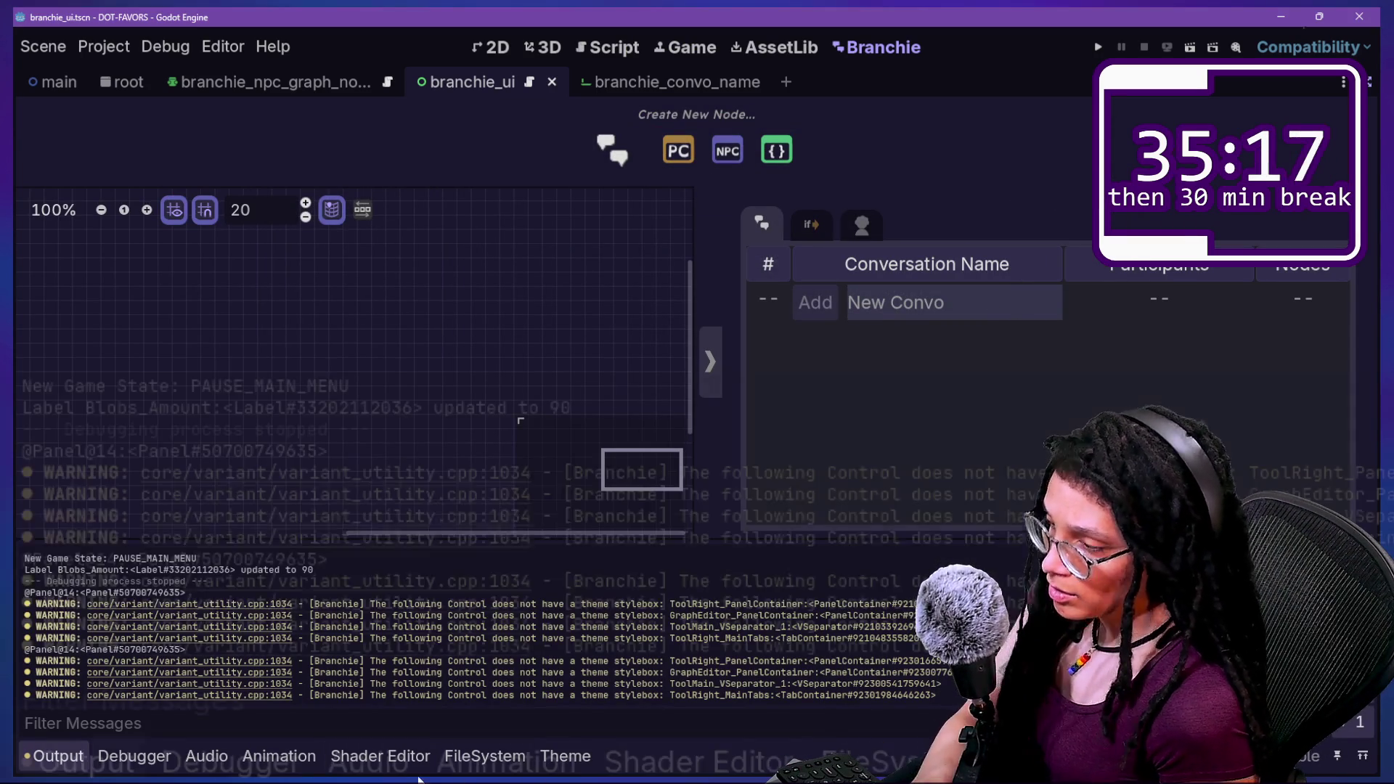
pyautogui.click(901, 310)
pyautogui.write('f')
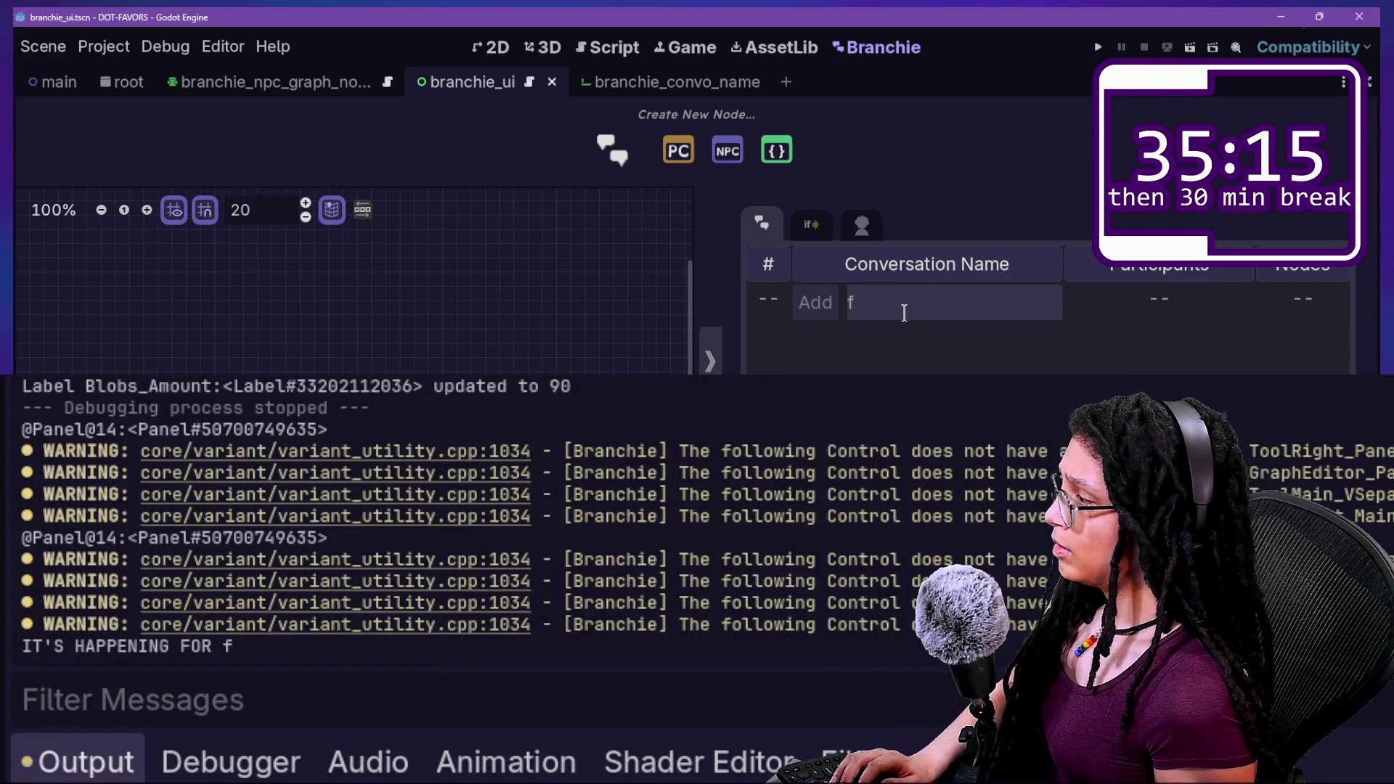
pyautogui.write('ffggshdht')
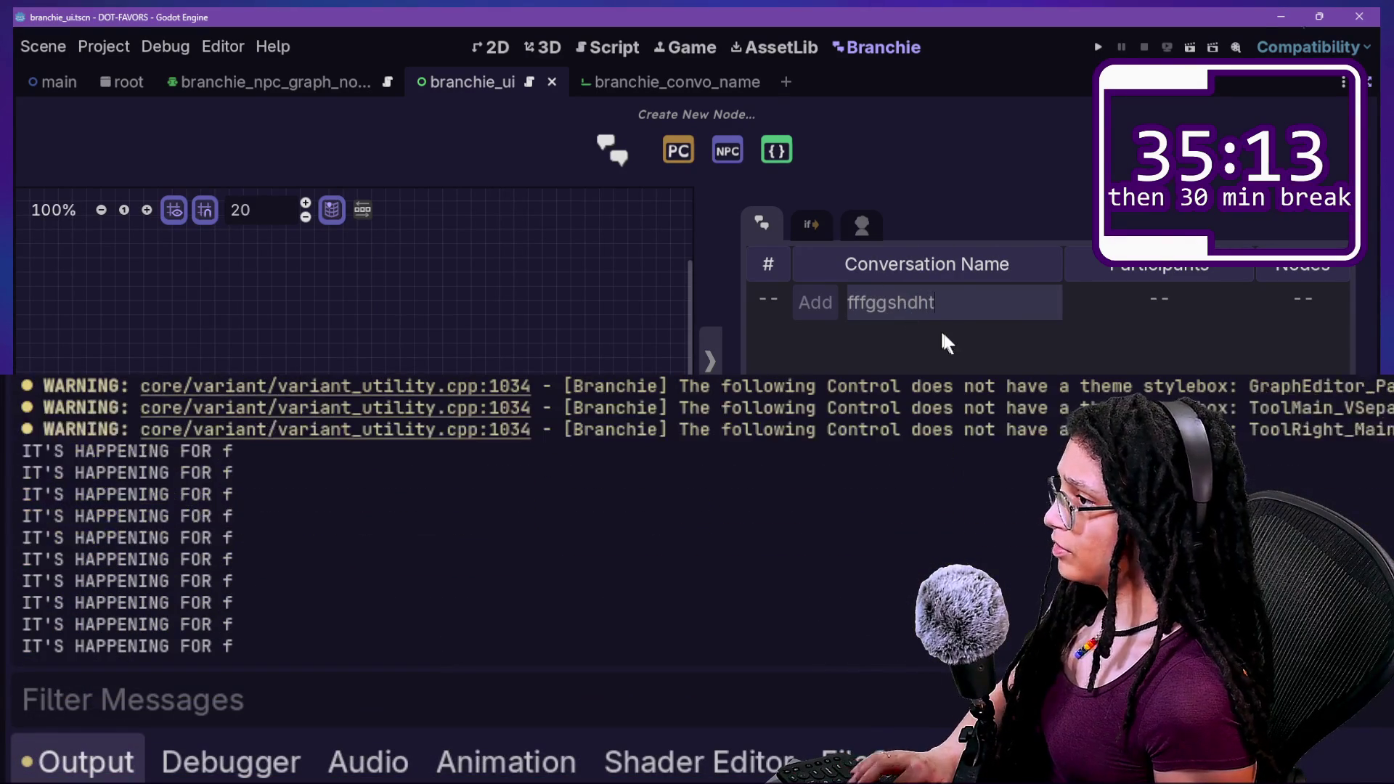
pyautogui.write('hththt')
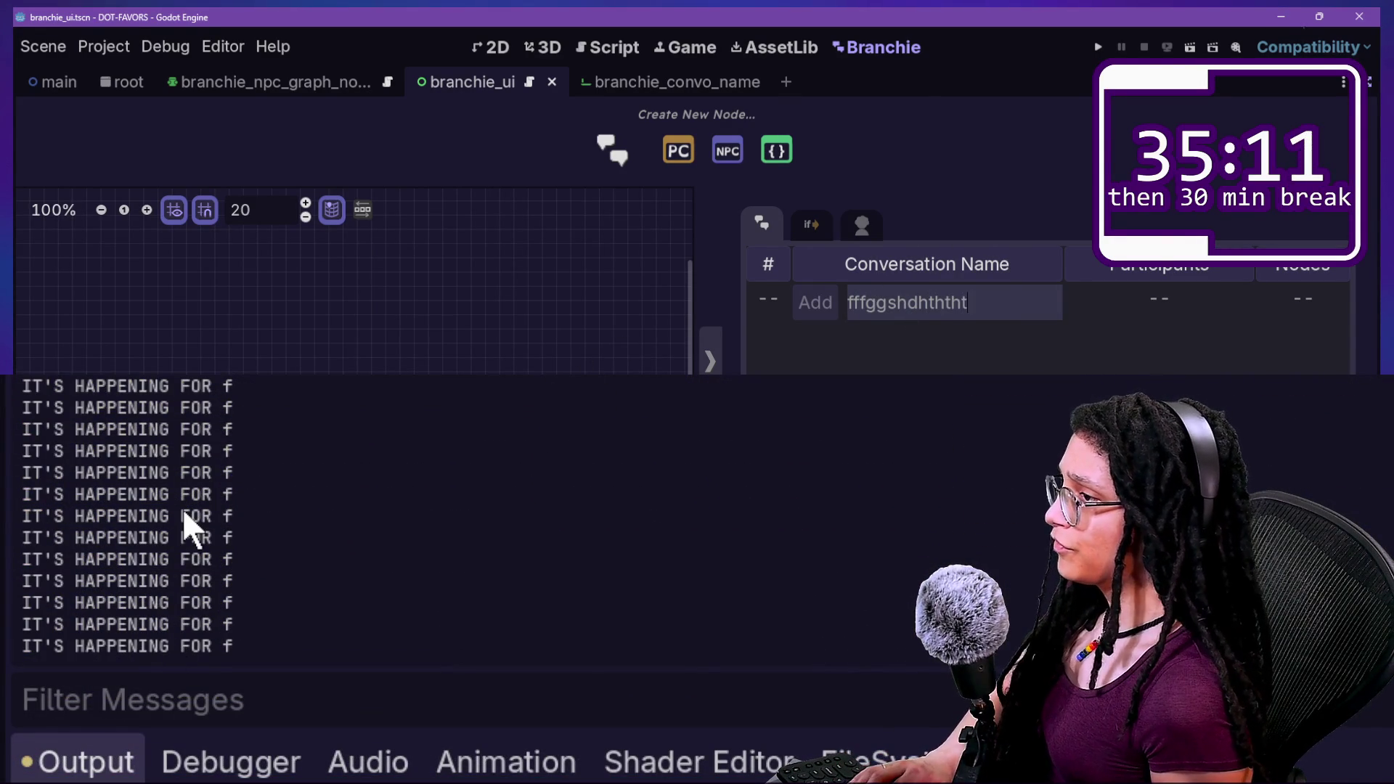
pyautogui.press('BackSpace')
pyautogui.press('BackSpace')
pyautogui.press('BackSpace')
pyautogui.write('htht')
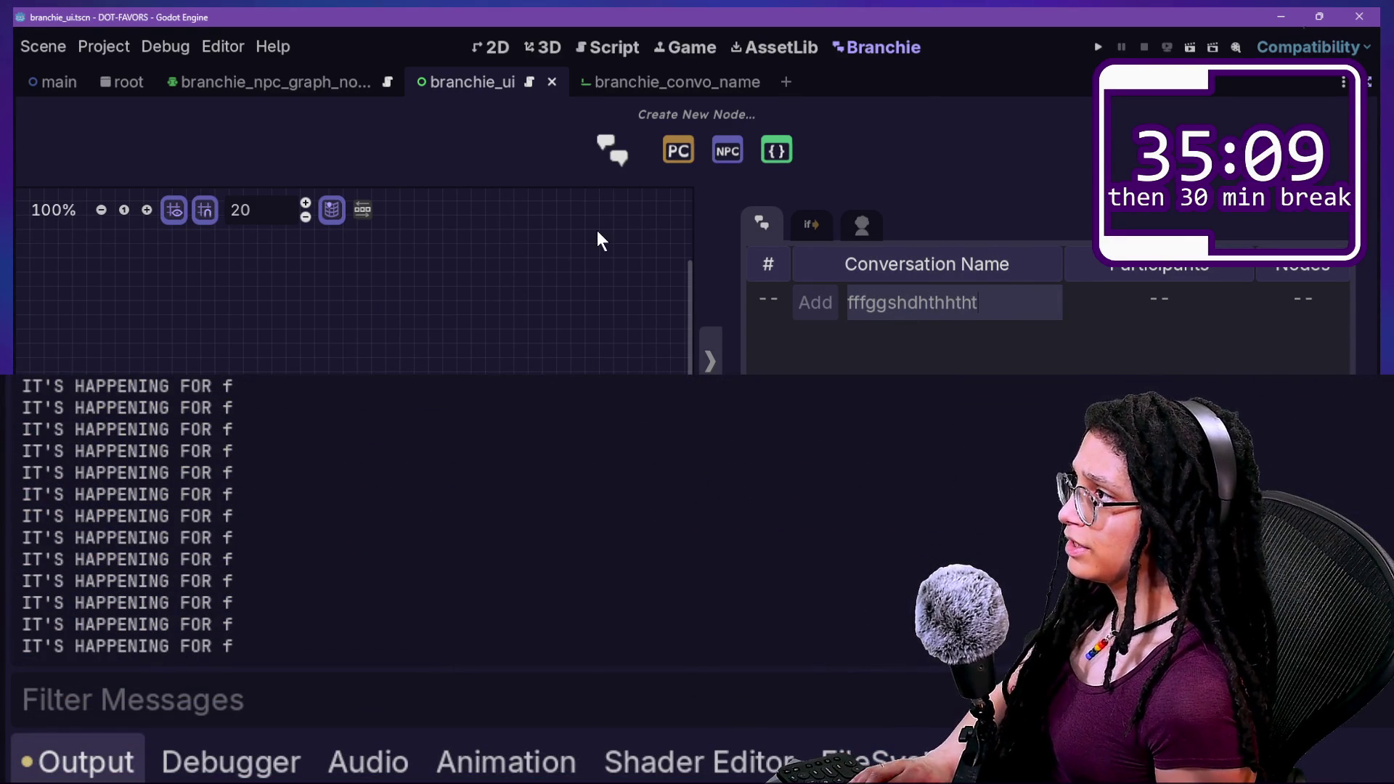
pyautogui.click(608, 48)
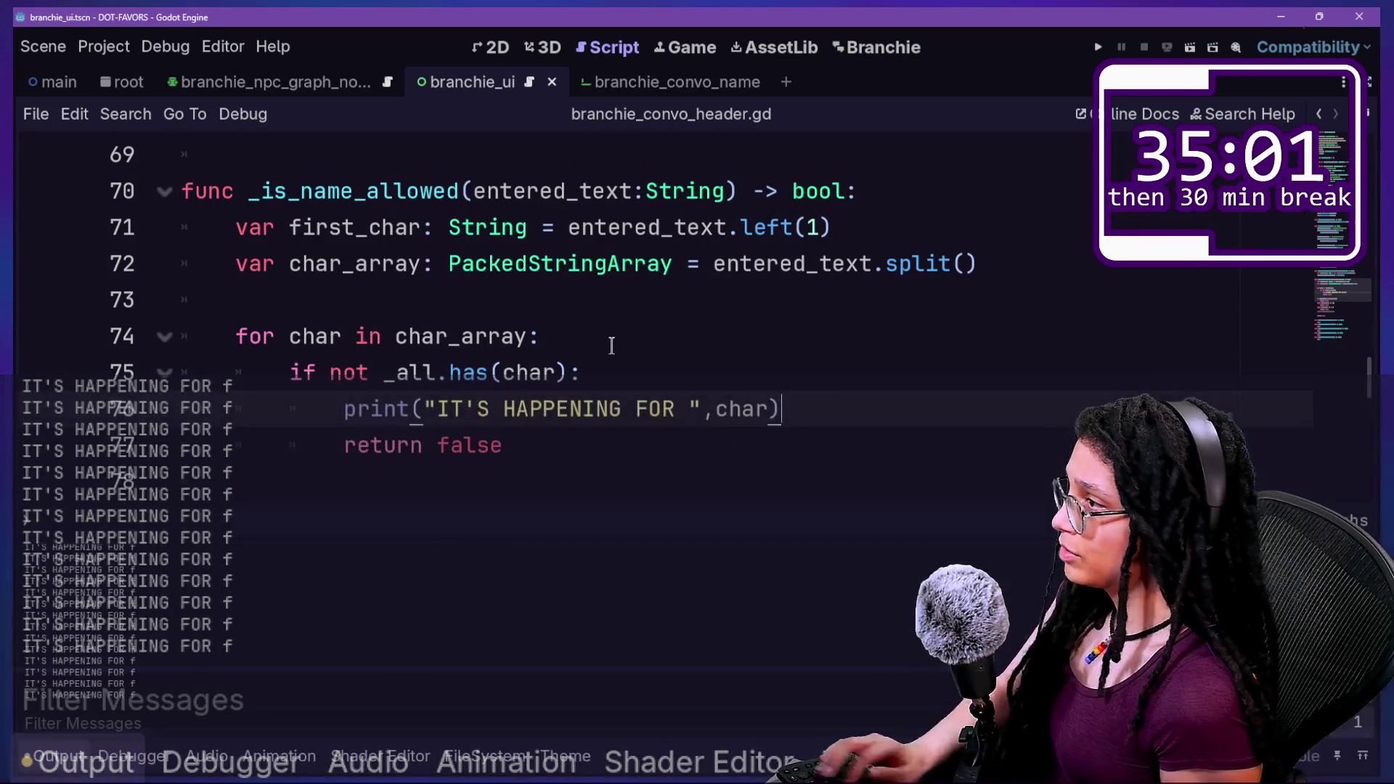
# Add print(_all) on empty line 73 and save the script.
pyautogui.click(849, 267)
pyautogui.click(864, 300)
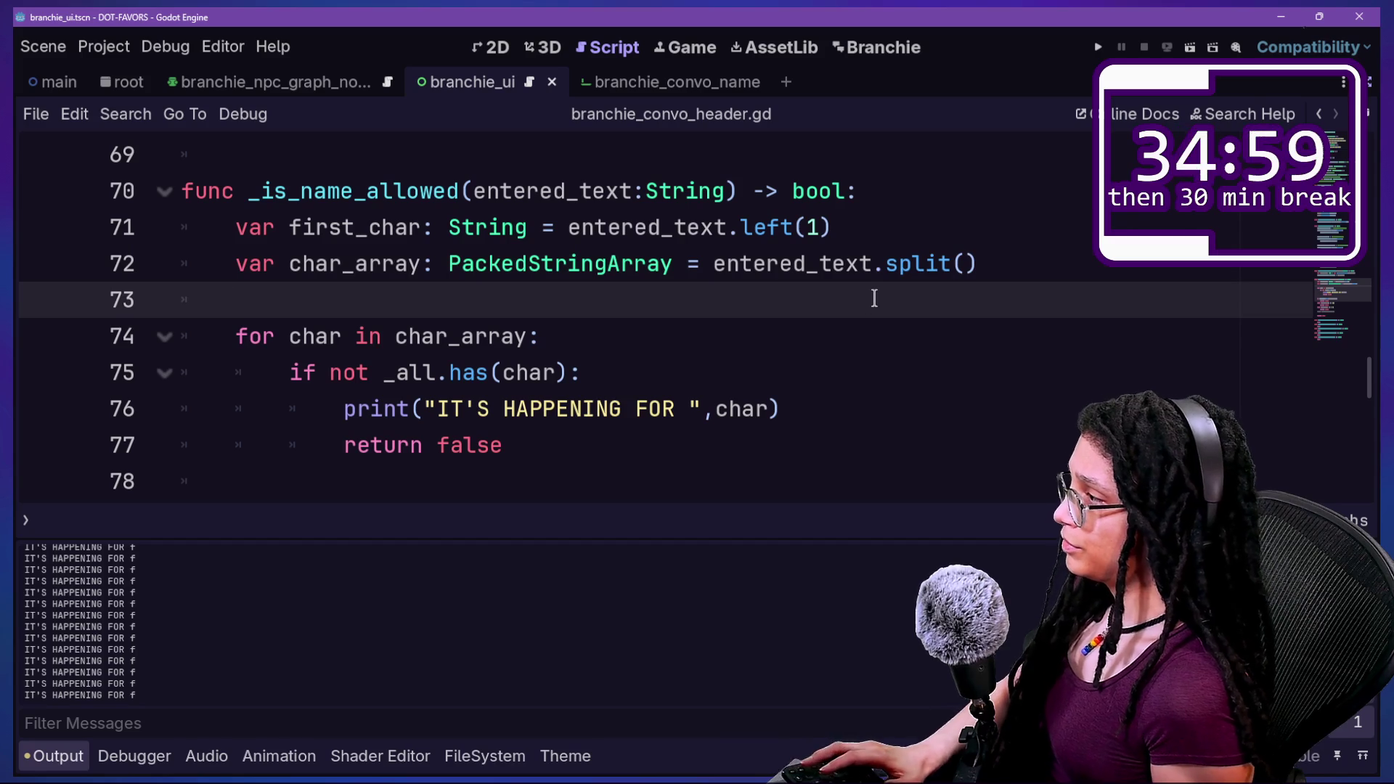
pyautogui.write('orubt')
pyautogui.press('BackSpace')
pyautogui.press('BackSpace')
pyautogui.press('BackSpace')
pyautogui.press('BackSpace')
pyautogui.press('BackSpace')
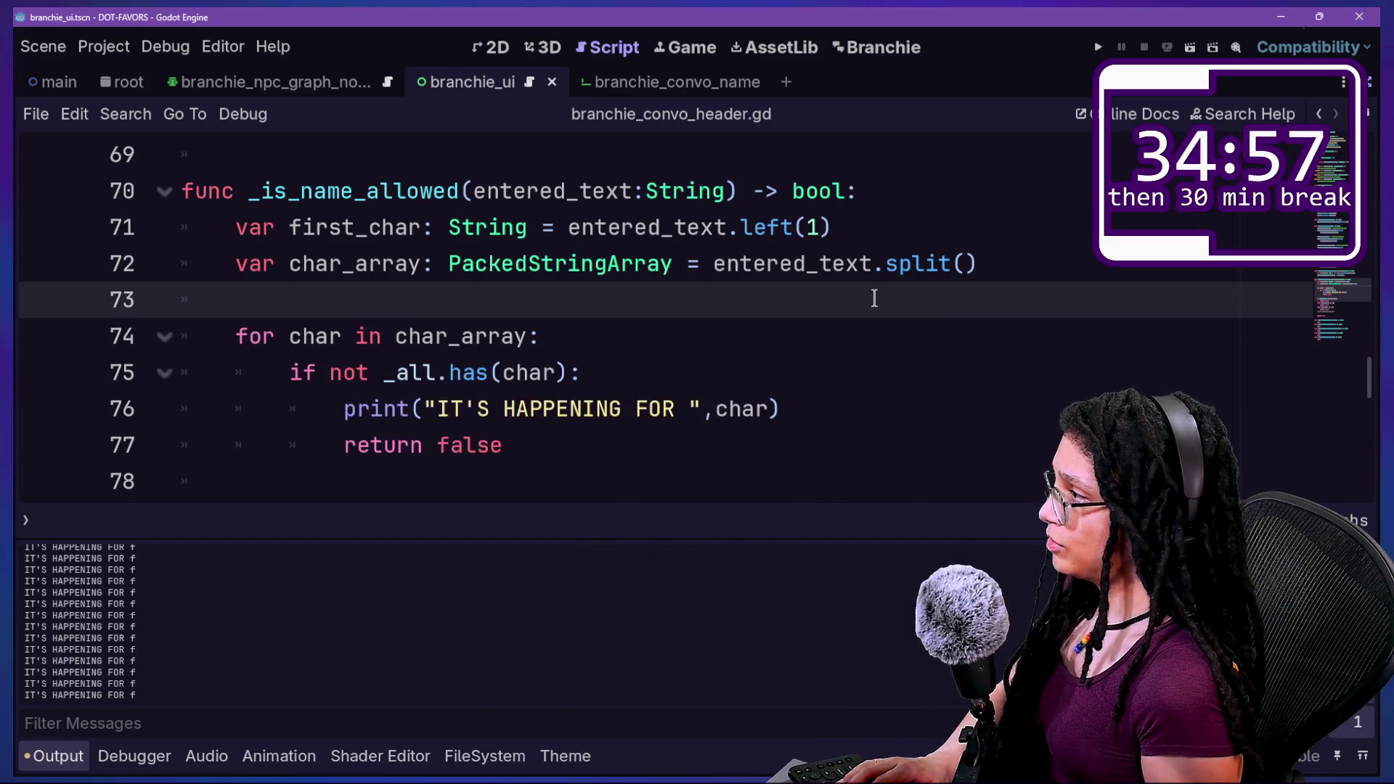
pyautogui.write('print(_all)')
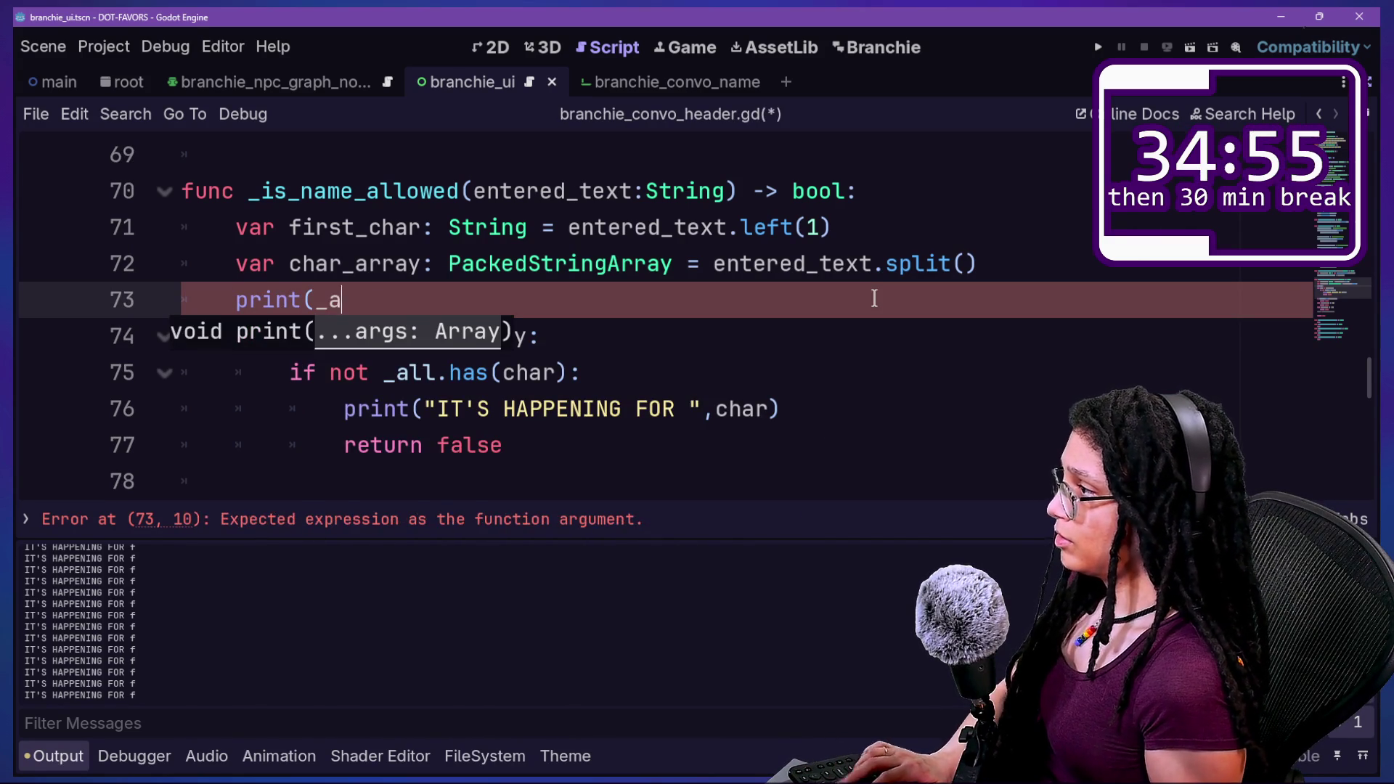
pyautogui.hotkey('ctrl', 's')
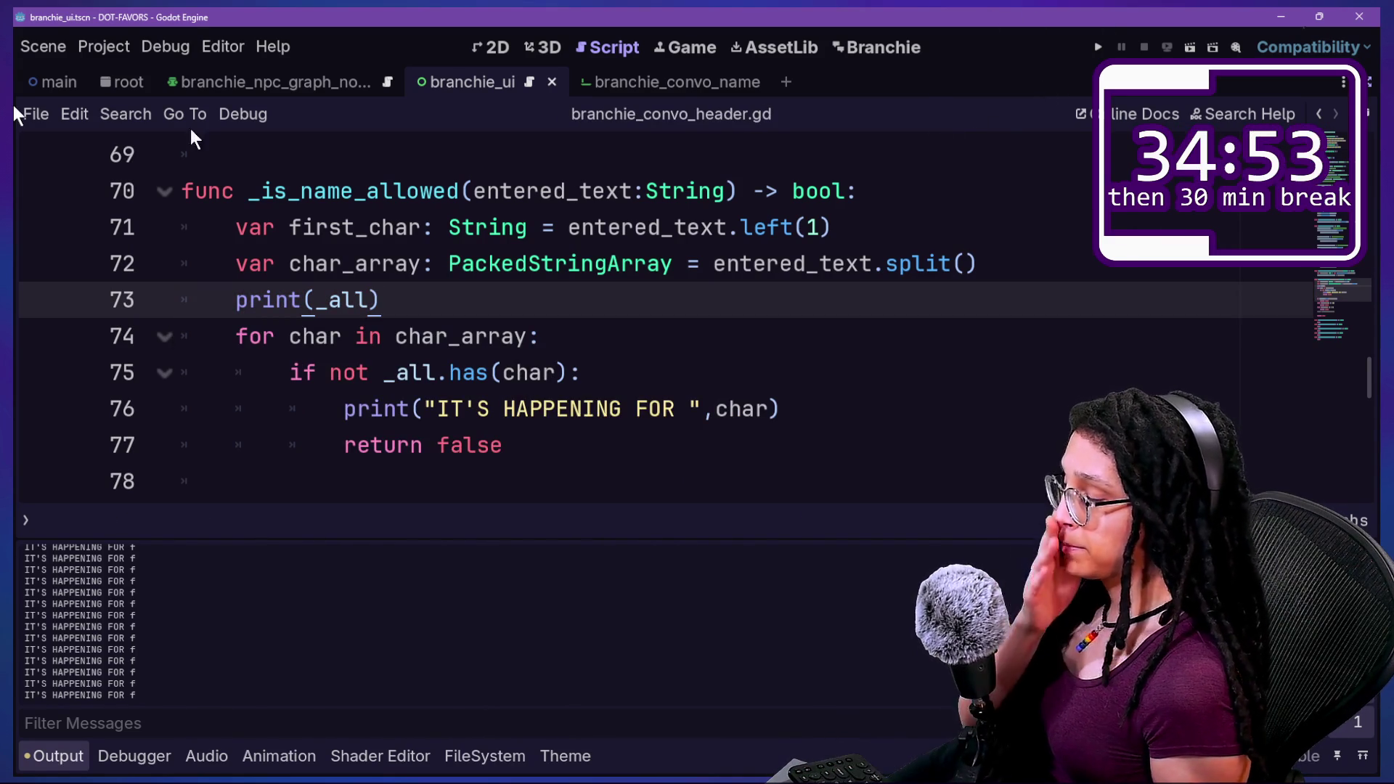
# Reload Branchie by toggling the plugin off and on in Project Settings.
pyautogui.hotkey('ctrl', 'alt', 'p')
pyautogui.click(317, 265)
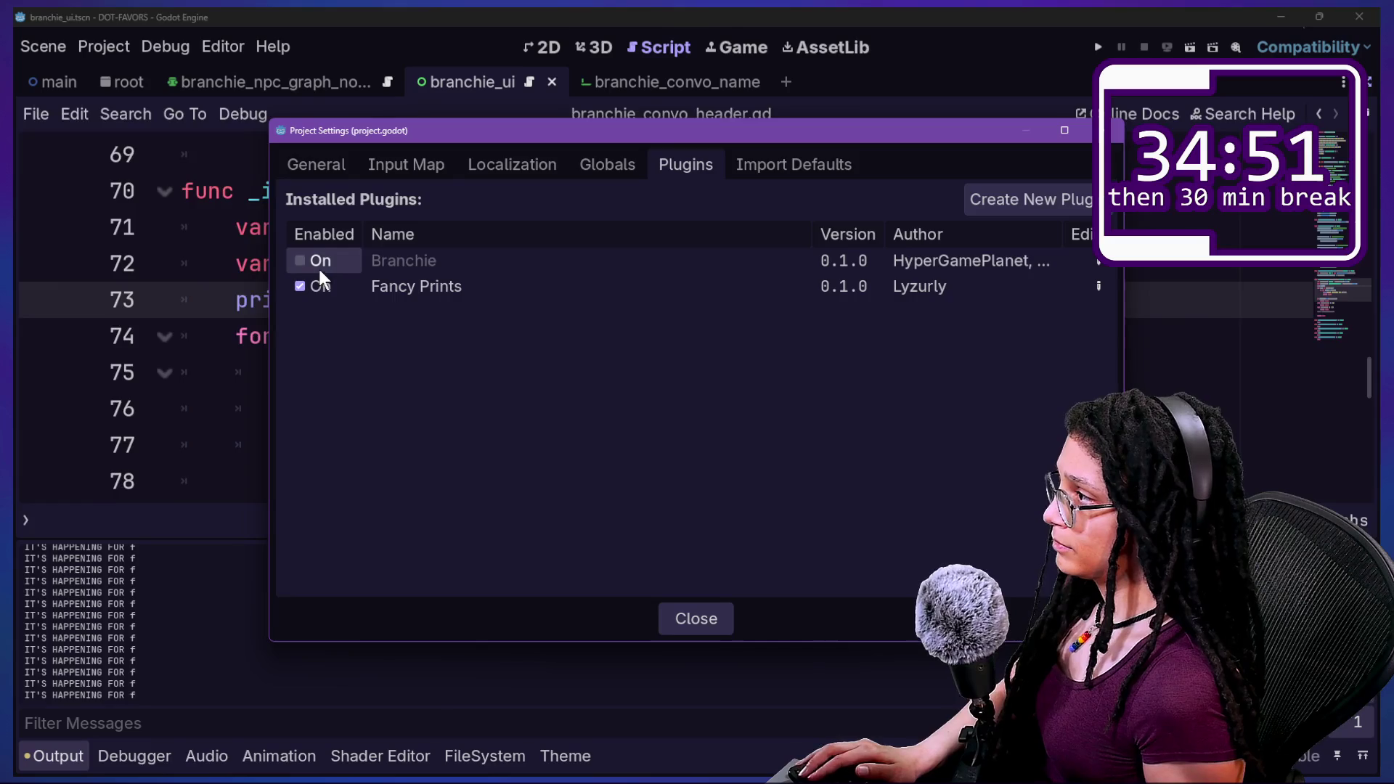
pyautogui.click(316, 266)
pyautogui.press('Escape')
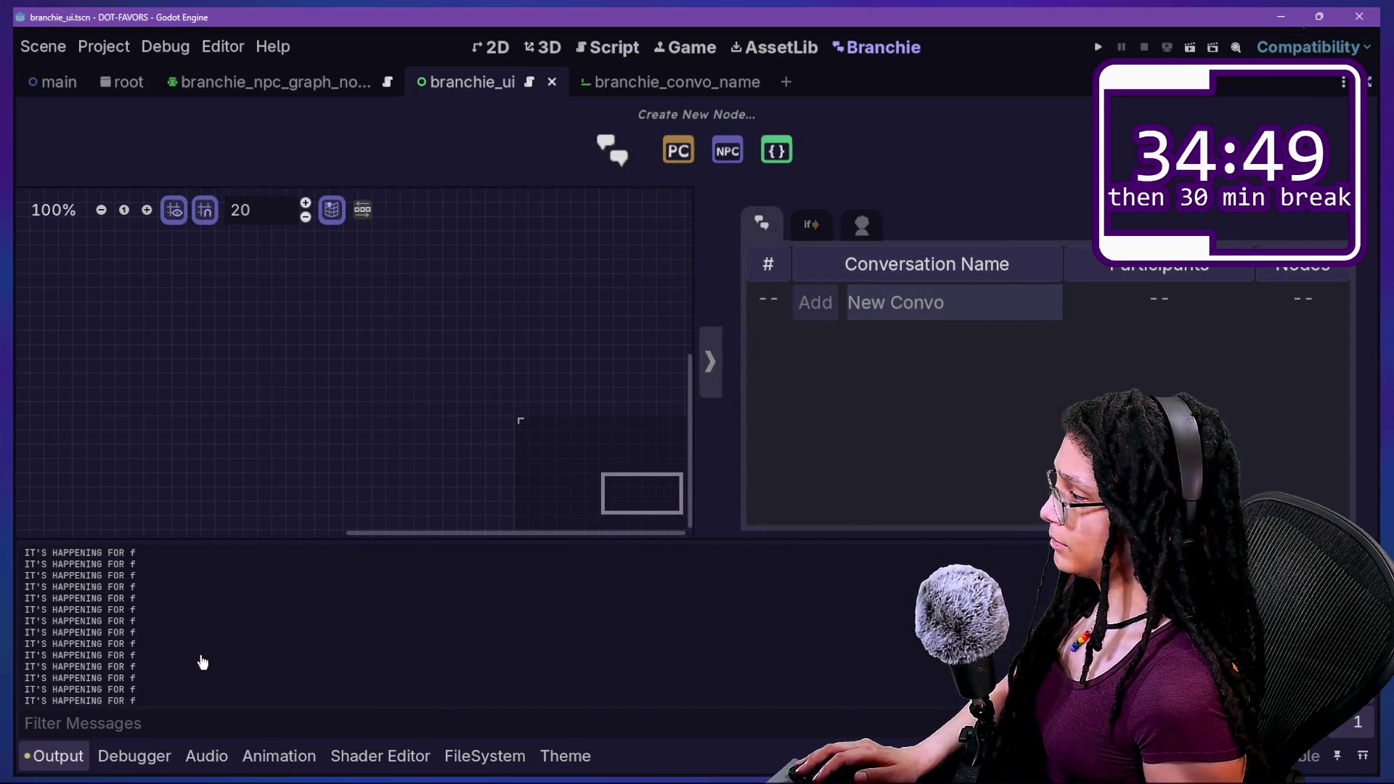
# Test the names 'f' and then 'F', inspecting the logged _all array in Output.
pyautogui.write('f')
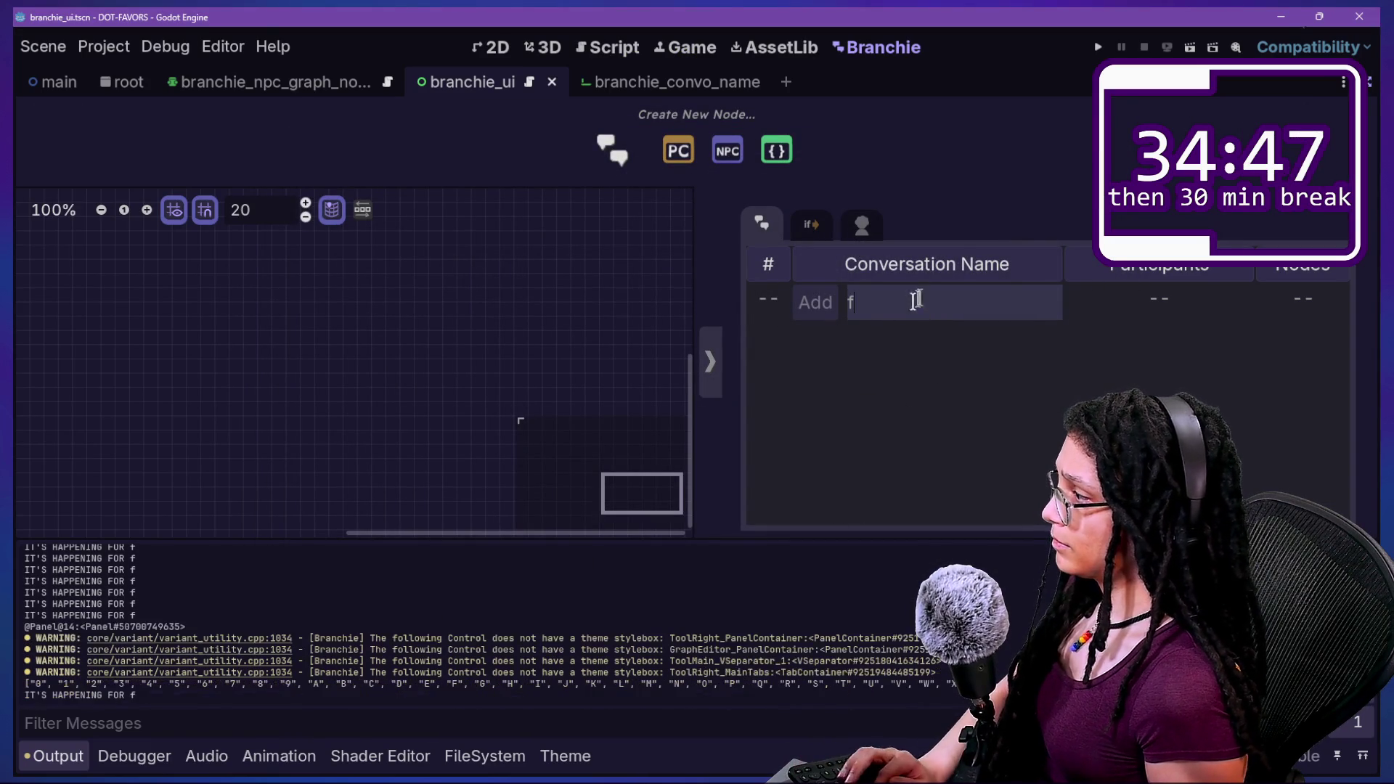
pyautogui.doubleClick(150, 696)
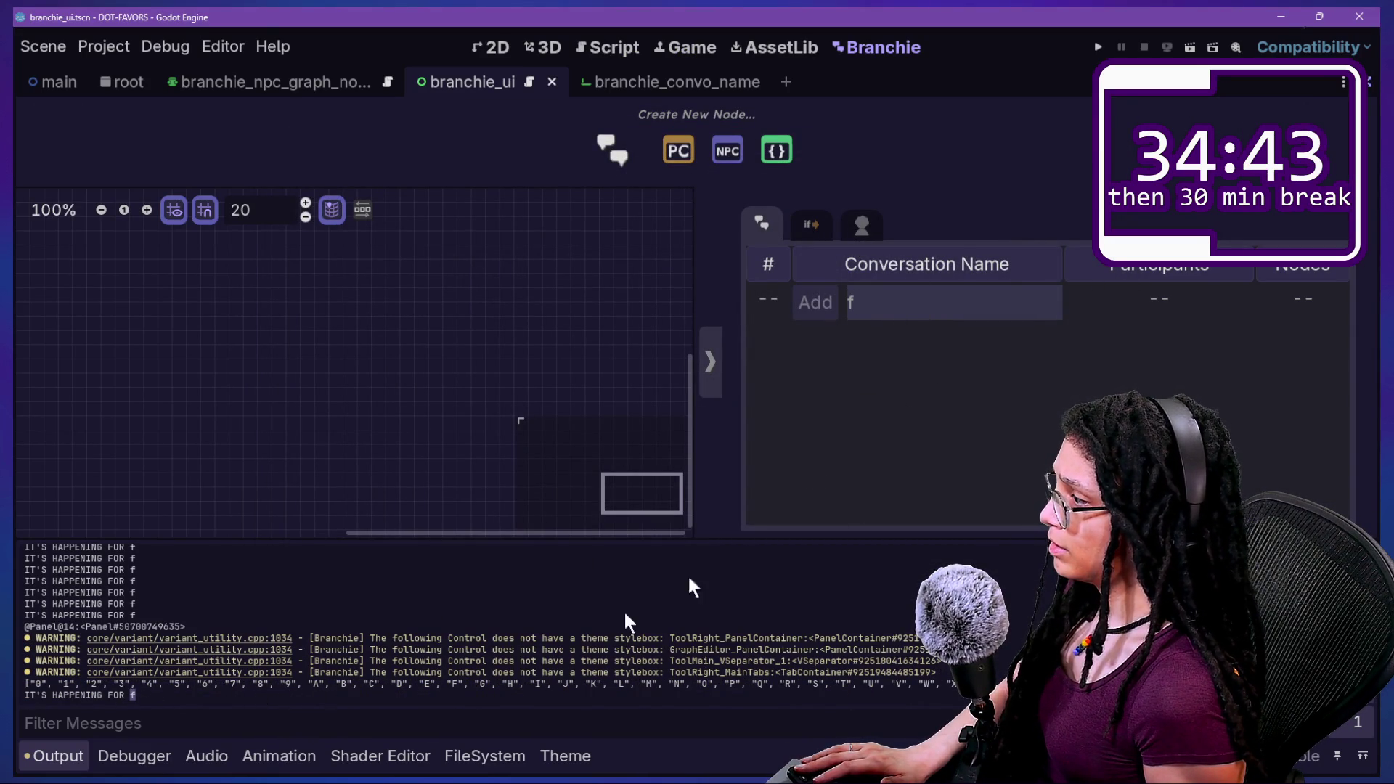
pyautogui.press('BackSpace')
pyautogui.write('F')
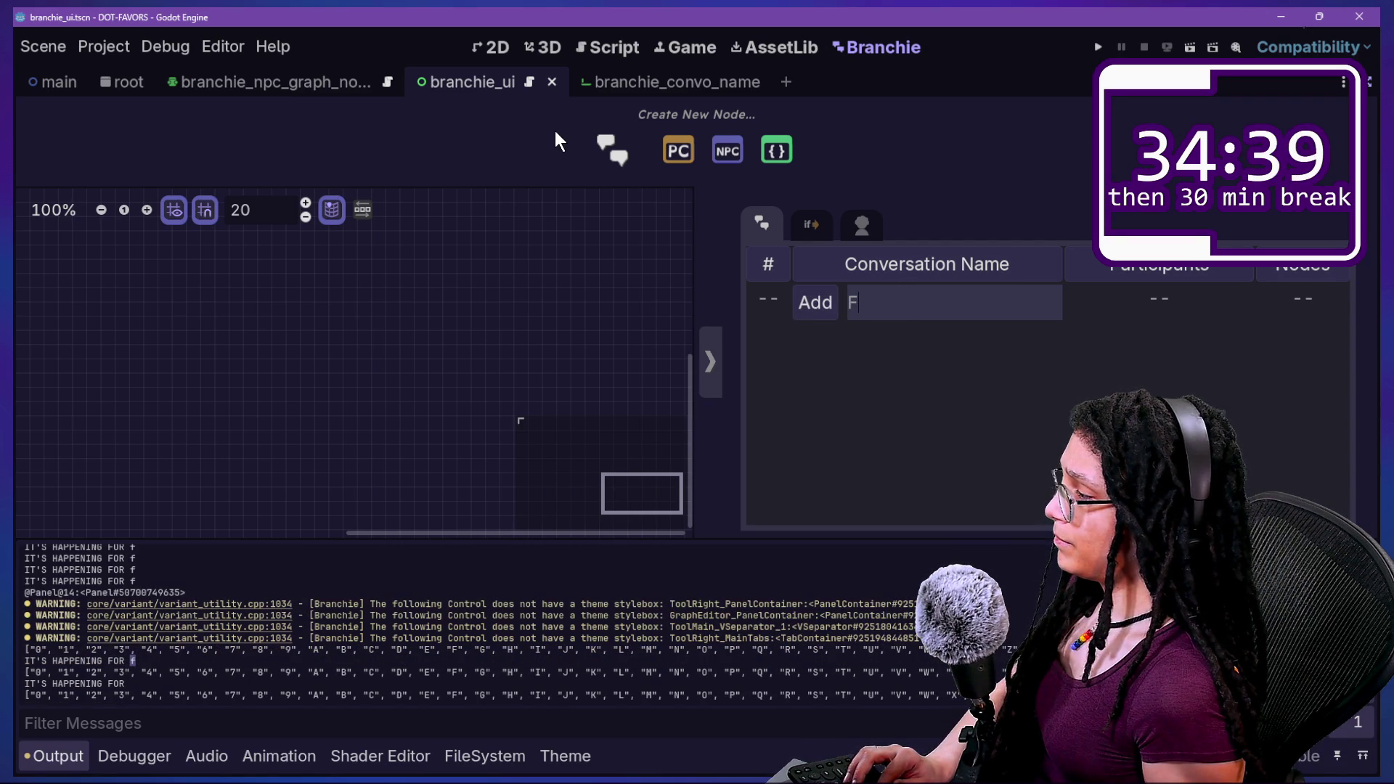
pyautogui.click(608, 48)
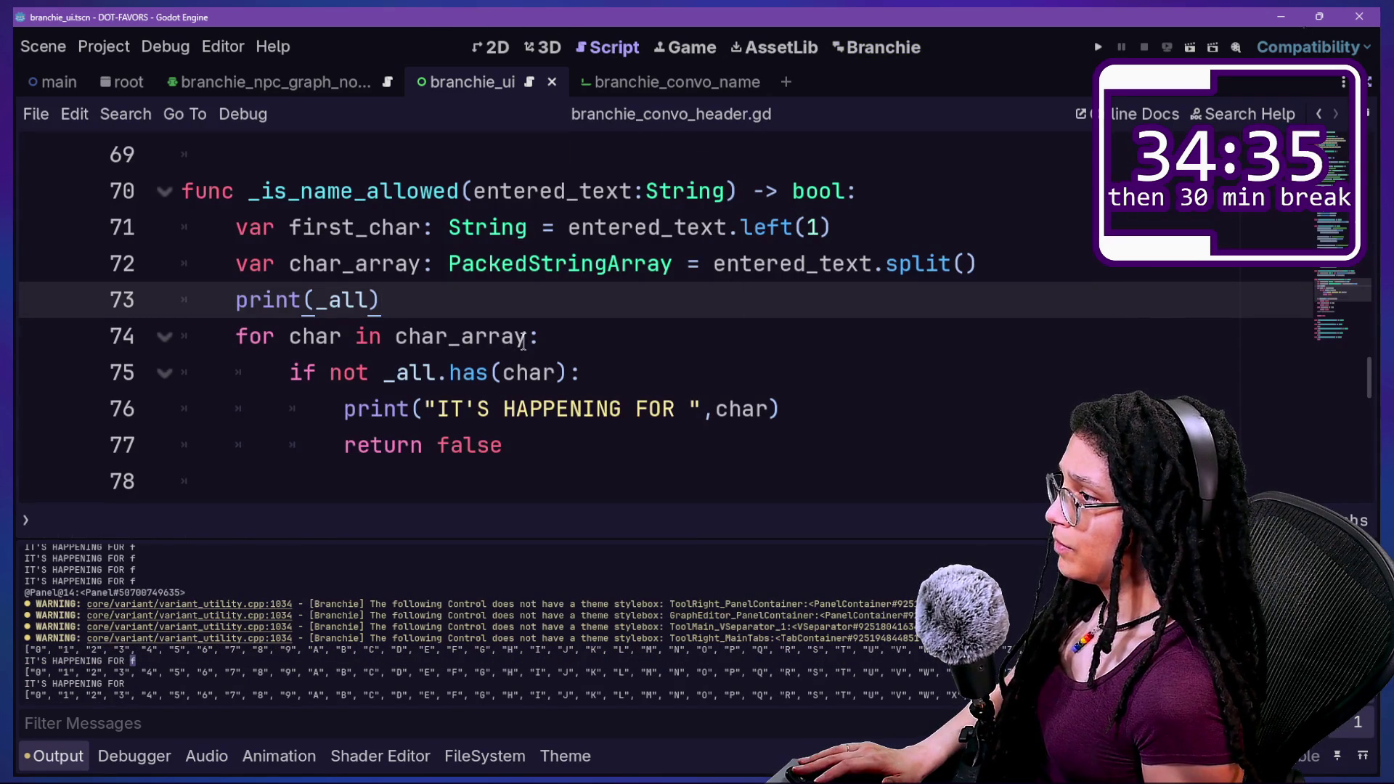
# Delete the debug print on line 76 and save the script.
pyautogui.click(591, 408)
pyautogui.click(686, 409)
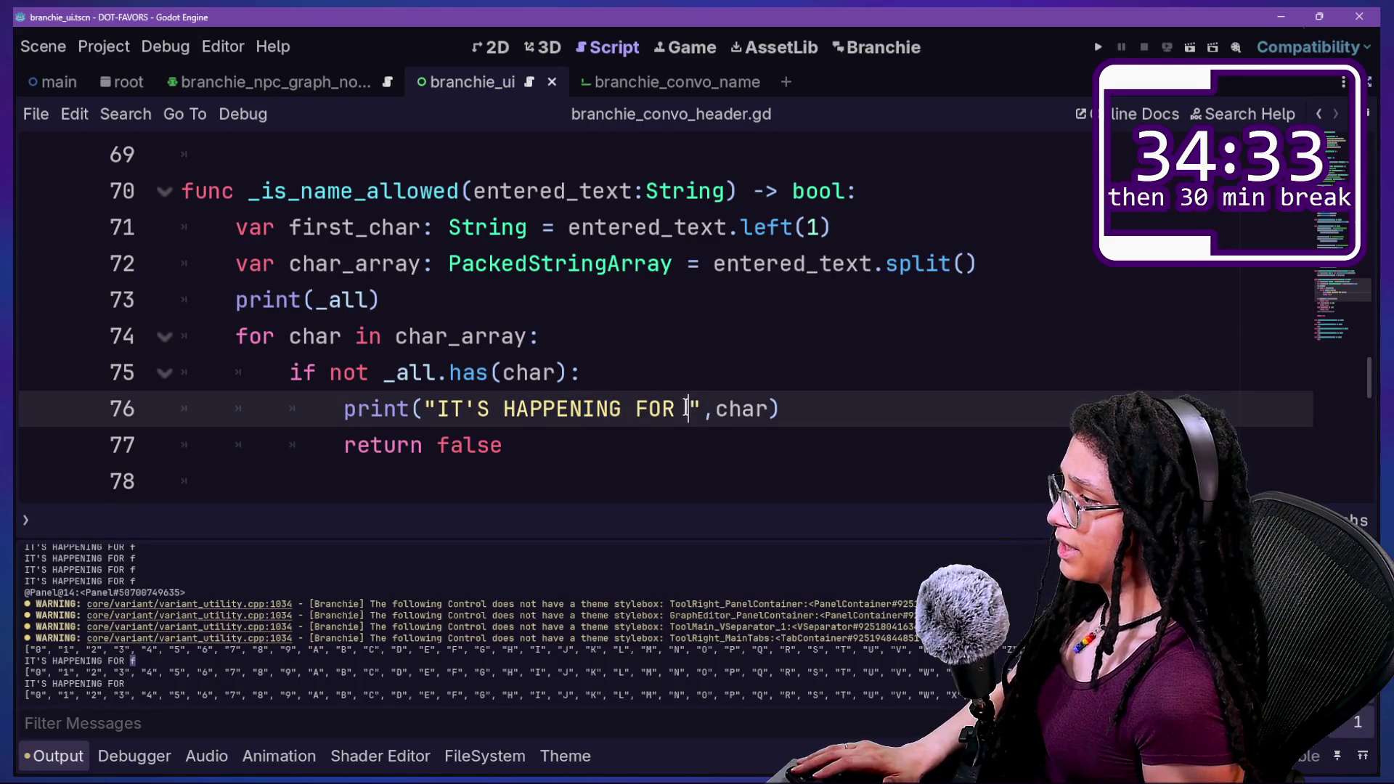
pyautogui.click(812, 407)
pyautogui.press('BackSpace')
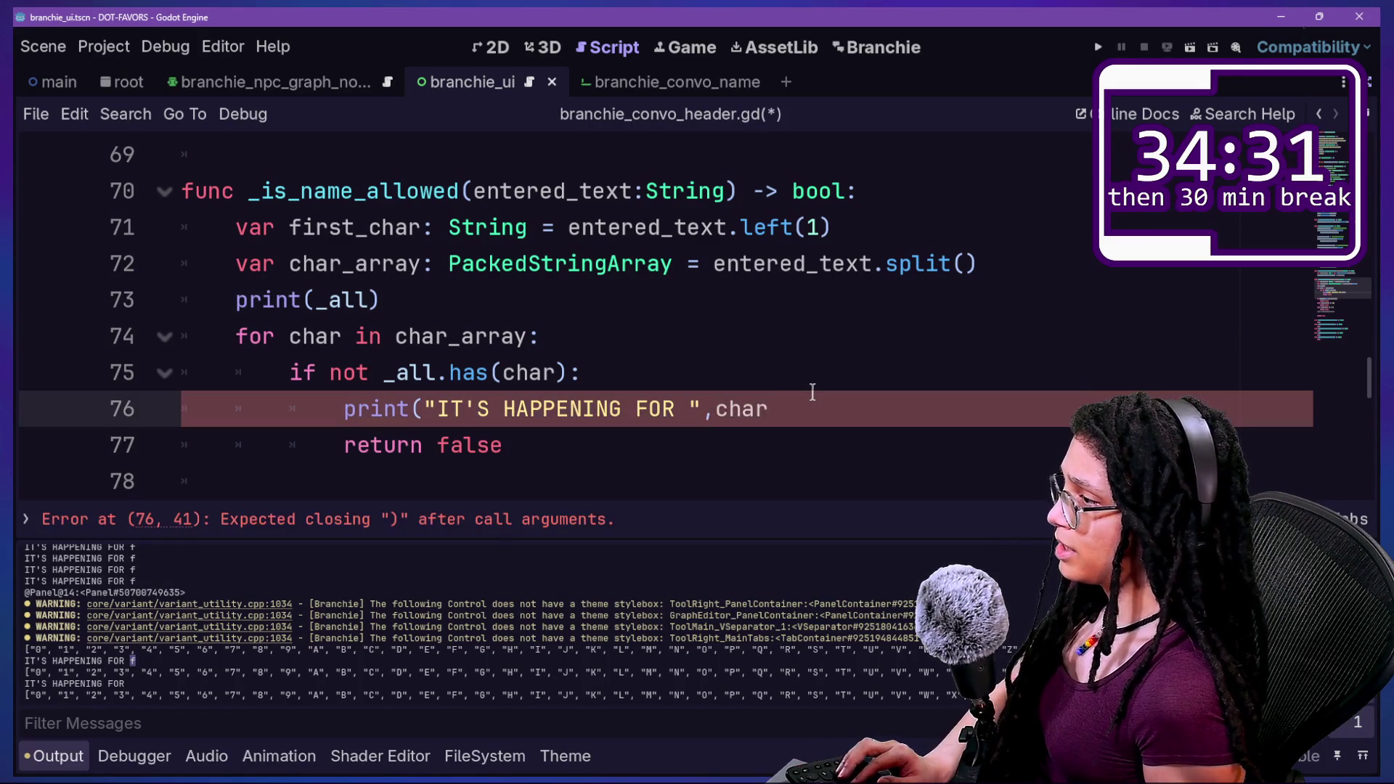
pyautogui.tripleClick(813, 401)
pyautogui.press('BackSpace')
pyautogui.hotkey('ctrl', 's')
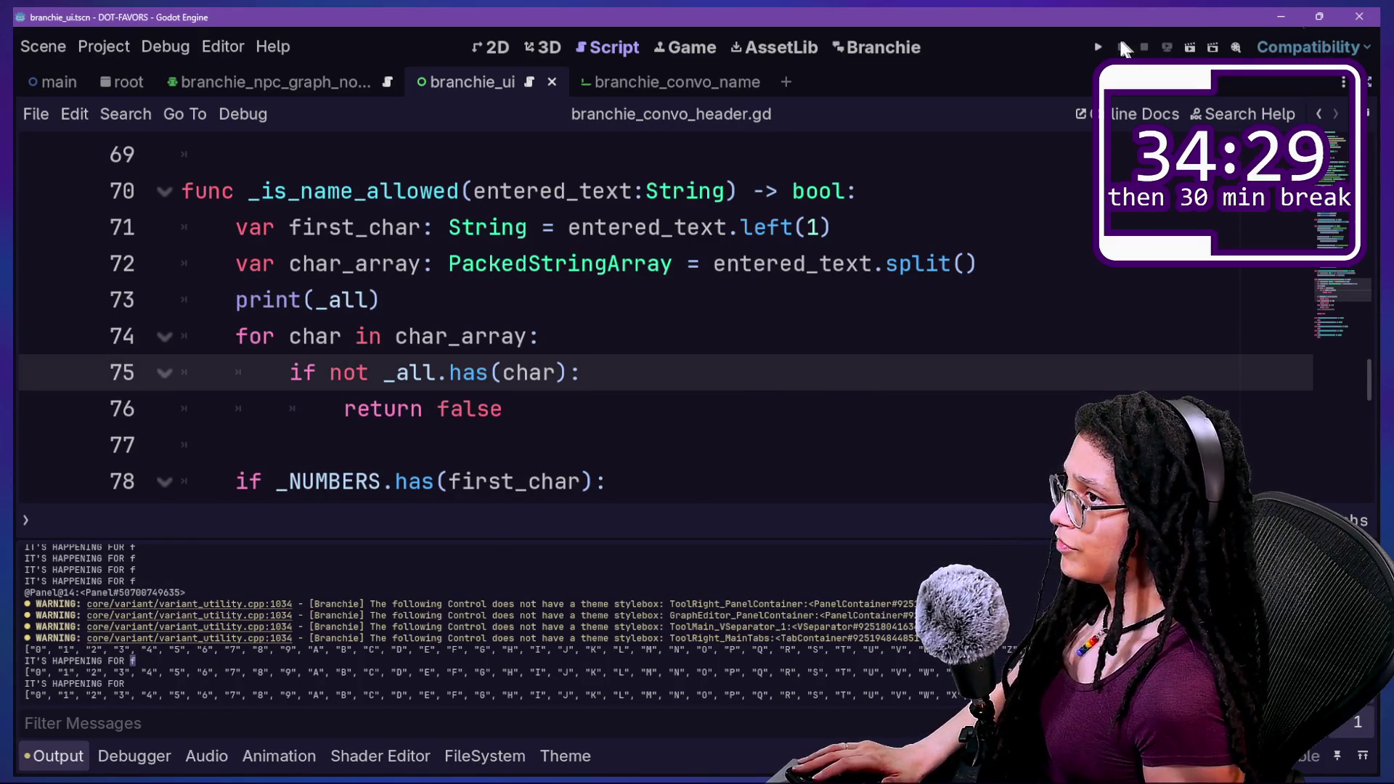
# Run and stop the game, re-enable the Branchie plugin, then enter 'F' as the new convo name.
pyautogui.click(1100, 48)
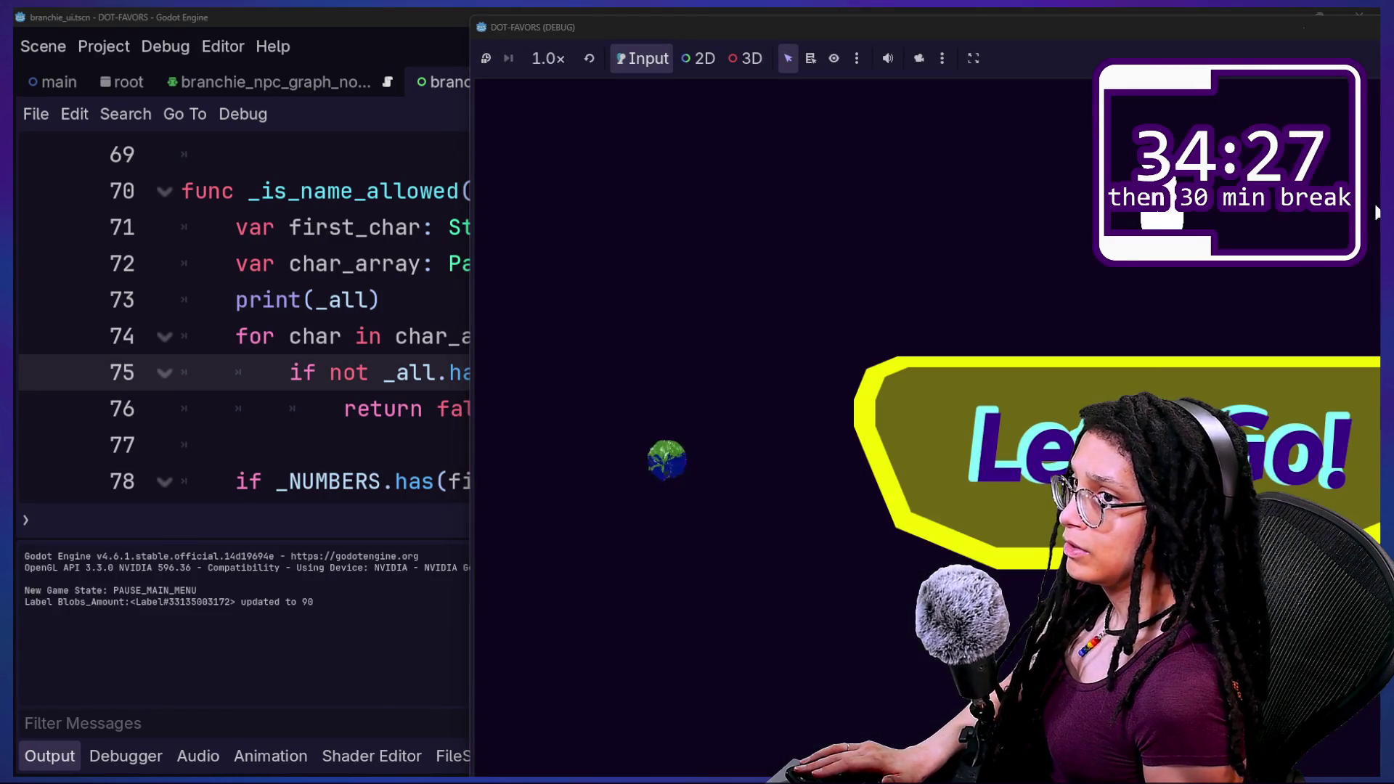
pyautogui.click(1060, 33)
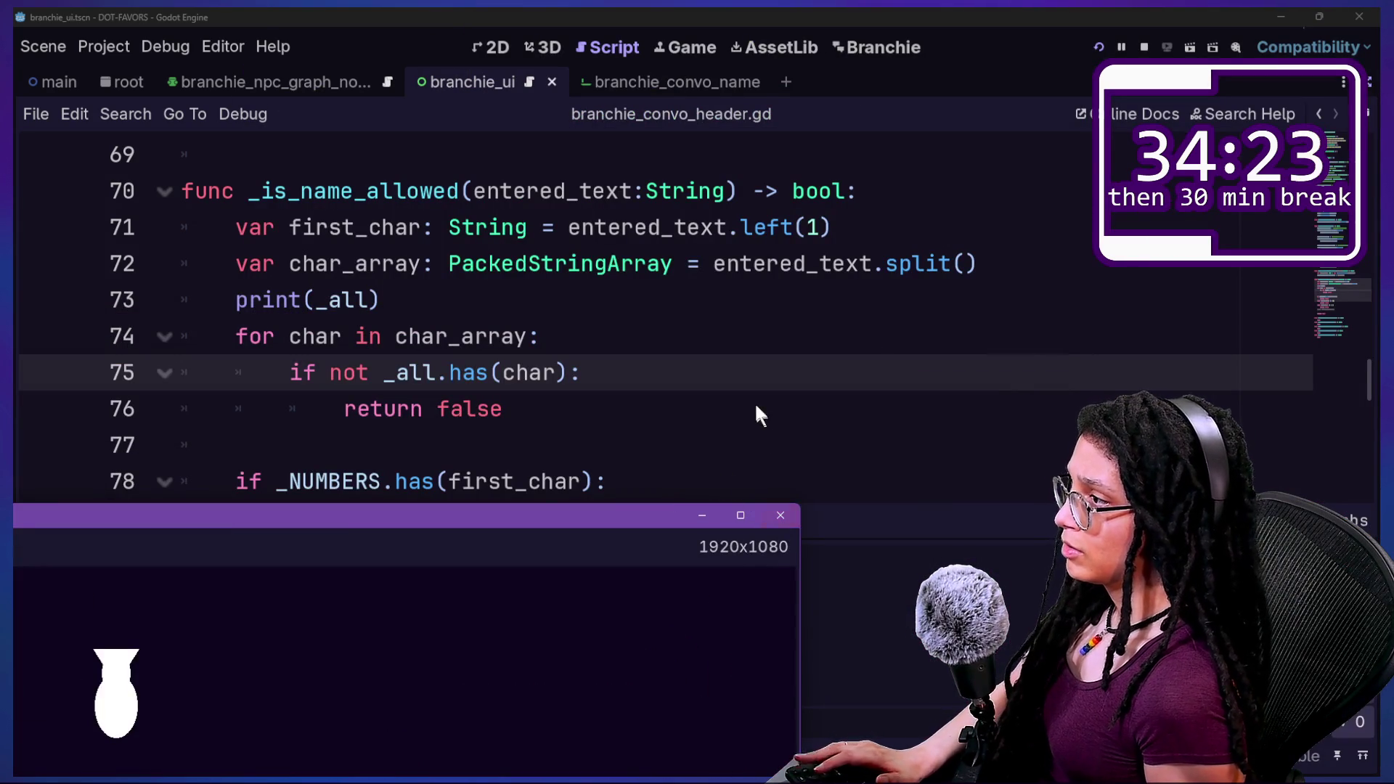
pyautogui.click(774, 501)
pyautogui.hotkey('ctrl', 'z')
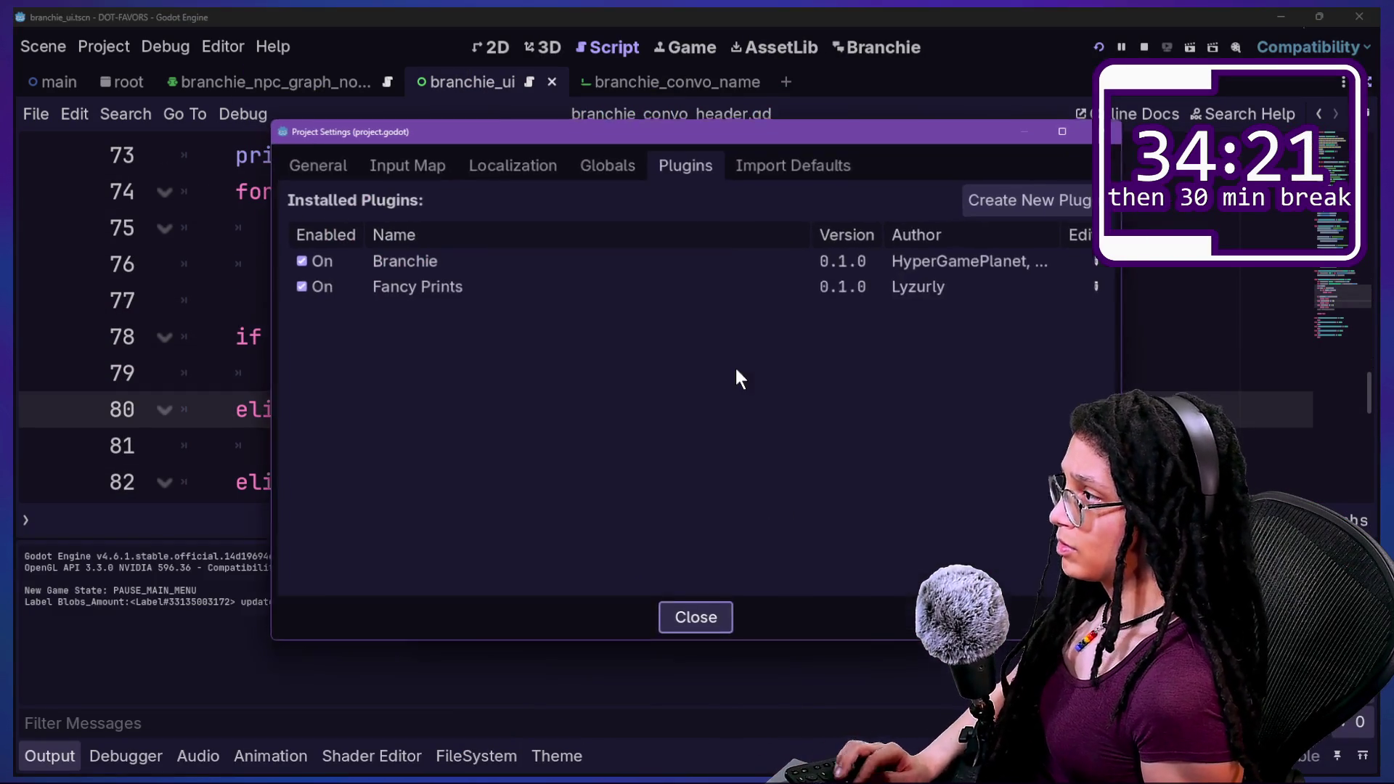
pyautogui.doubleClick(318, 259)
pyautogui.press('Escape')
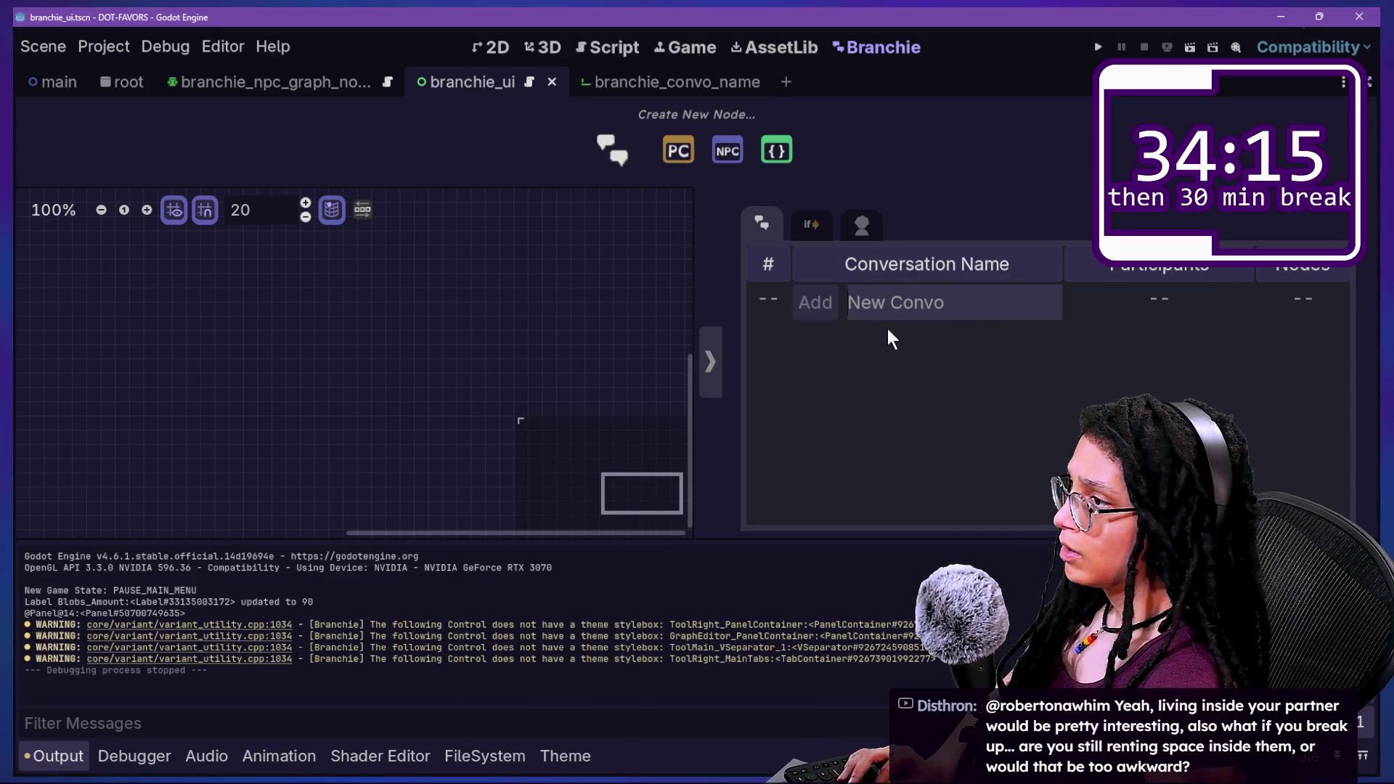
pyautogui.write('F')
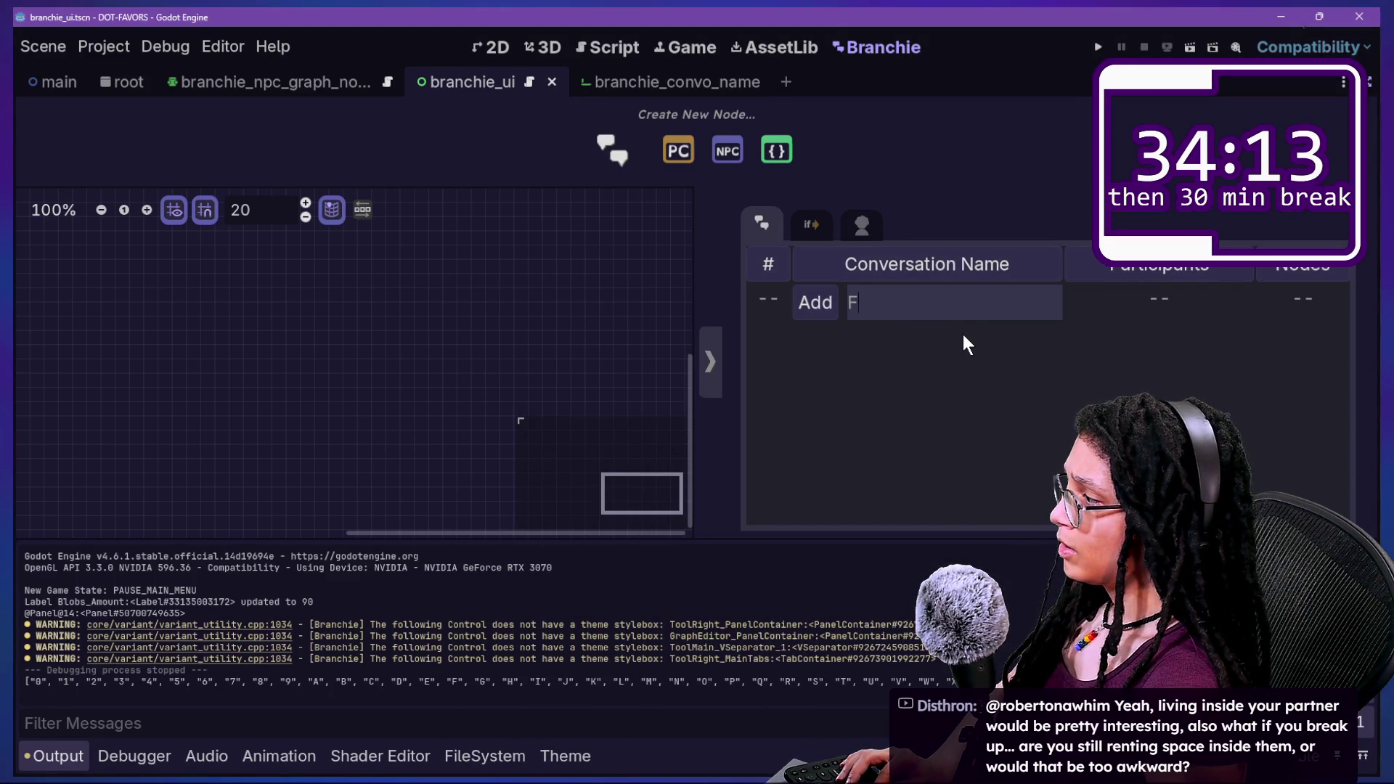